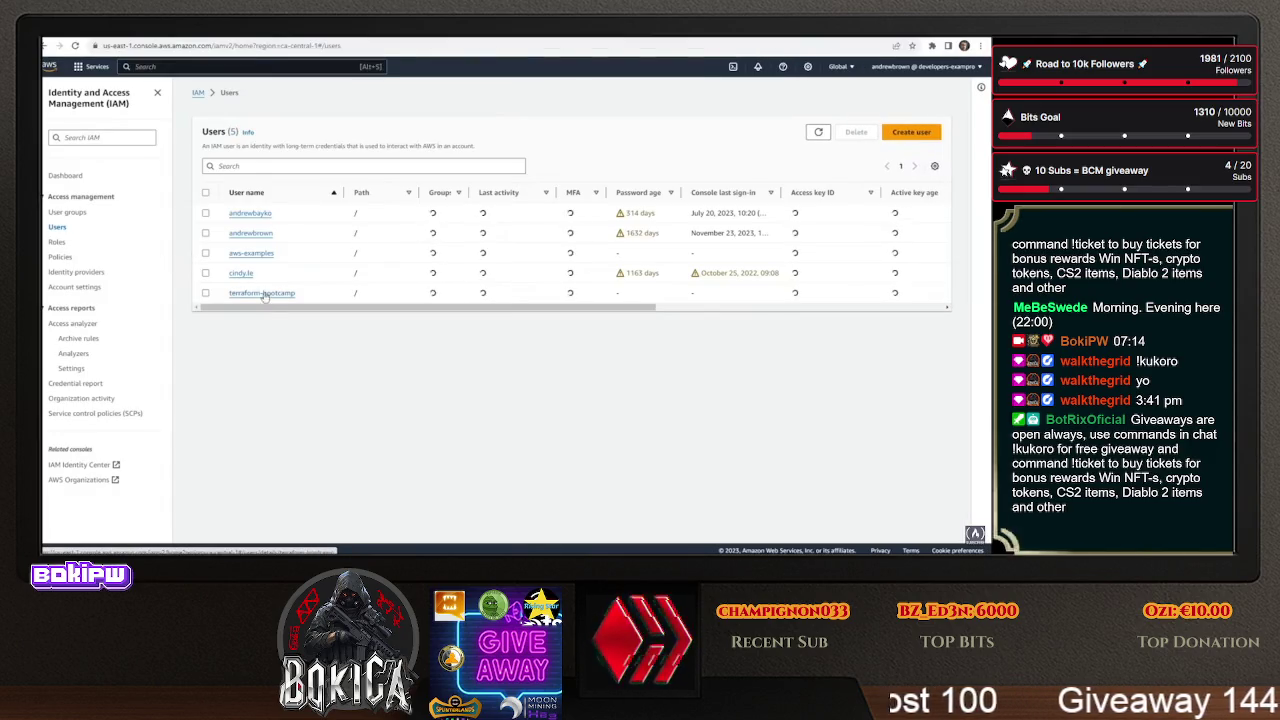
Open the aws-examples user's security credentials and look over the access key's options.
{"action": "left_click", "coordinate": [253, 255]}
{"action": "left_click", "coordinate": [400, 257]}
{"action": "scroll", "coordinate": [460, 365], "scroll_direction": "down", "scroll_amount": 1}
{"action": "scroll", "coordinate": [460, 365], "scroll_direction": "down", "scroll_amount": 4}
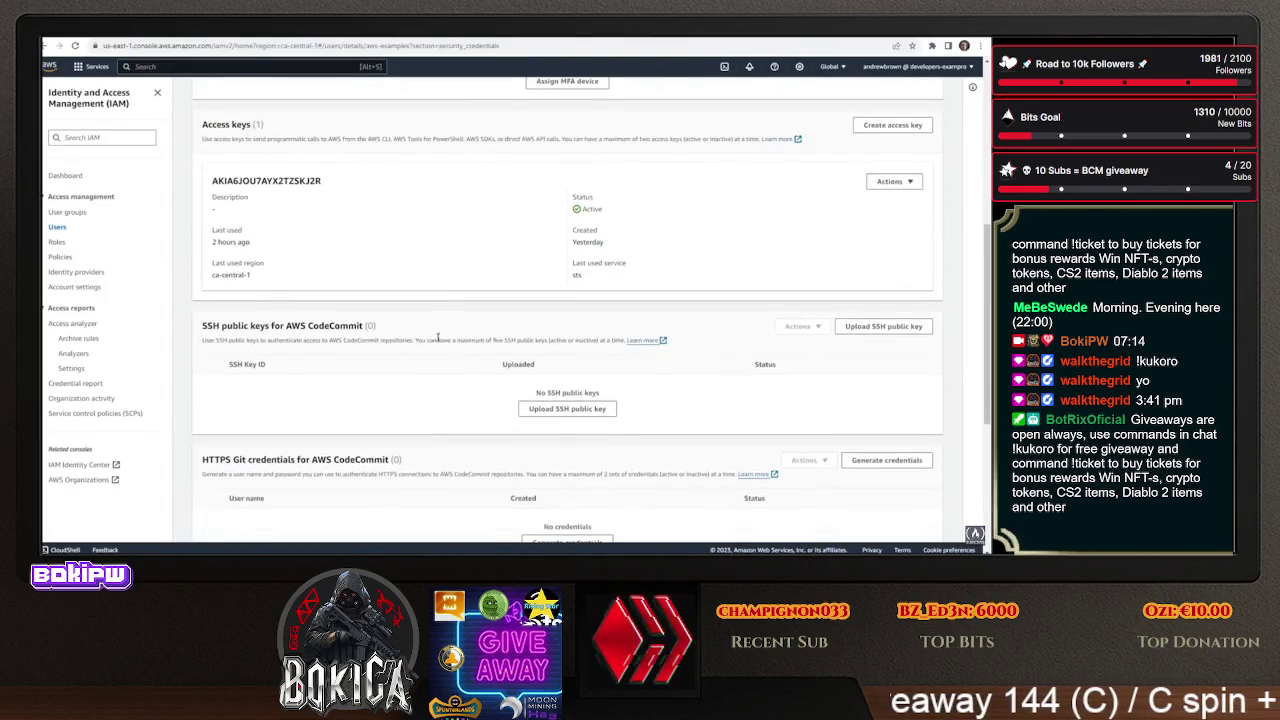
{"action": "left_click", "coordinate": [902, 183]}
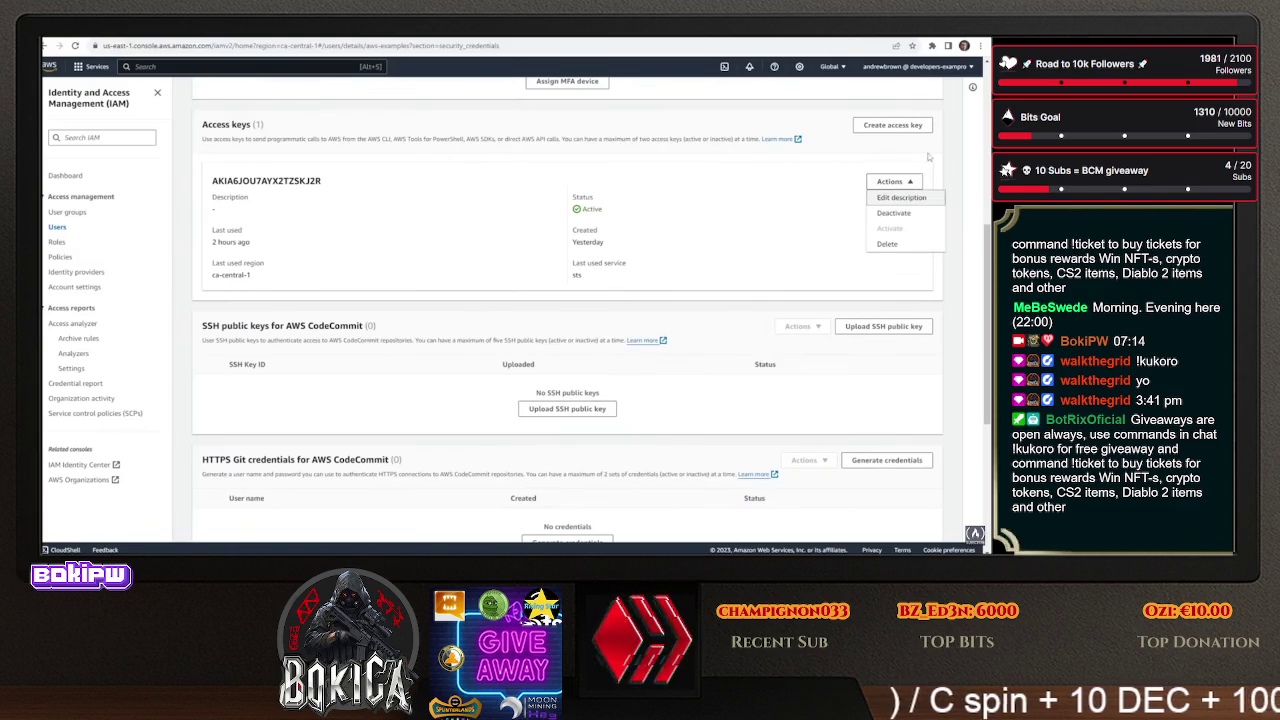
{"action": "left_click", "coordinate": [893, 125]}
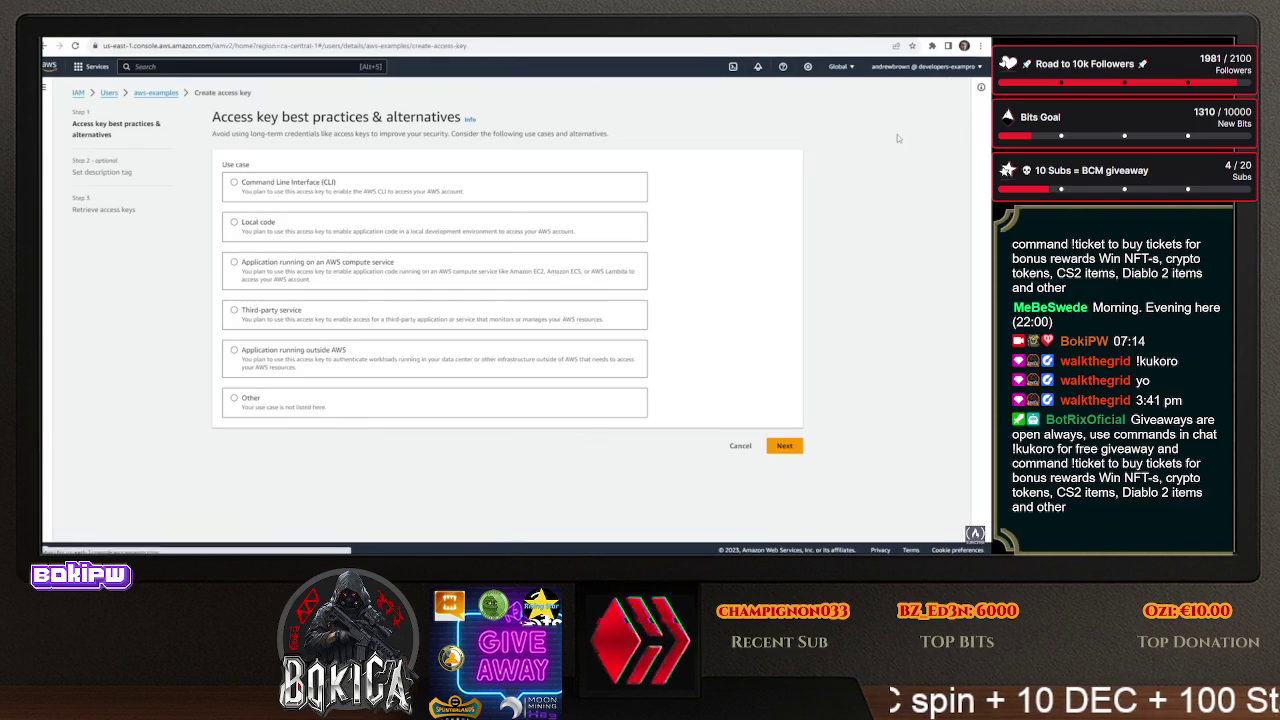
{"action": "left_click", "coordinate": [234, 182]}
{"action": "left_click", "coordinate": [47, 46]}
Deactivate and delete the existing access key, confirming with its pasted key ID.
{"action": "scroll", "coordinate": [394, 326], "scroll_direction": "down", "scroll_amount": 4}
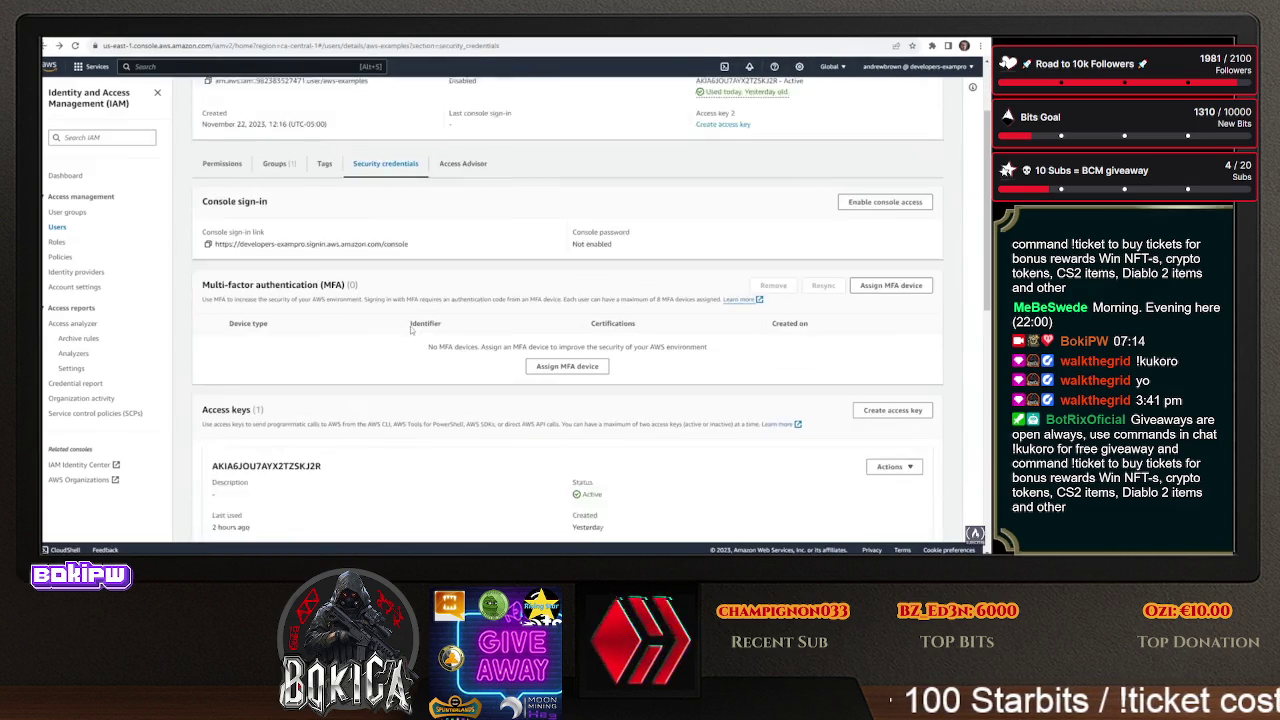
{"action": "left_click", "coordinate": [900, 370]}
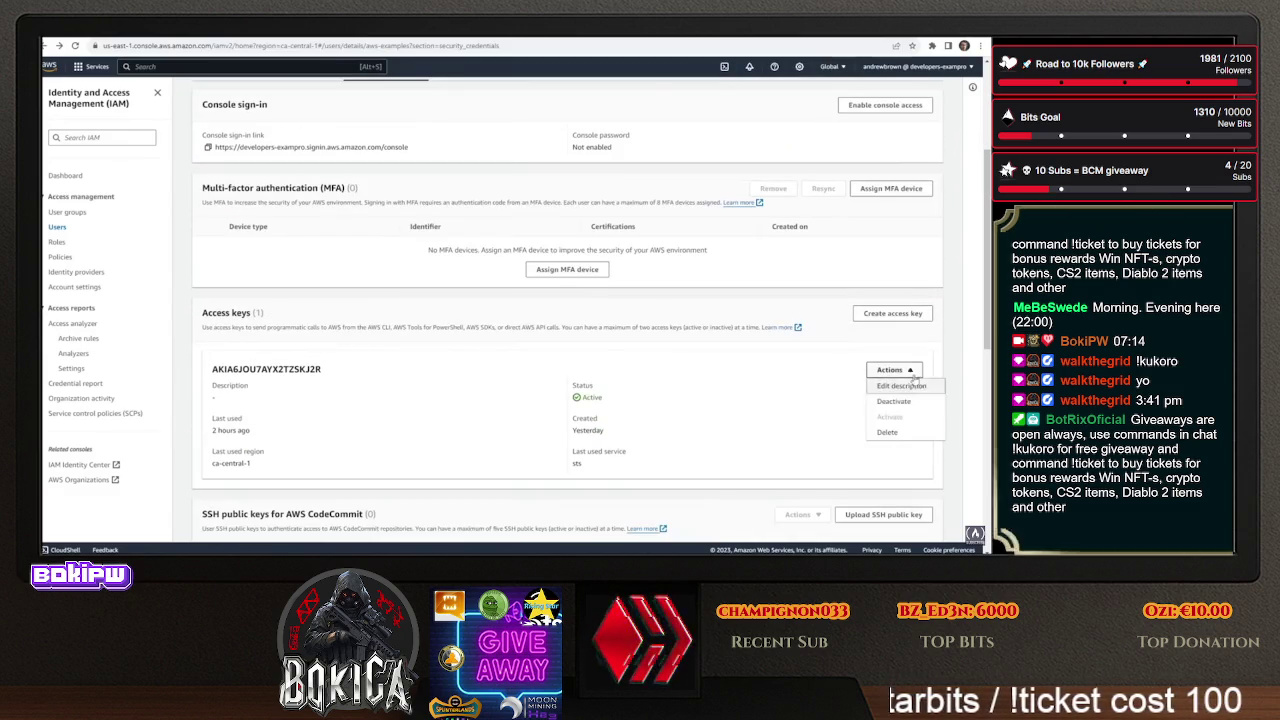
{"action": "left_click", "coordinate": [912, 420]}
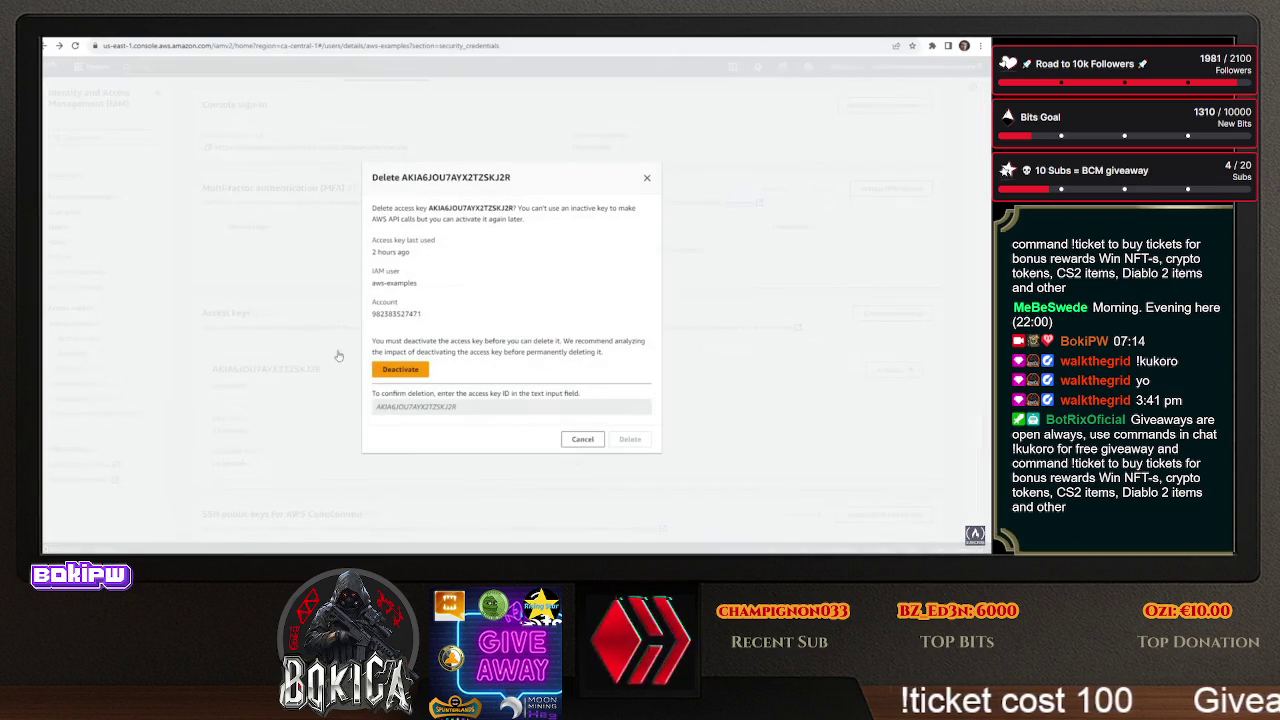
{"action": "left_click", "coordinate": [400, 369]}
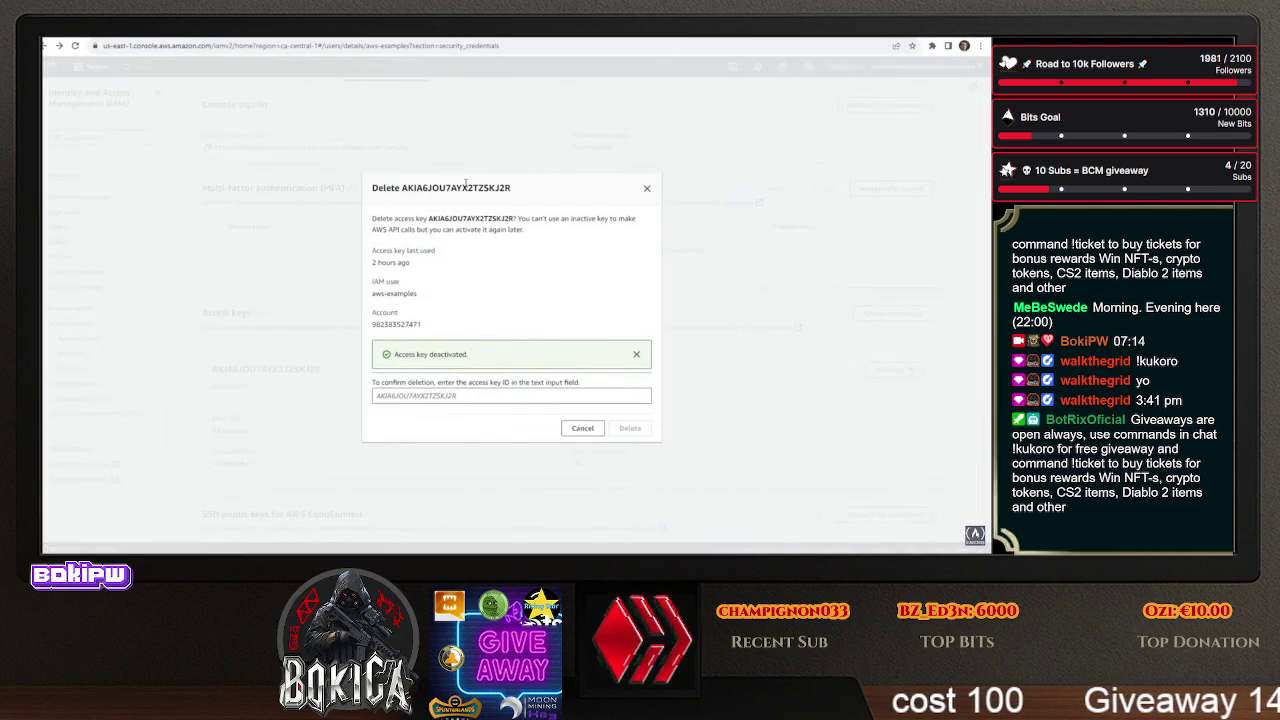
{"action": "double_click", "coordinate": [480, 220]}
{"action": "left_click", "coordinate": [478, 394]}
{"action": "key", "text": "ctrl+v"}
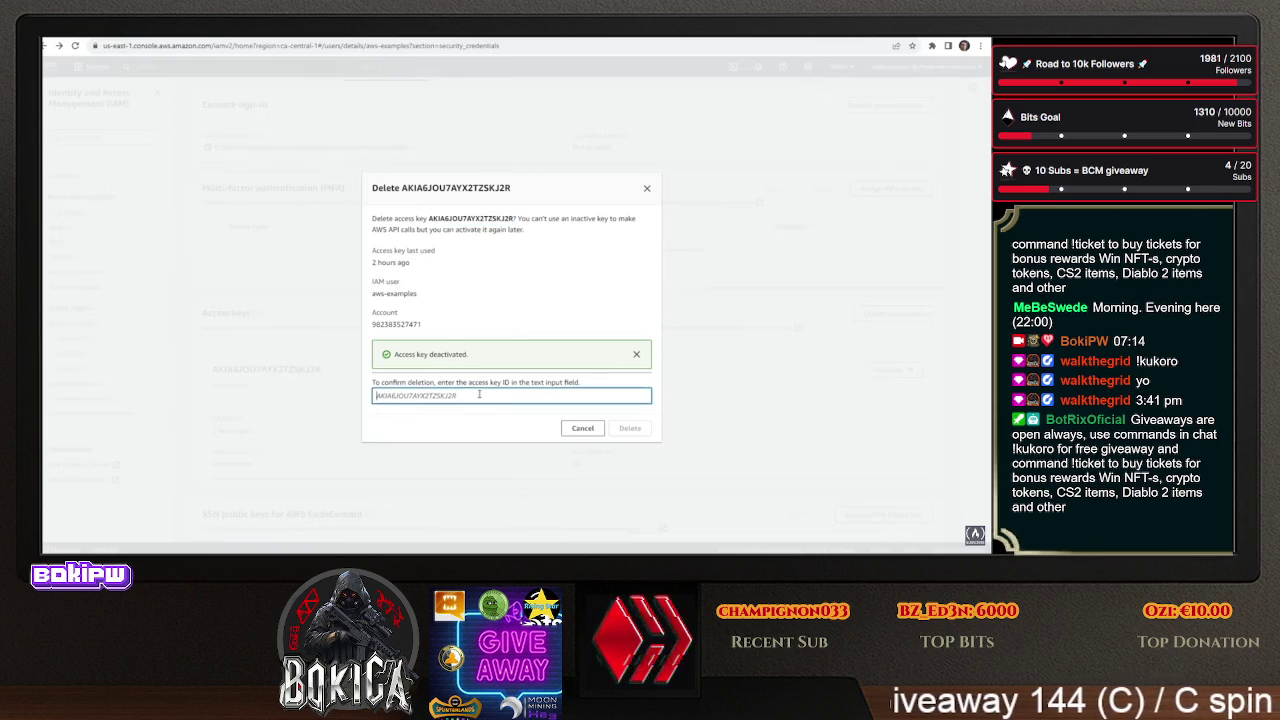
{"action": "left_click", "coordinate": [630, 428]}
Start creating a replacement access key for aws-examples.
{"action": "scroll", "coordinate": [620, 358], "scroll_direction": "down", "scroll_amount": 2}
{"action": "scroll", "coordinate": [620, 358], "scroll_direction": "down", "scroll_amount": 1}
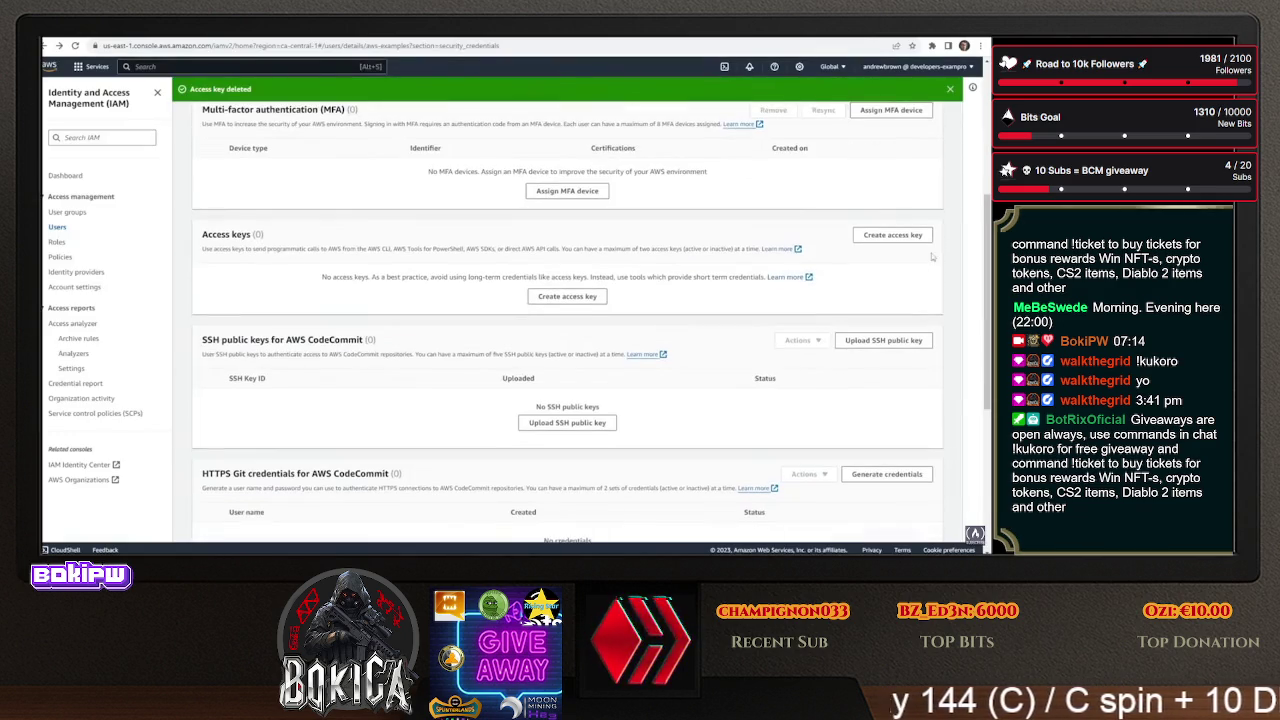
{"action": "left_click", "coordinate": [567, 293]}
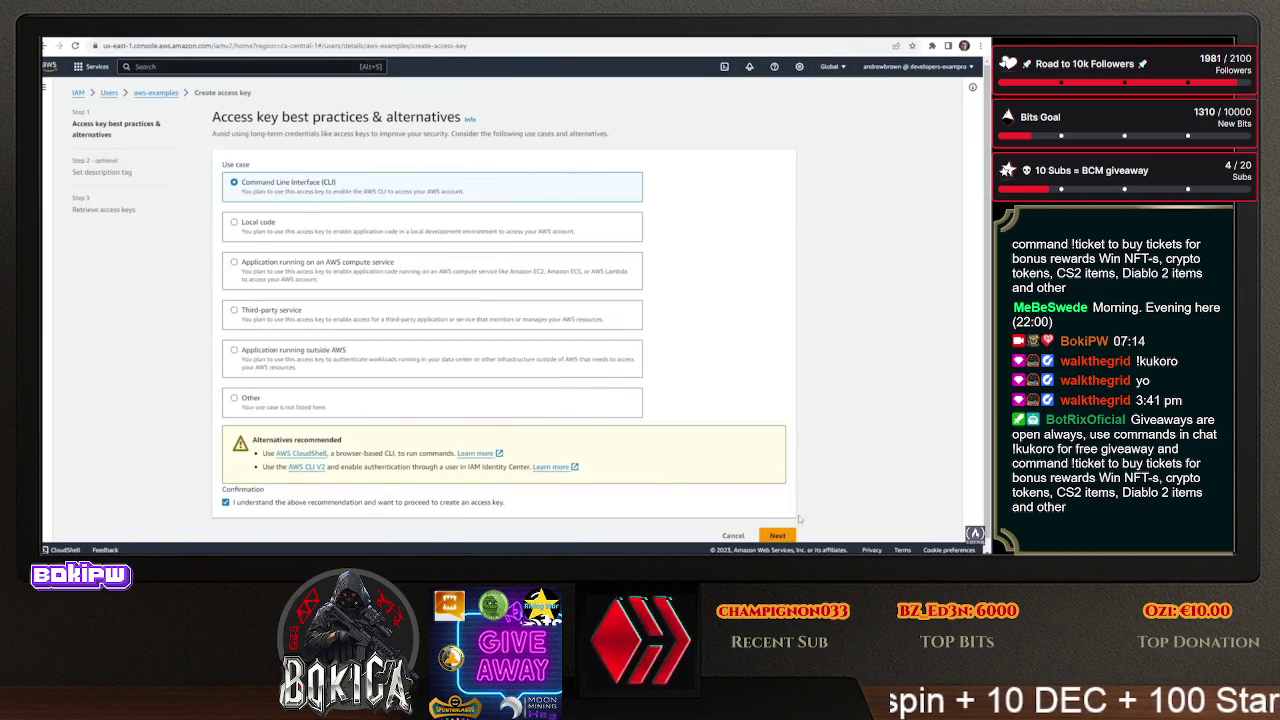
Finish creating the CLI access key for aws-examples and switch back to the Codespaces editor.
{"action": "left_click", "coordinate": [777, 535]}
{"action": "left_click", "coordinate": [740, 248]}
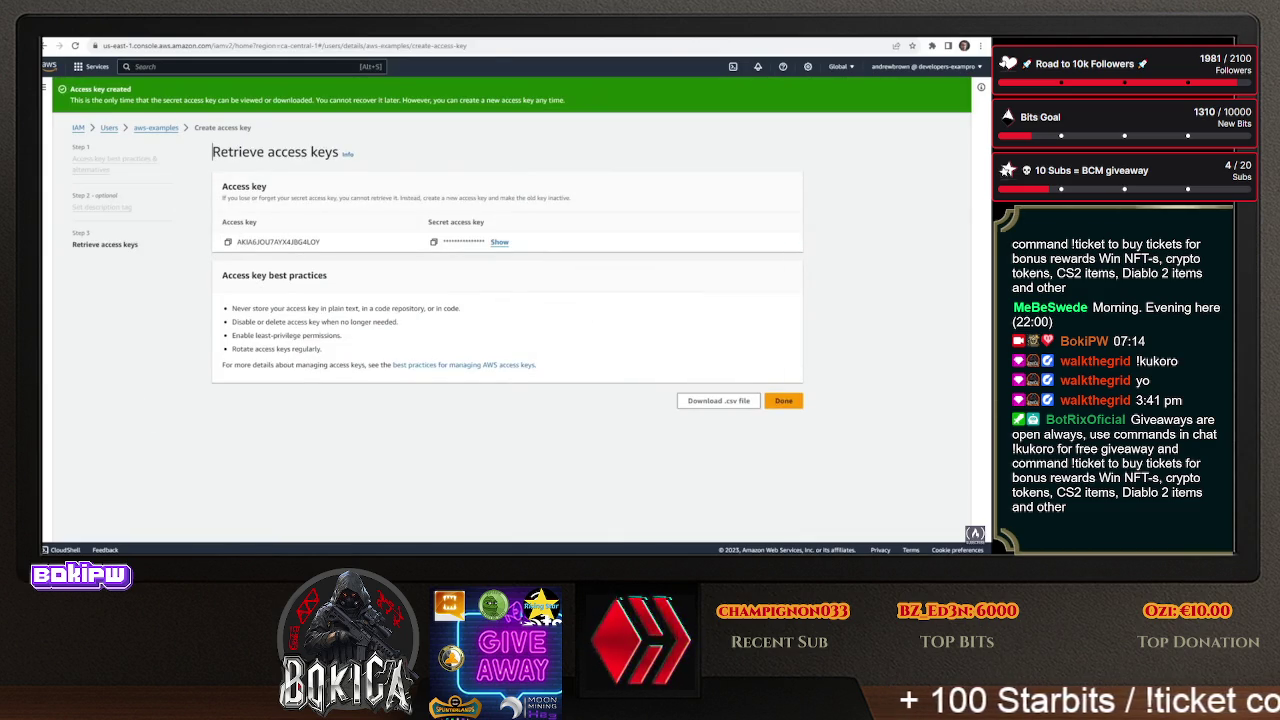
{"action": "key", "text": "alt+Tab"}
{"action": "left_click", "coordinate": [563, 193]}
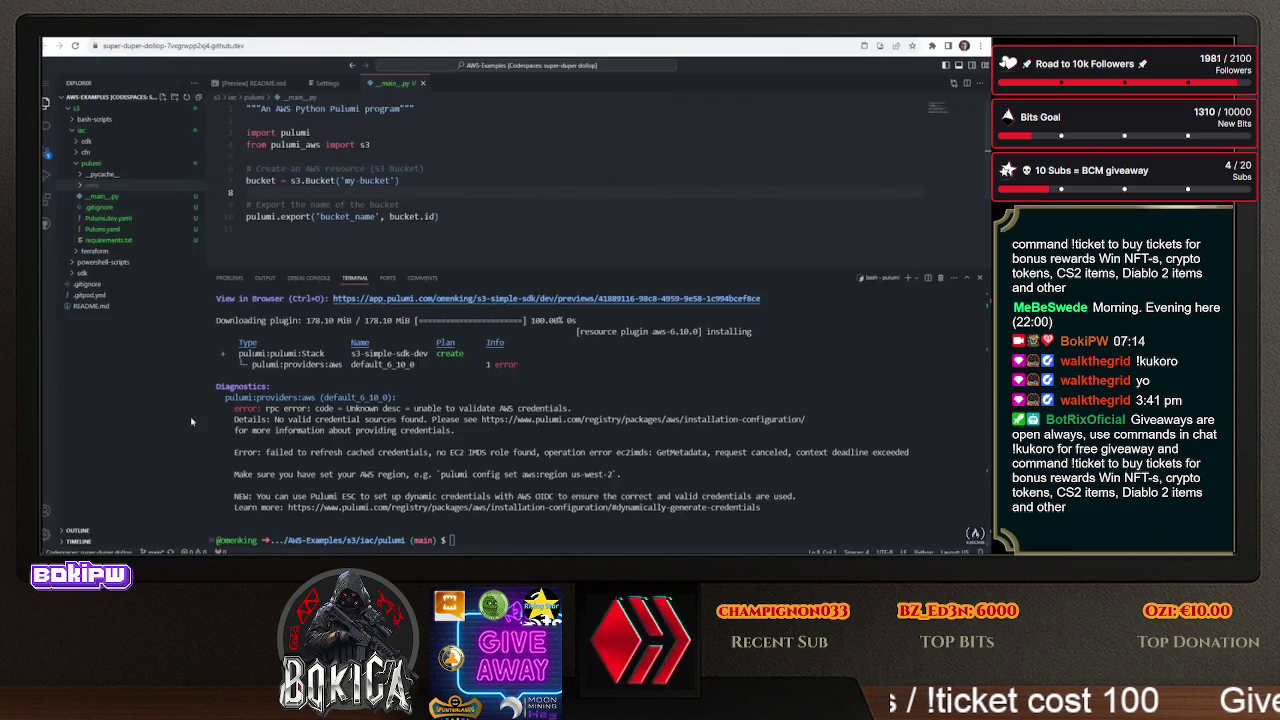
Run 'Codespaces: Manage User Secrets' from the Command Palette and choose Manage on GitHub.com.
{"action": "left_click", "coordinate": [45, 540]}
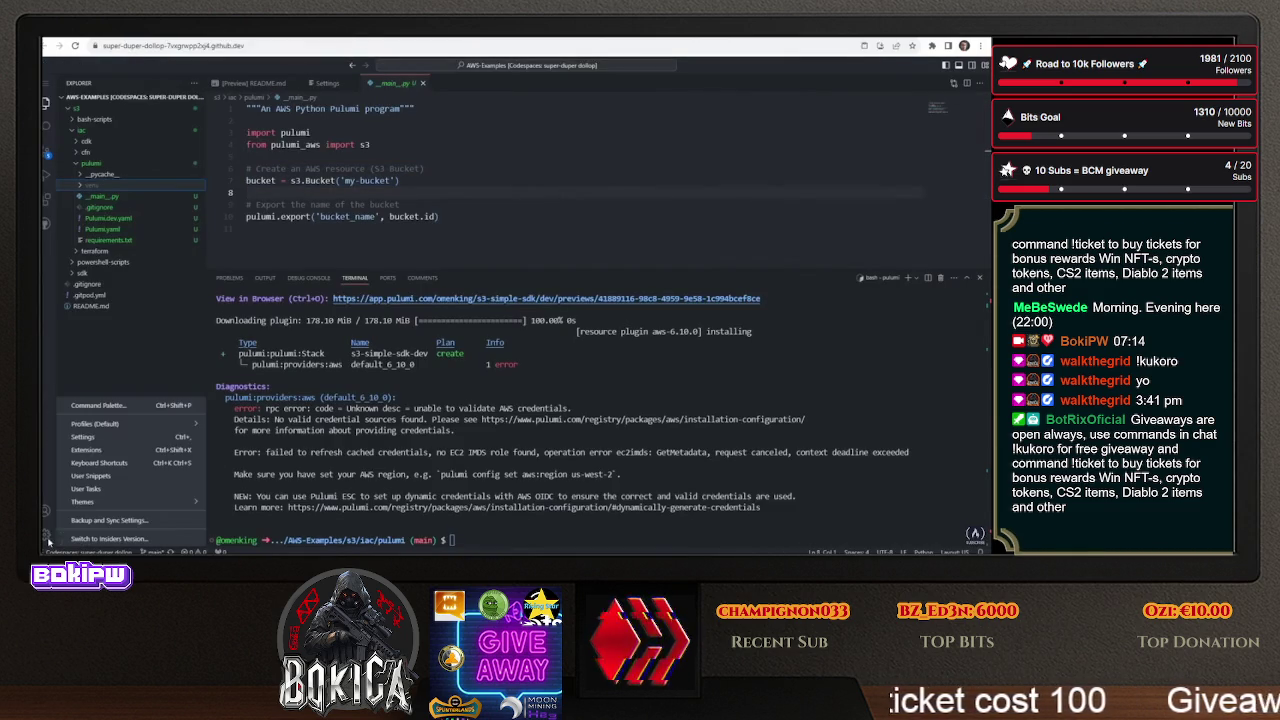
{"action": "left_click", "coordinate": [118, 408]}
{"action": "type", "text": "secrets"}
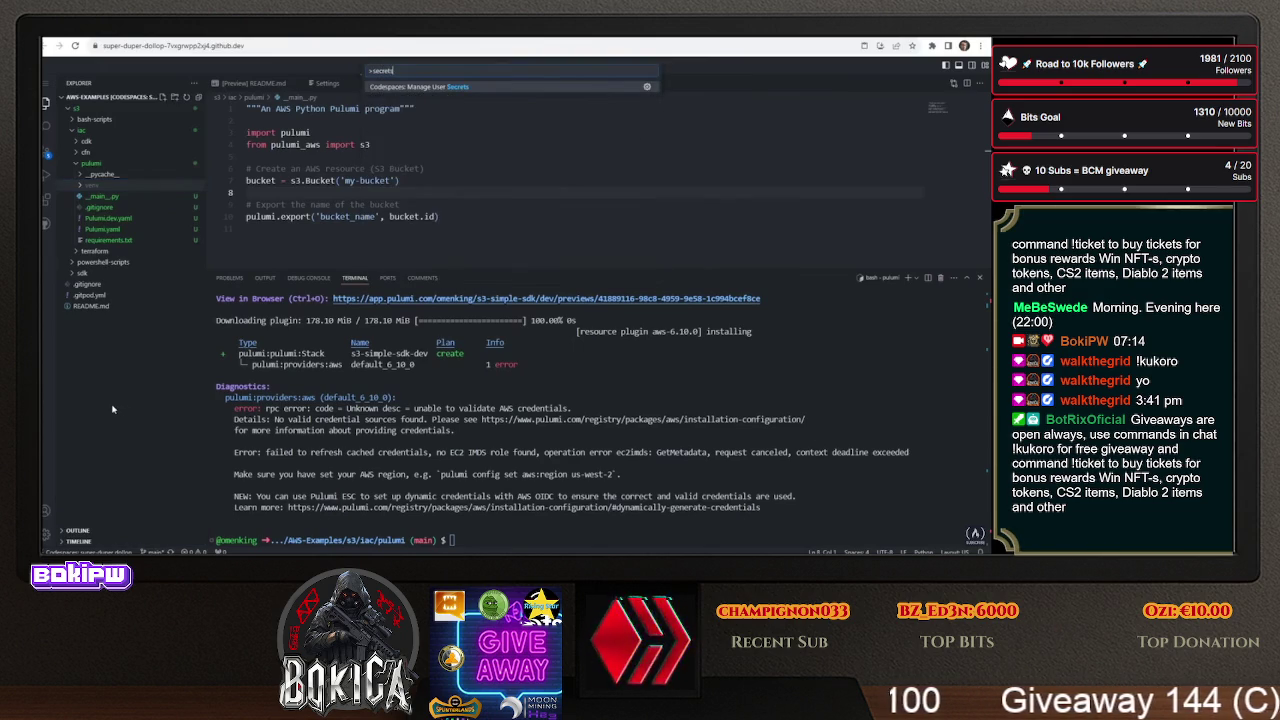
{"action": "left_click", "coordinate": [441, 88]}
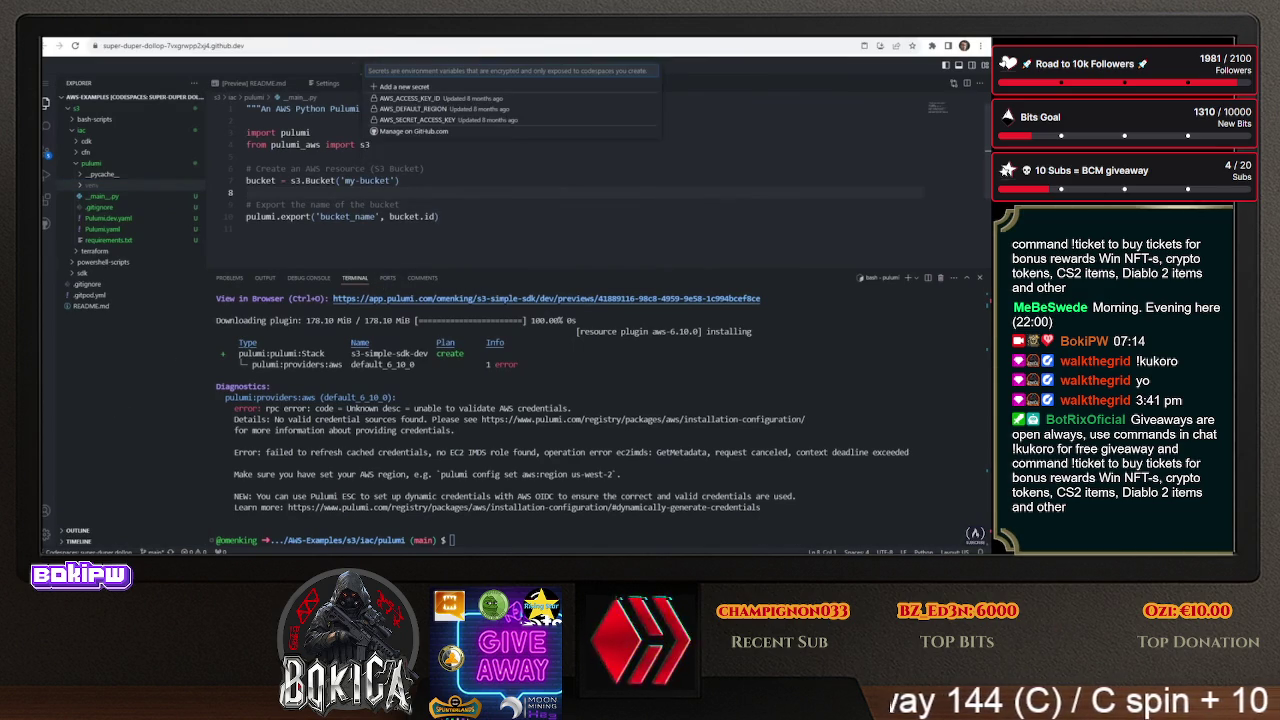
{"action": "left_click", "coordinate": [420, 133]}
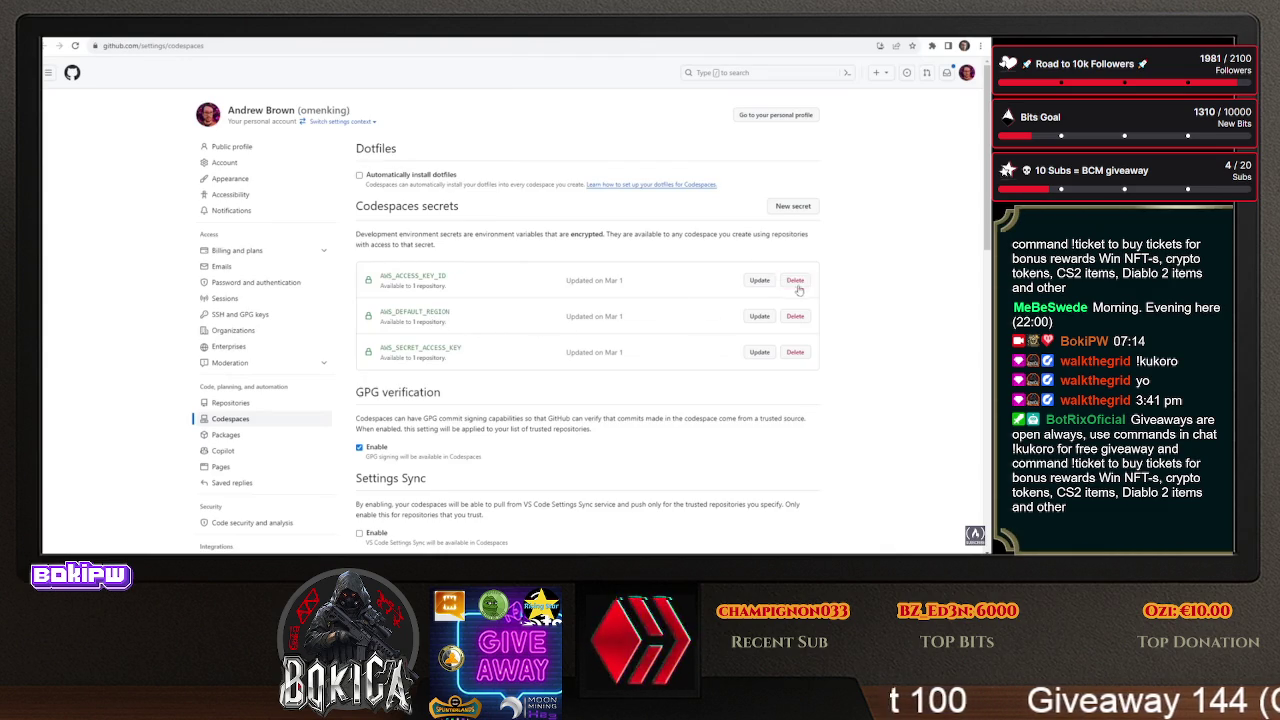
Delete the AWS_DEFAULT_REGION, AWS_ACCESS_KEY_ID and AWS_SECRET_ACCESS_KEY secrets, then open the New secret form.
{"action": "left_click", "coordinate": [798, 317]}
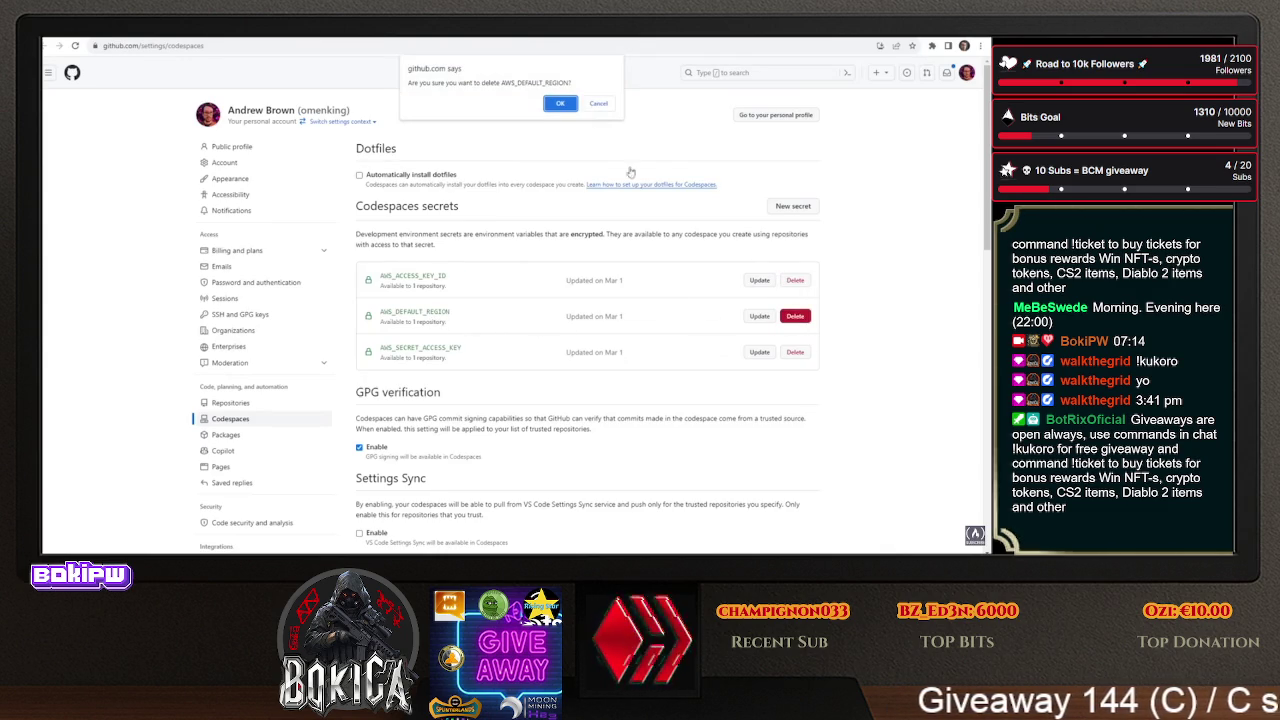
{"action": "left_click", "coordinate": [561, 105]}
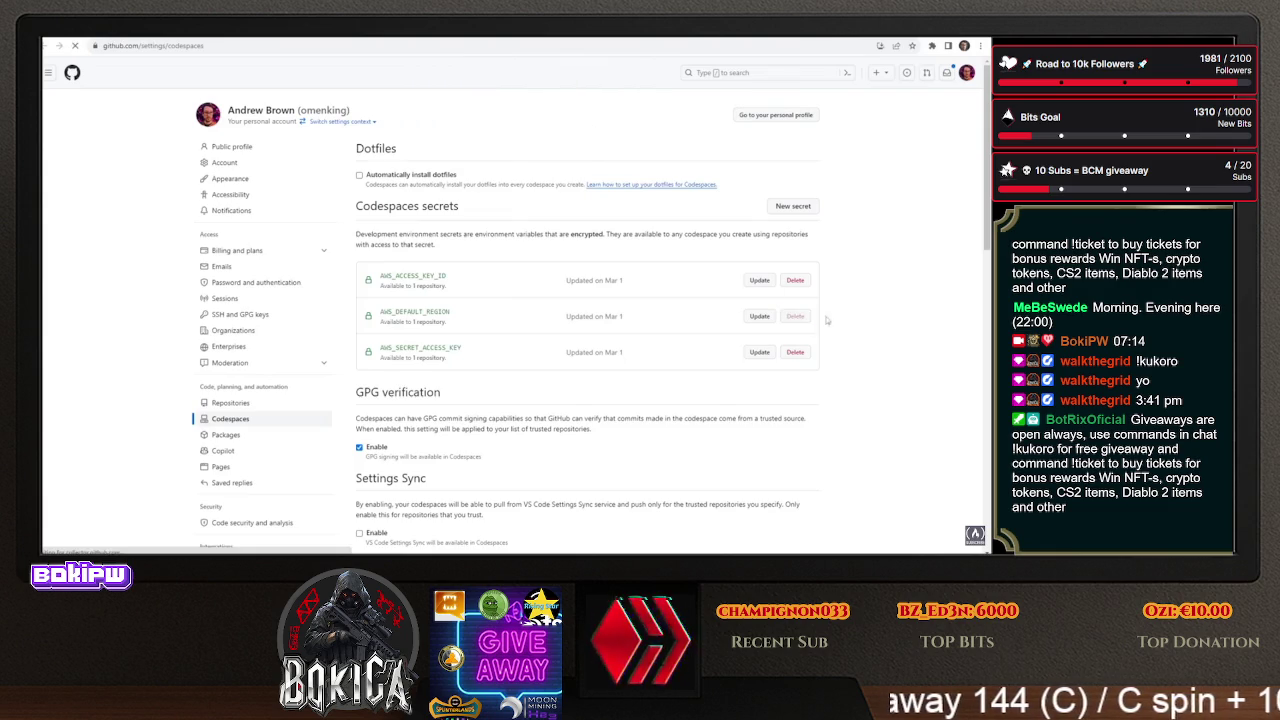
{"action": "left_click", "coordinate": [802, 313]}
{"action": "left_click", "coordinate": [550, 102]}
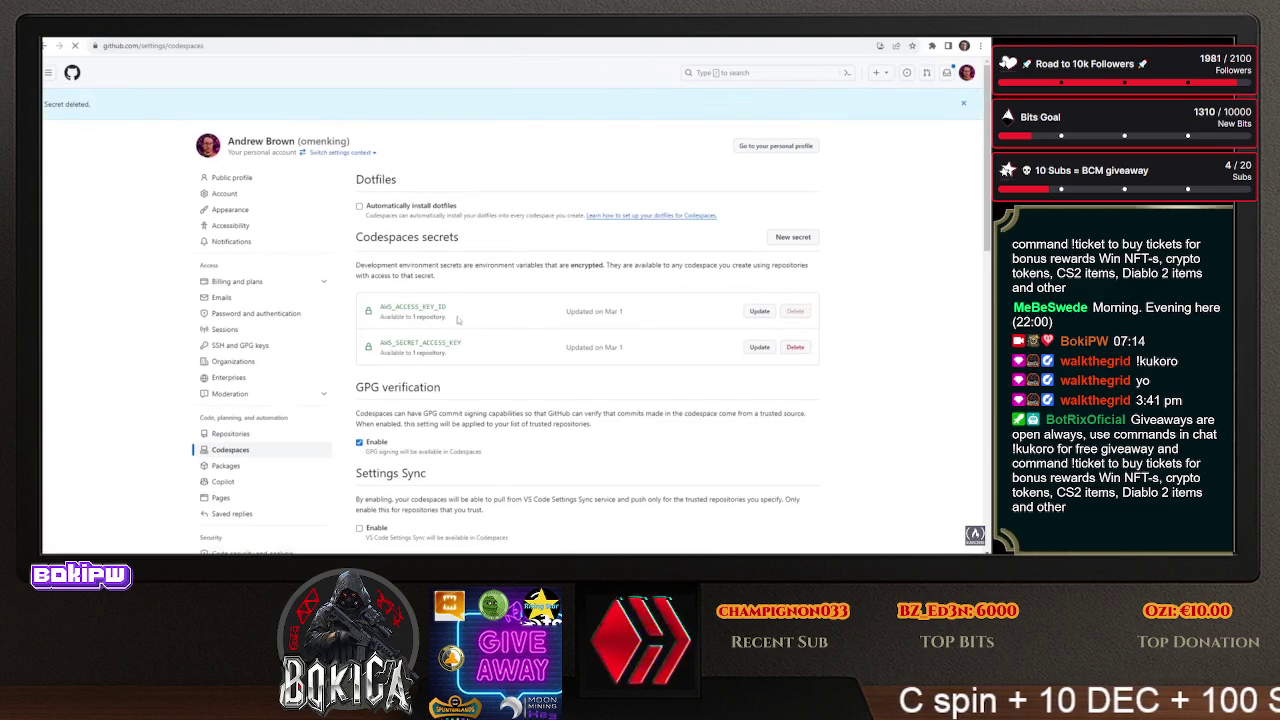
{"action": "left_click", "coordinate": [796, 312]}
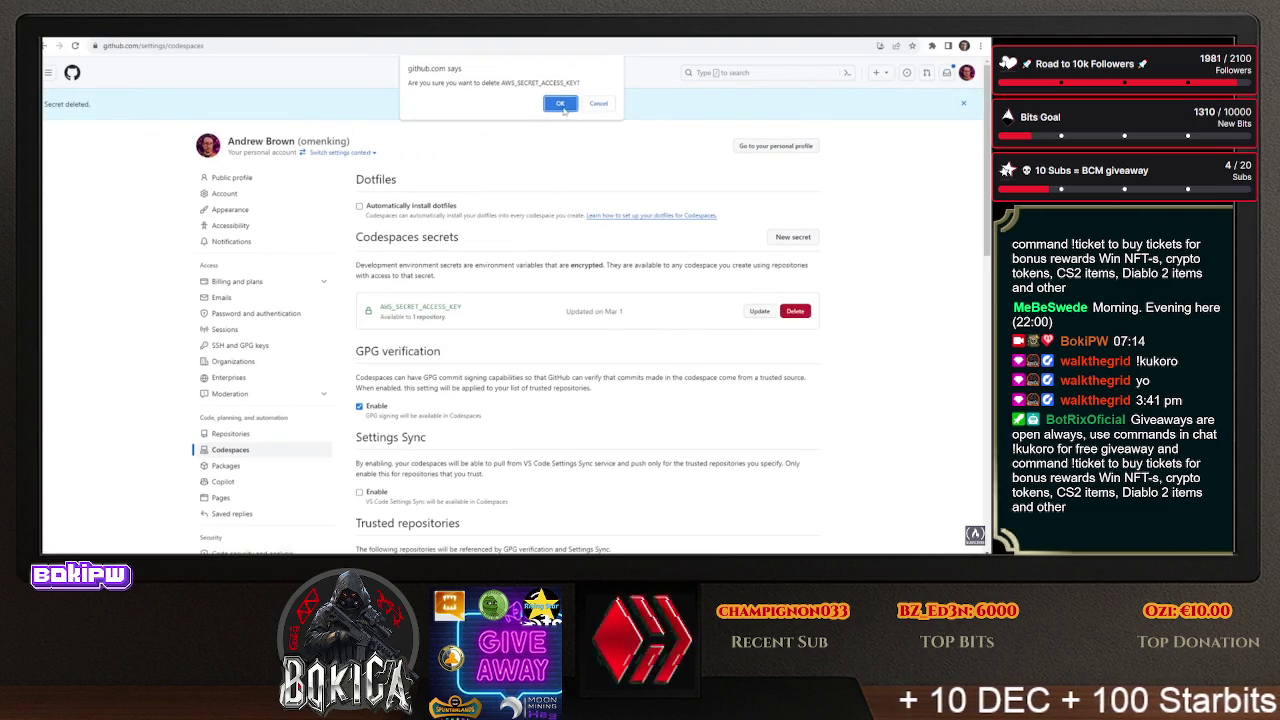
{"action": "left_click", "coordinate": [560, 104]}
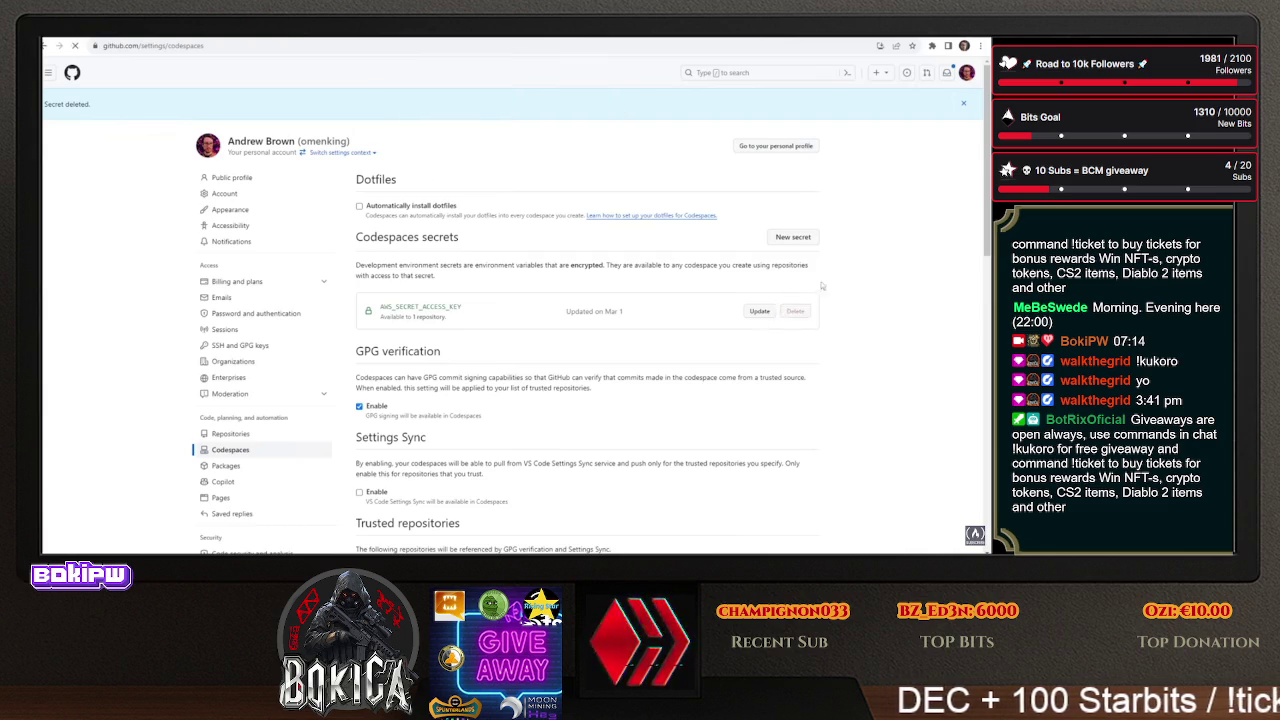
{"action": "left_click", "coordinate": [792, 237]}
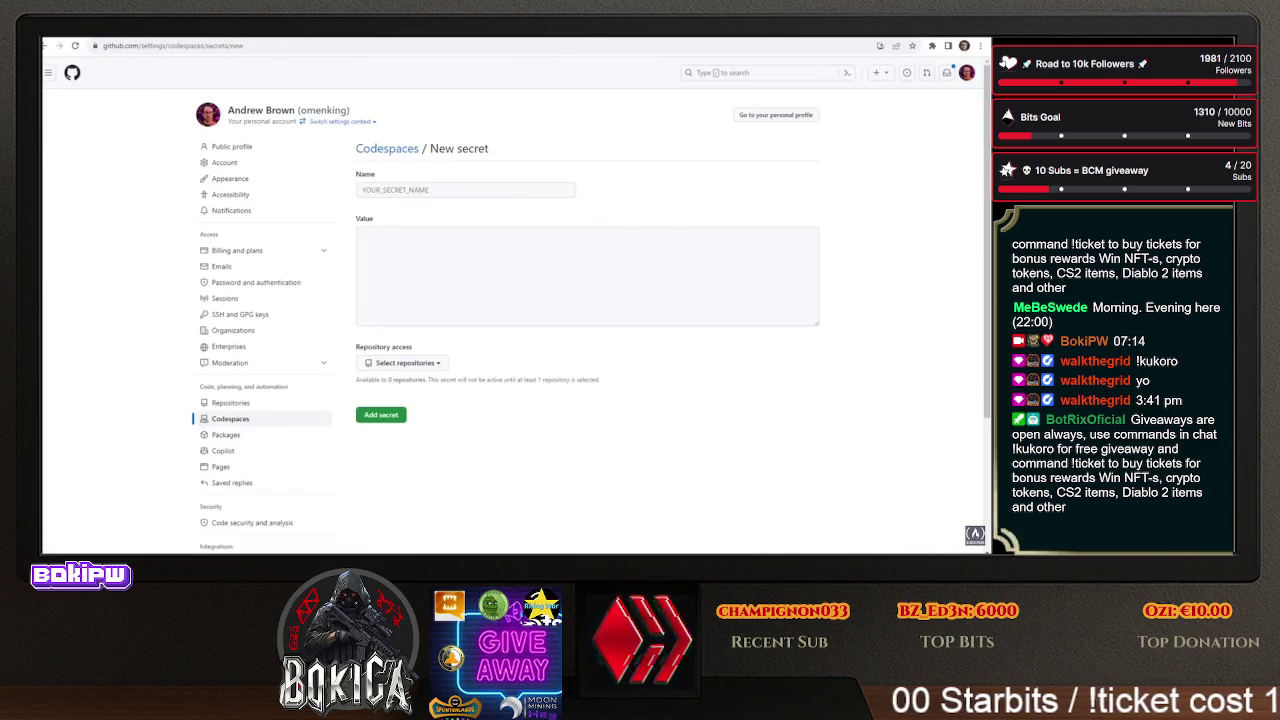
Paste the new AWS access key ID as the secret's value, checking the Pulumi AWS configuration docs.
{"action": "key", "text": "ctrl+Tab"}
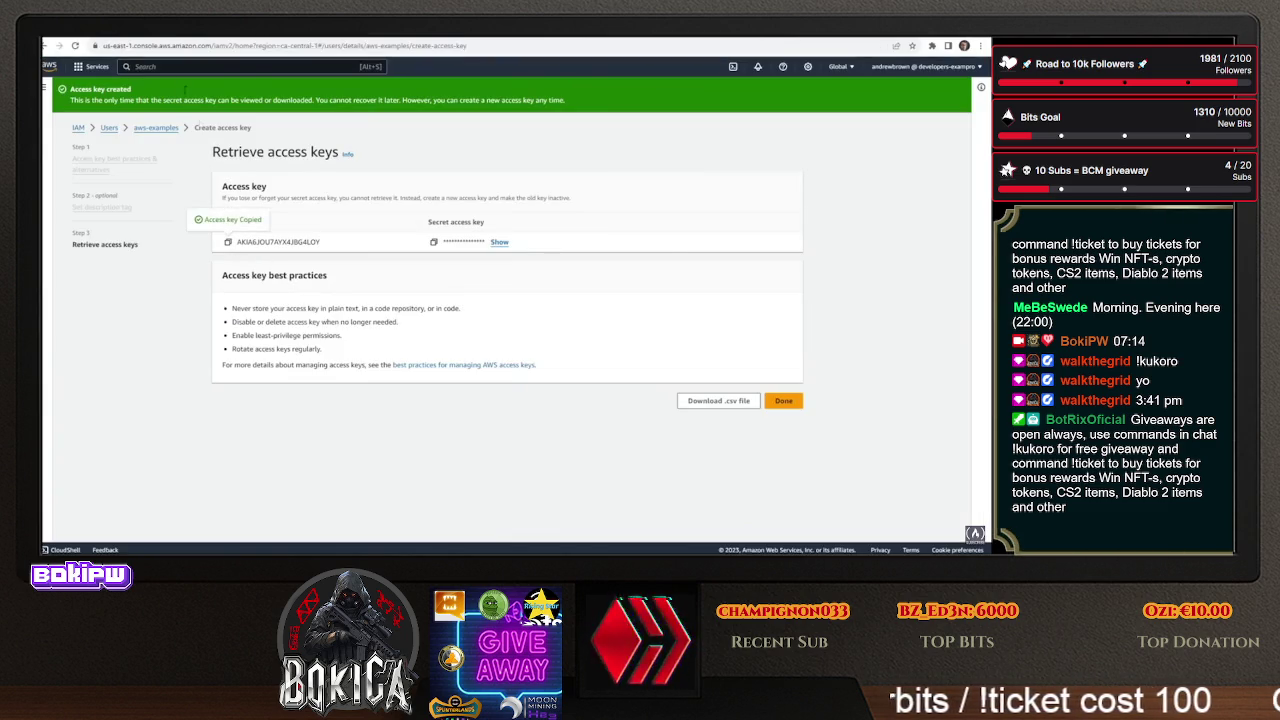
{"action": "key", "text": "ctrl+Tab"}
{"action": "key", "text": "ctrl+Tab"}
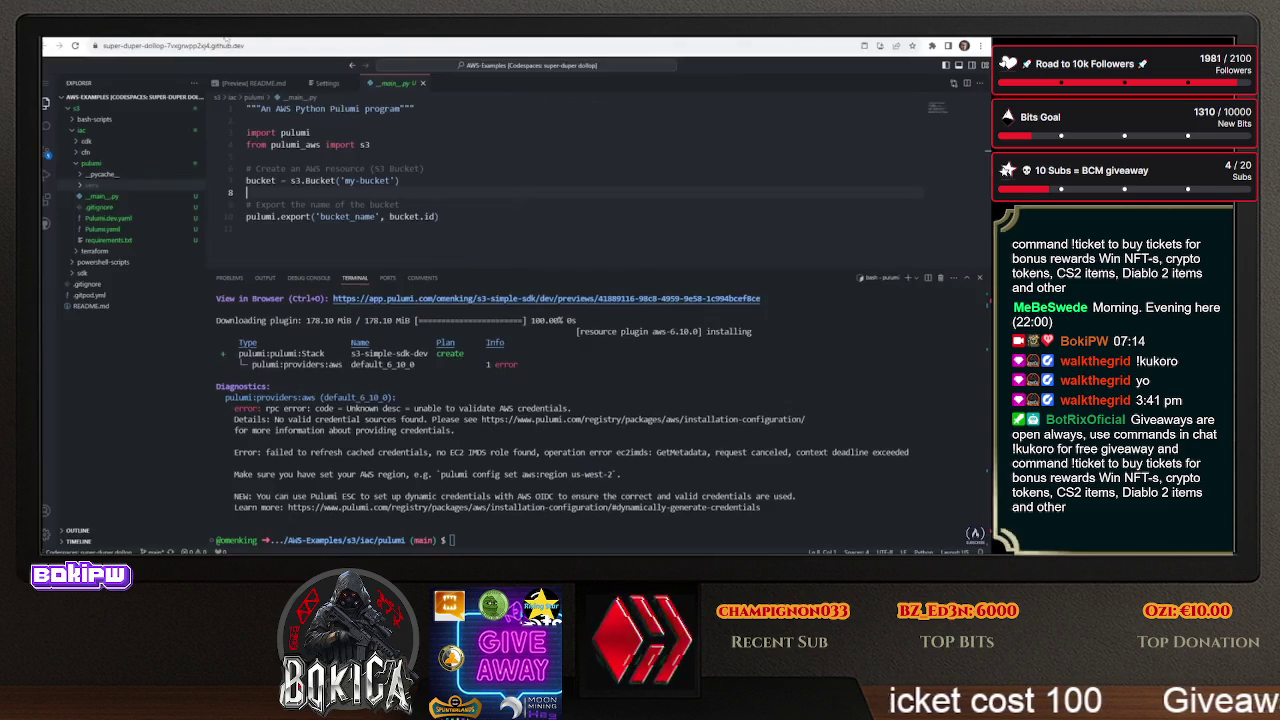
{"action": "key", "text": "ctrl+Tab"}
{"action": "right_click", "coordinate": [424, 254]}
{"action": "left_click", "coordinate": [483, 321]}
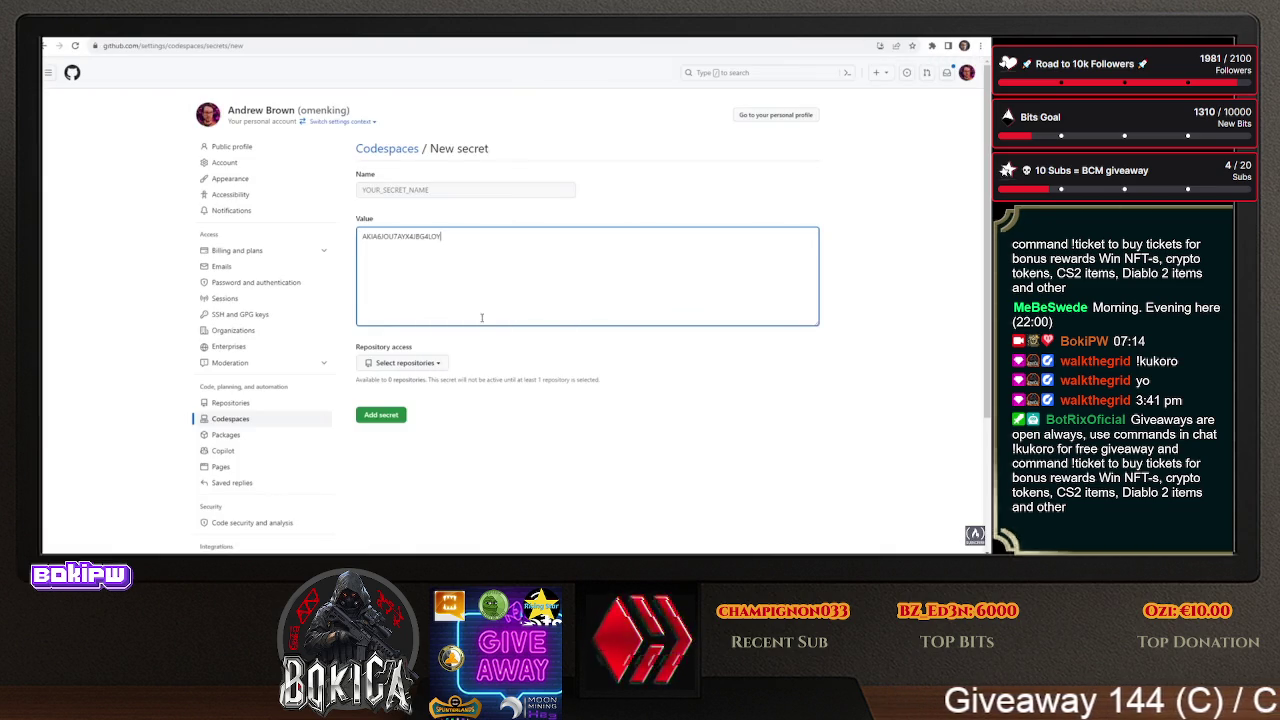
{"action": "key", "text": "ctrl+Tab"}
{"action": "key", "text": "ctrl+Tab"}
{"action": "key", "text": "ctrl+Tab"}
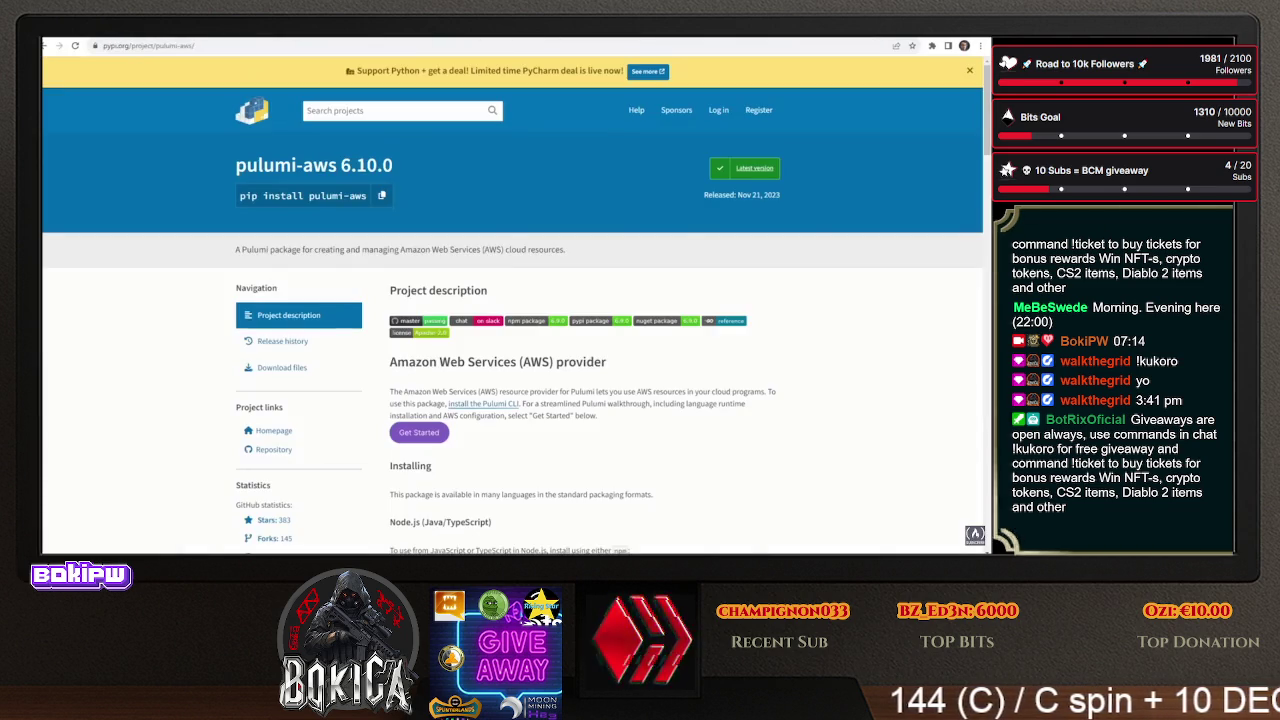
{"action": "key", "text": "ctrl+Tab"}
{"action": "scroll", "coordinate": [512, 152], "scroll_direction": "up", "scroll_amount": 10}
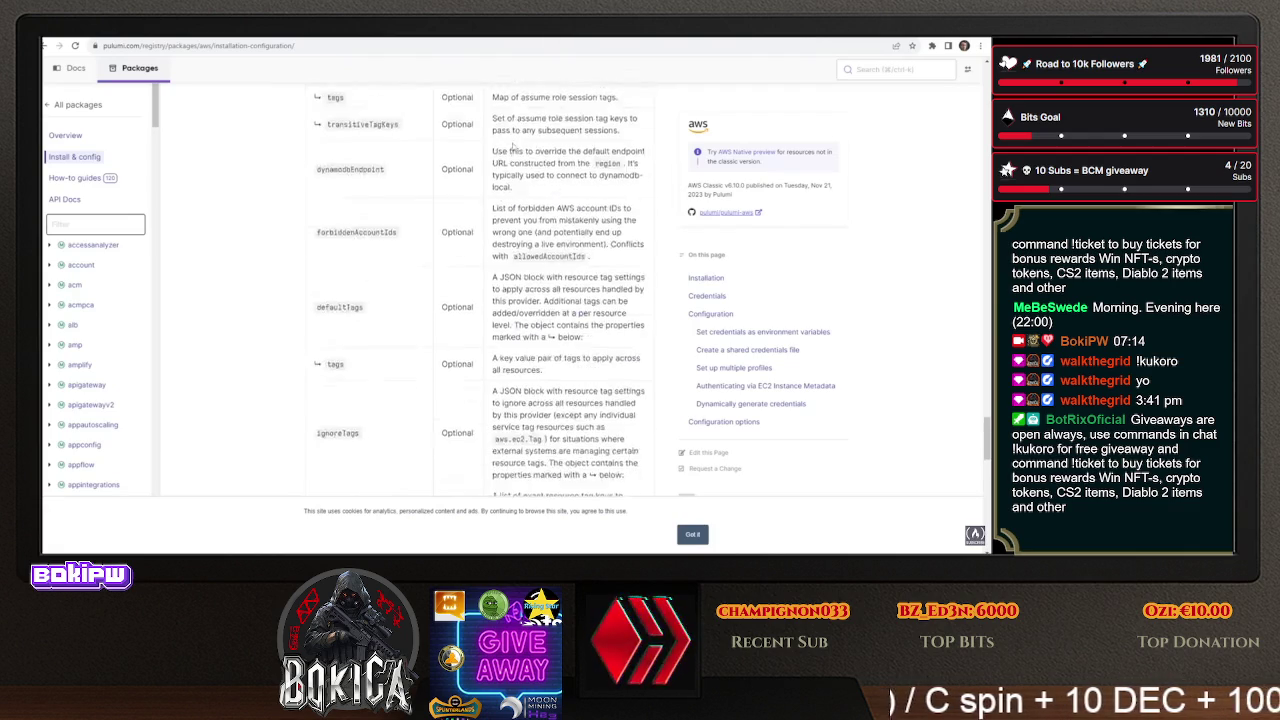
{"action": "left_click", "coordinate": [712, 314]}
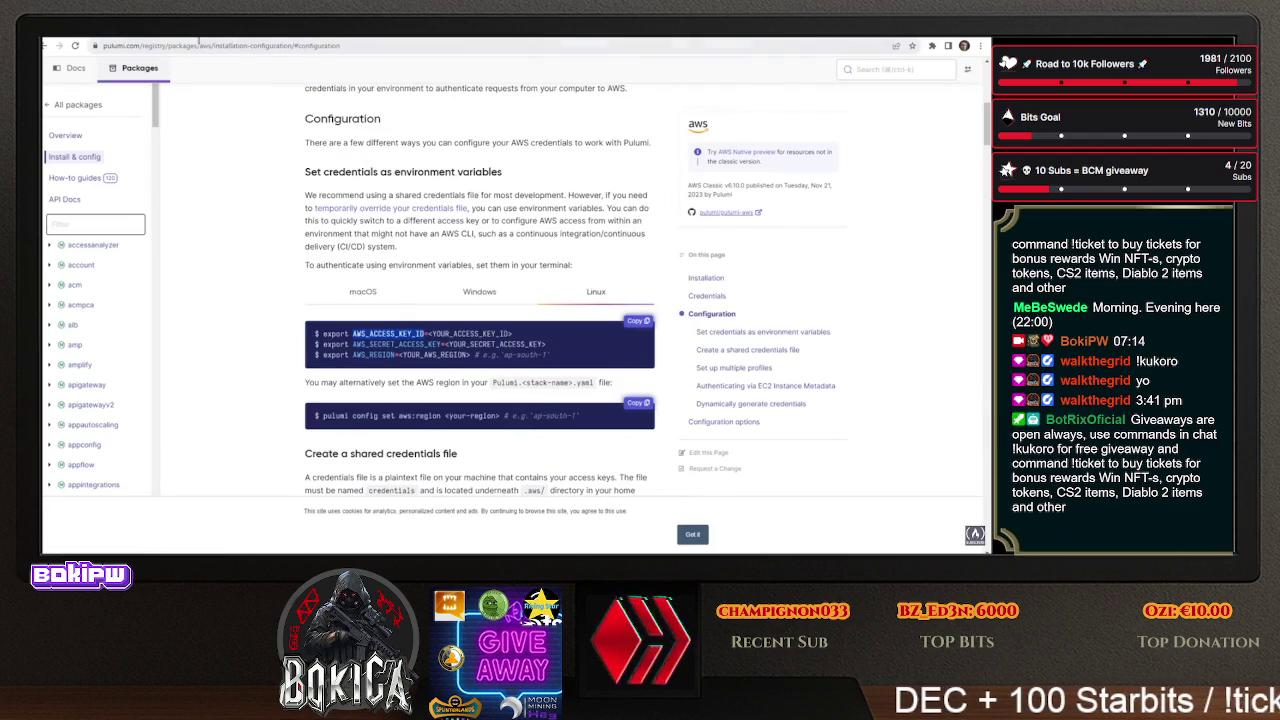
{"action": "key", "text": "ctrl+Tab"}
Name the secret AWS_ACCESS_KEY_ID, grant ExamProCo/AWS-Examples access, and add it.
{"action": "left_click", "coordinate": [430, 190]}
{"action": "left_click", "coordinate": [440, 211]}
{"action": "left_click", "coordinate": [438, 297]}
{"action": "left_click", "coordinate": [427, 366]}
{"action": "type", "text": "aws-example"}
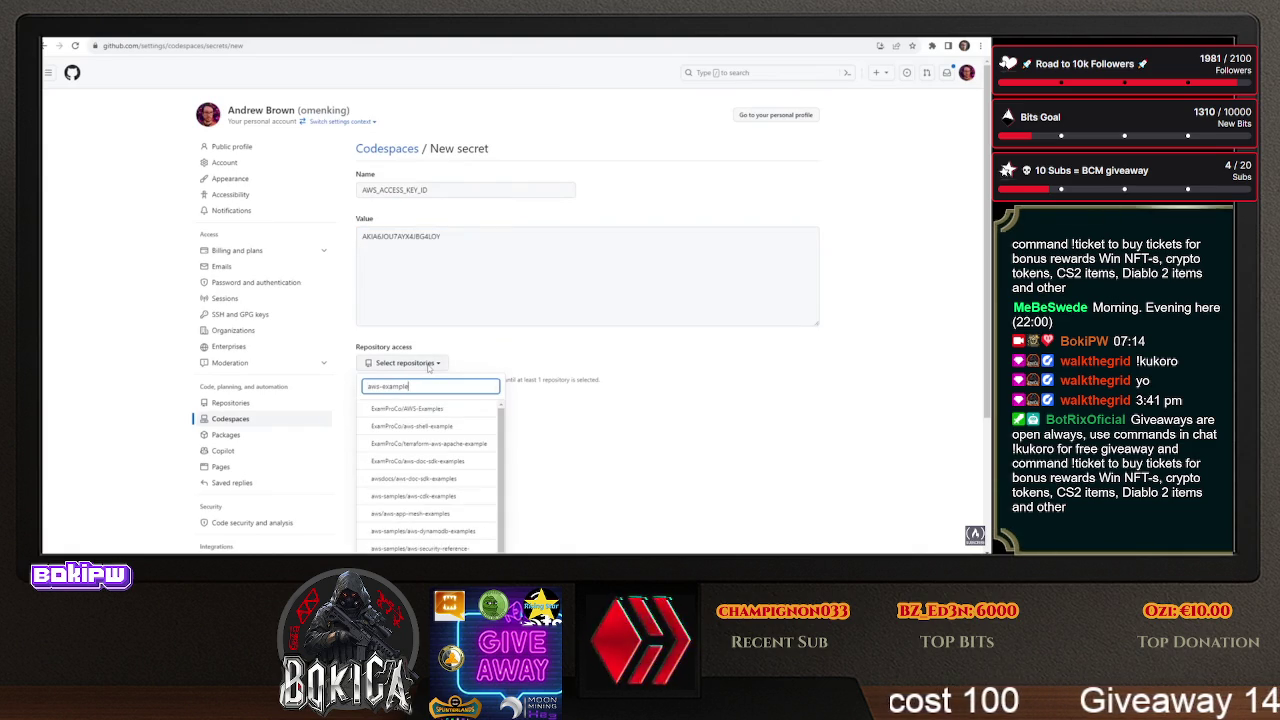
{"action": "left_click", "coordinate": [459, 407]}
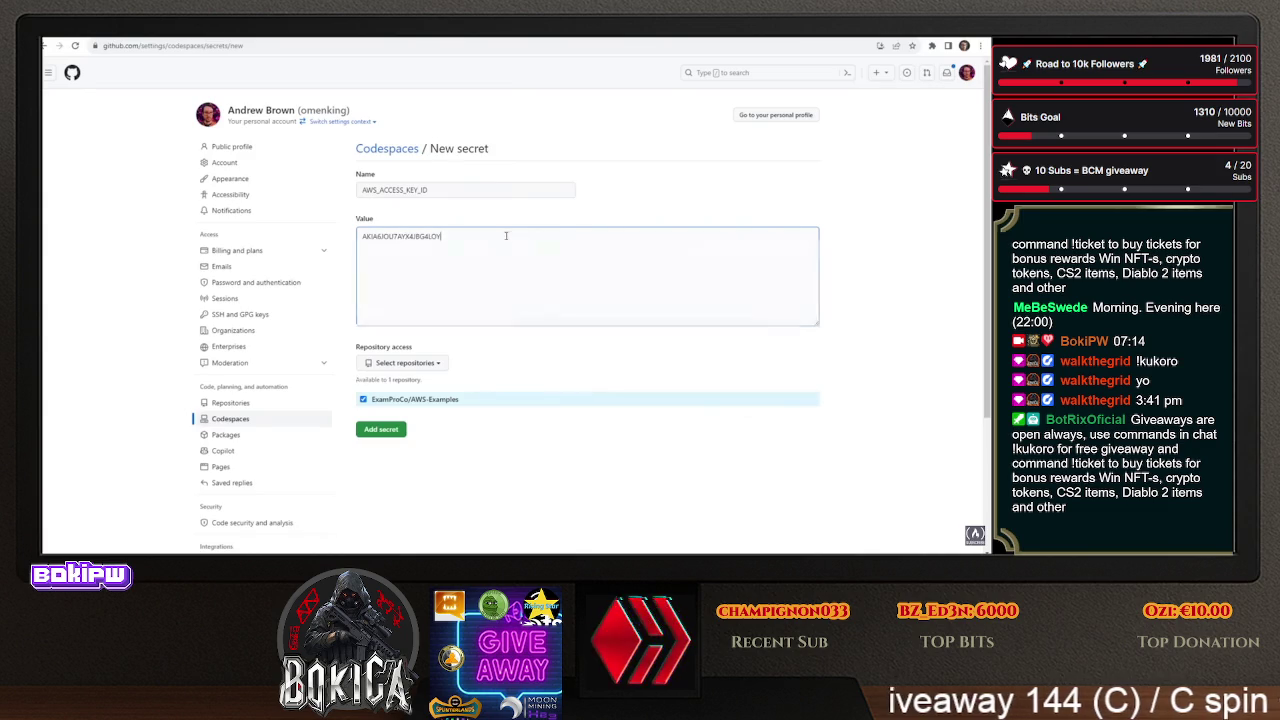
{"action": "left_click", "coordinate": [404, 430]}
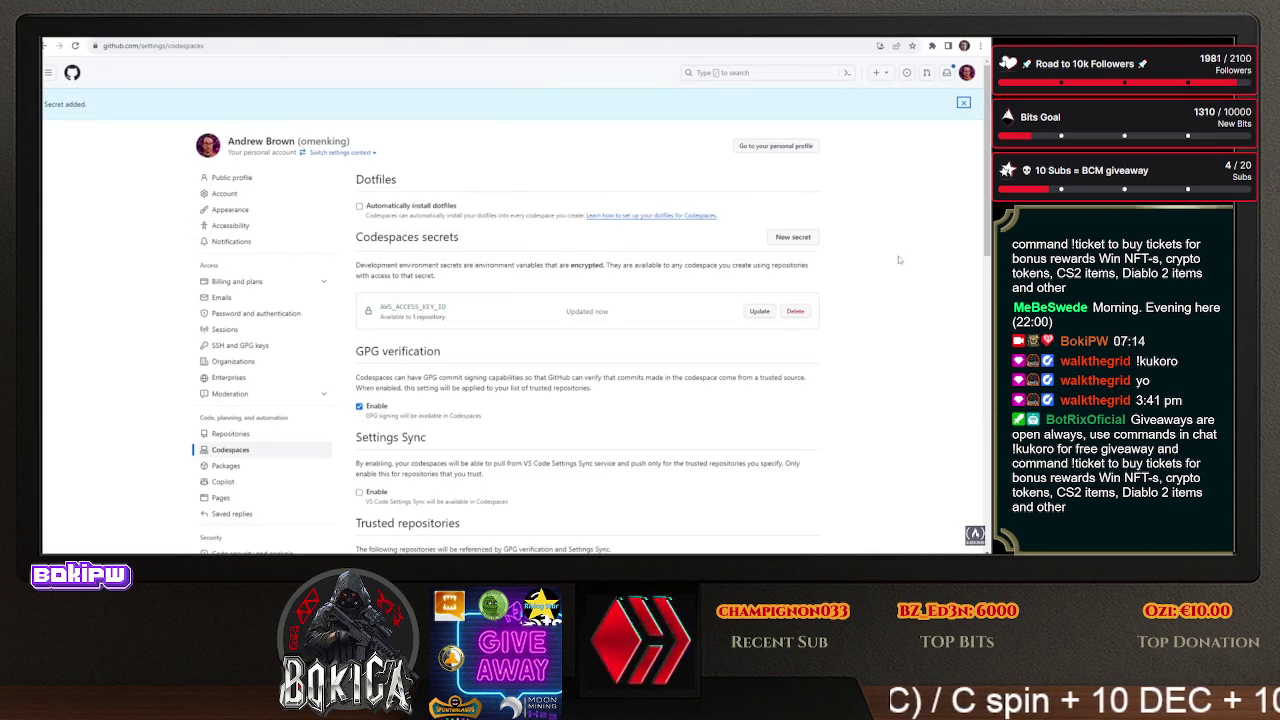
Copy the AWS secret access key and paste it as a new secret's value.
{"action": "left_click", "coordinate": [793, 237]}
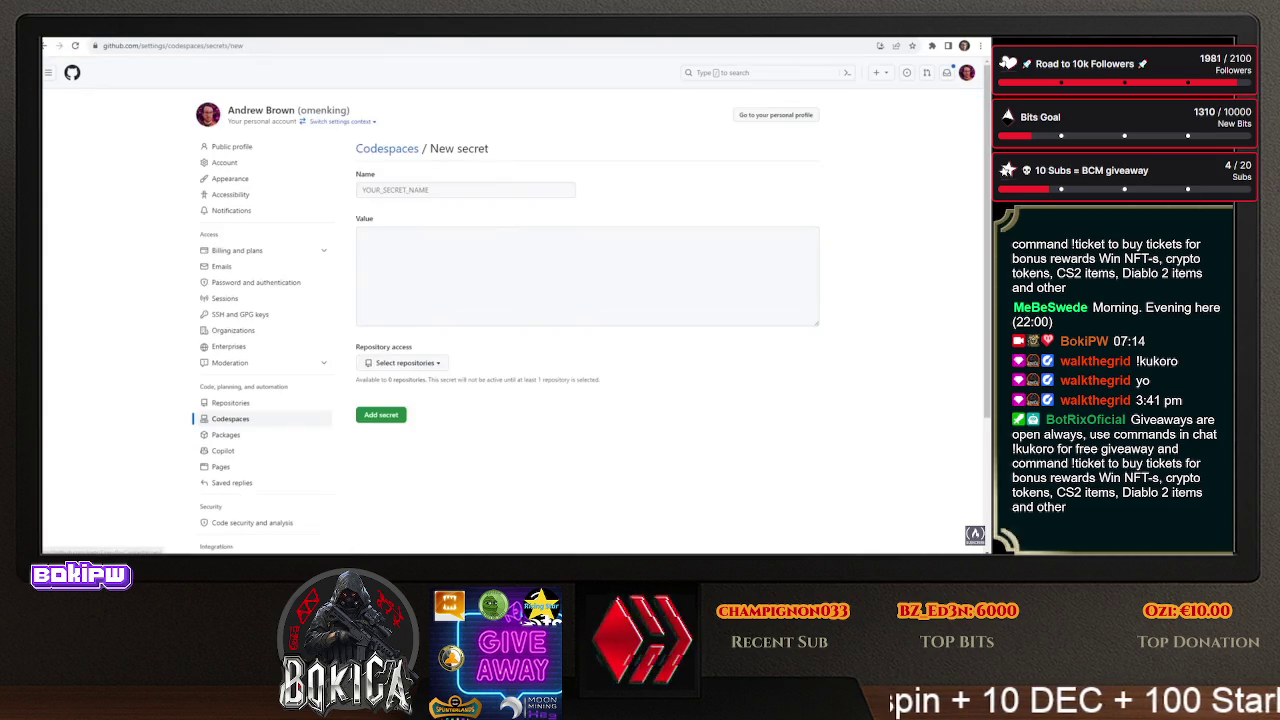
{"action": "key", "text": "ctrl+Tab"}
{"action": "left_click", "coordinate": [434, 245]}
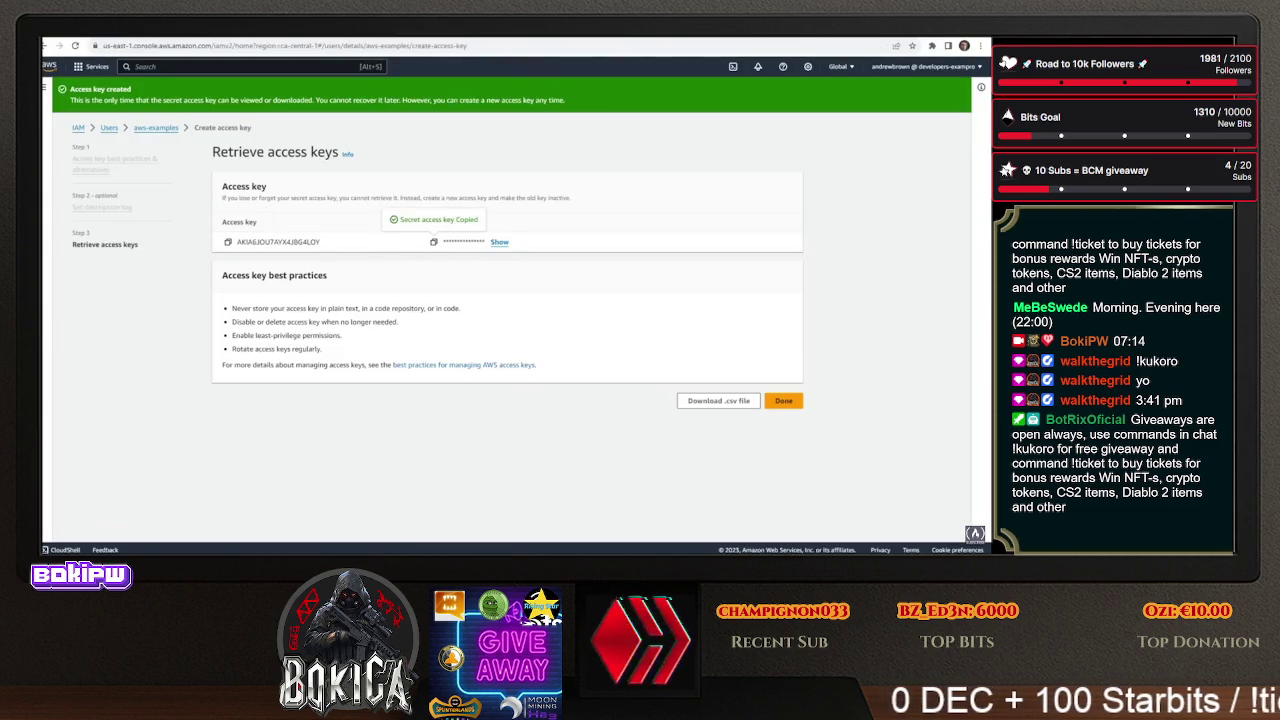
{"action": "key", "text": "ctrl+Tab"}
{"action": "key", "text": "ctrl+Tab"}
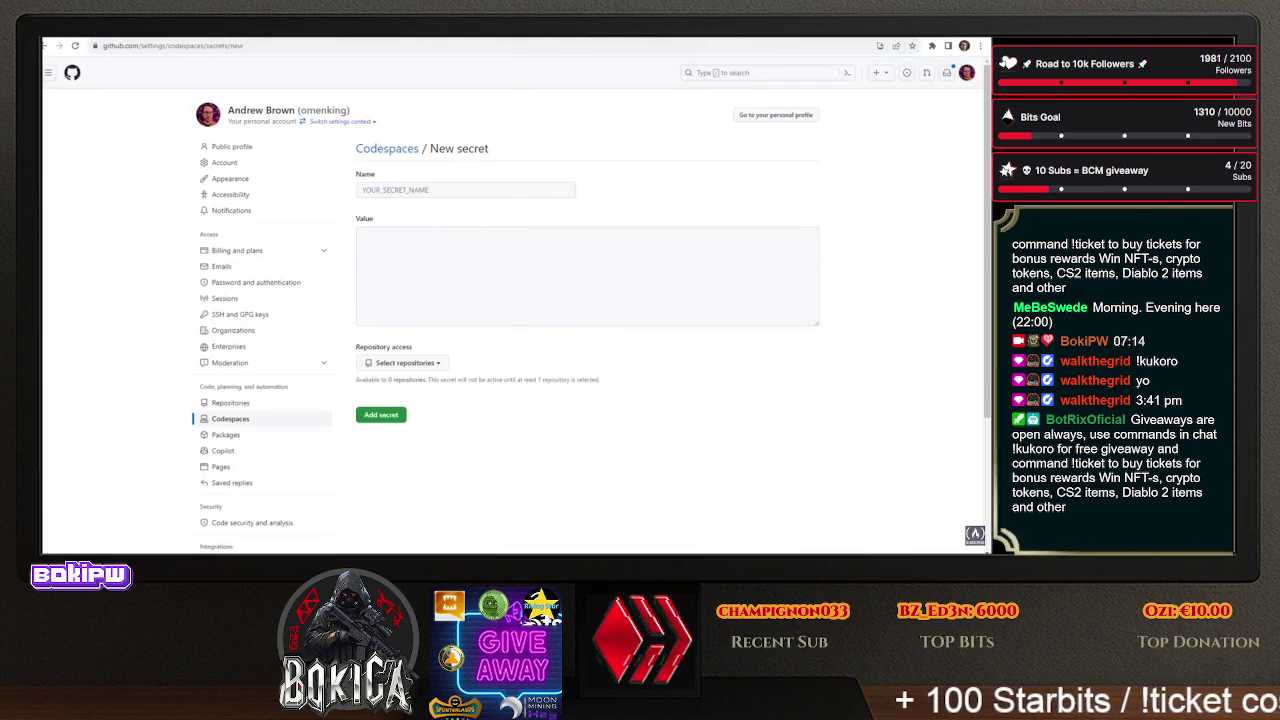
{"action": "left_click", "coordinate": [408, 250]}
{"action": "right_click", "coordinate": [405, 252]}
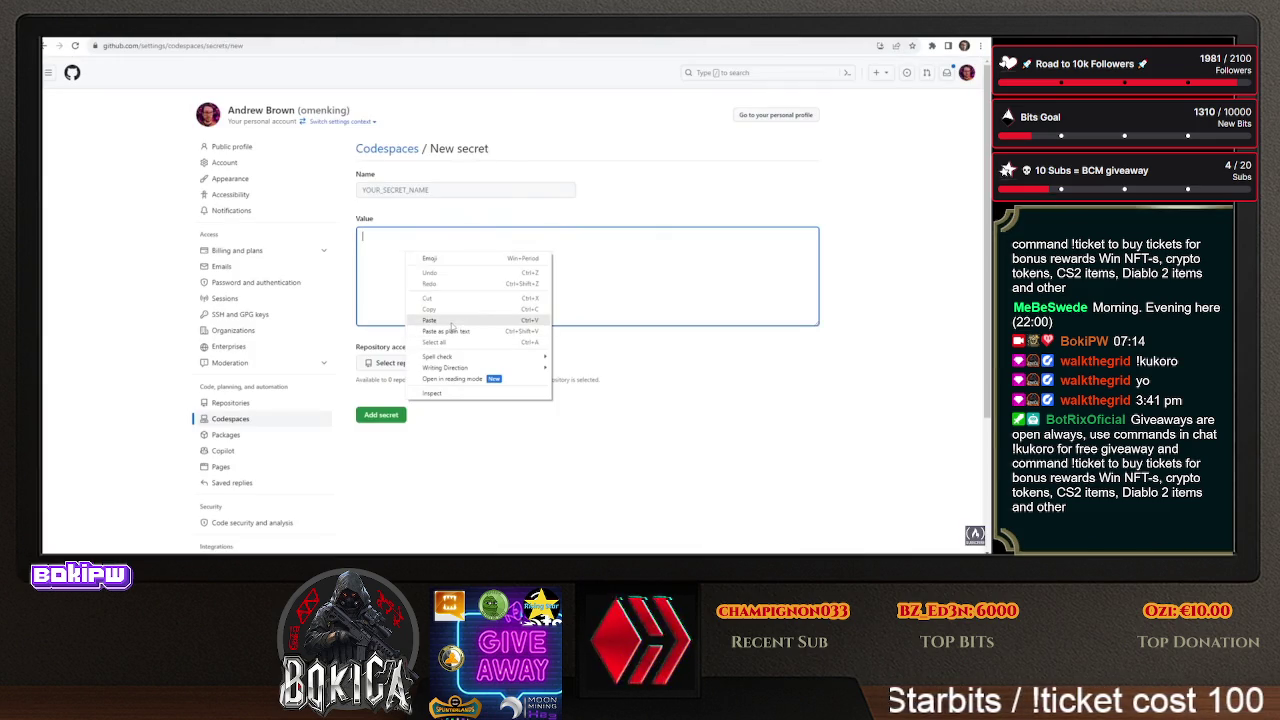
{"action": "left_click", "coordinate": [452, 321]}
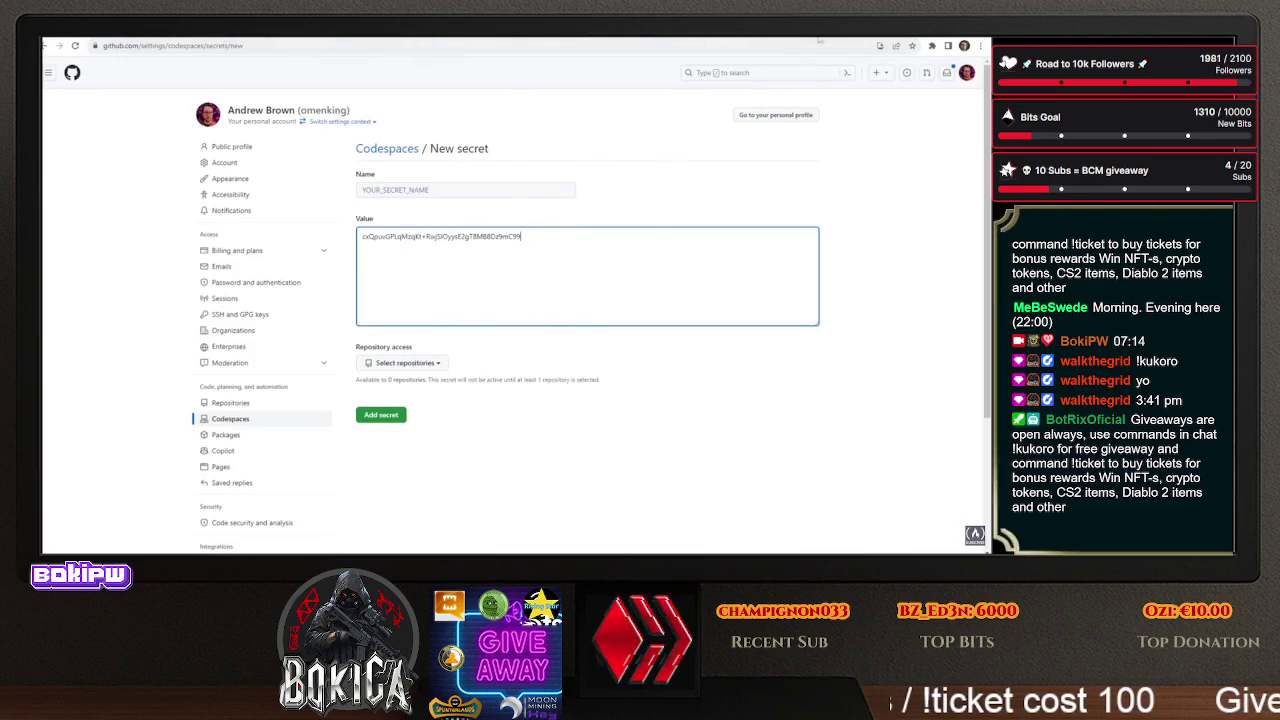
Look through the Pulumi configuration docs, dashboard and install pages in the browser tabs.
{"action": "key", "text": "ctrl+Tab"}
{"action": "left_click", "coordinate": [734, 37]}
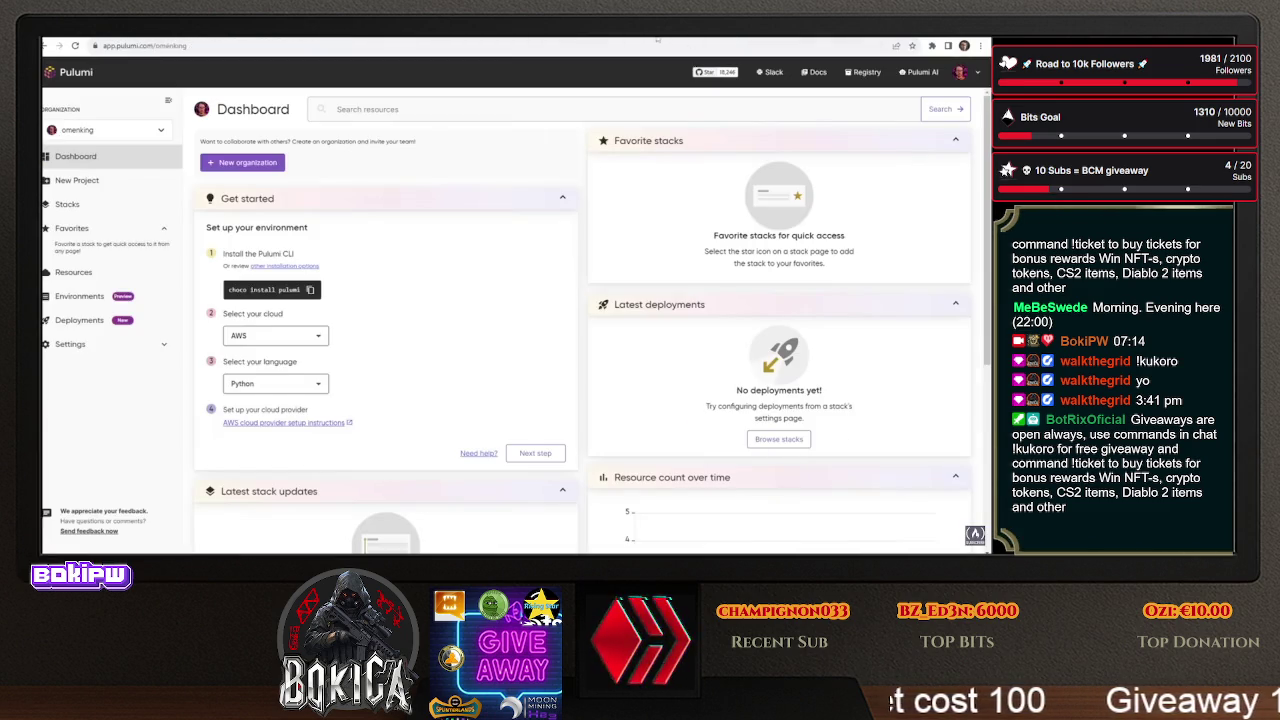
{"action": "left_click", "coordinate": [659, 38]}
{"action": "left_click", "coordinate": [558, 38]}
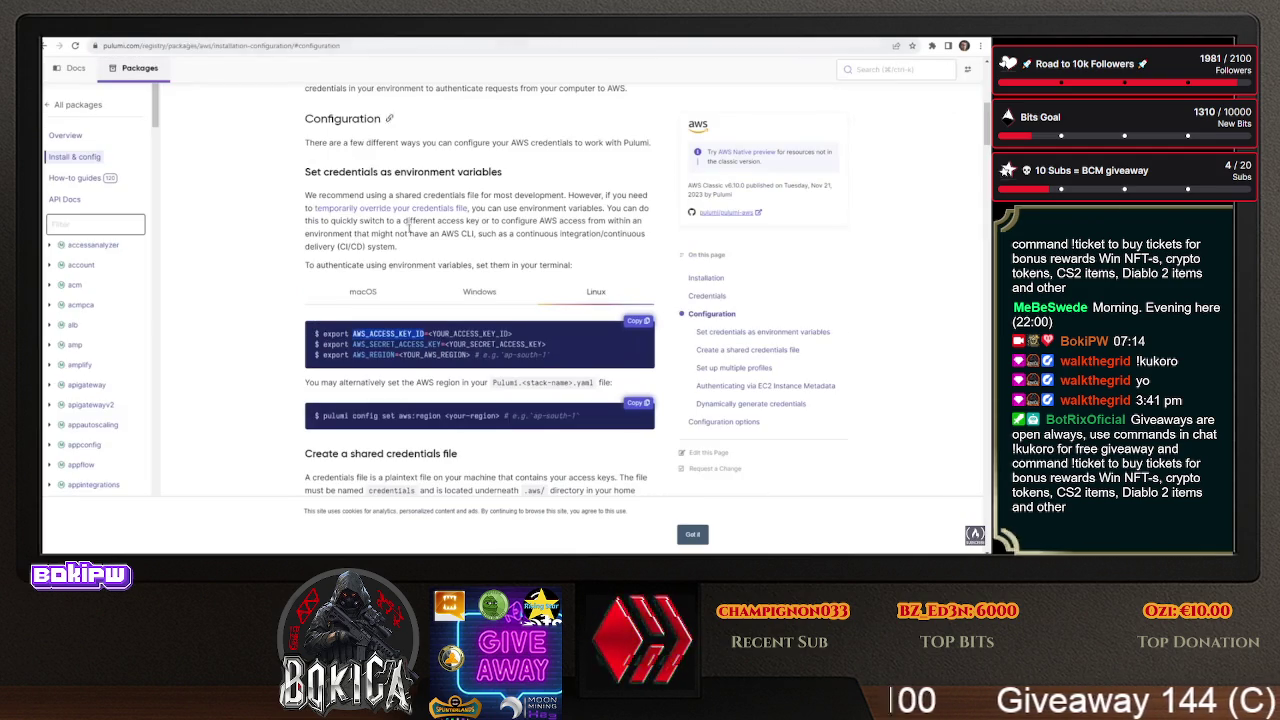
{"action": "key", "text": "ctrl+Tab"}
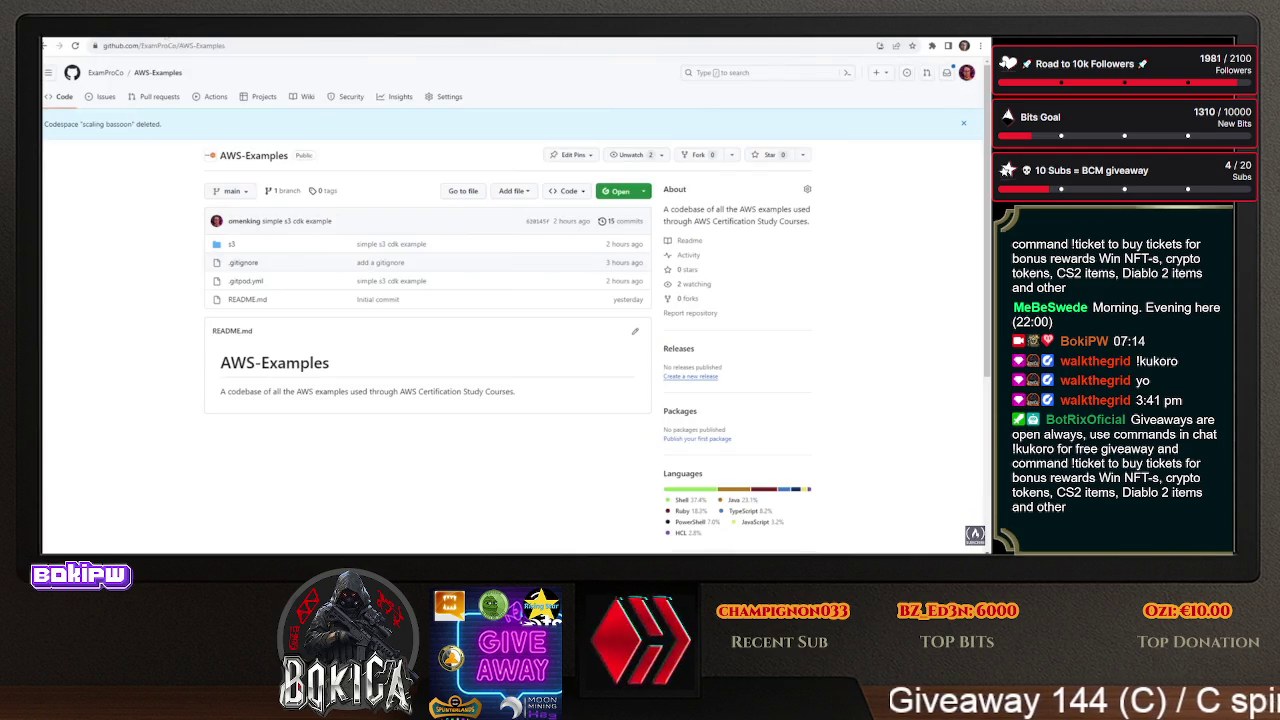
{"action": "key", "text": "ctrl+Tab"}
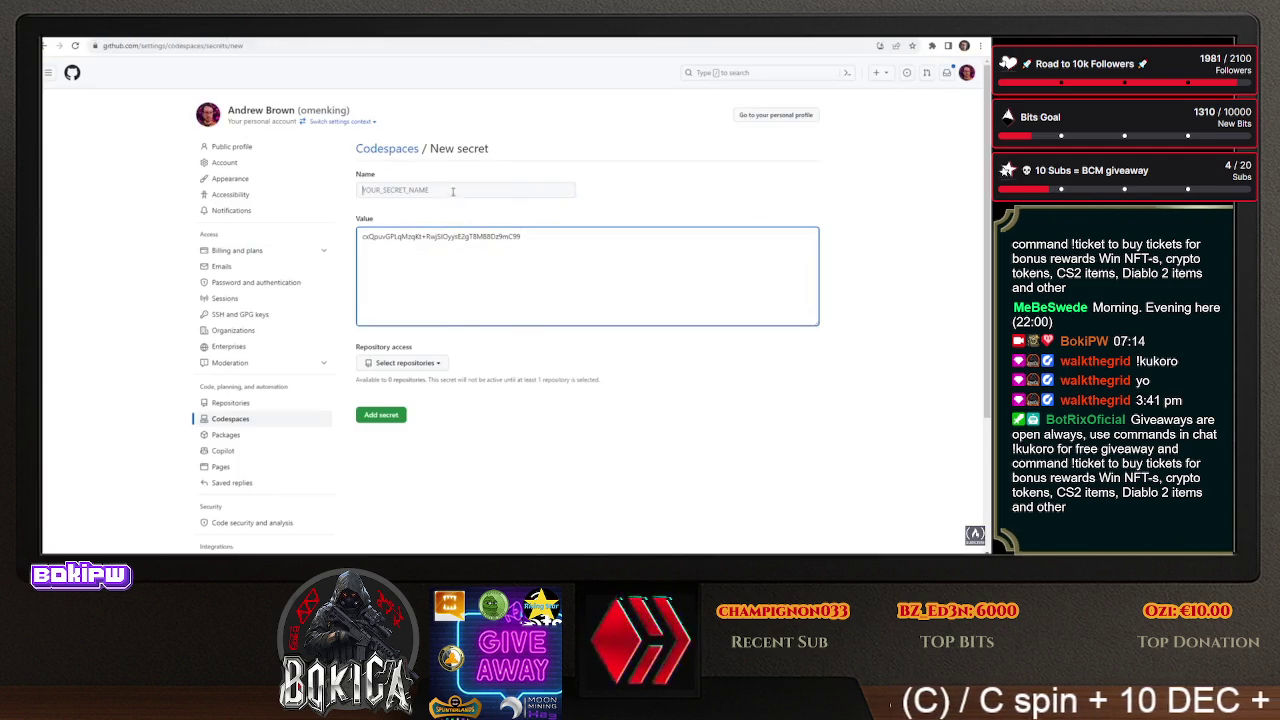
Name the secret AWS_SECRET_ACCESS_KEY, grant ExamProCo/AWS-Examples access, add it, and copy the AWS_REGION name.
{"action": "left_click", "coordinate": [452, 191]}
{"action": "type", "text": "AWS_SECRET_ACCESS_KEY"}
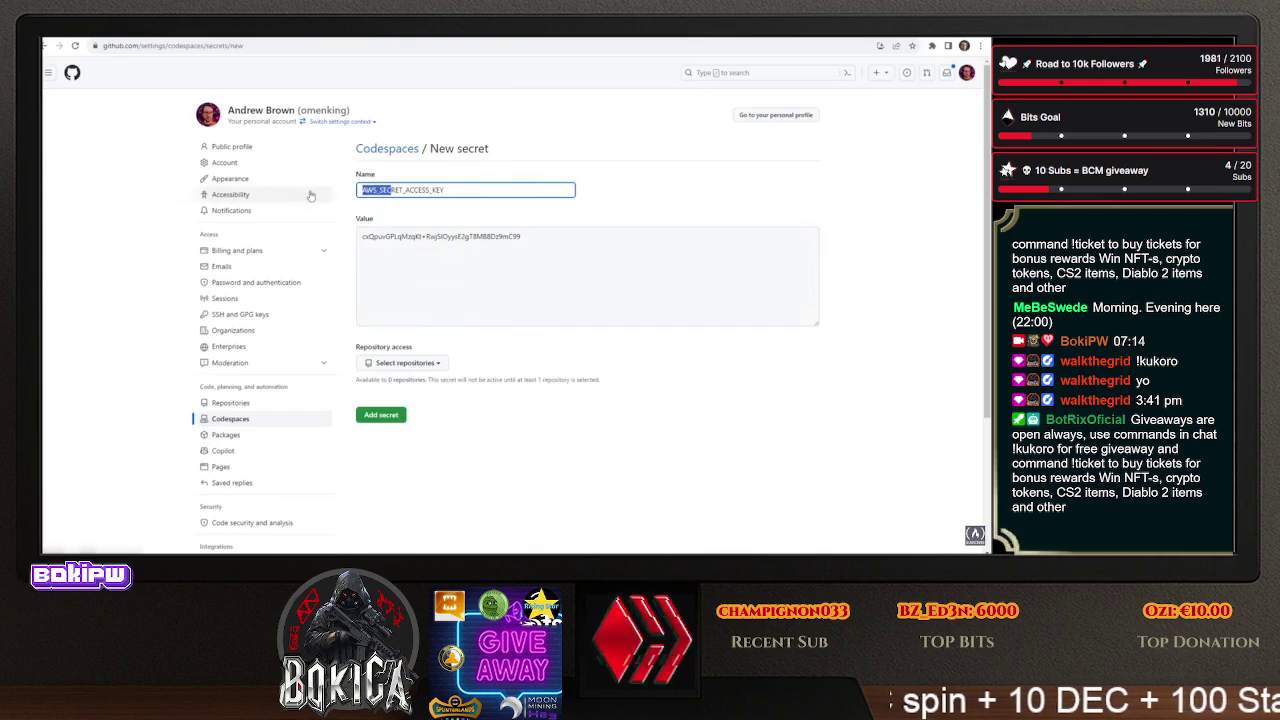
{"action": "left_click", "coordinate": [418, 372]}
{"action": "left_click", "coordinate": [420, 363]}
{"action": "type", "text": "aws"}
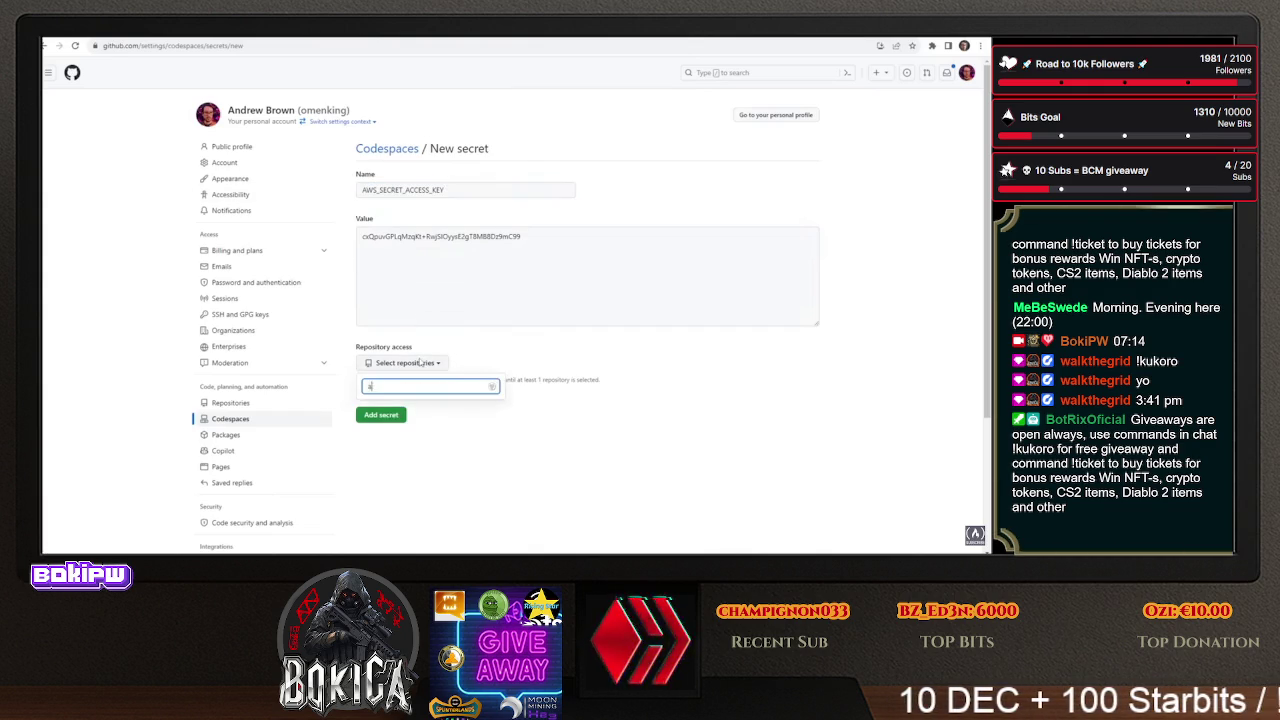
{"action": "type", "text": "-examp"}
{"action": "left_click", "coordinate": [405, 409]}
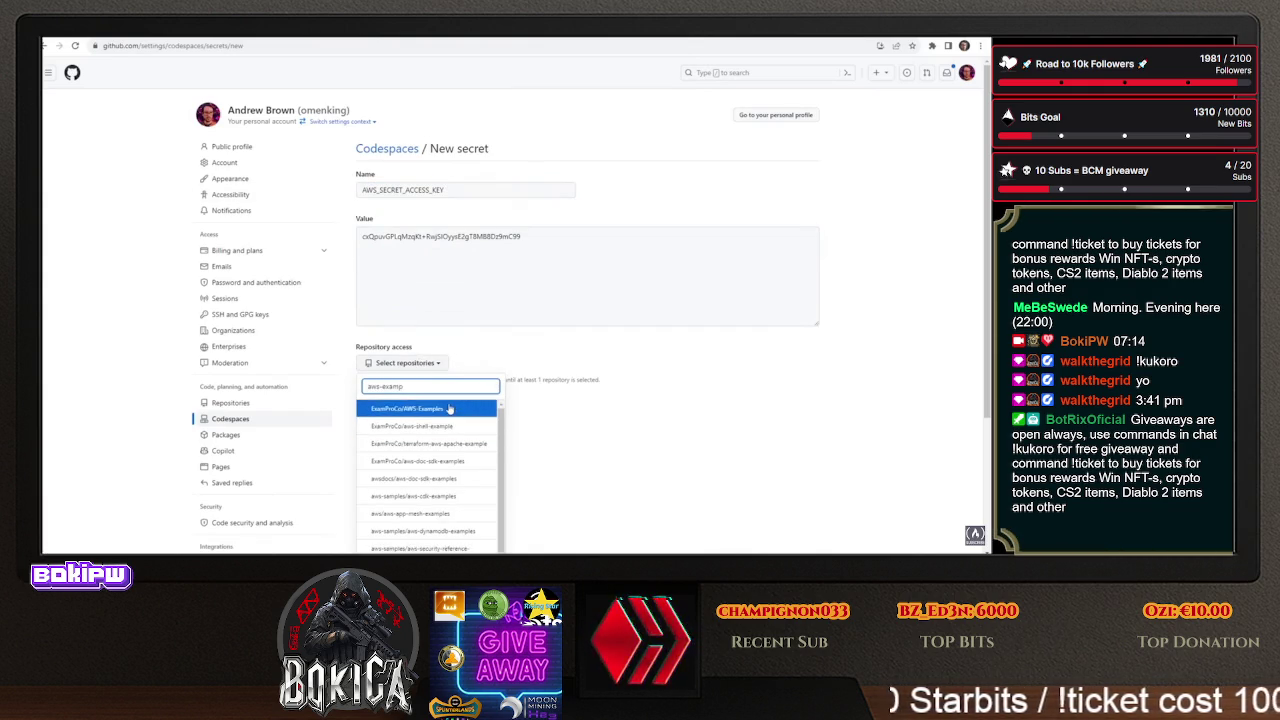
{"action": "key", "text": "Escape"}
{"action": "left_click", "coordinate": [381, 429]}
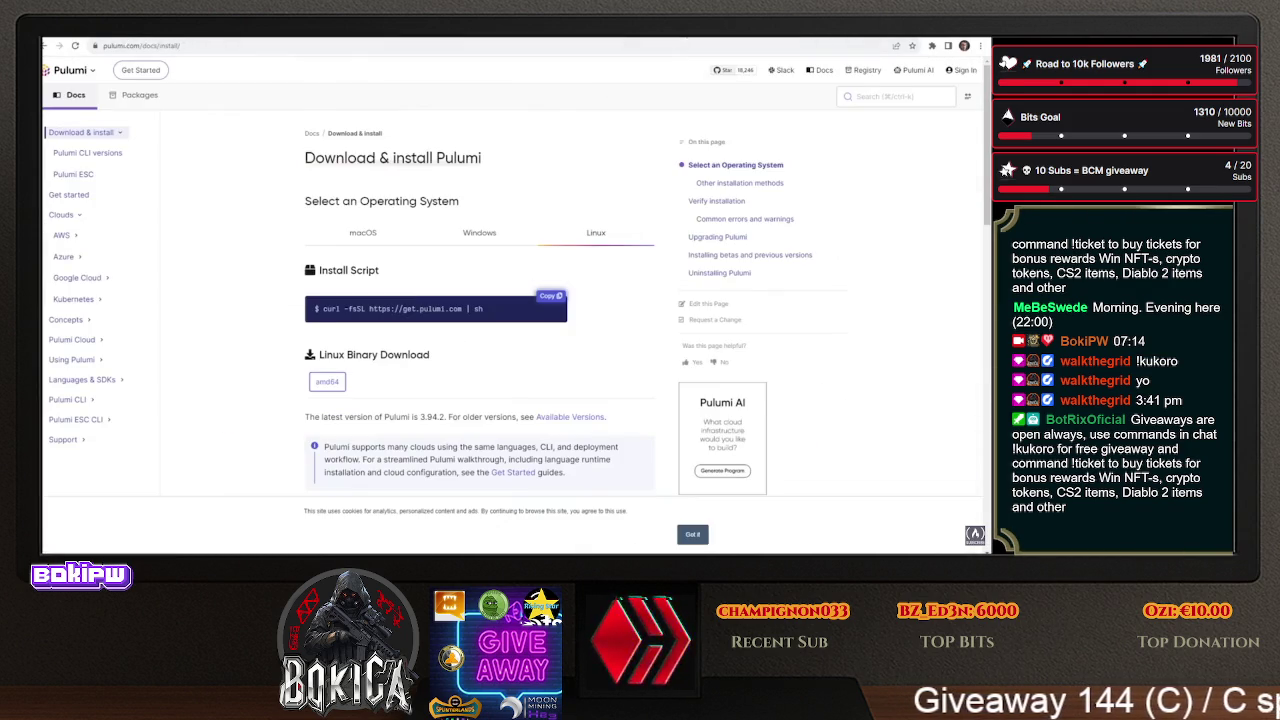
{"action": "double_click", "coordinate": [373, 355]}
{"action": "key", "text": "ctrl+c"}
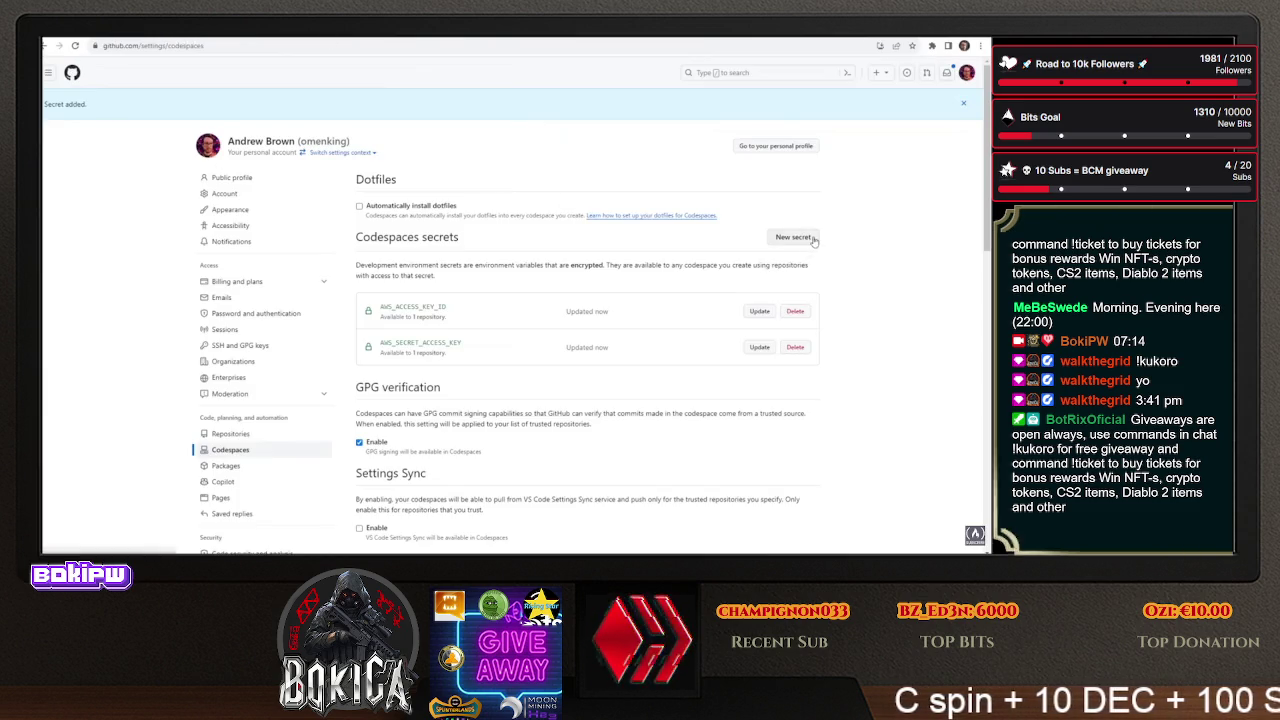
Add an AWS_REGION secret with value ca-central-1, available to ExamProCo/AWS-Examples.
{"action": "left_click", "coordinate": [793, 237]}
{"action": "key", "text": "ctrl+v"}
{"action": "left_click", "coordinate": [414, 268]}
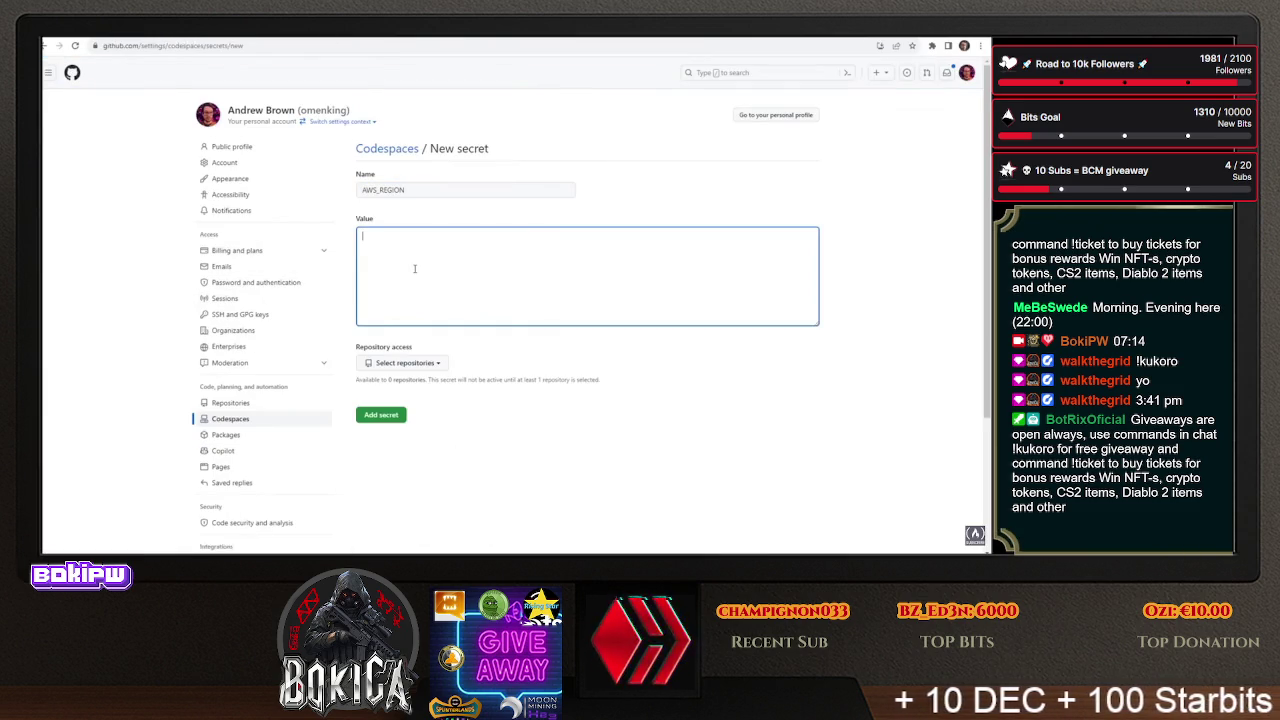
{"action": "type", "text": "ca-central-1"}
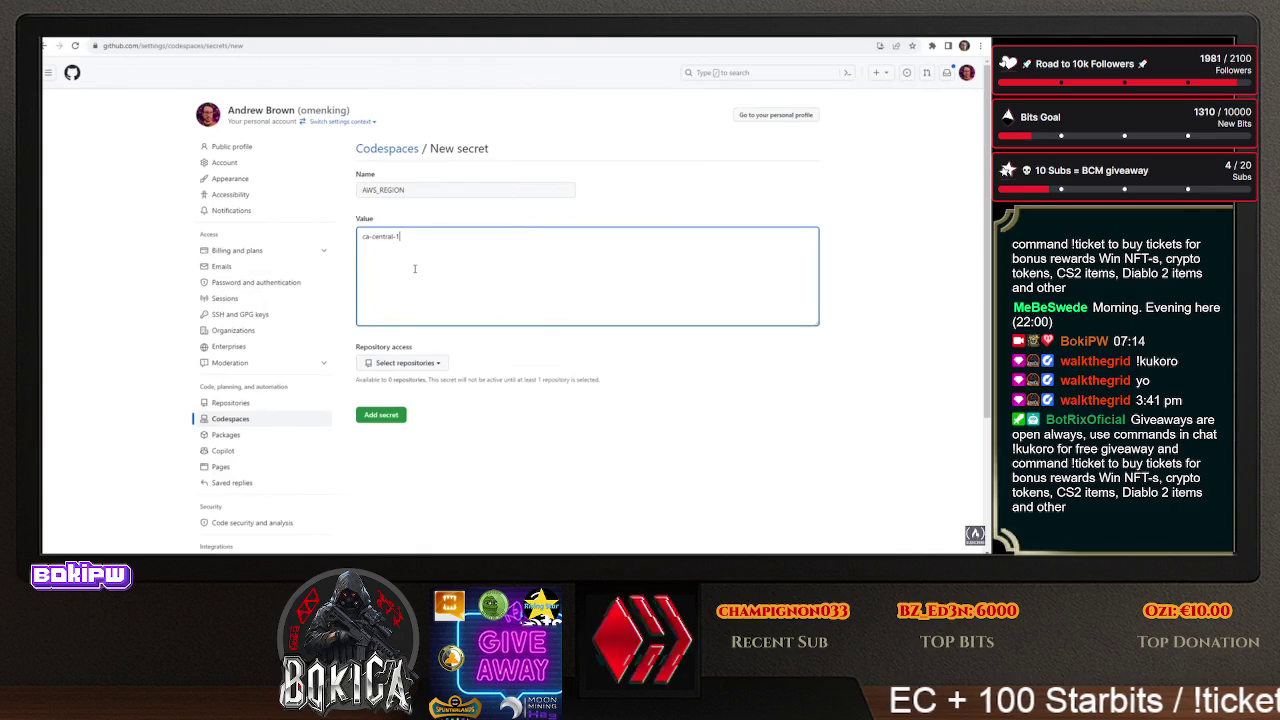
{"action": "left_click", "coordinate": [444, 366]}
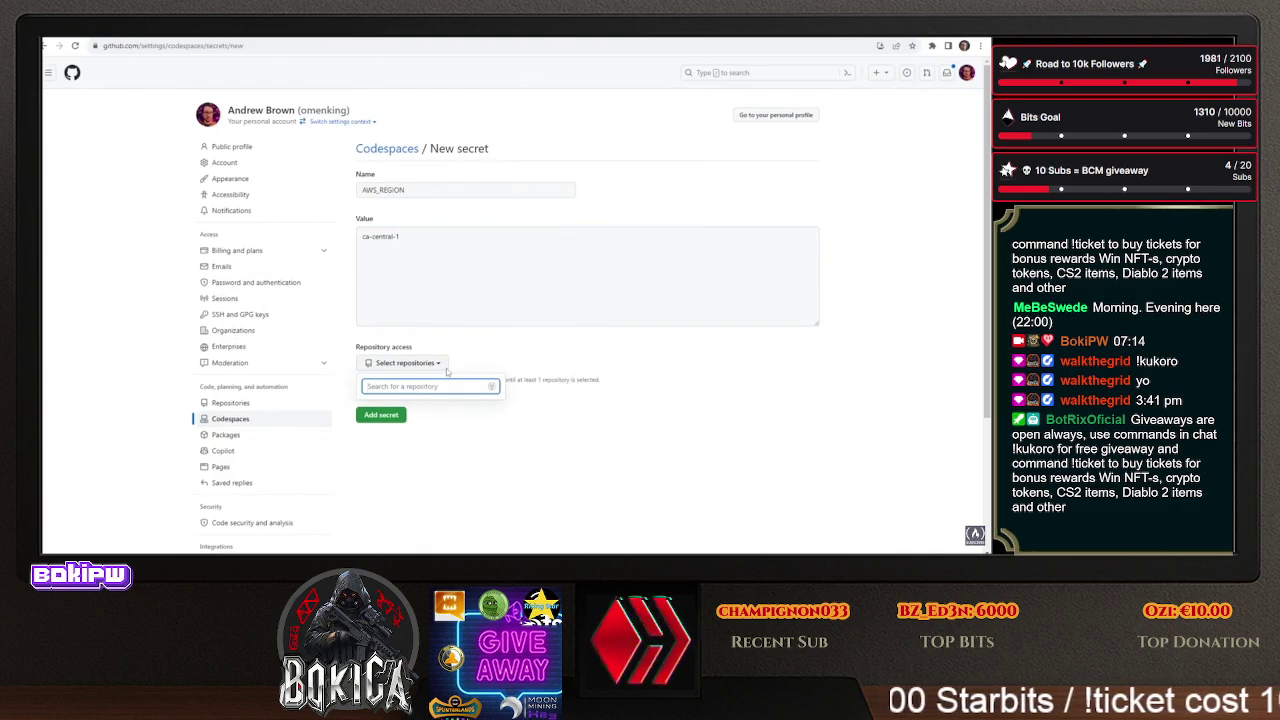
{"action": "type", "text": "aws-e"}
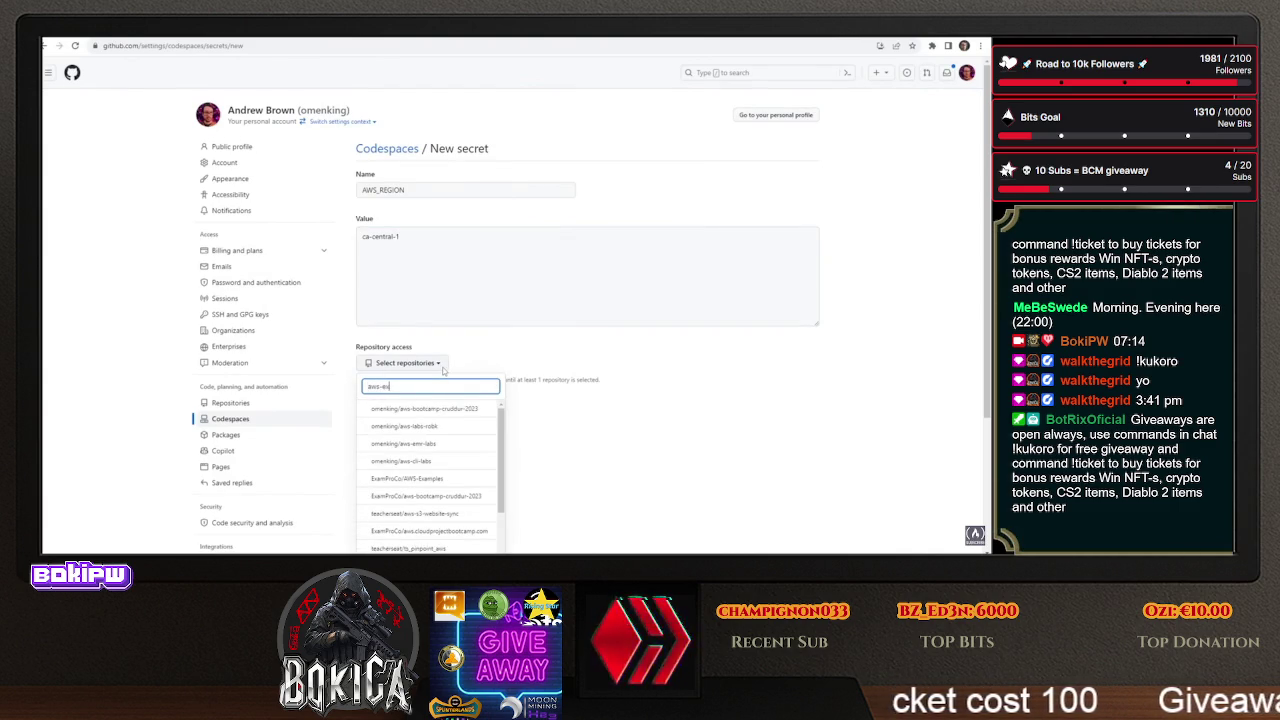
{"action": "type", "text": "xa"}
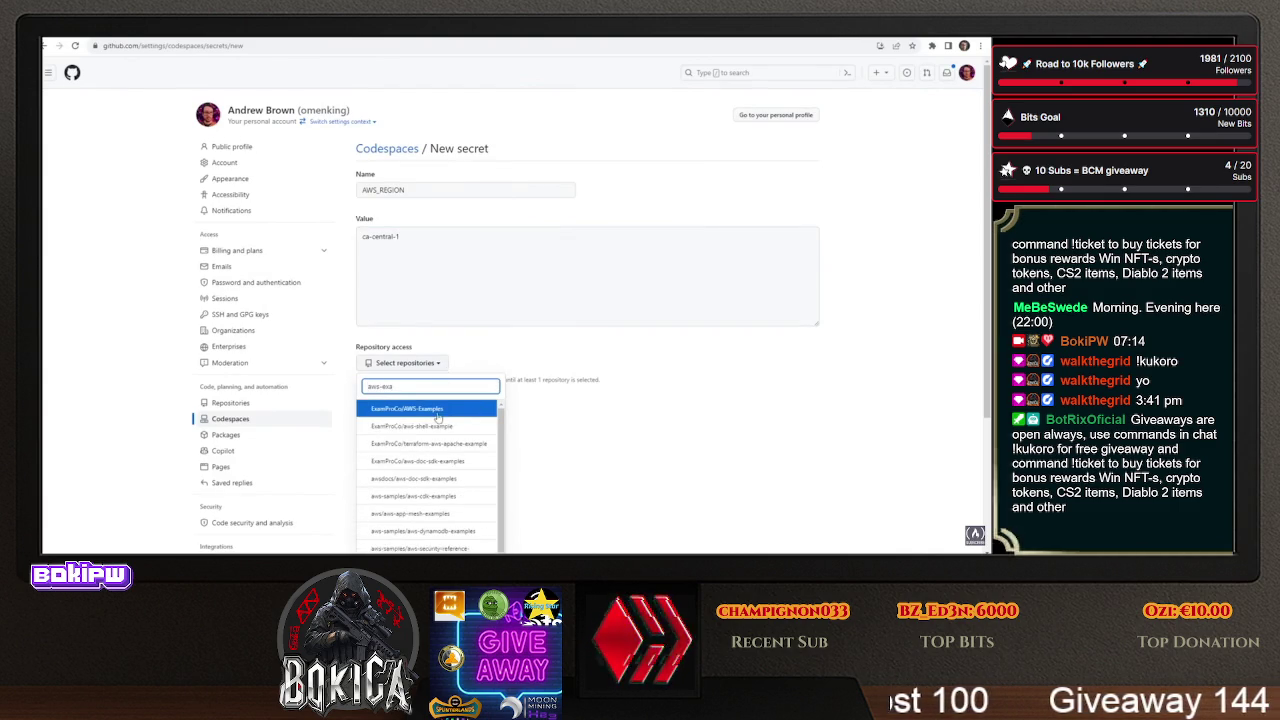
{"action": "left_click", "coordinate": [437, 416]}
{"action": "left_click", "coordinate": [389, 431]}
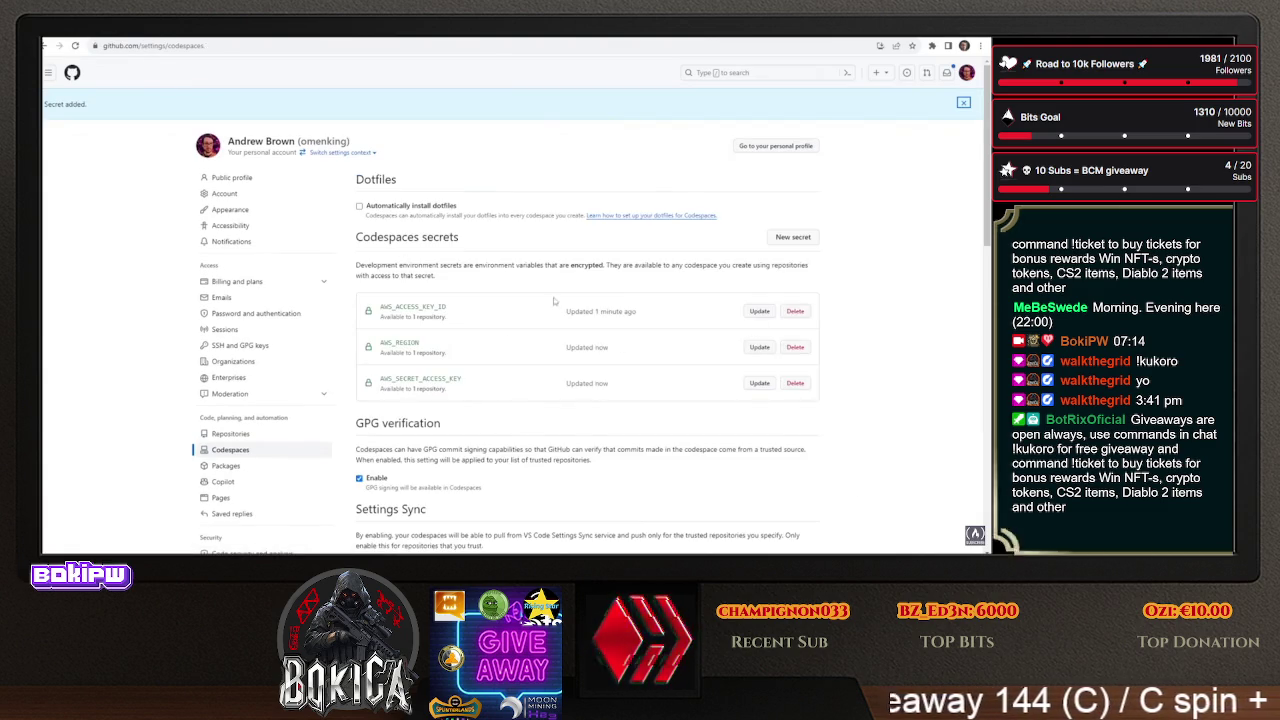
Reload the codespace to apply the changed secrets and dismiss the Python extension suggestion.
{"action": "key", "text": "ctrl+Tab"}
{"action": "key", "text": "ctrl+Tab"}
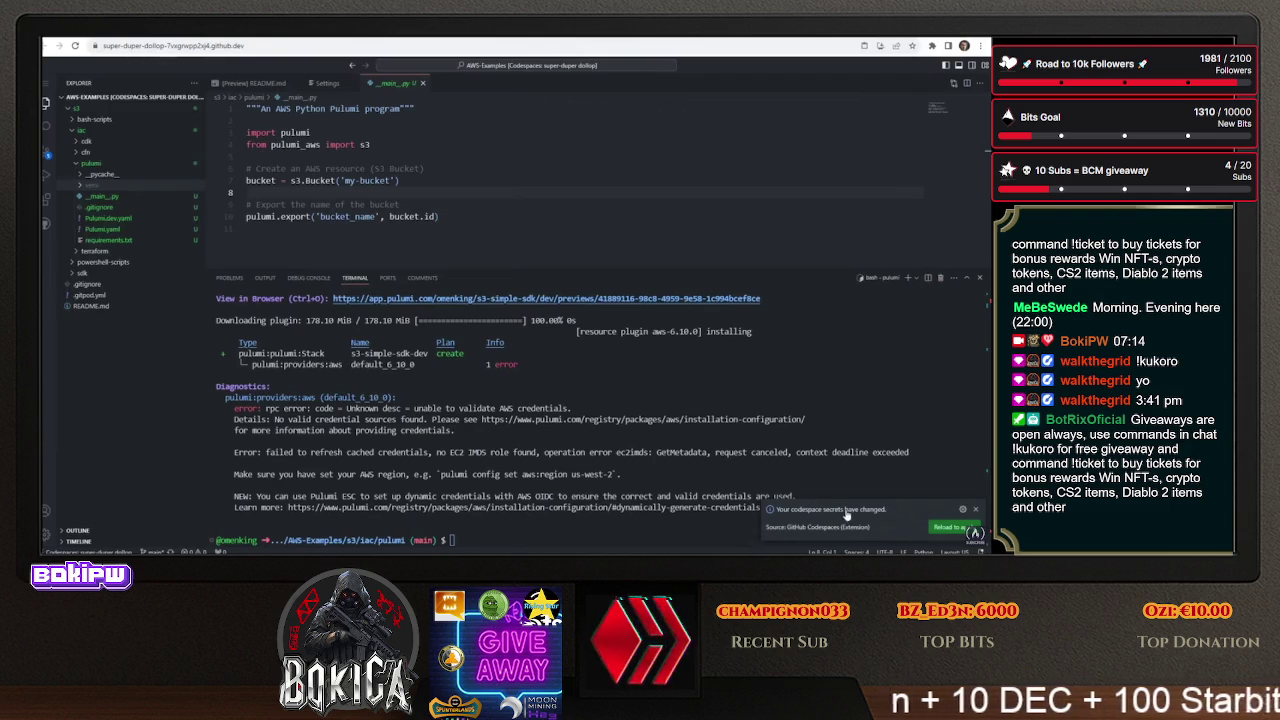
{"action": "left_click", "coordinate": [958, 528]}
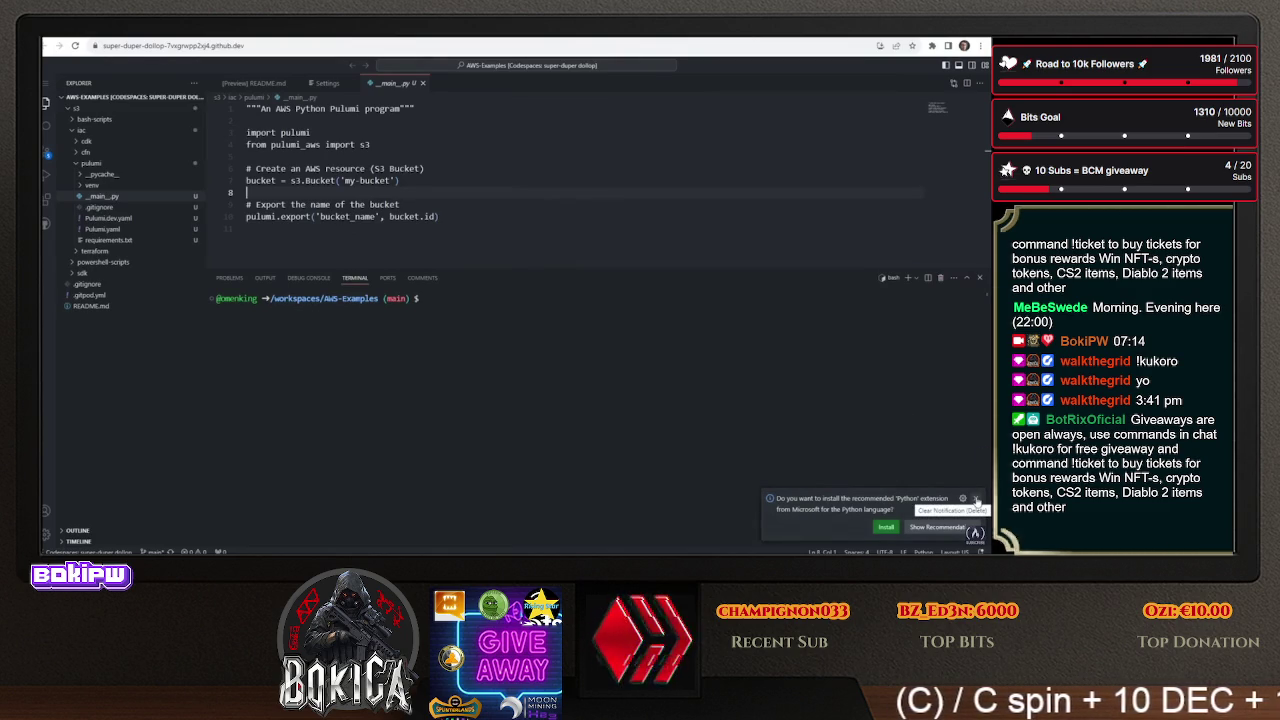
{"action": "left_click", "coordinate": [977, 499]}
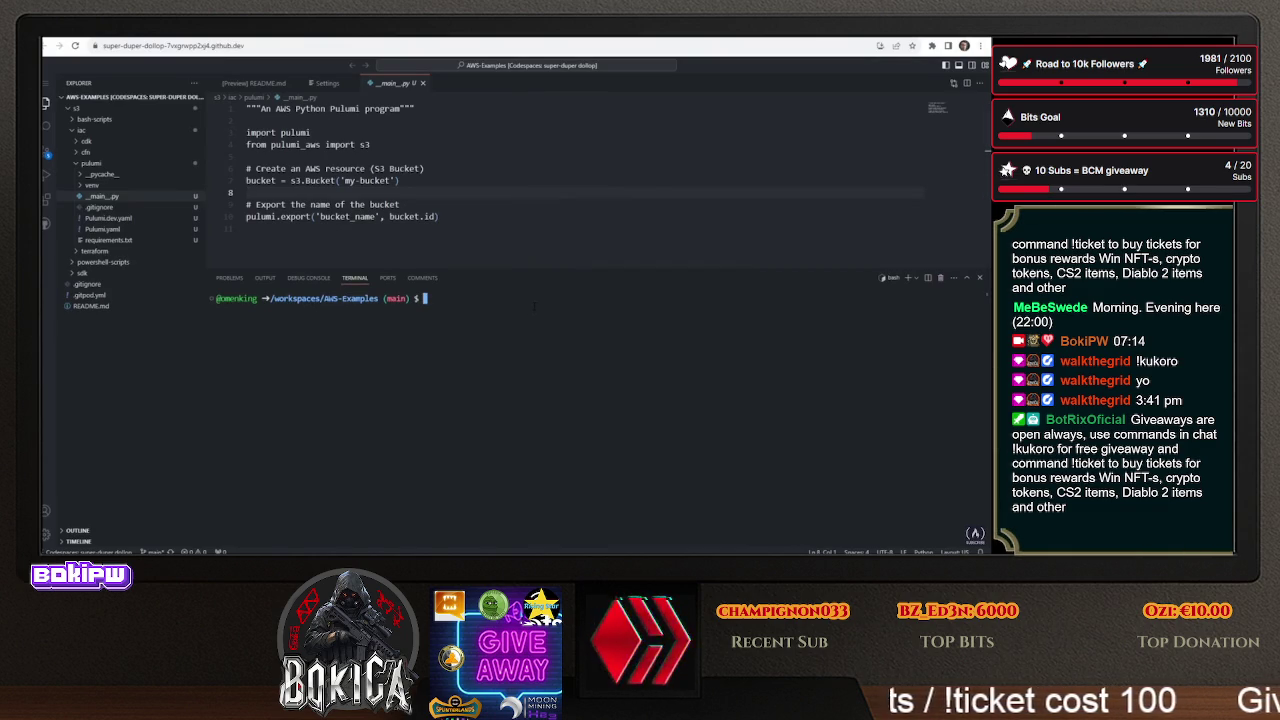
Run pulumi up from s3/iac/pulumi/ and answer yes to create the dev stack and bucket.
{"action": "type", "text": "pulumi up"}
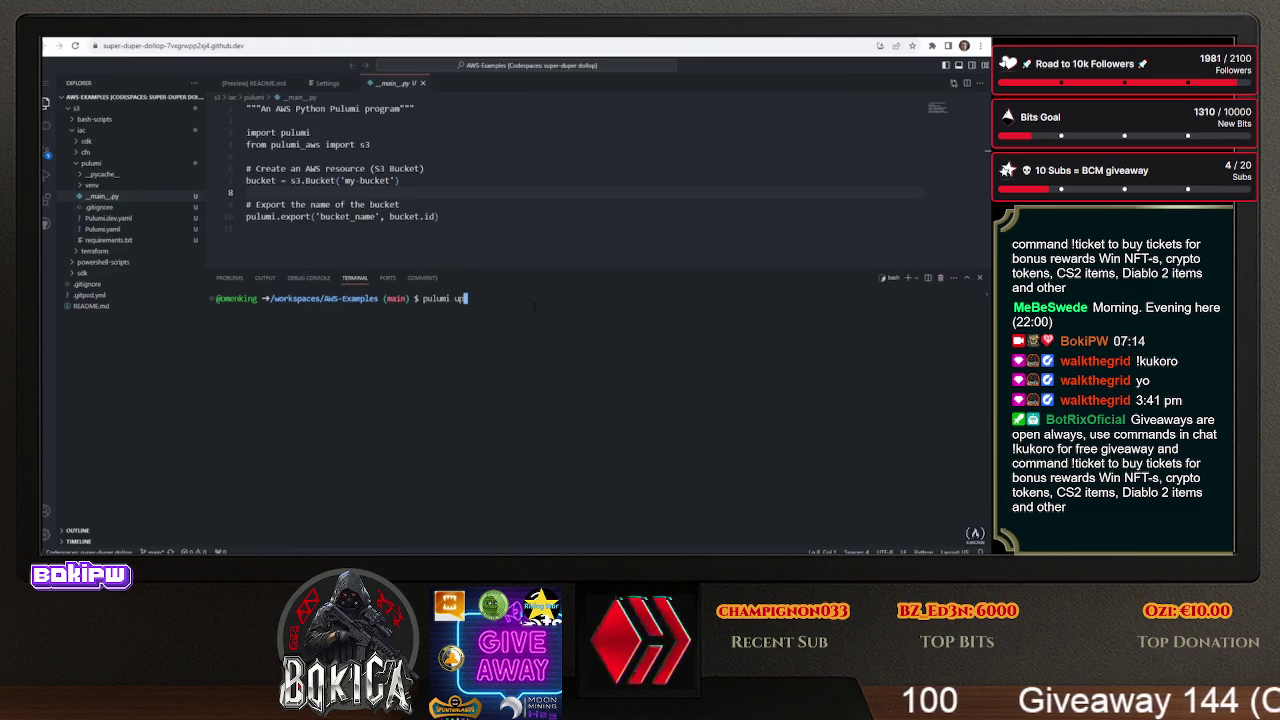
{"action": "key", "text": "Return"}
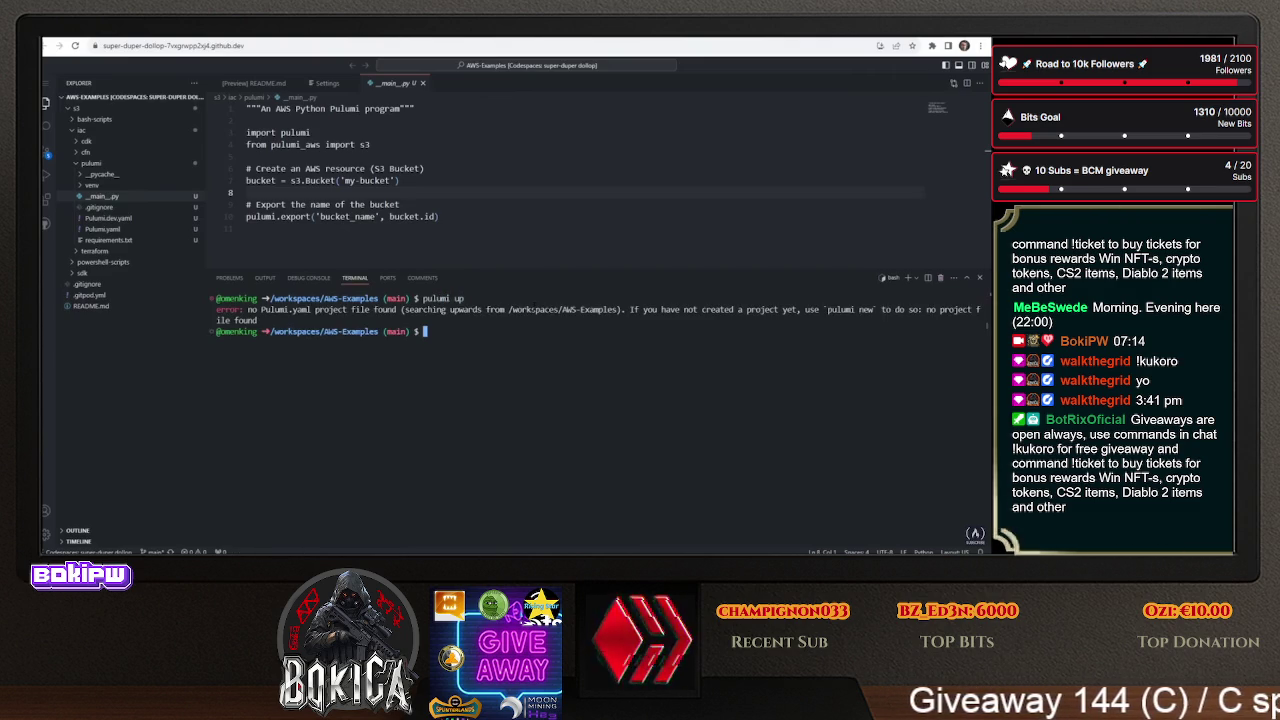
{"action": "type", "text": "cd s3/iac"}
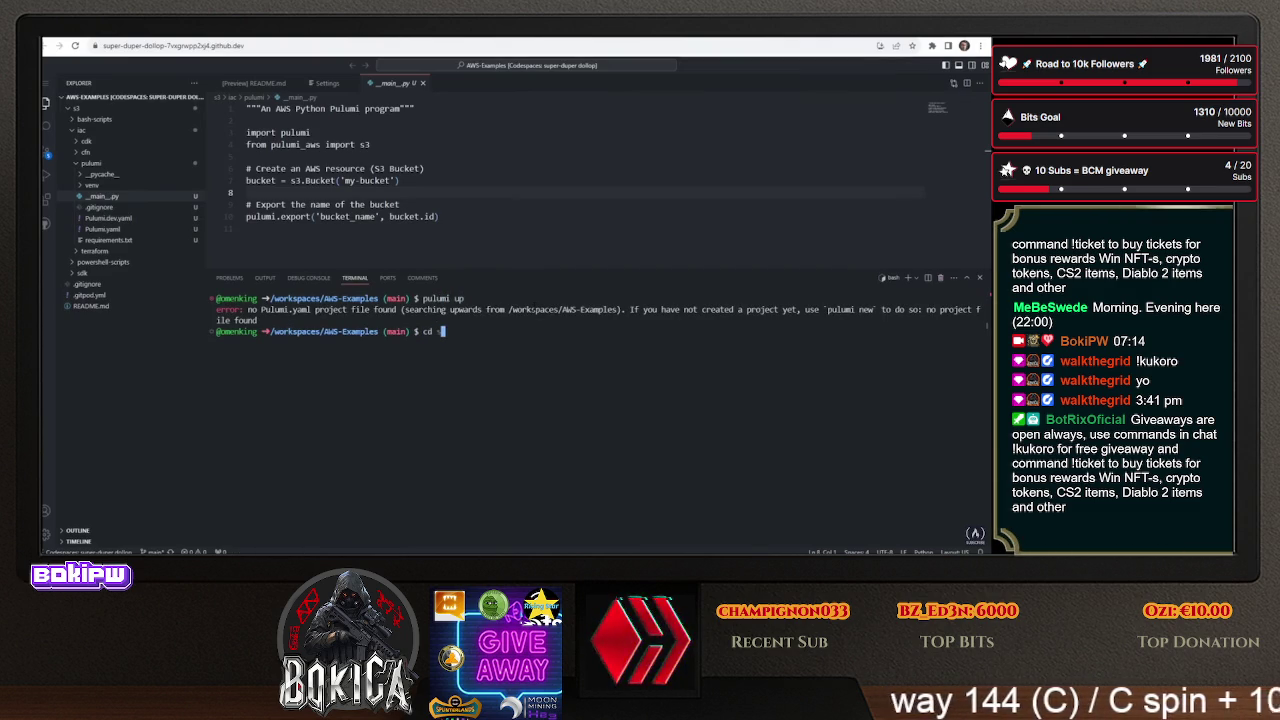
{"action": "type", "text": "/pulumi/"}
{"action": "key", "text": "Return"}
{"action": "type", "text": "ulumi up"}
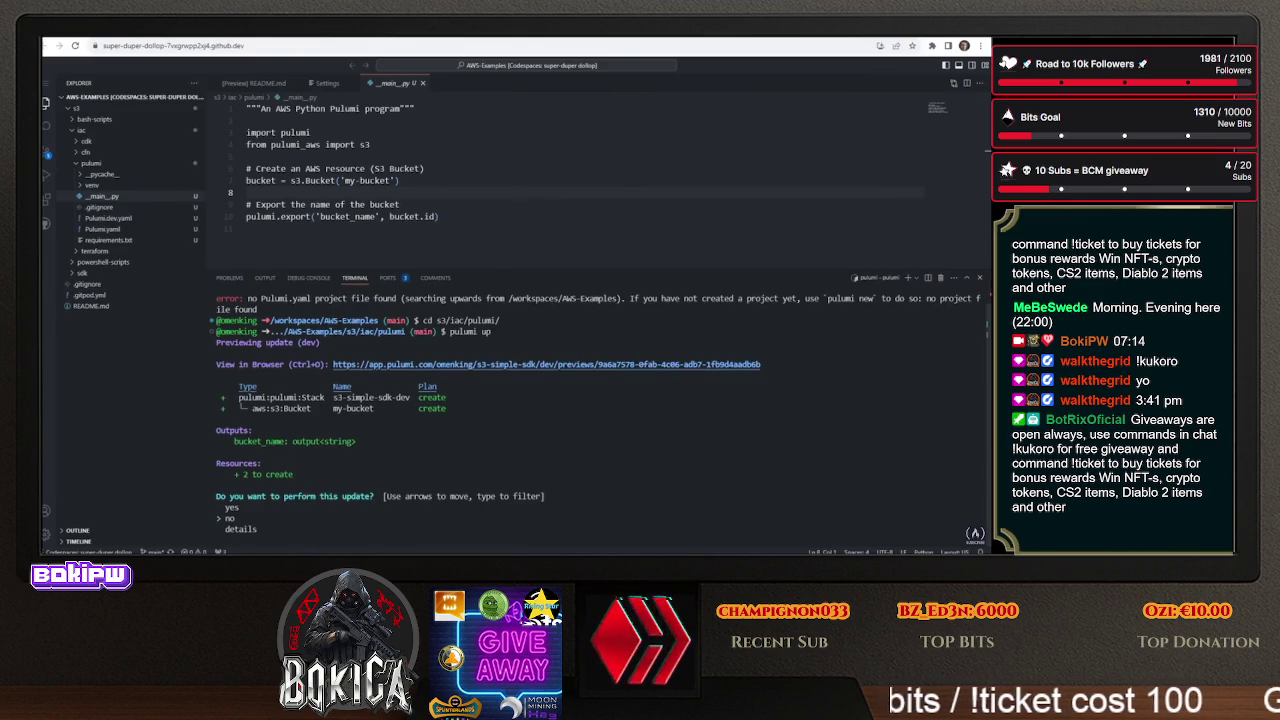
{"action": "key", "text": "Up"}
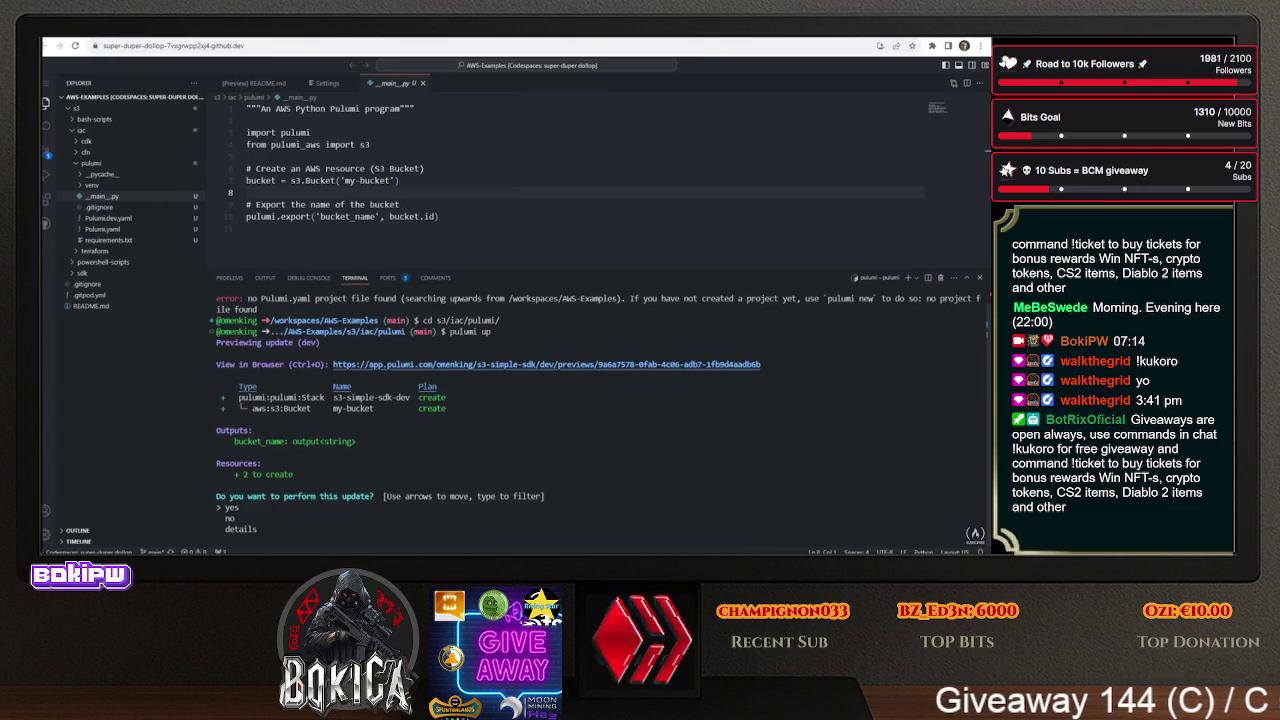
{"action": "mouse_move", "coordinate": [362, 397]}
{"action": "left_mouse_down"}
{"action": "mouse_move", "coordinate": [450, 408]}
{"action": "mouse_move", "coordinate": [490, 398]}
{"action": "left_mouse_up"}
{"action": "left_click", "coordinate": [583, 455]}
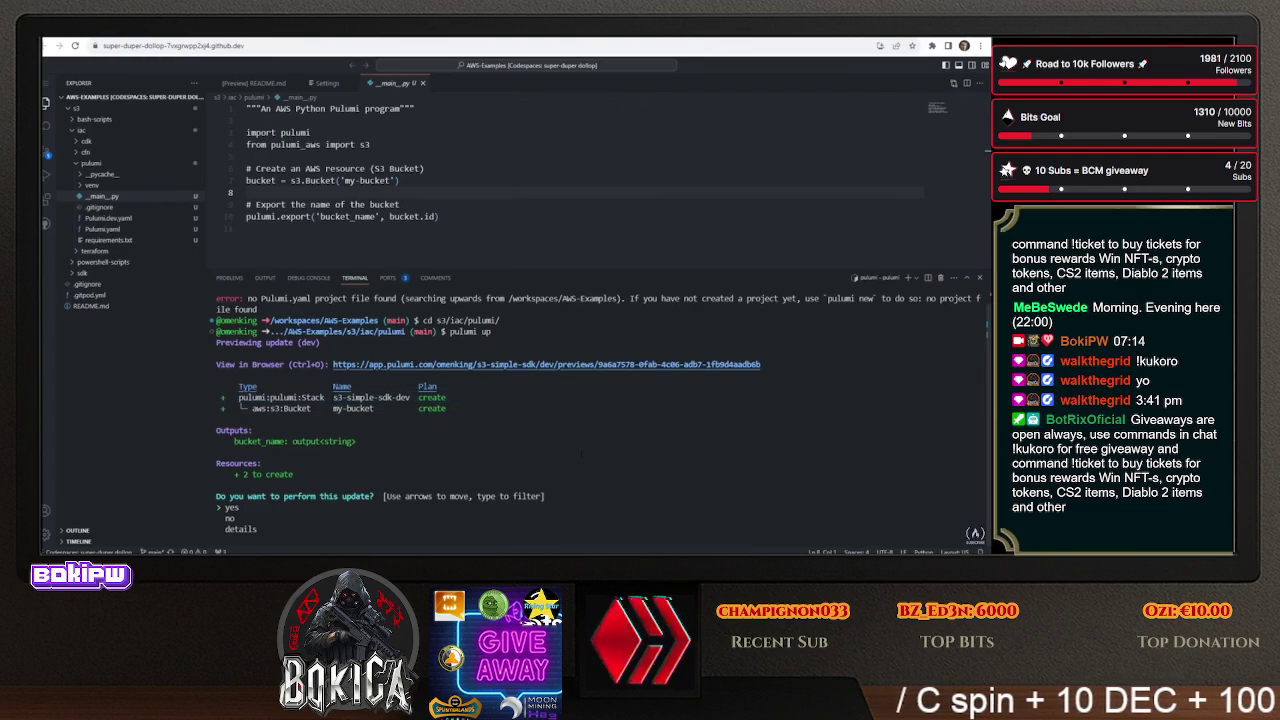
{"action": "key", "text": "Return"}
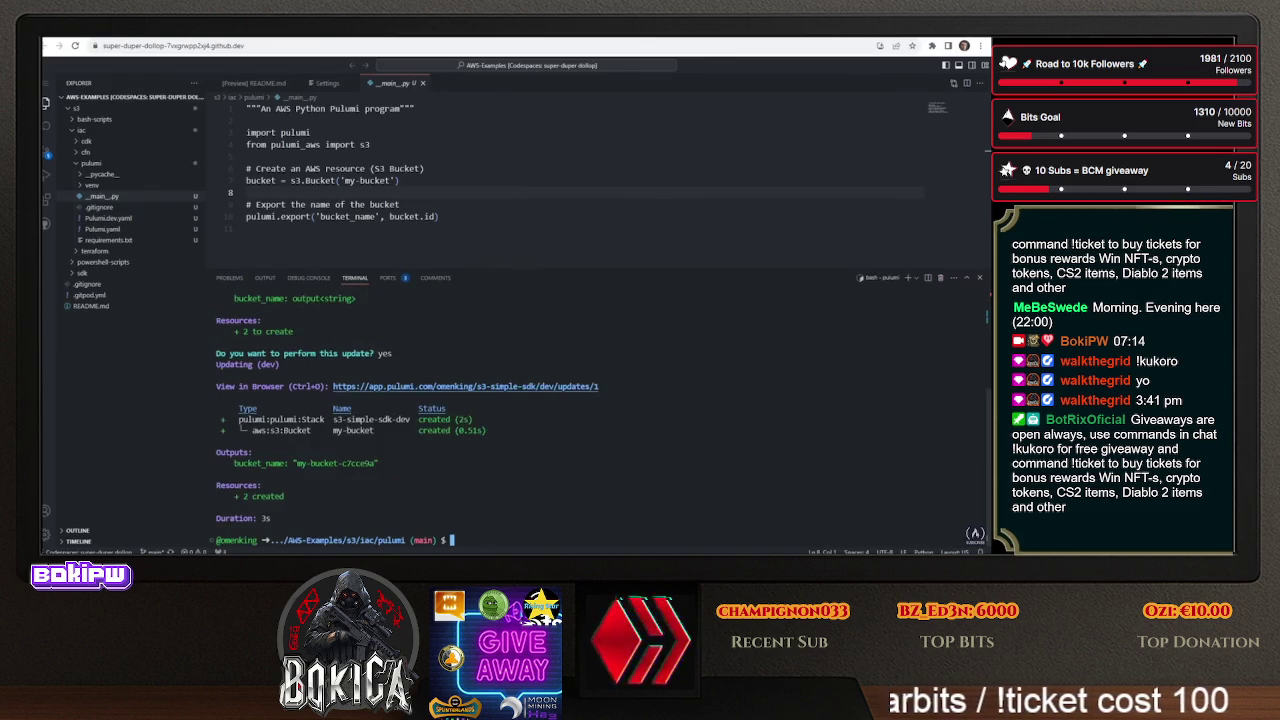
Open the dev stack's update in Pulumi Cloud, review its Settings and Actions, then return to Overview.
{"action": "left_click", "coordinate": [537, 387], "text": "ctrl"}
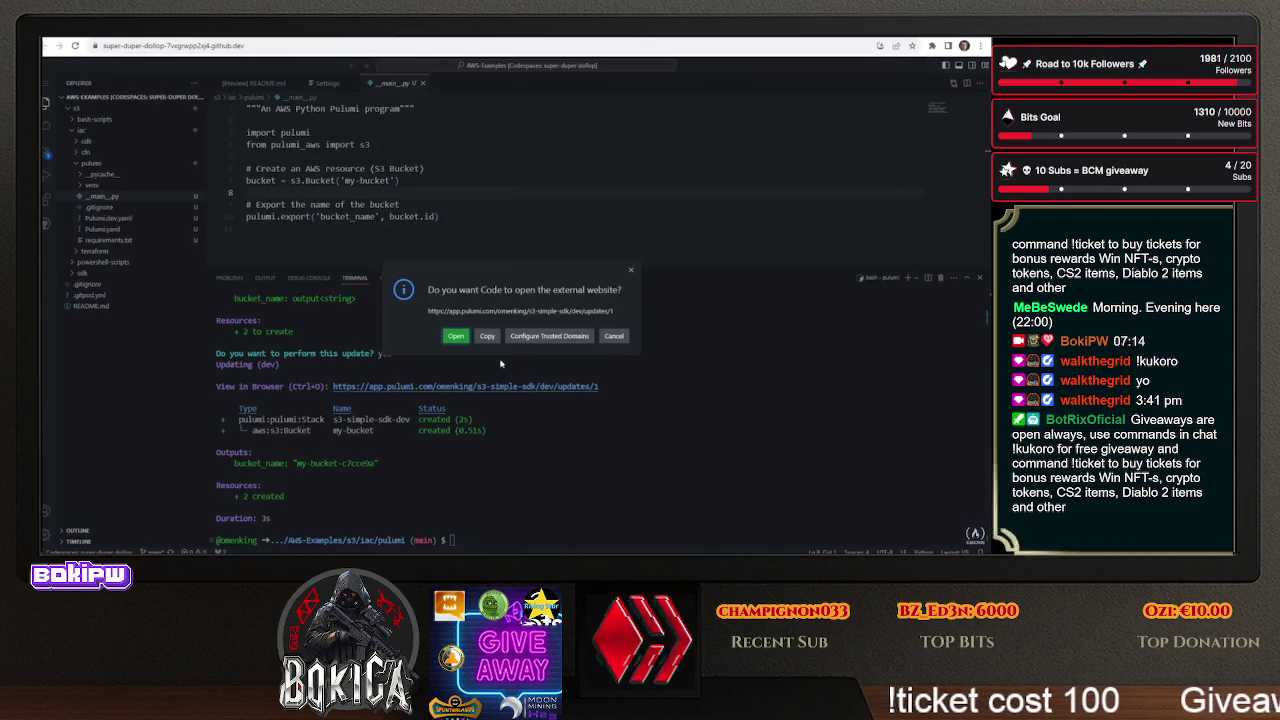
{"action": "left_click", "coordinate": [456, 337]}
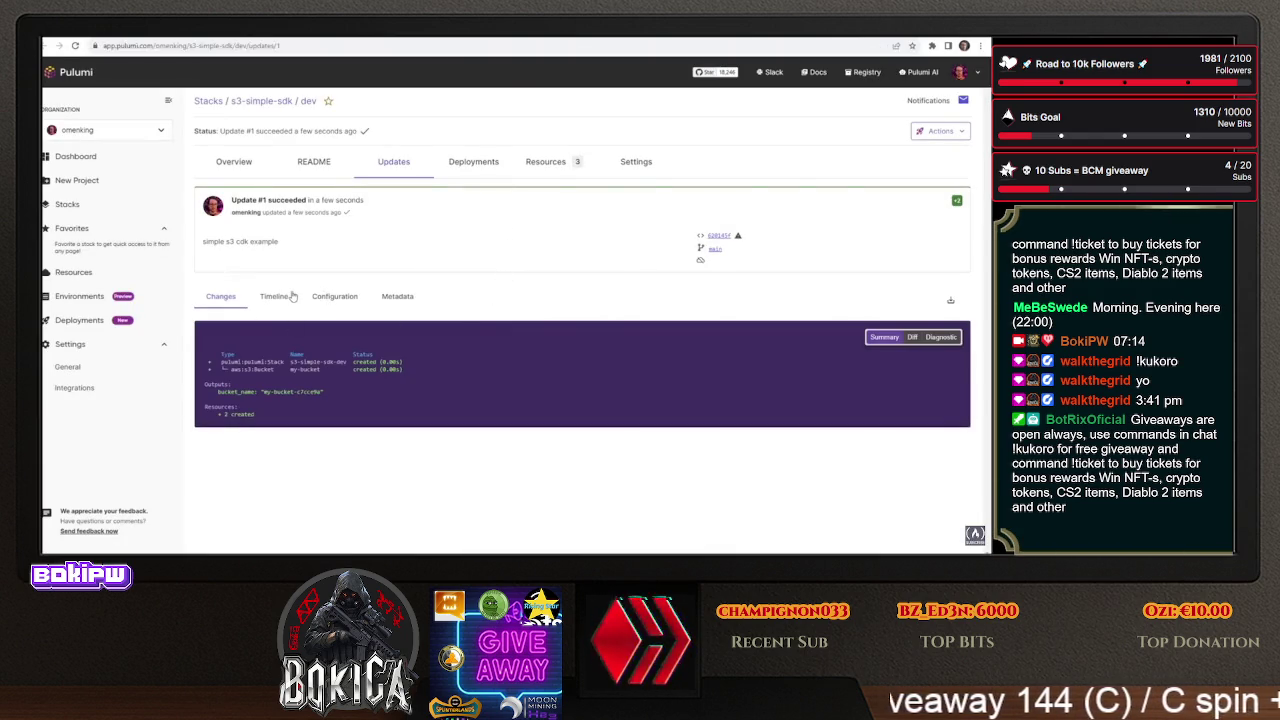
{"action": "left_click", "coordinate": [620, 162]}
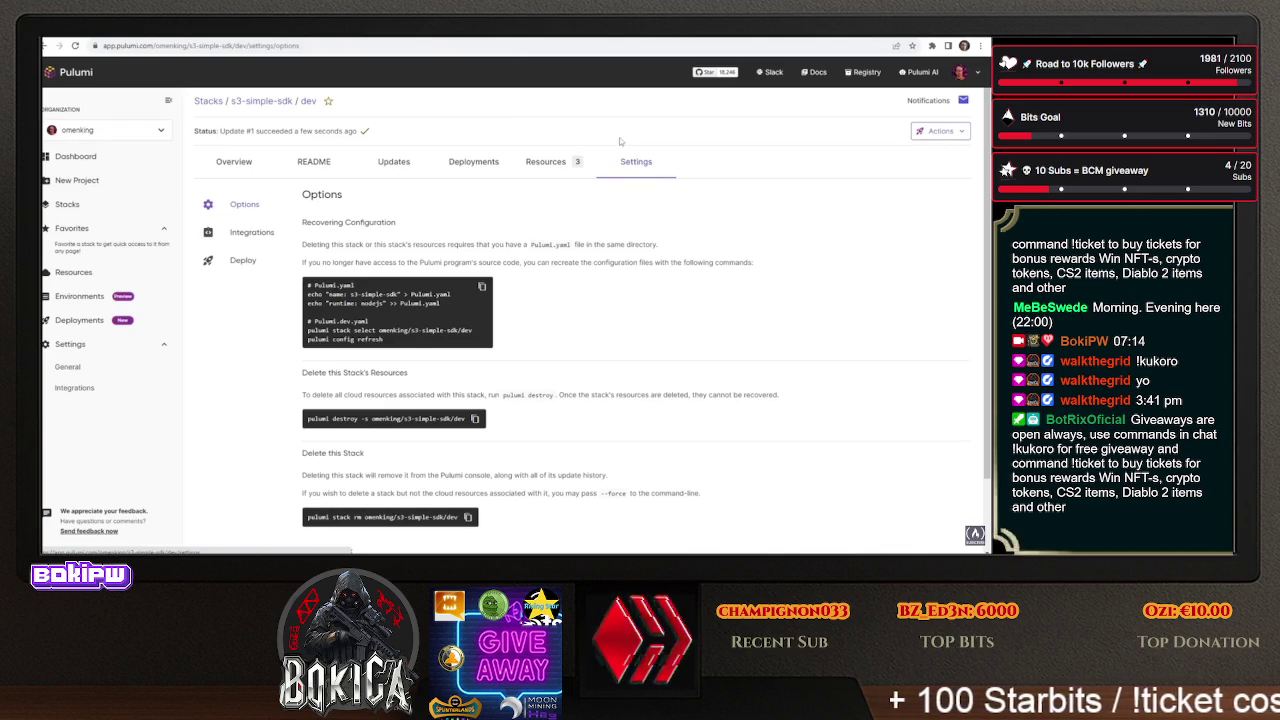
{"action": "left_click", "coordinate": [963, 137]}
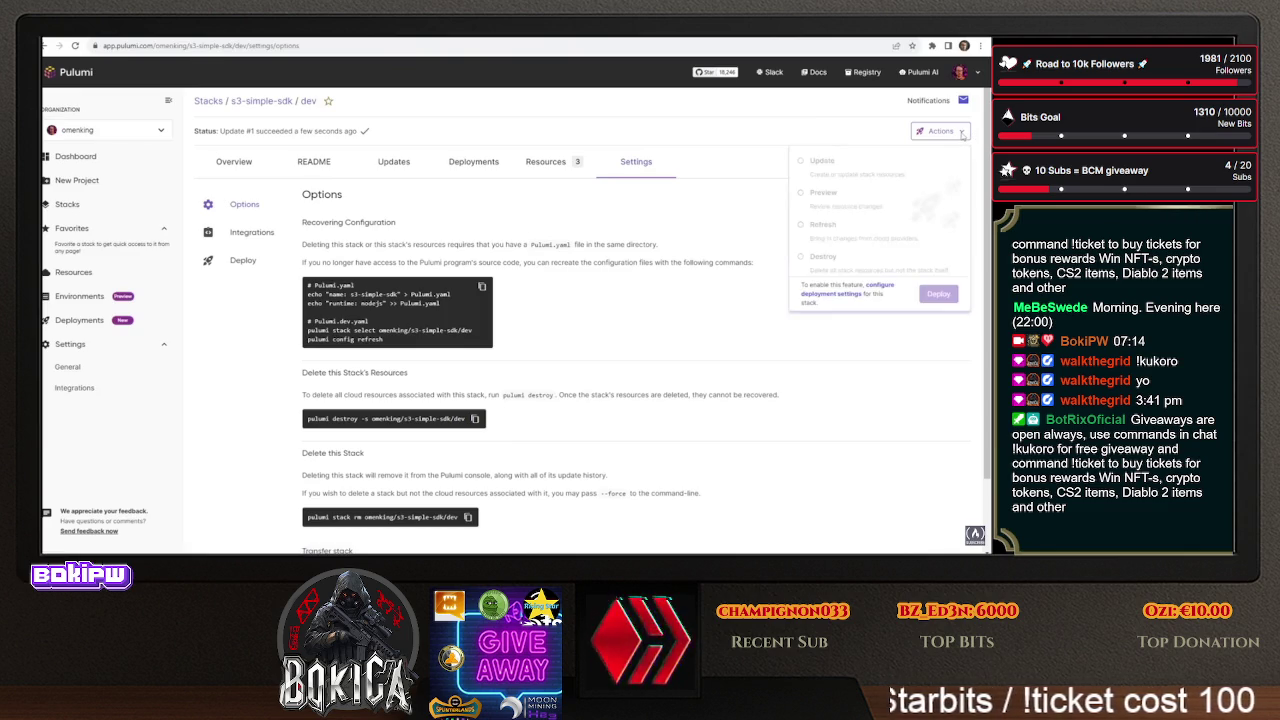
{"action": "left_click", "coordinate": [750, 233]}
{"action": "scroll", "coordinate": [750, 233], "scroll_direction": "down", "scroll_amount": 1}
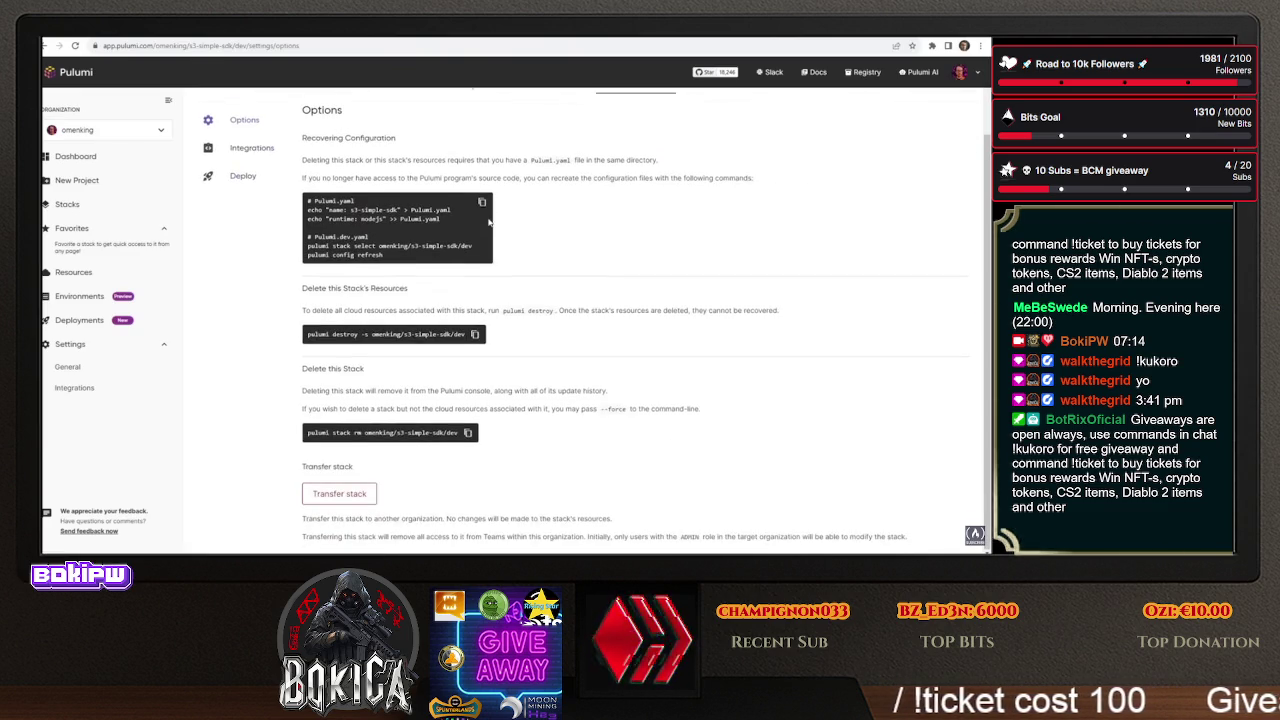
{"action": "scroll", "coordinate": [584, 360], "scroll_direction": "up", "scroll_amount": 1}
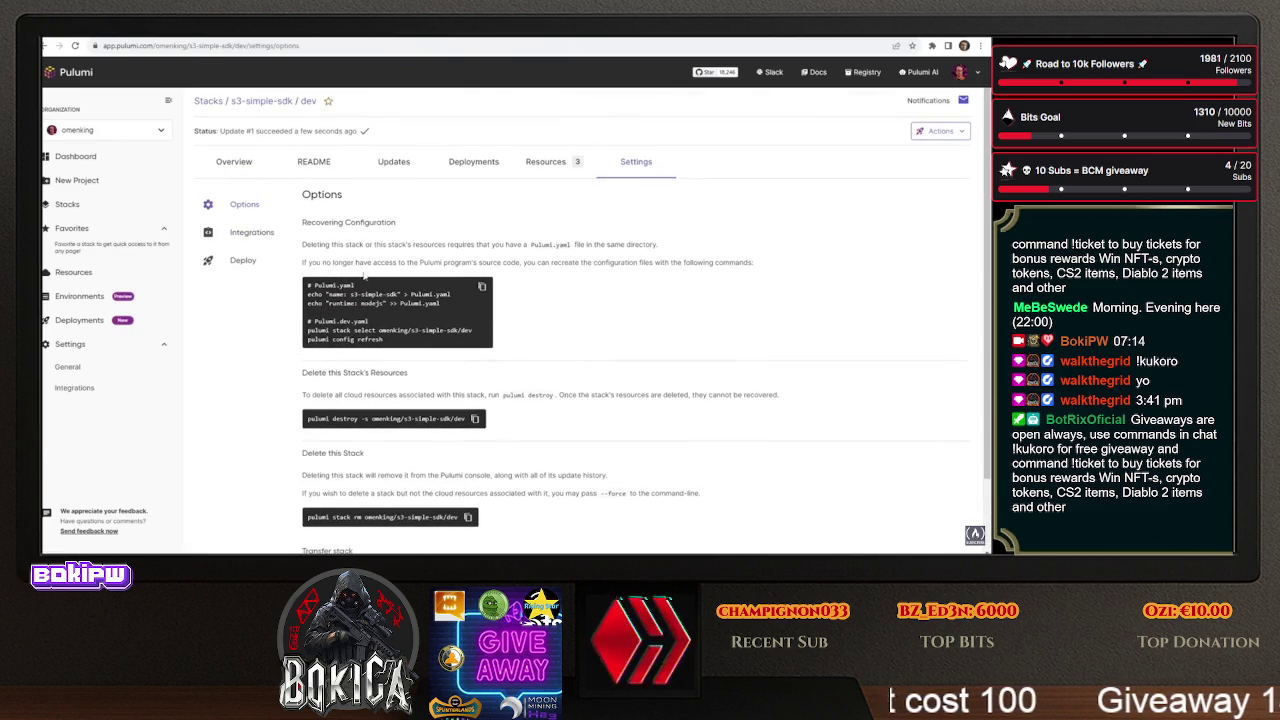
{"action": "left_click", "coordinate": [250, 162]}
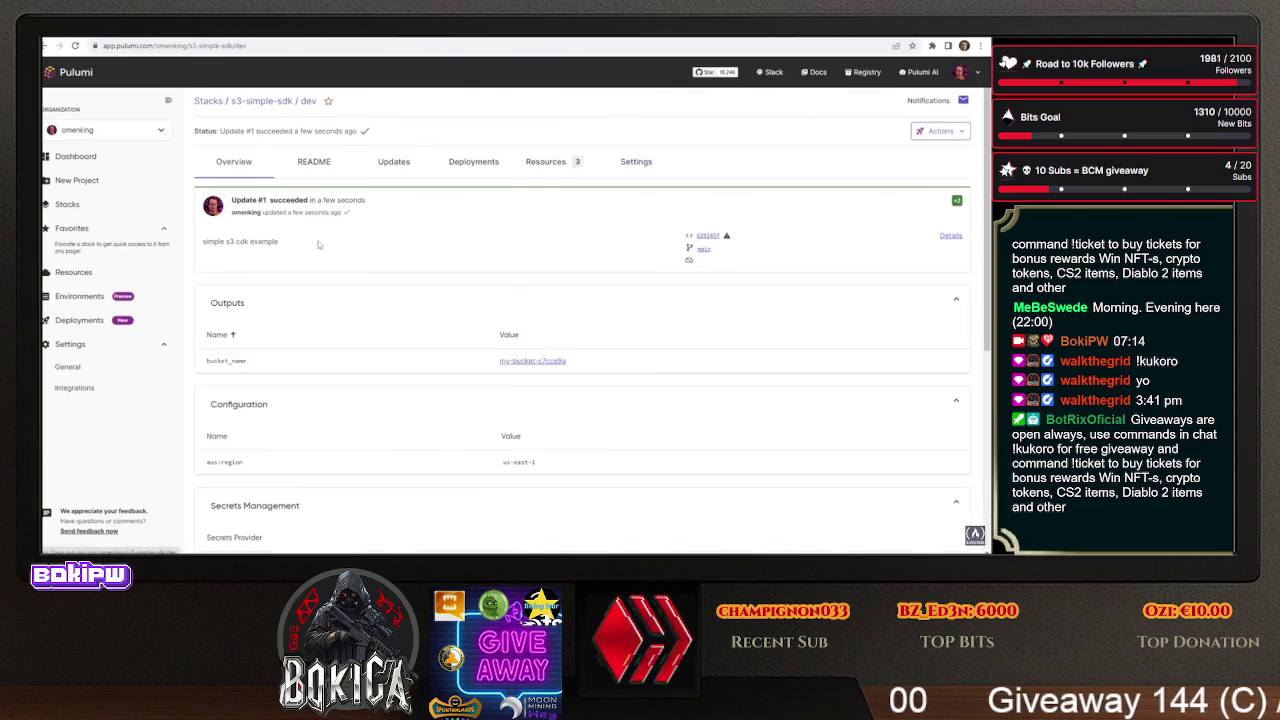
Collapse and re-expand the Secrets Management section on the Pulumi stack page.
{"action": "scroll", "coordinate": [329, 363], "scroll_direction": "down", "scroll_amount": 5}
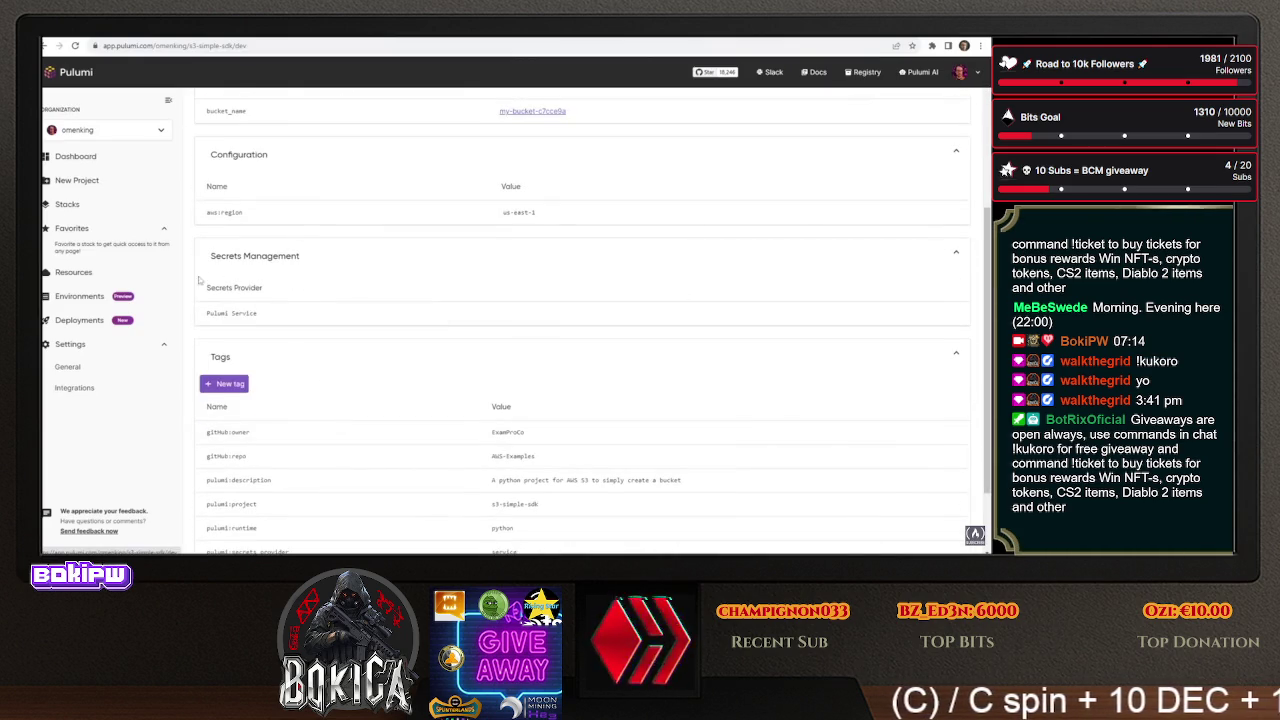
{"action": "left_click", "coordinate": [271, 256]}
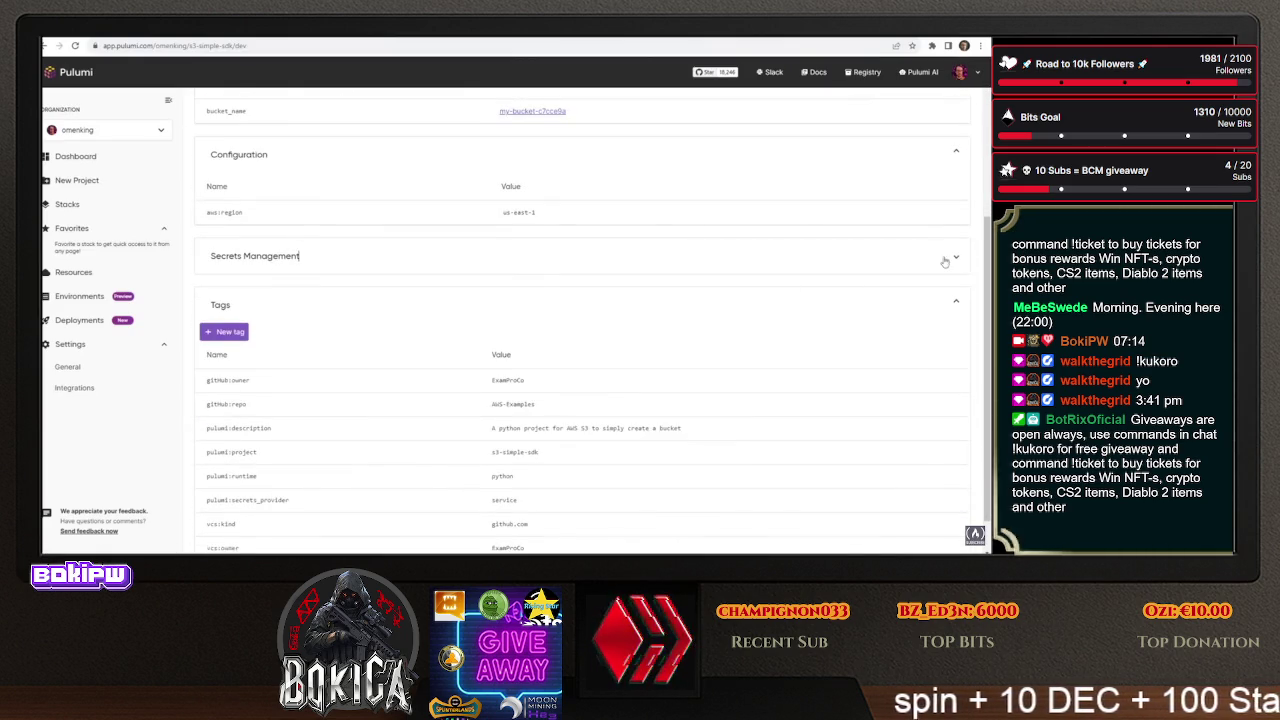
{"action": "left_click", "coordinate": [525, 262]}
{"action": "scroll", "coordinate": [390, 385], "scroll_direction": "up", "scroll_amount": 3}
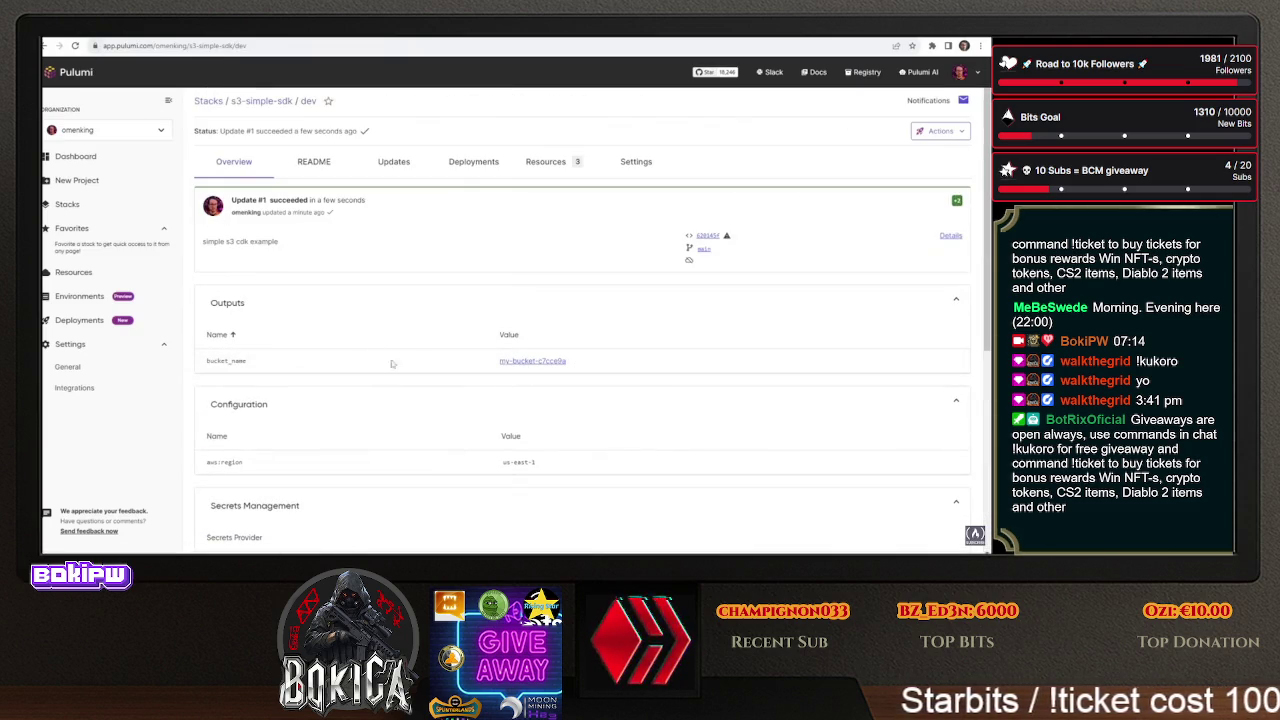
Open my-bucket's resource details, view the empty bucket in the S3 console, then return to the stack settings.
{"action": "left_click", "coordinate": [524, 363]}
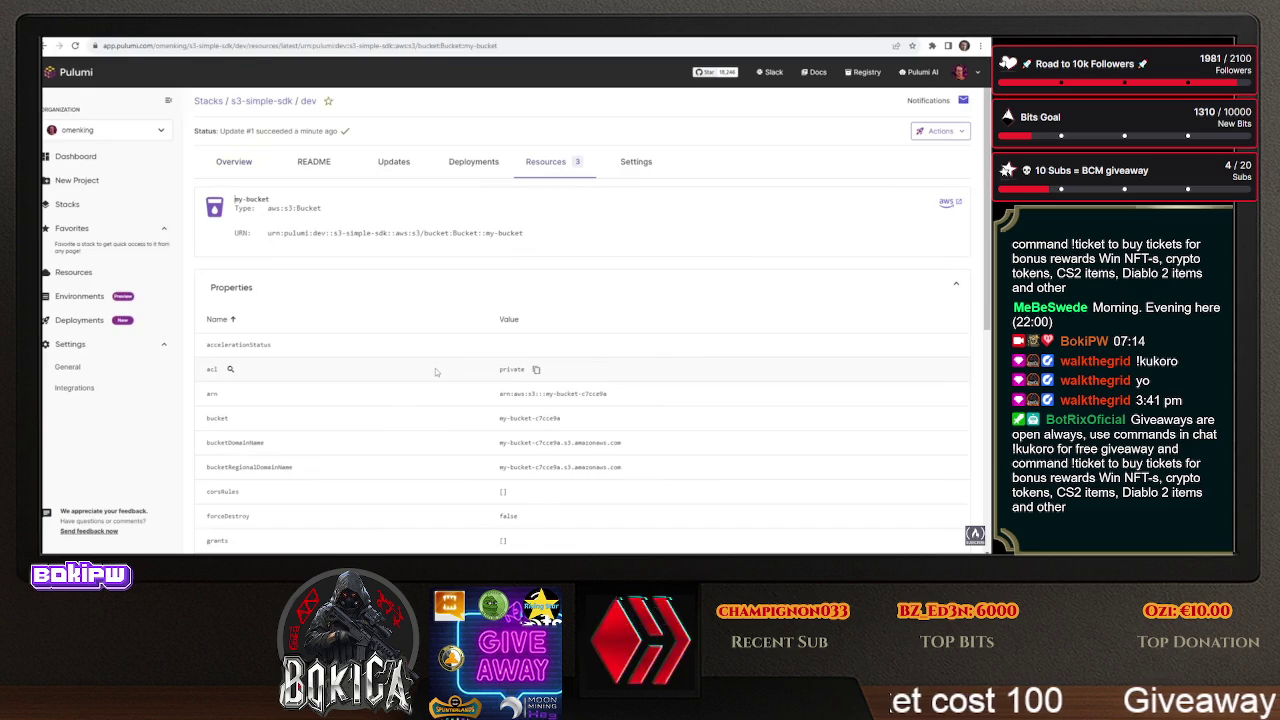
{"action": "left_click", "coordinate": [951, 204]}
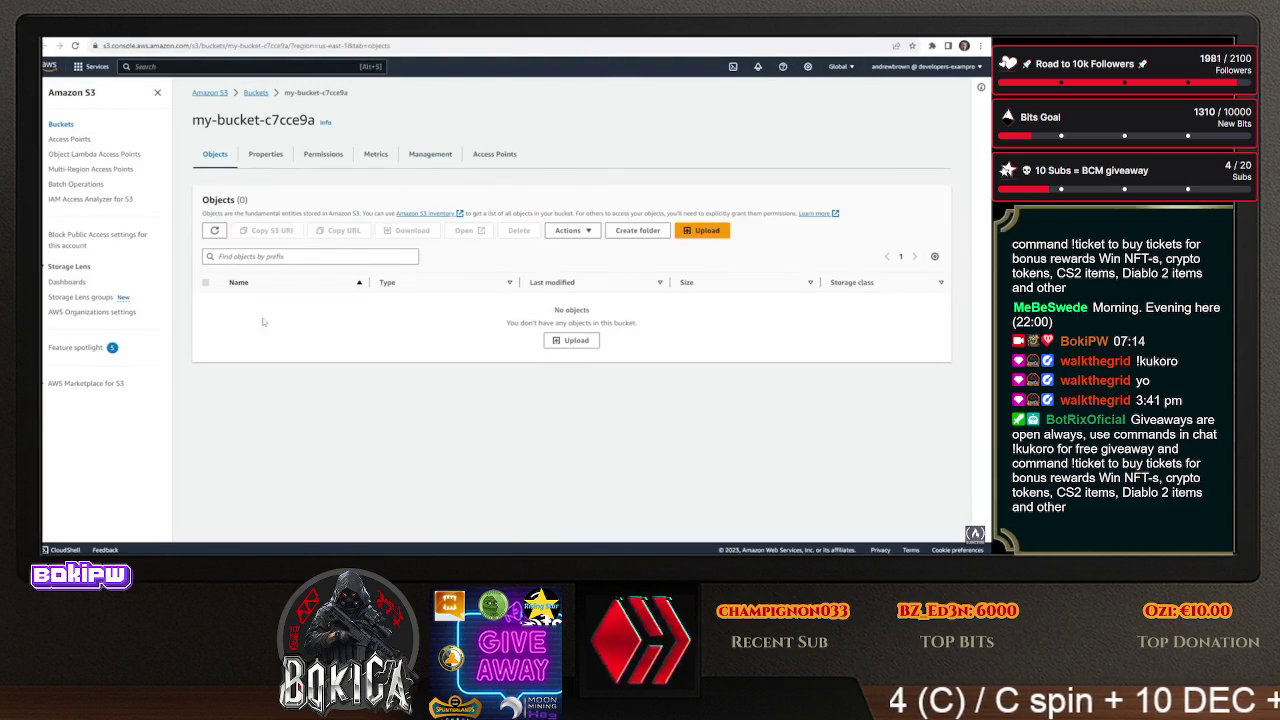
{"action": "key", "text": "ctrl+w"}
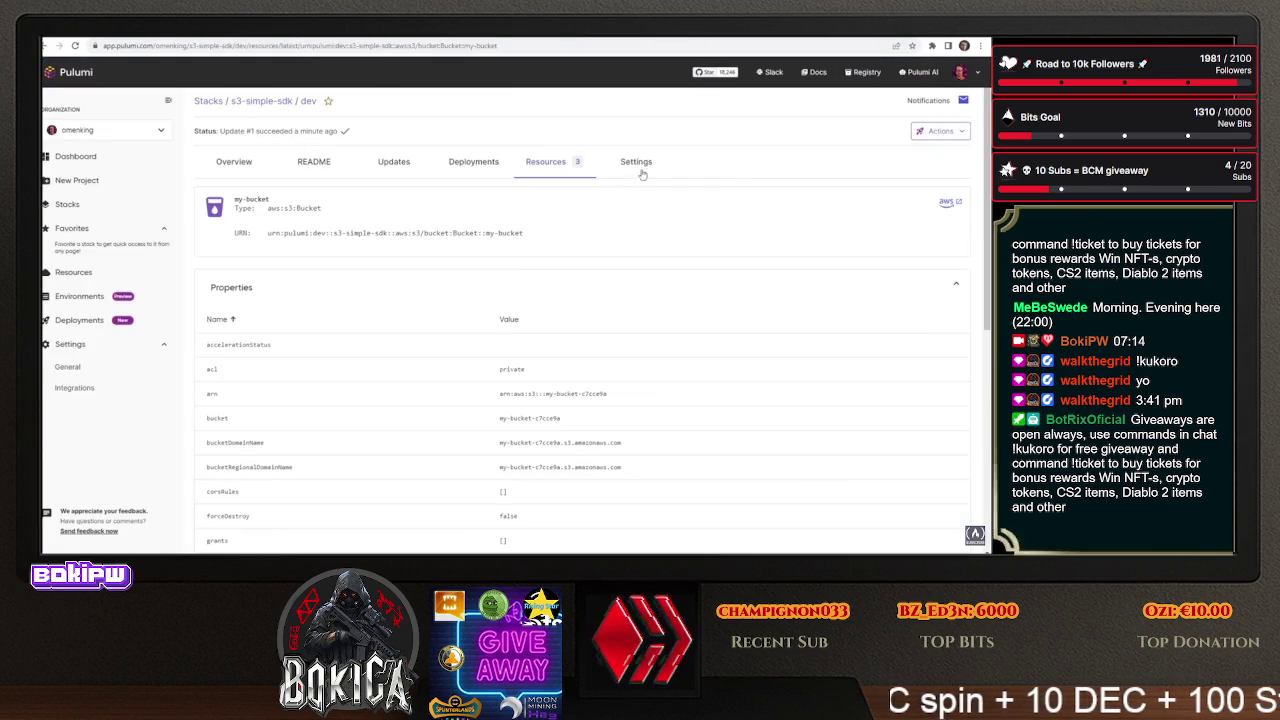
{"action": "left_click", "coordinate": [637, 164]}
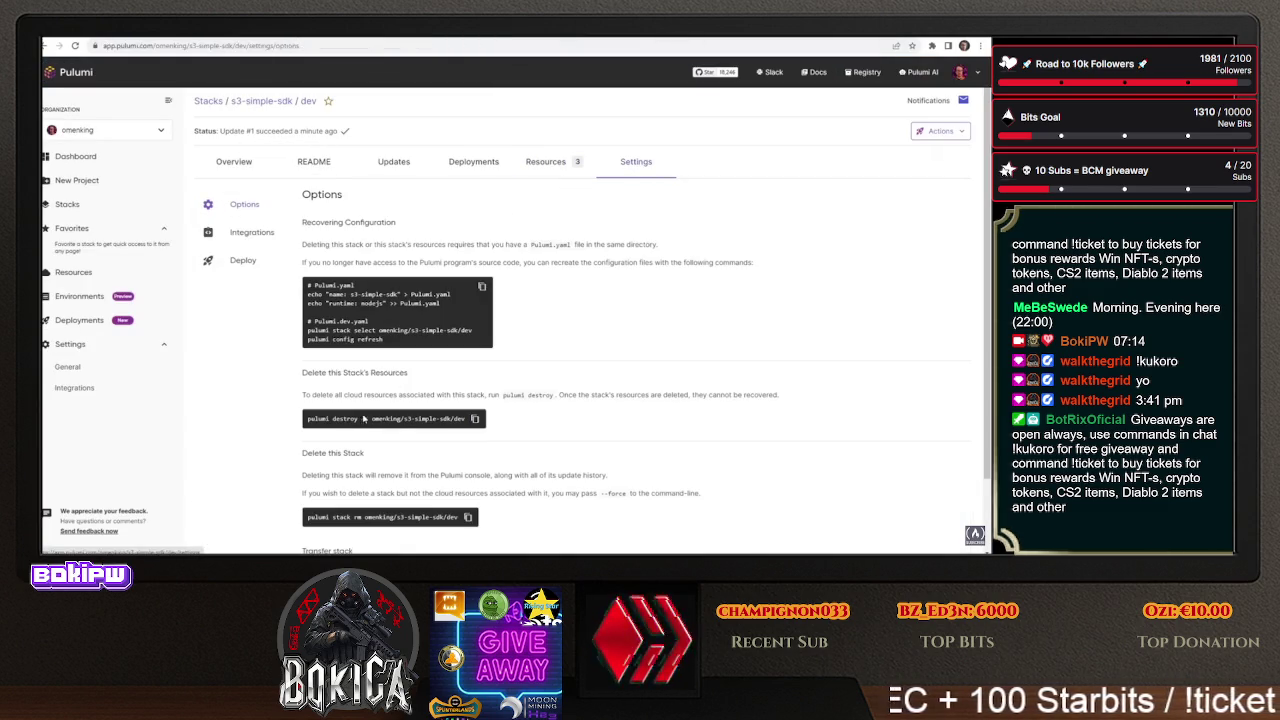
Read the stack's delete-resources explanation and deletion commands on the Settings page.
{"action": "left_click_drag", "start_coordinate": [323, 395], "coordinate": [655, 395]}
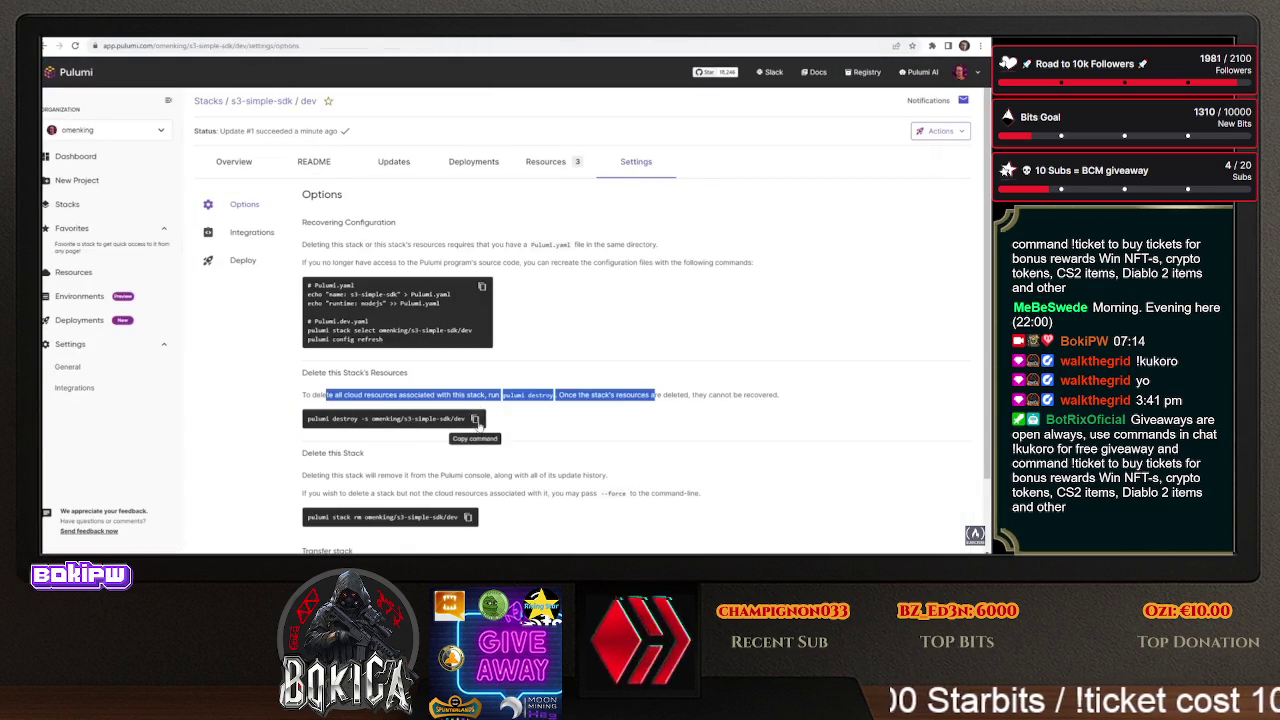
{"action": "left_click", "coordinate": [472, 435]}
{"action": "scroll", "coordinate": [314, 370], "scroll_direction": "down", "scroll_amount": 2}
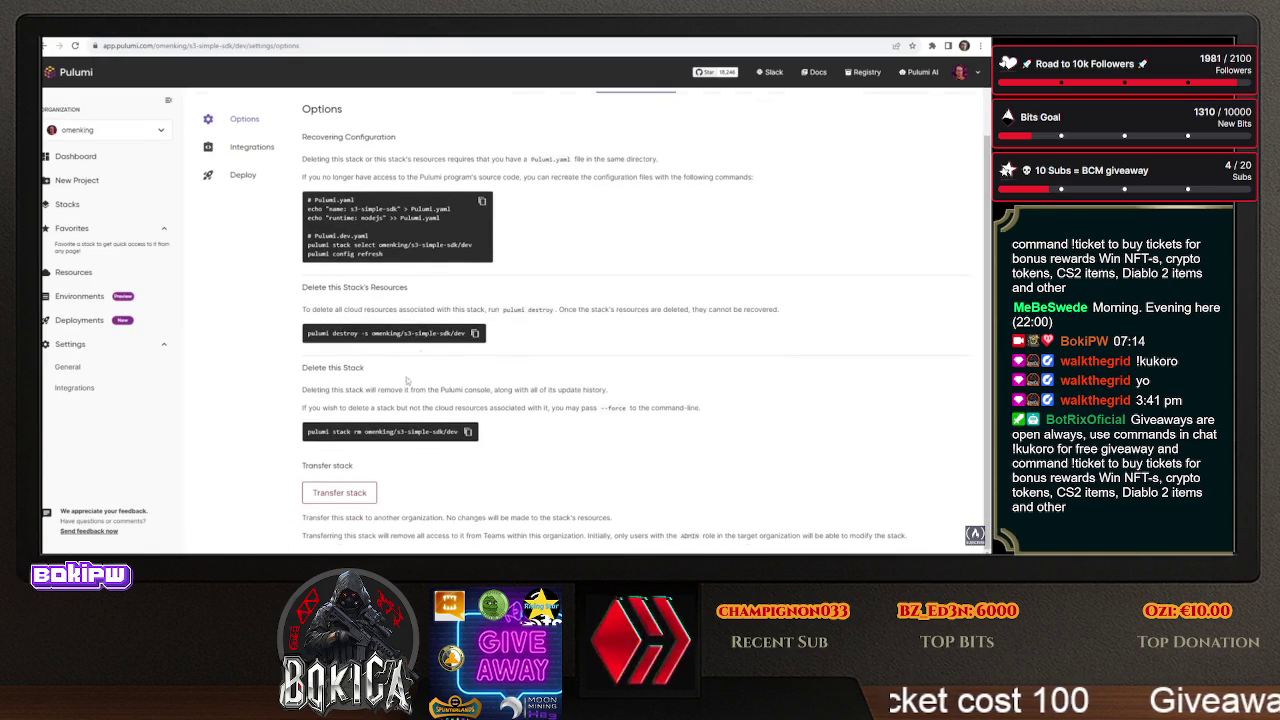
Paste 'pulumi stack rm omenking/s3-simple-sdk/dev' into the Codespaces terminal.
{"action": "left_click", "coordinate": [213, 37]}
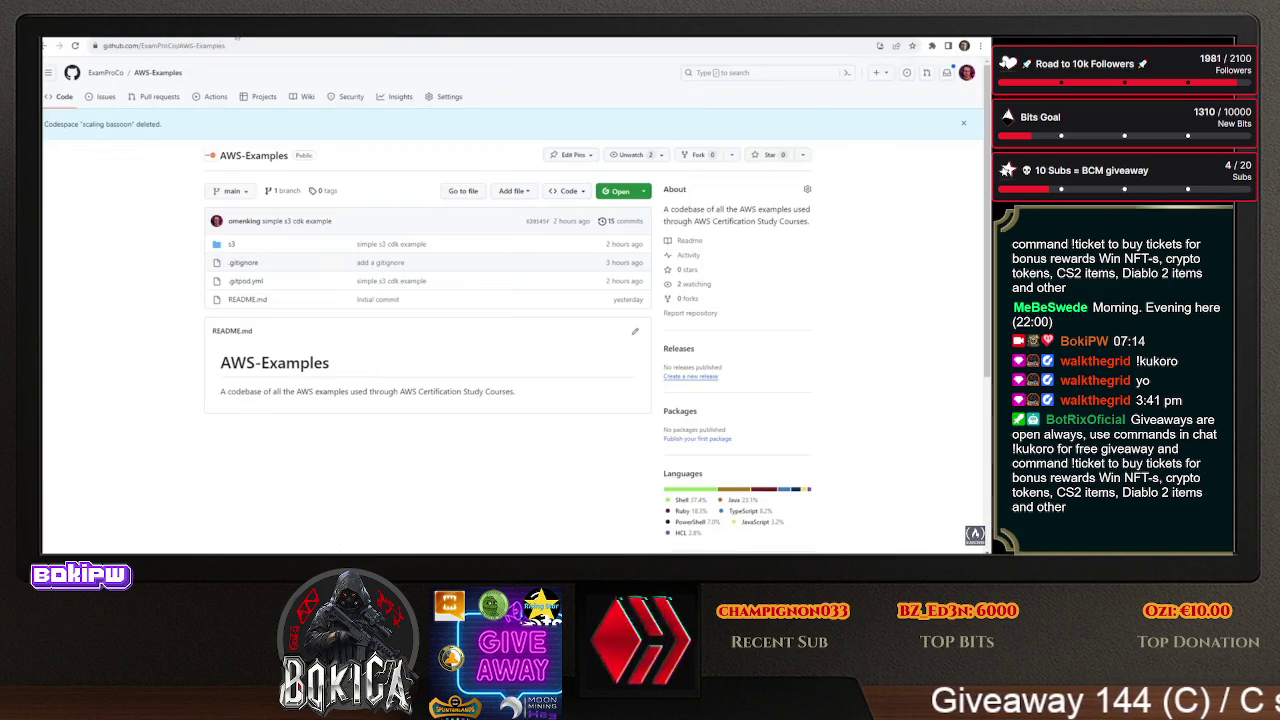
{"action": "left_click", "coordinate": [237, 37]}
{"action": "type", "text": "pulumi stack rm omenking/s3-simple-sdk/dev"}
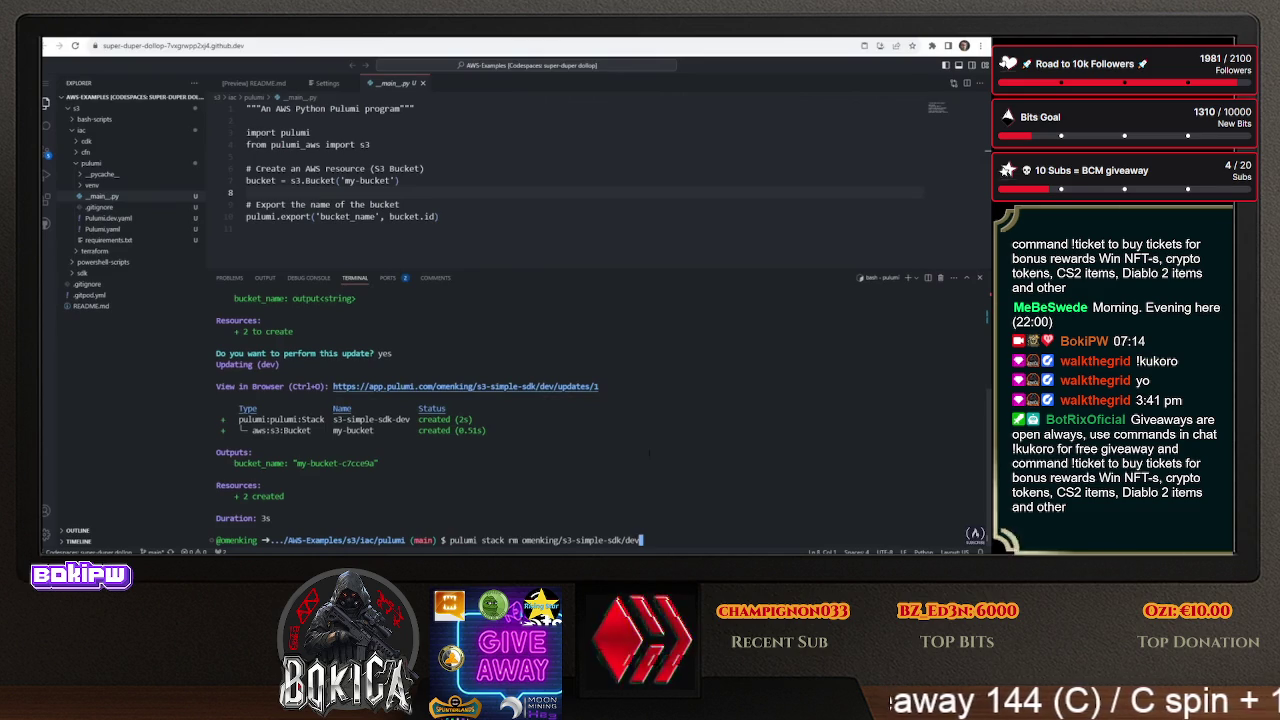
Run pulumi stack rm and confirm with 'dev'; it is rejected because the stack still has resources.
{"action": "key", "text": "Return"}
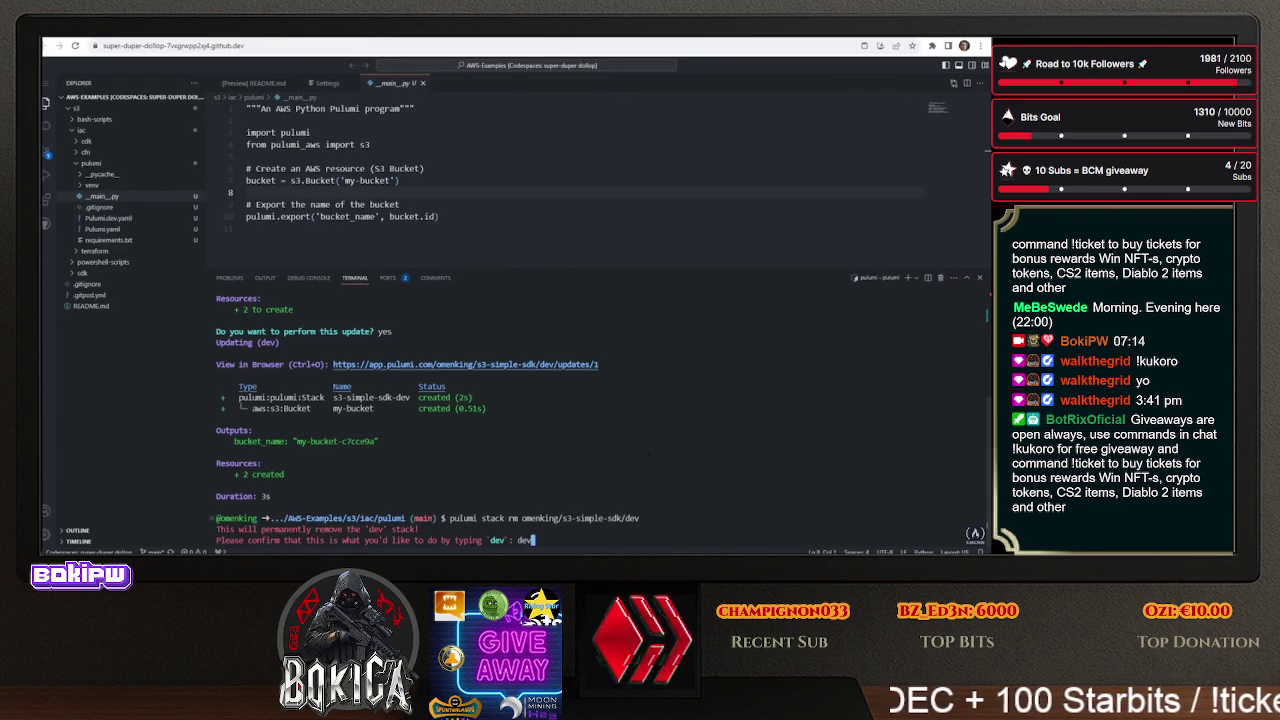
{"action": "type", "text": "dev"}
{"action": "key", "text": "Return"}
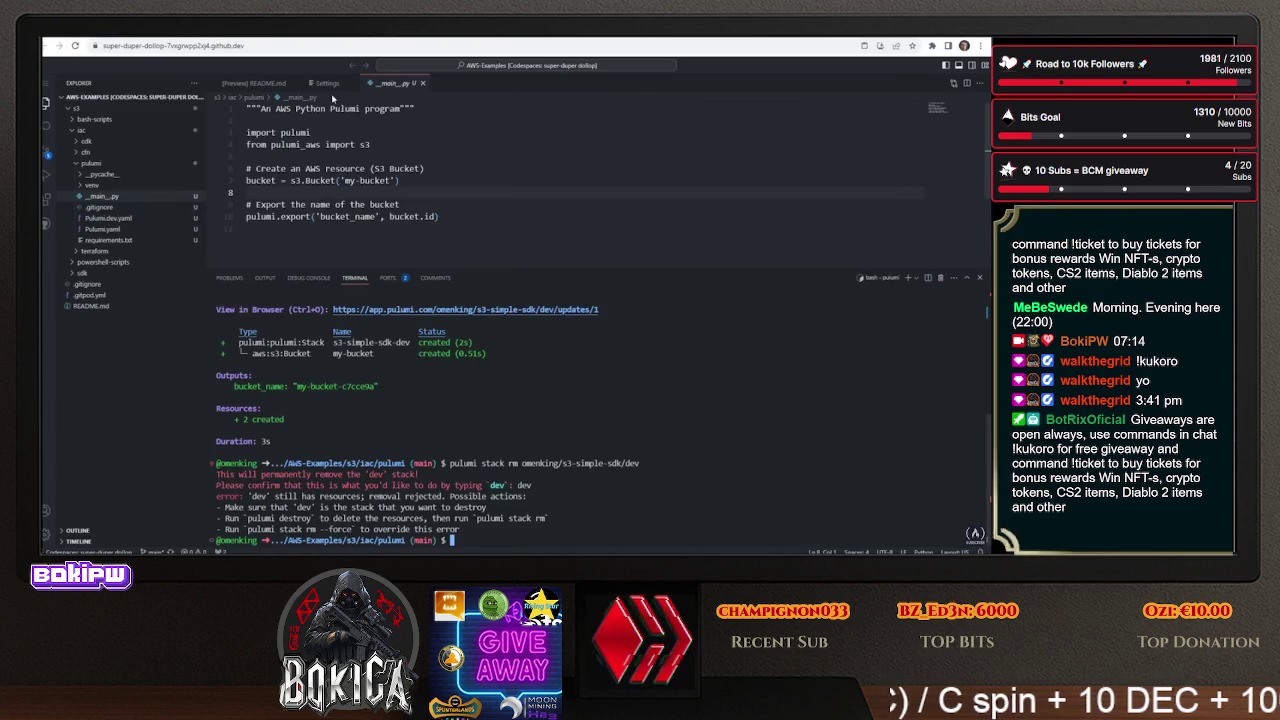
{"action": "key", "text": "alt+Tab"}
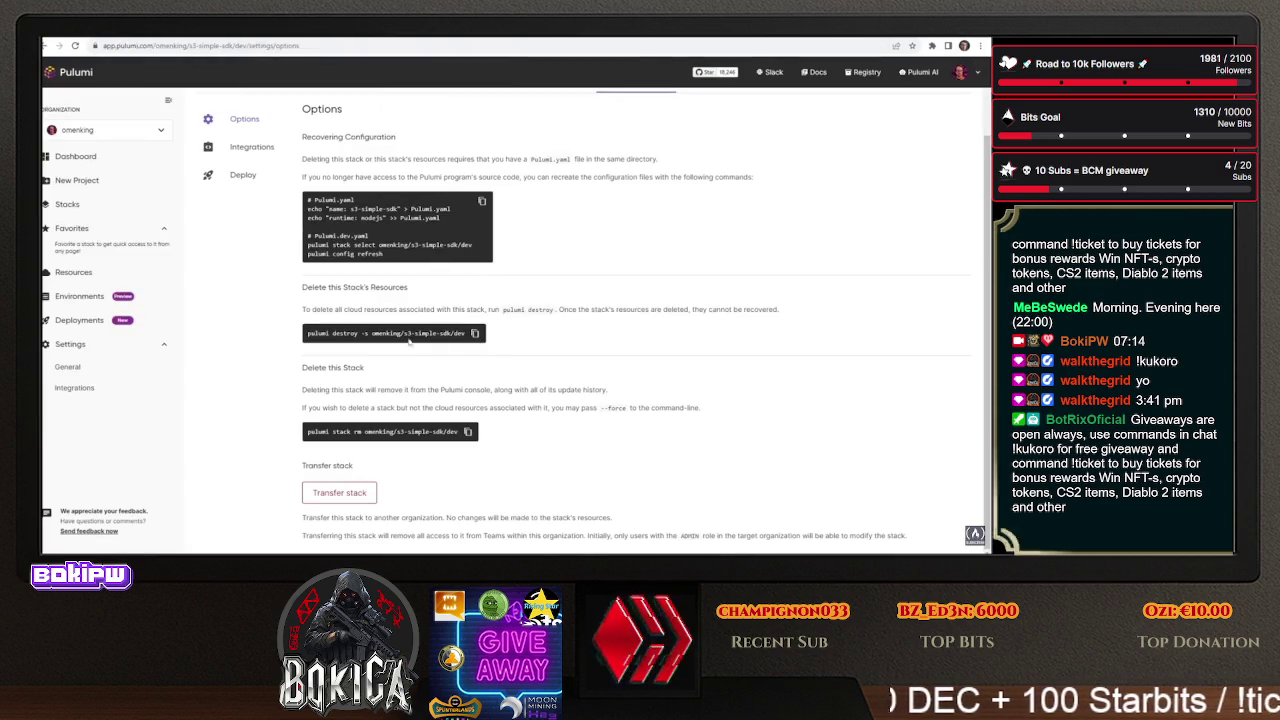
Run 'pulumi destroy' on the dev stack and confirm yes, deleting both resources including my-bucket.
{"action": "key", "text": "alt+Tab"}
{"action": "key", "text": "ctrl+v"}
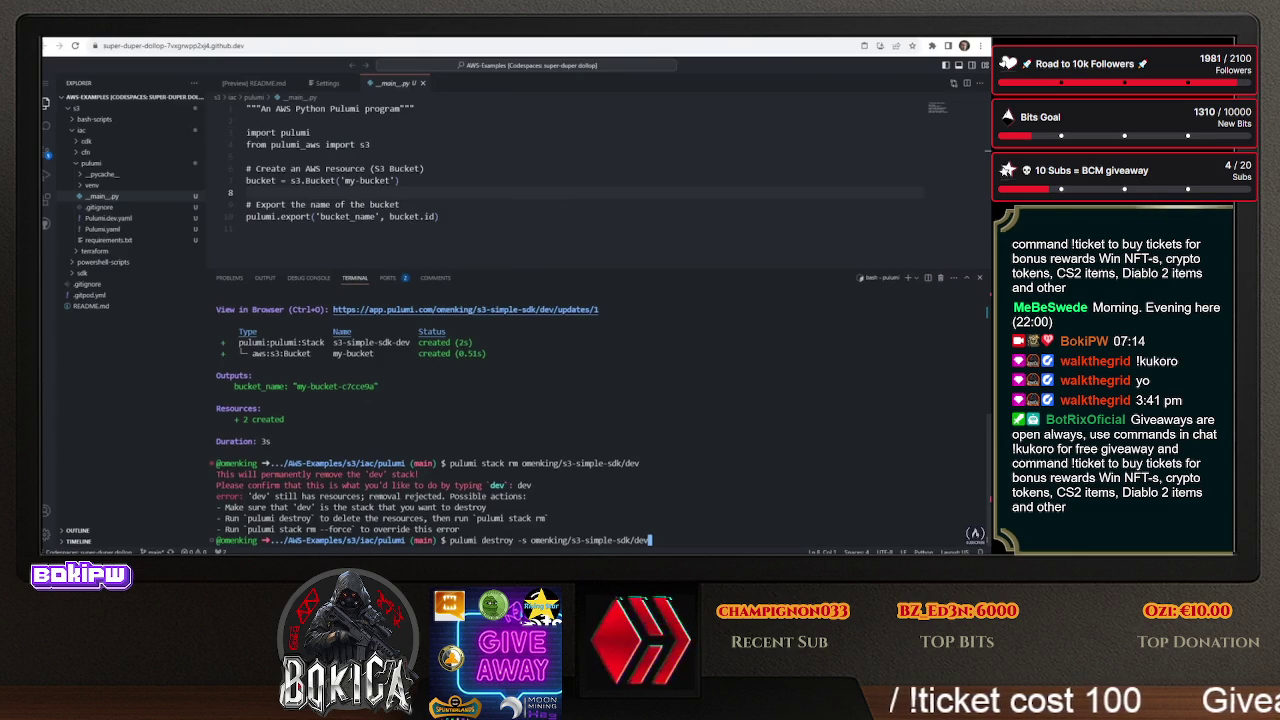
{"action": "key", "text": "Return"}
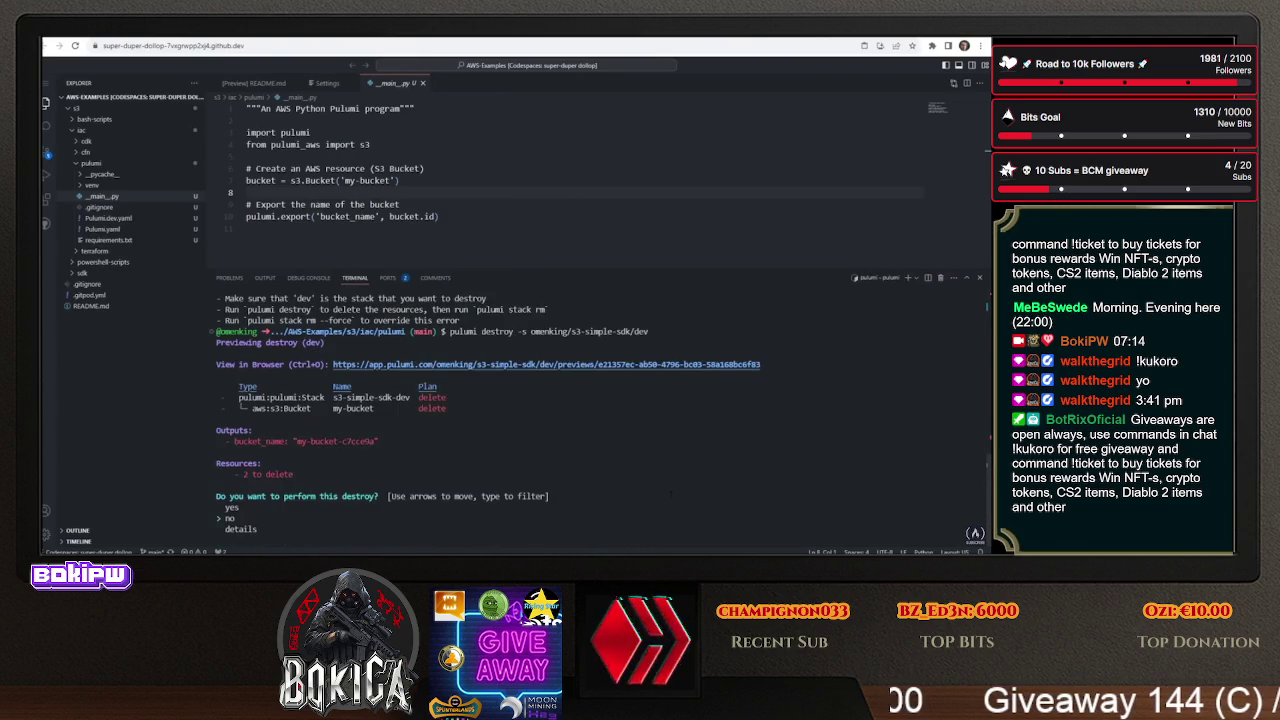
{"action": "key", "text": "Up"}
{"action": "key", "text": "Return"}
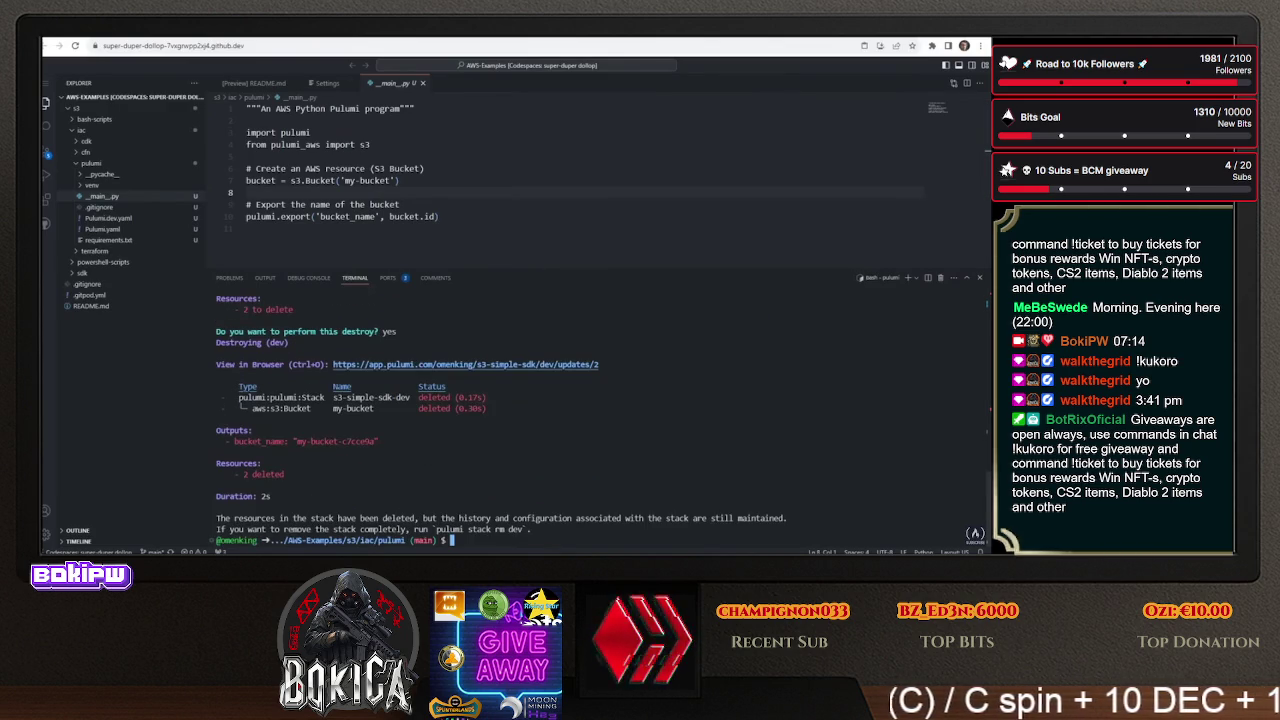
{"action": "key", "text": "alt+Tab"}
{"action": "left_click", "coordinate": [310, 40]}
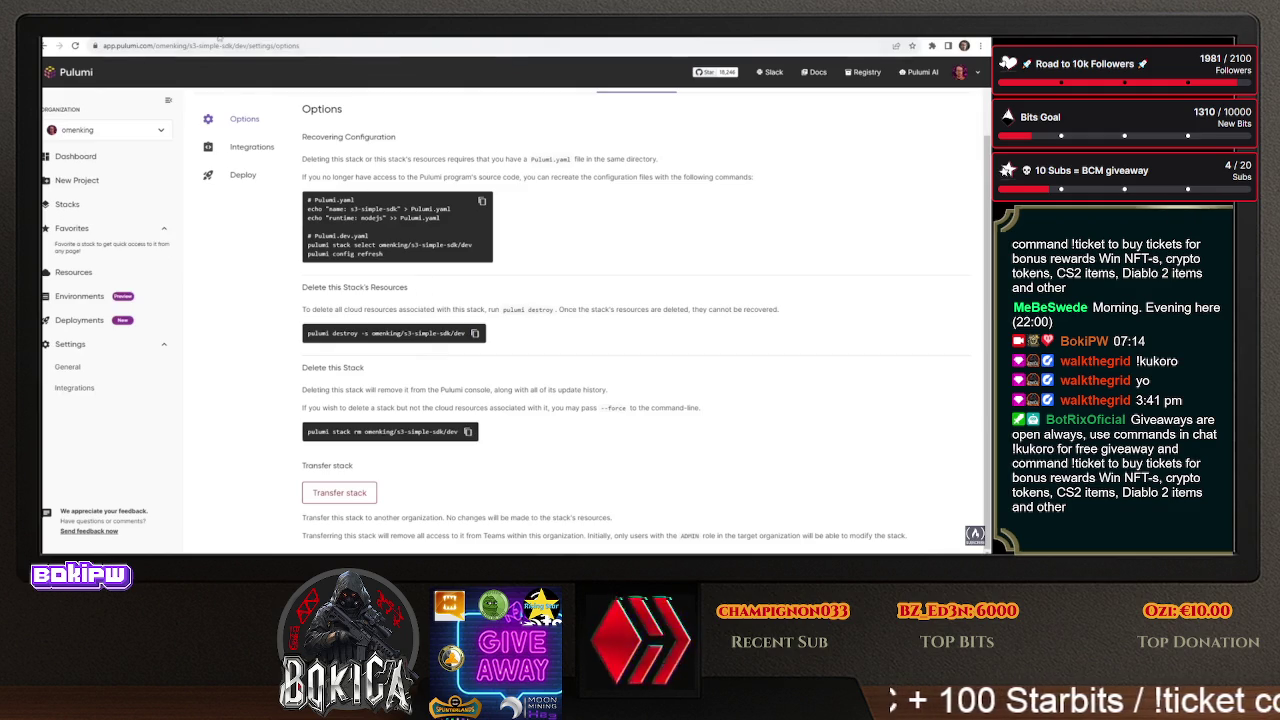
Rerun pulumi stack rm for s3-simple-sdk/dev and confirm to remove the stack.
{"action": "key", "text": "alt+Tab"}
{"action": "key", "text": "ctrl+v"}
{"action": "key", "text": "Return"}
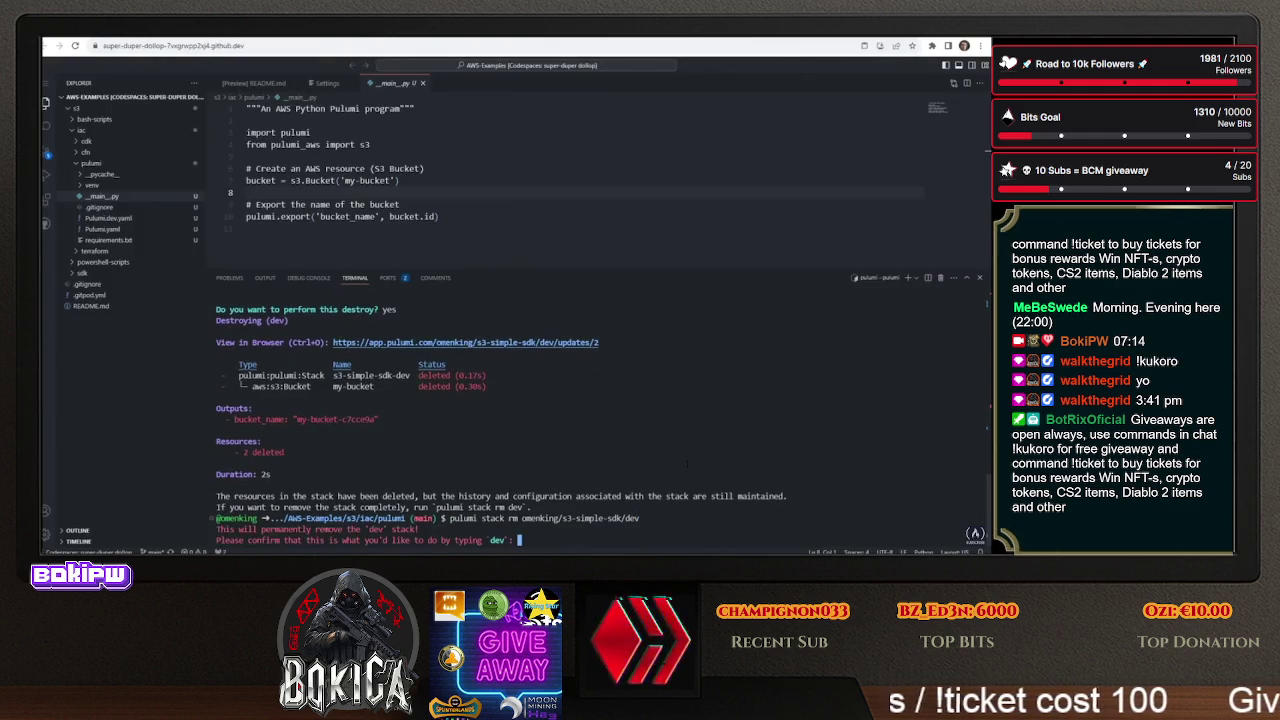
{"action": "type", "text": "de"}
{"action": "key", "text": "Return"}
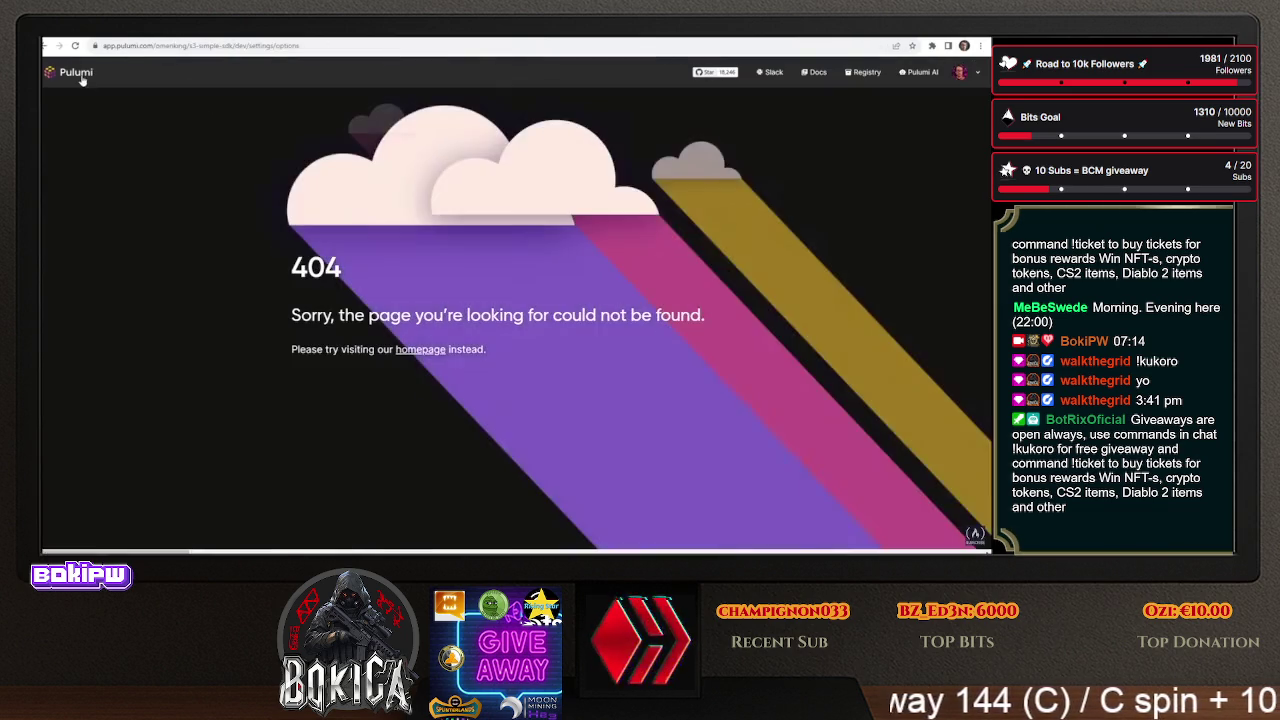
Check the remaining stack in Pulumi Cloud's Stacks list and recall the previous removal command.
{"action": "left_click", "coordinate": [80, 77]}
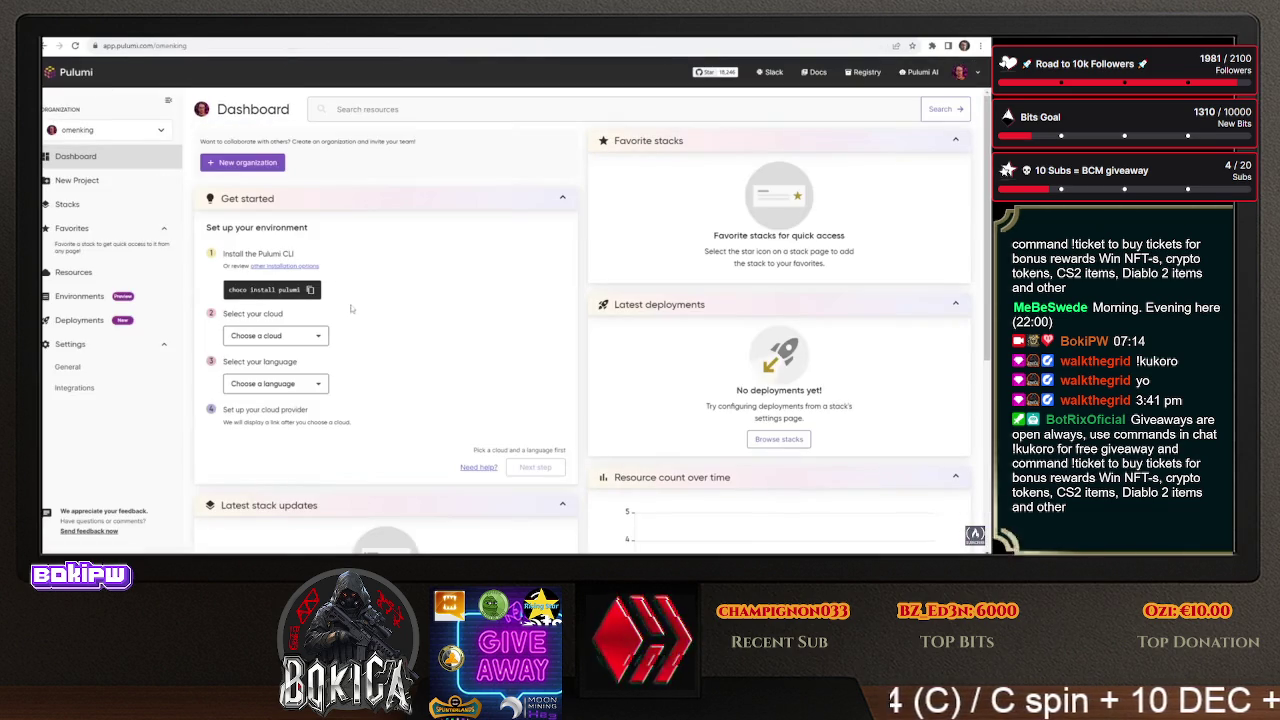
{"action": "left_click", "coordinate": [128, 207]}
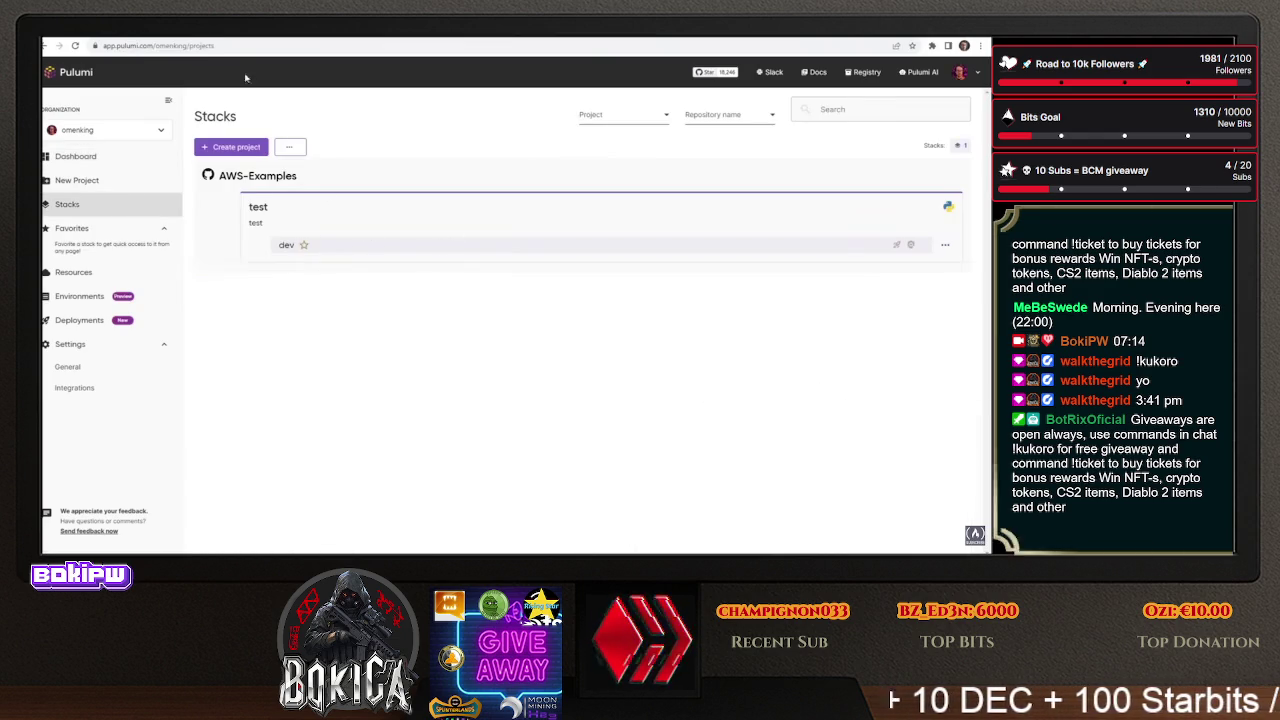
{"action": "key", "text": "alt+Tab"}
{"action": "key", "text": "Up"}
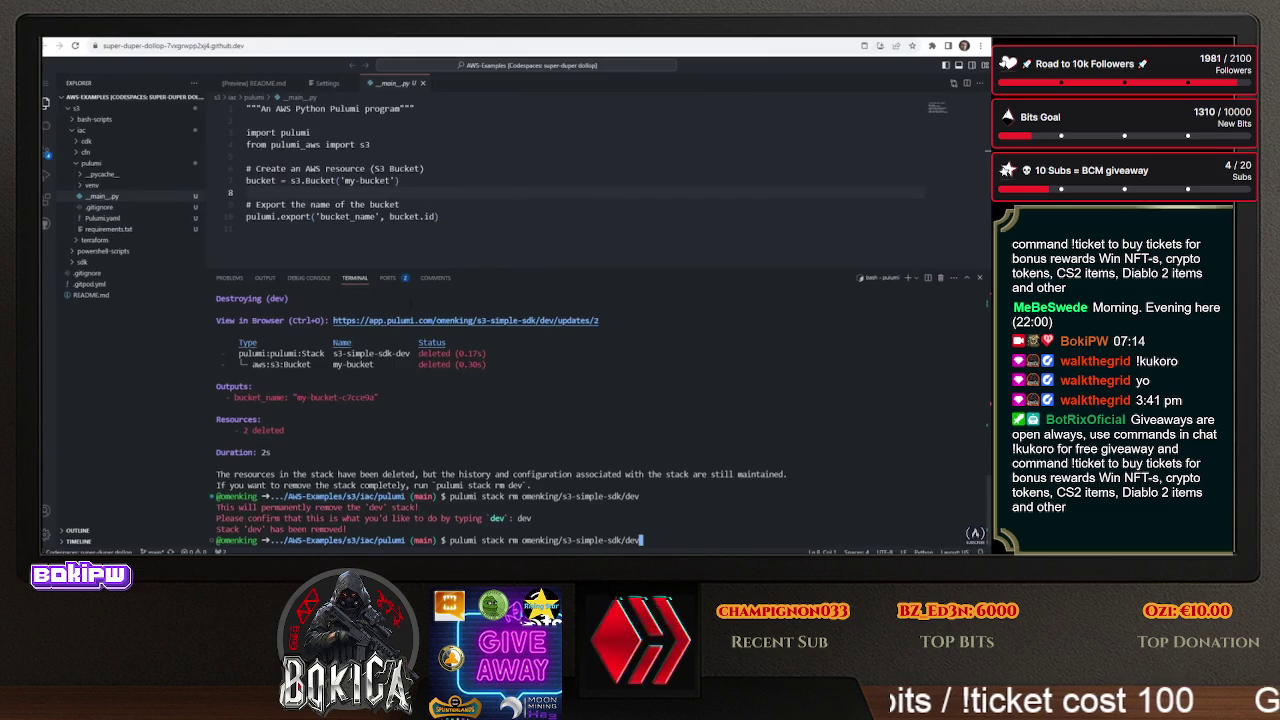
{"action": "key", "text": "alt+Tab"}
{"action": "key", "text": "alt+Tab"}
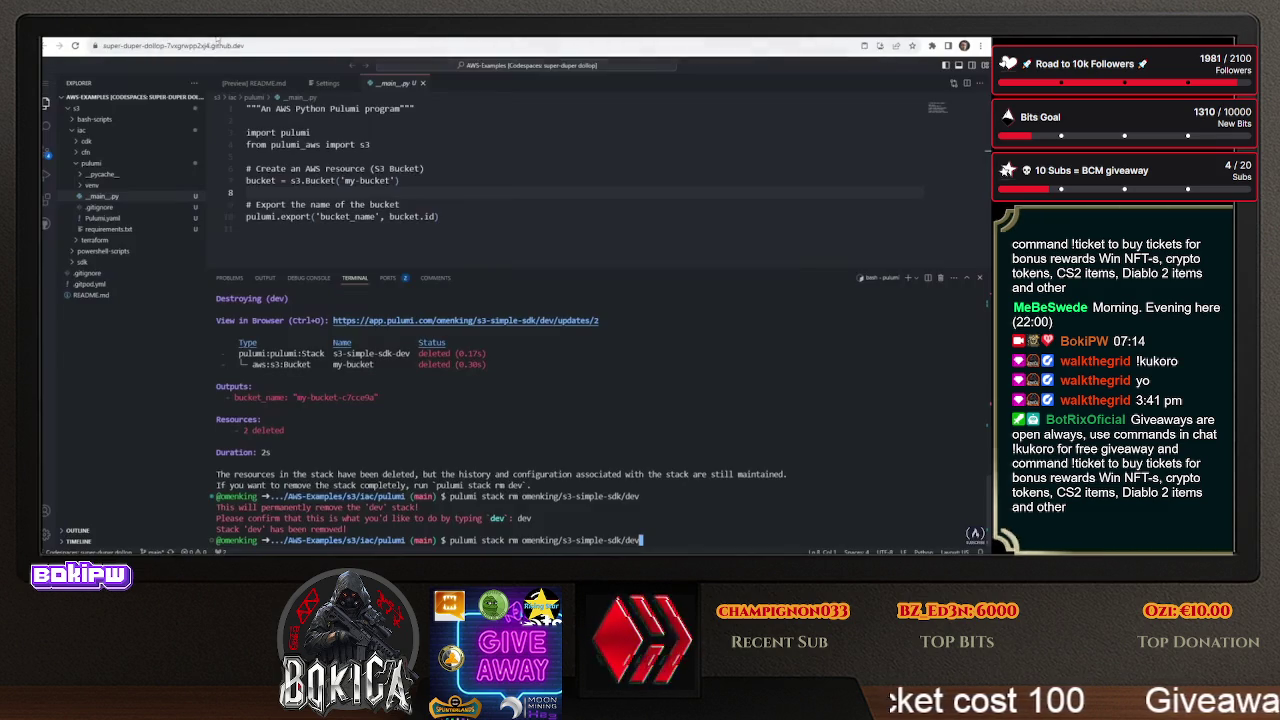
Remove the omenking/test/dev stack, typing 'omenking/test/dev' to confirm.
{"action": "key", "text": "BackSpace"}
{"action": "key", "text": "BackSpace"}
{"action": "key", "text": "BackSpace"}
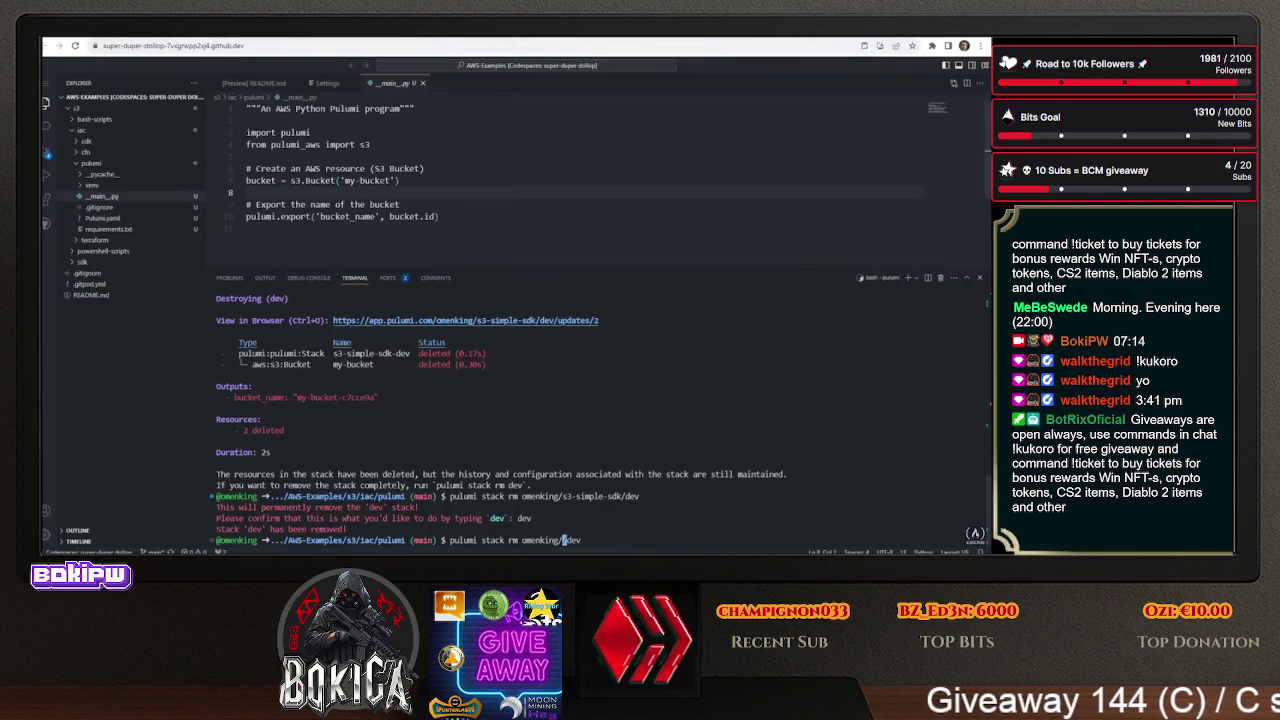
{"action": "type", "text": "test/"}
{"action": "key", "text": "Return"}
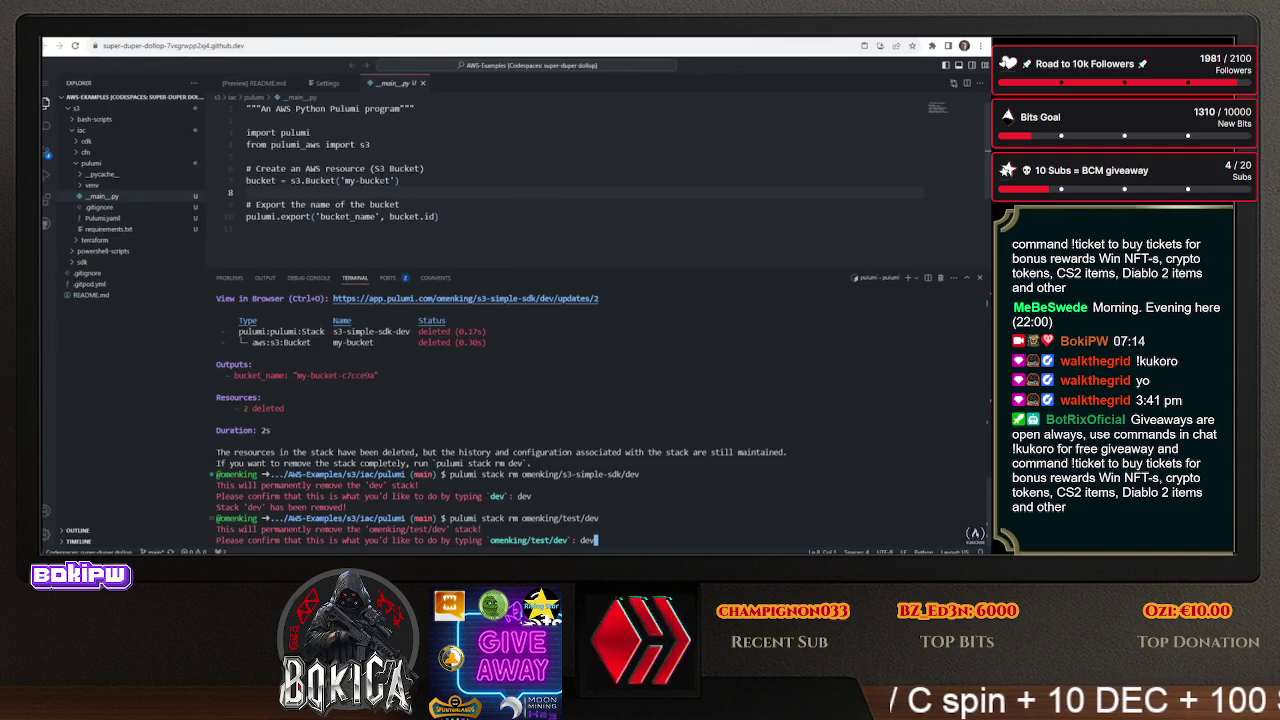
{"action": "key", "text": "BackSpace"}
{"action": "key", "text": "BackSpace"}
{"action": "type", "text": "omenking/test/dev"}
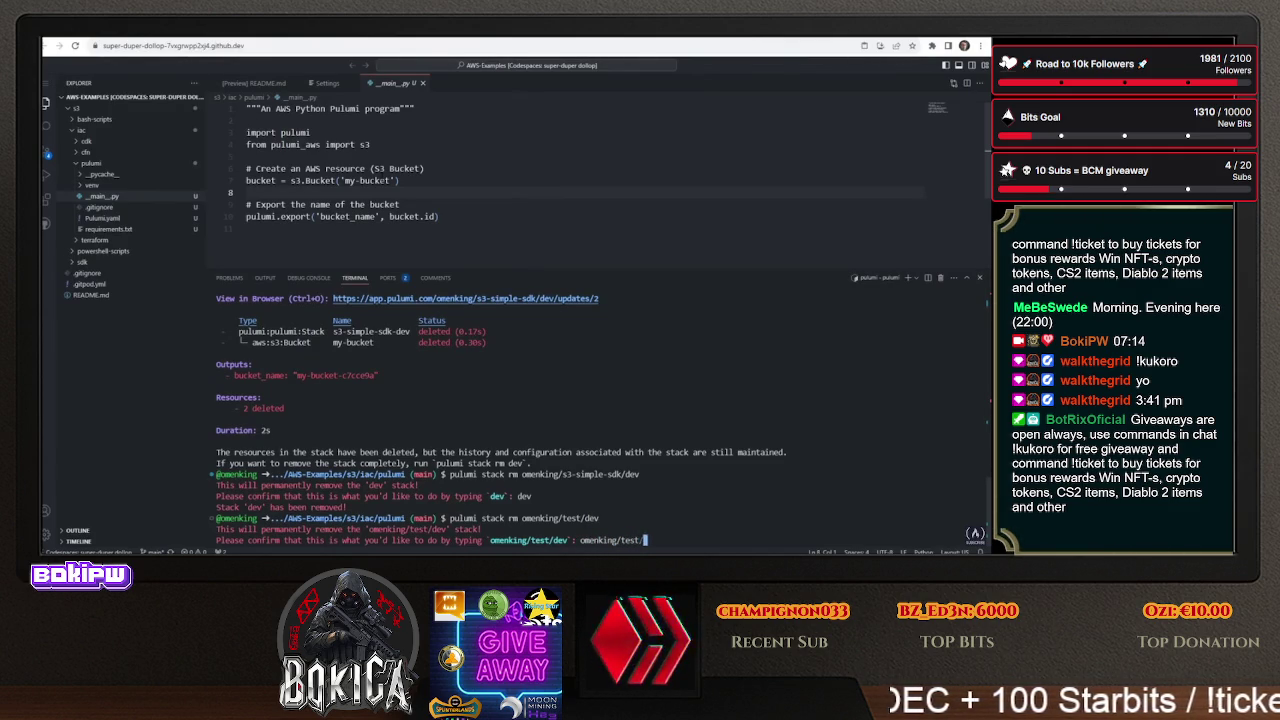
{"action": "key", "text": "Return"}
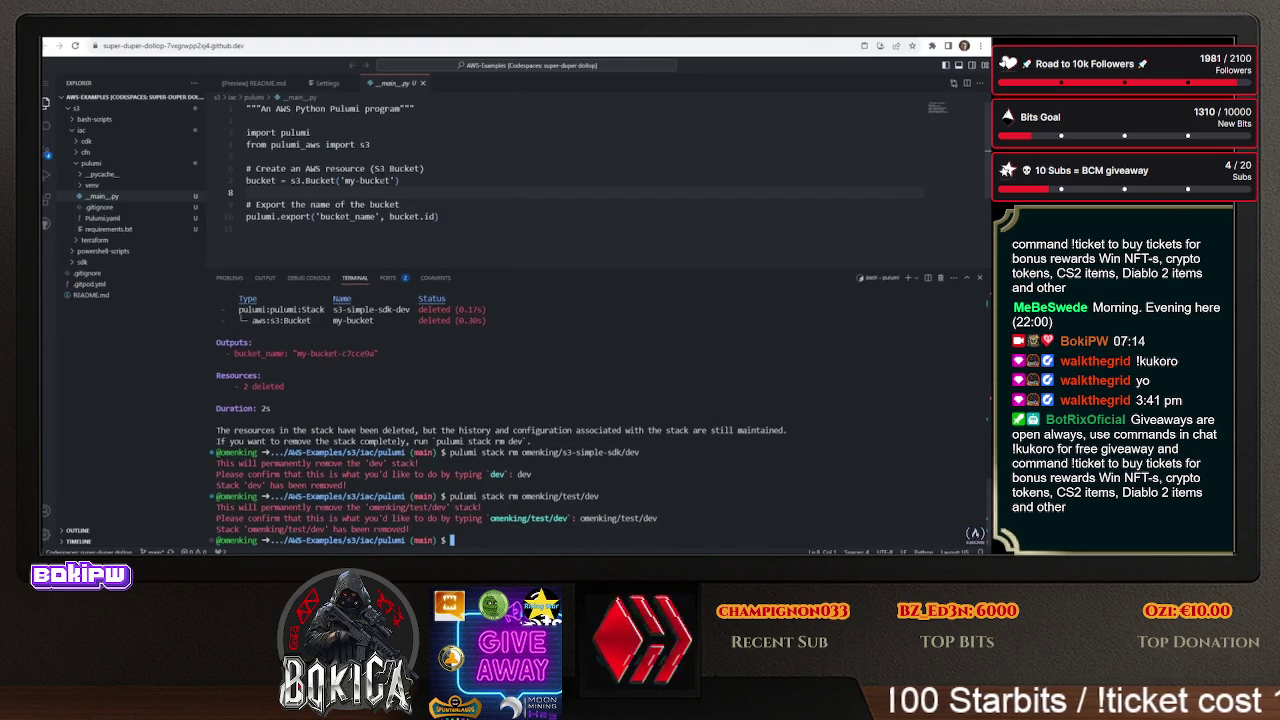
{"action": "left_click", "coordinate": [313, 40]}
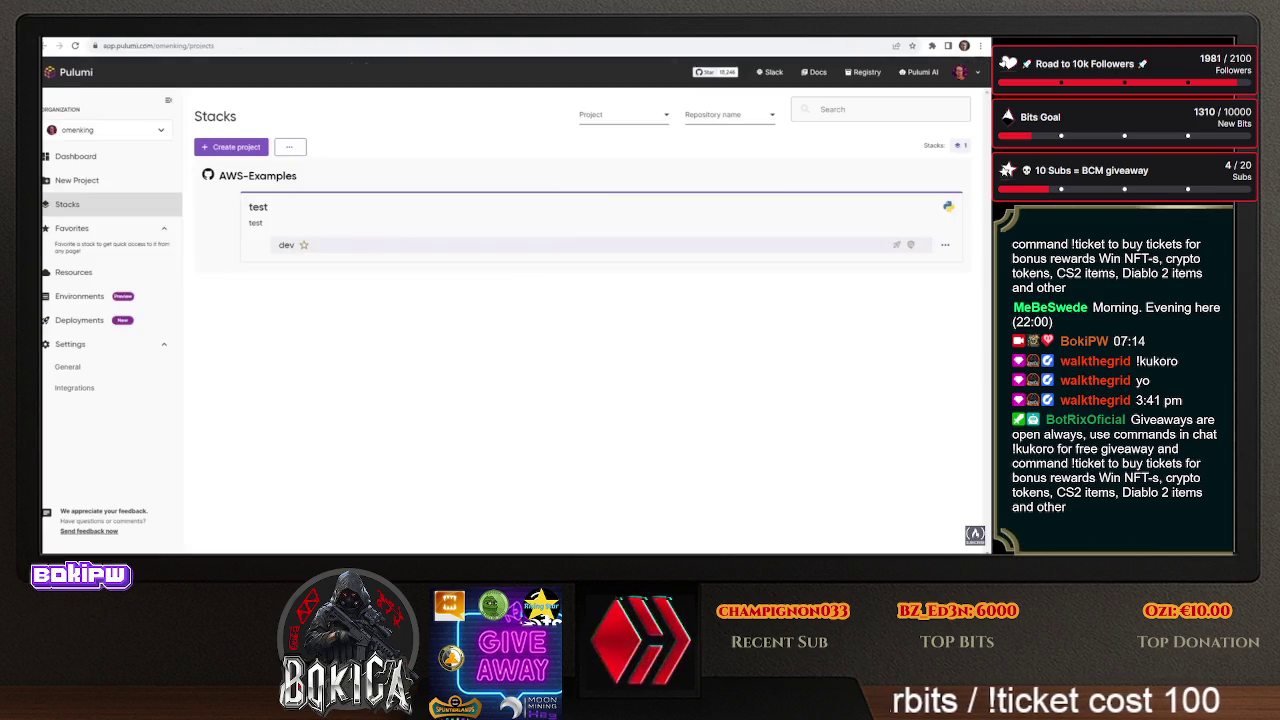
Refresh Pulumi's Stacks list to confirm no stacks remain, then go to the AWS IAM access keys tab.
{"action": "key", "text": "F5"}
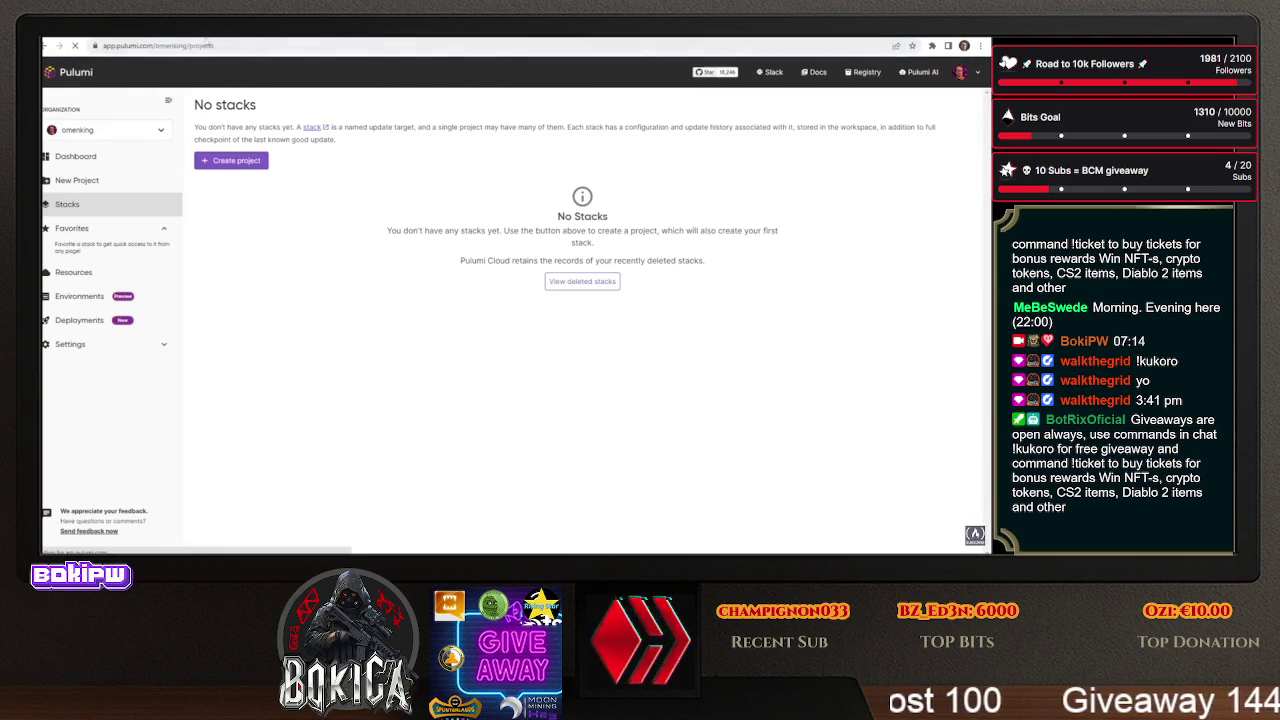
{"action": "left_click", "coordinate": [157, 38]}
{"action": "left_click", "coordinate": [430, 40]}
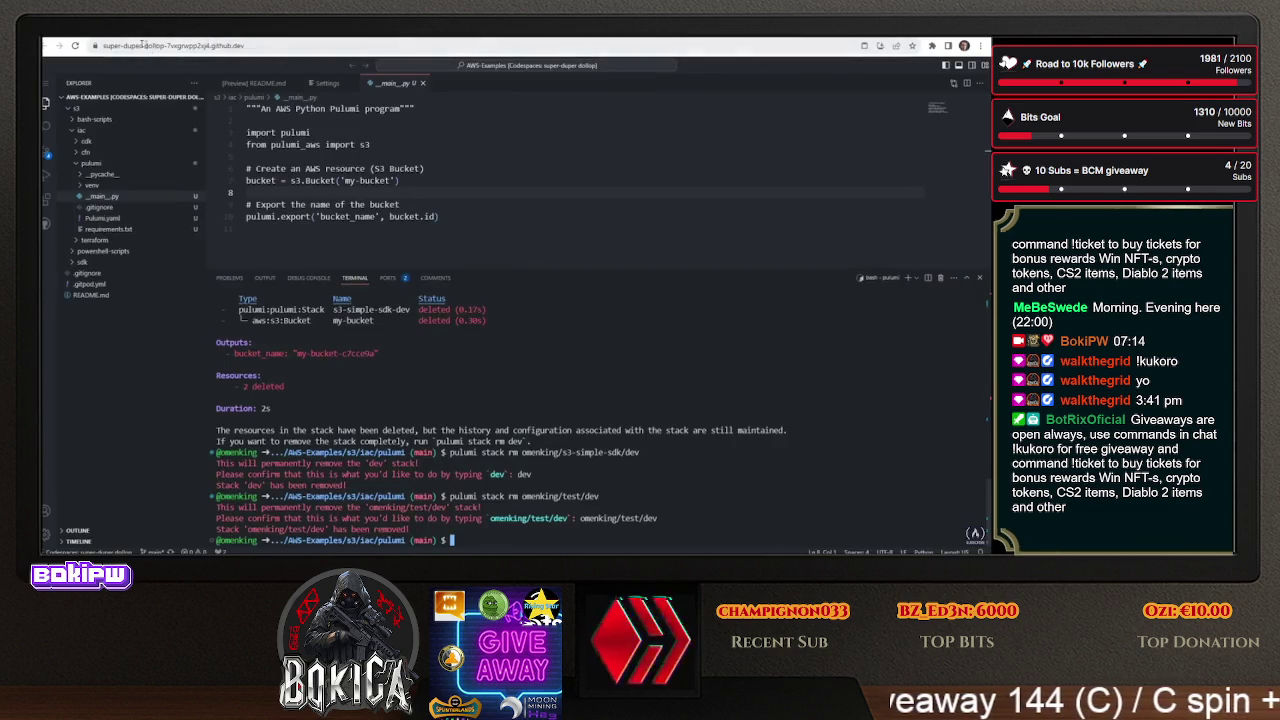
{"action": "left_click", "coordinate": [85, 38]}
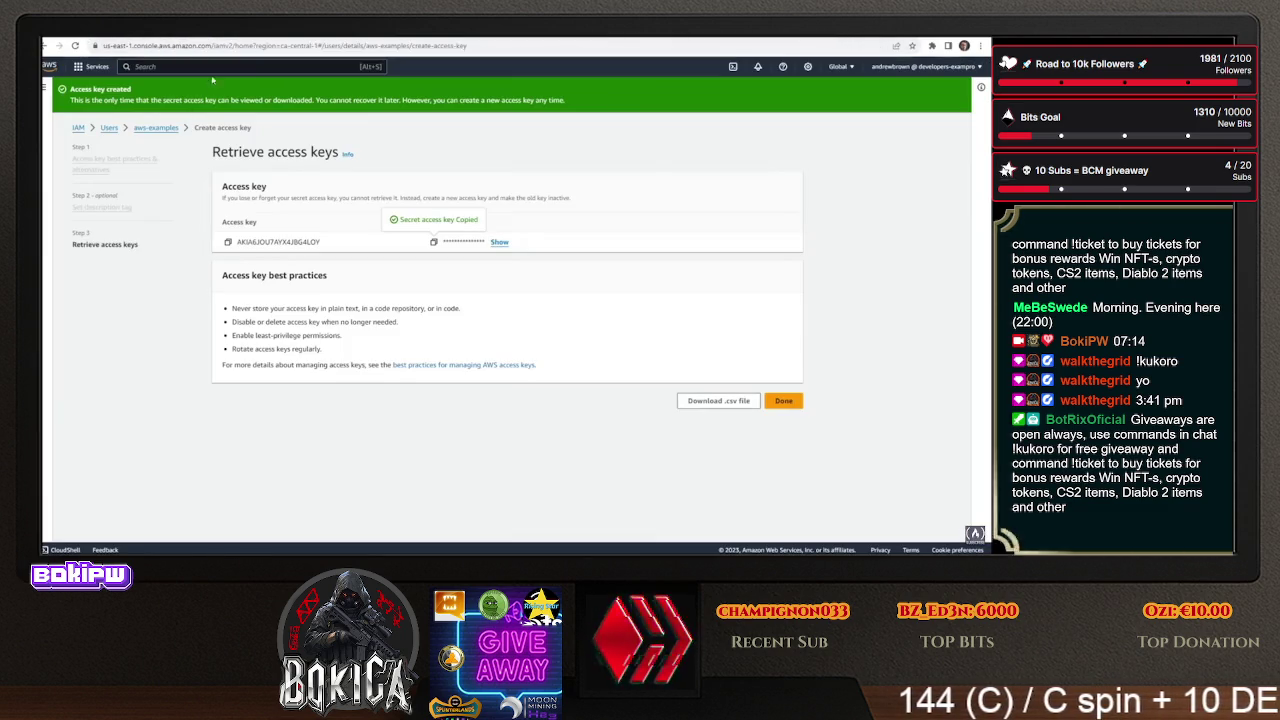
Open Amazon S3 via the 's3' console search, look over the Buckets list, then return to Codespaces.
{"action": "key", "text": "alt+s"}
{"action": "type", "text": "s3"}
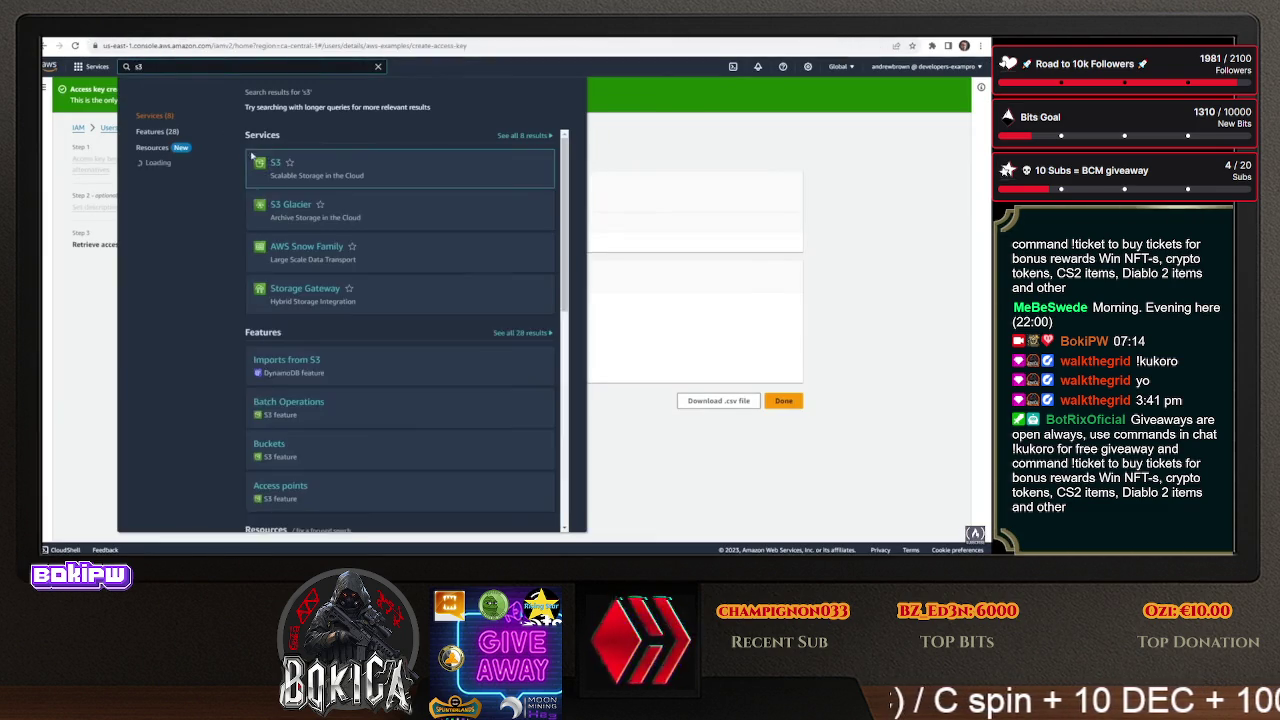
{"action": "left_click", "coordinate": [274, 164]}
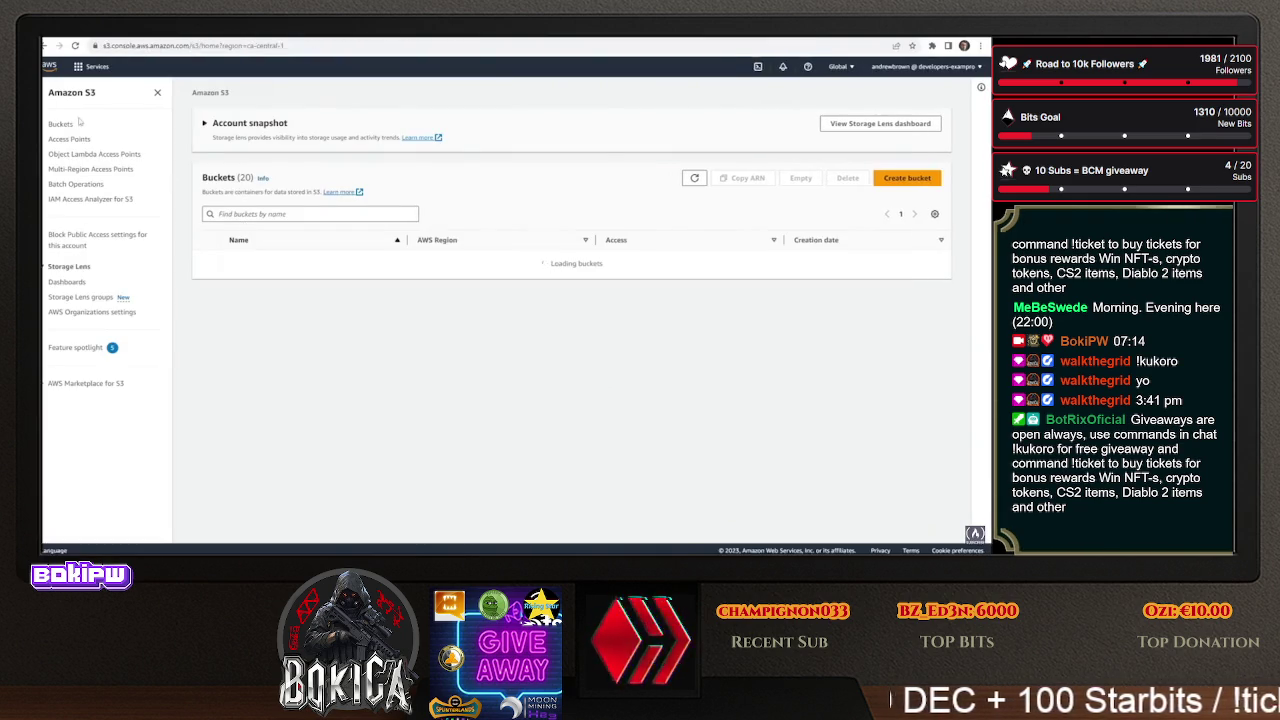
{"action": "left_click", "coordinate": [290, 256]}
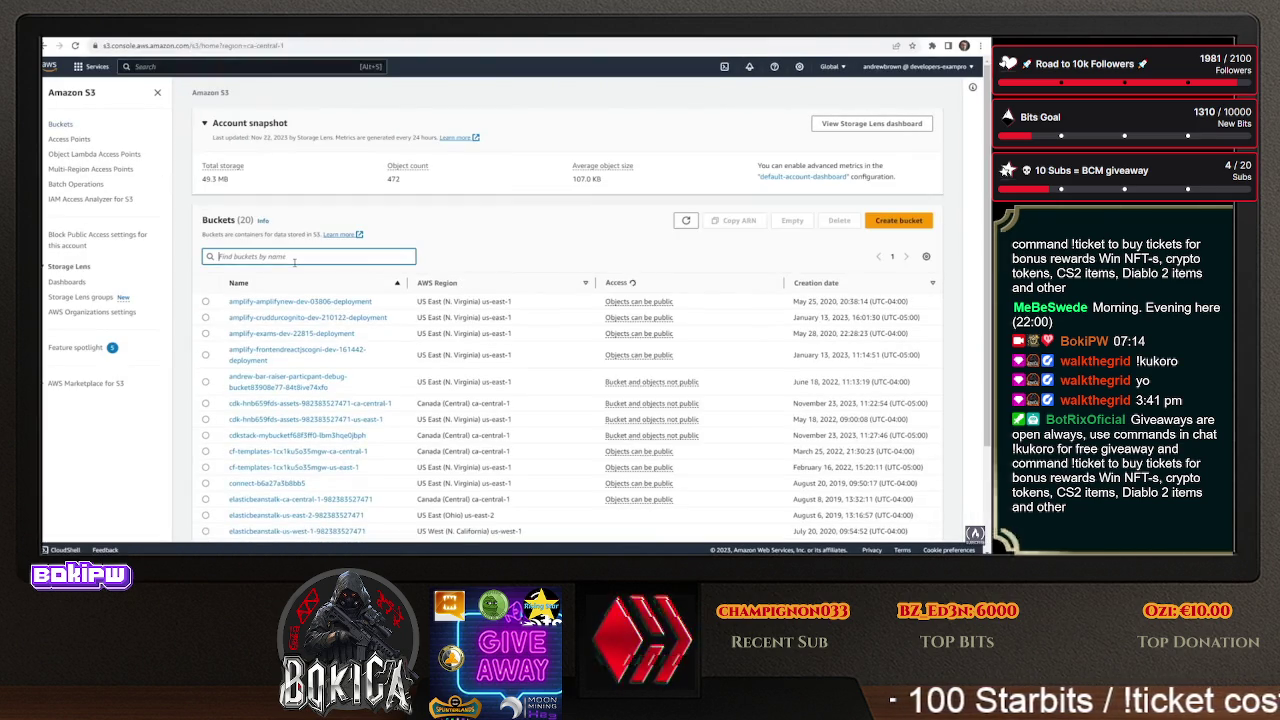
{"action": "scroll", "coordinate": [290, 290], "scroll_direction": "down", "scroll_amount": 3}
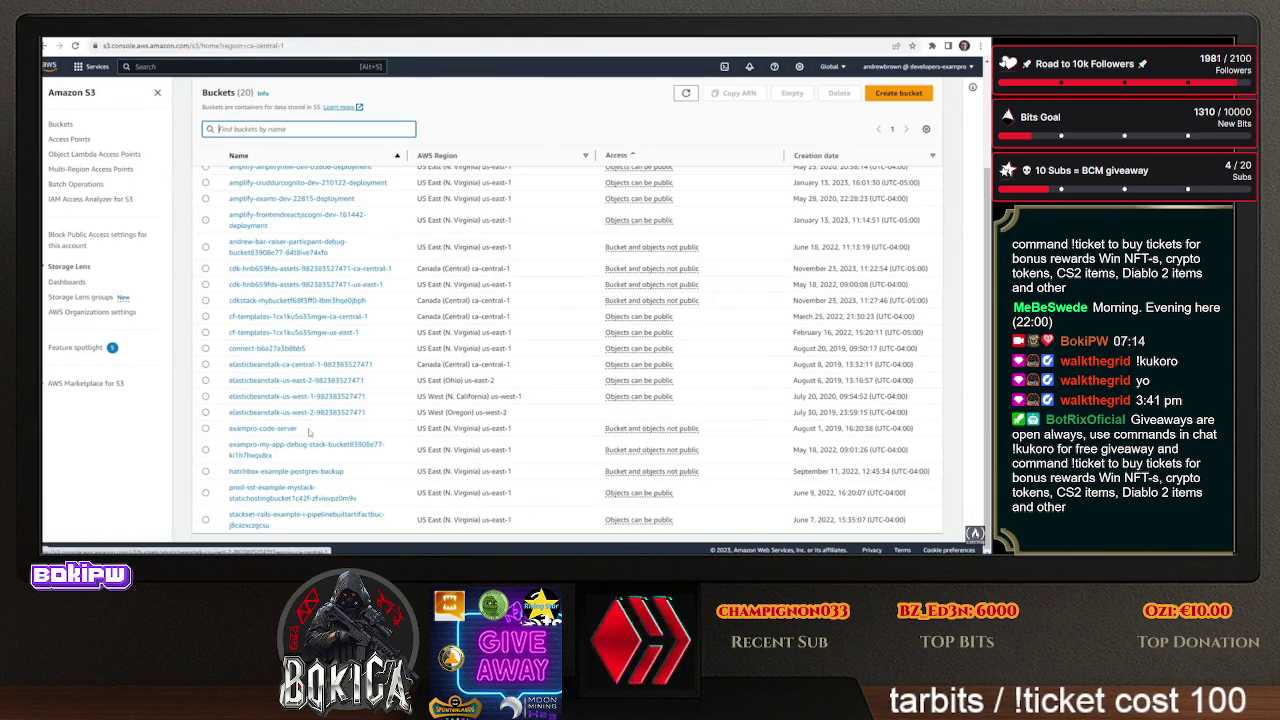
{"action": "scroll", "coordinate": [333, 396], "scroll_direction": "up", "scroll_amount": 3}
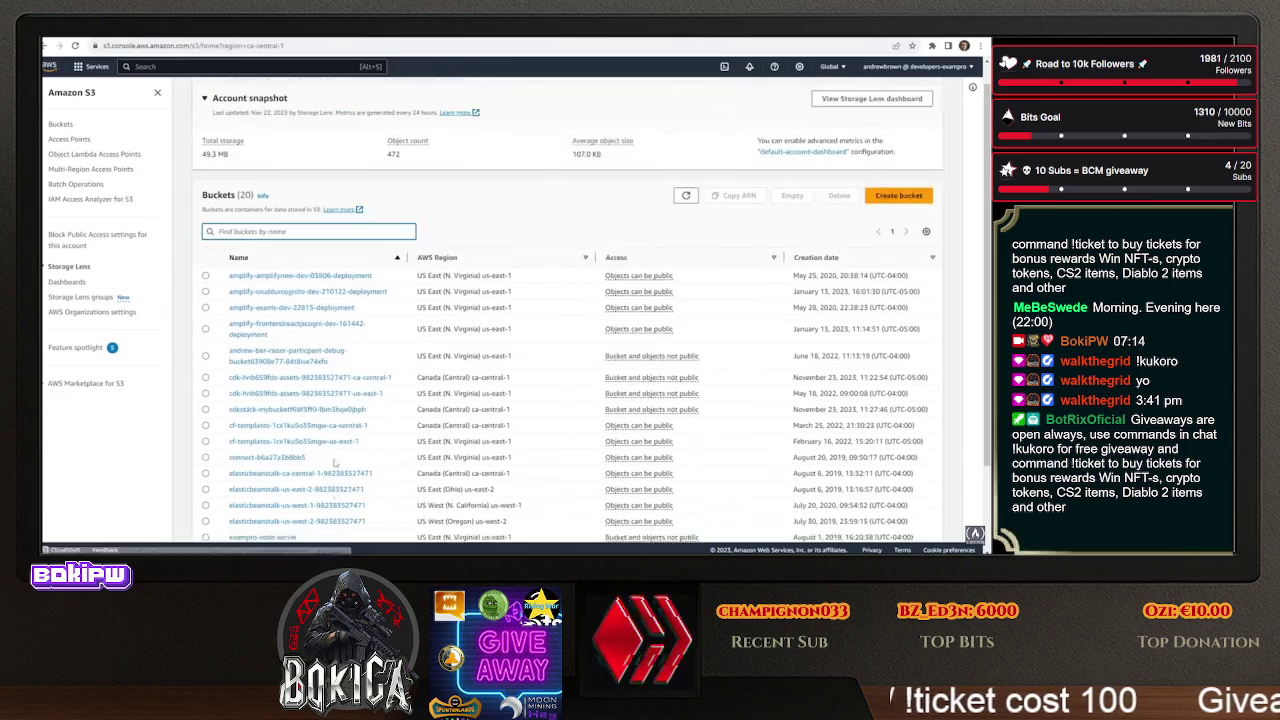
{"action": "left_click", "coordinate": [318, 38]}
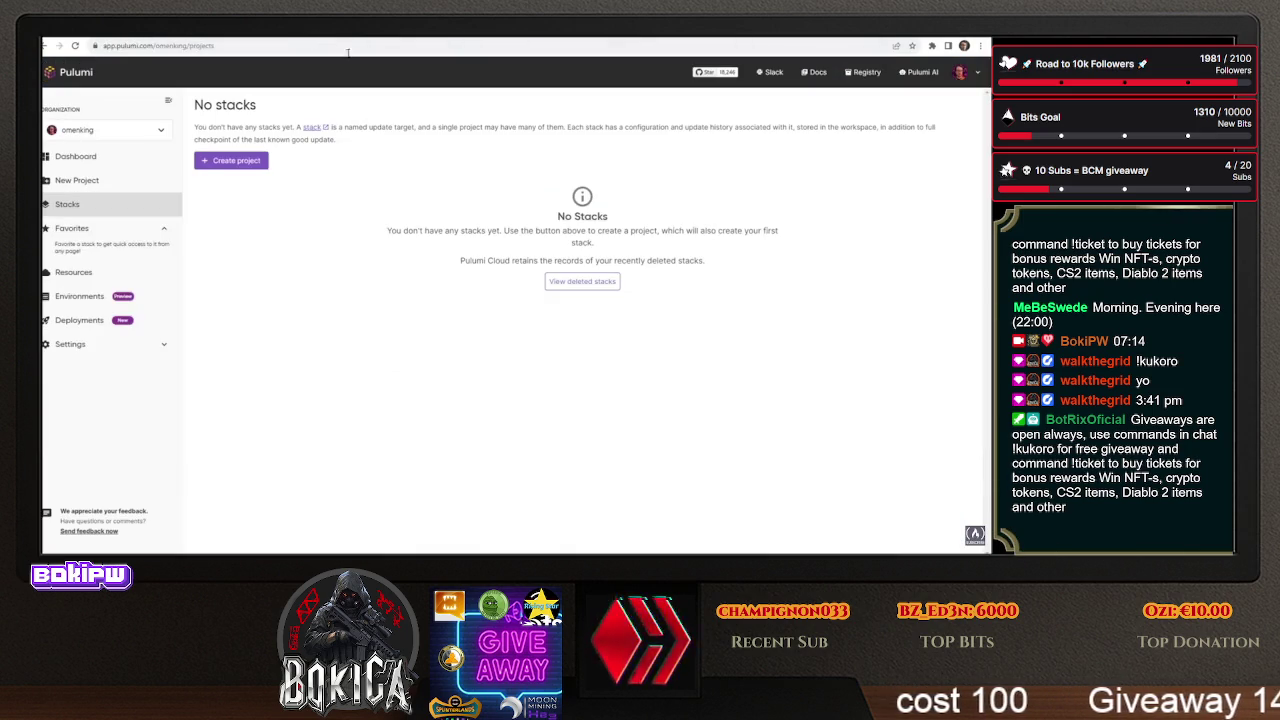
{"action": "key", "text": "ctrl+Tab"}
{"action": "key", "text": "ctrl+Tab"}
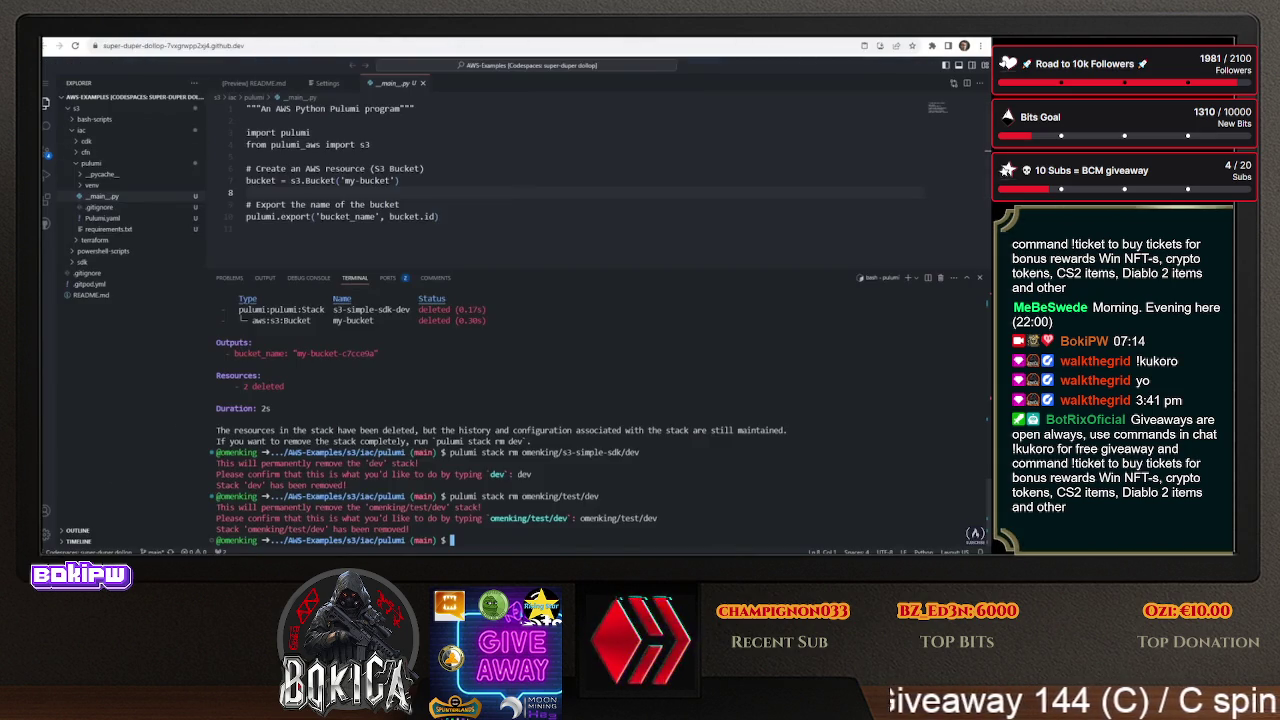
Run 'Codespaces: Stop Current Codespace' from the Command Palette filtered by 'codespace'.
{"action": "left_click", "coordinate": [45, 536]}
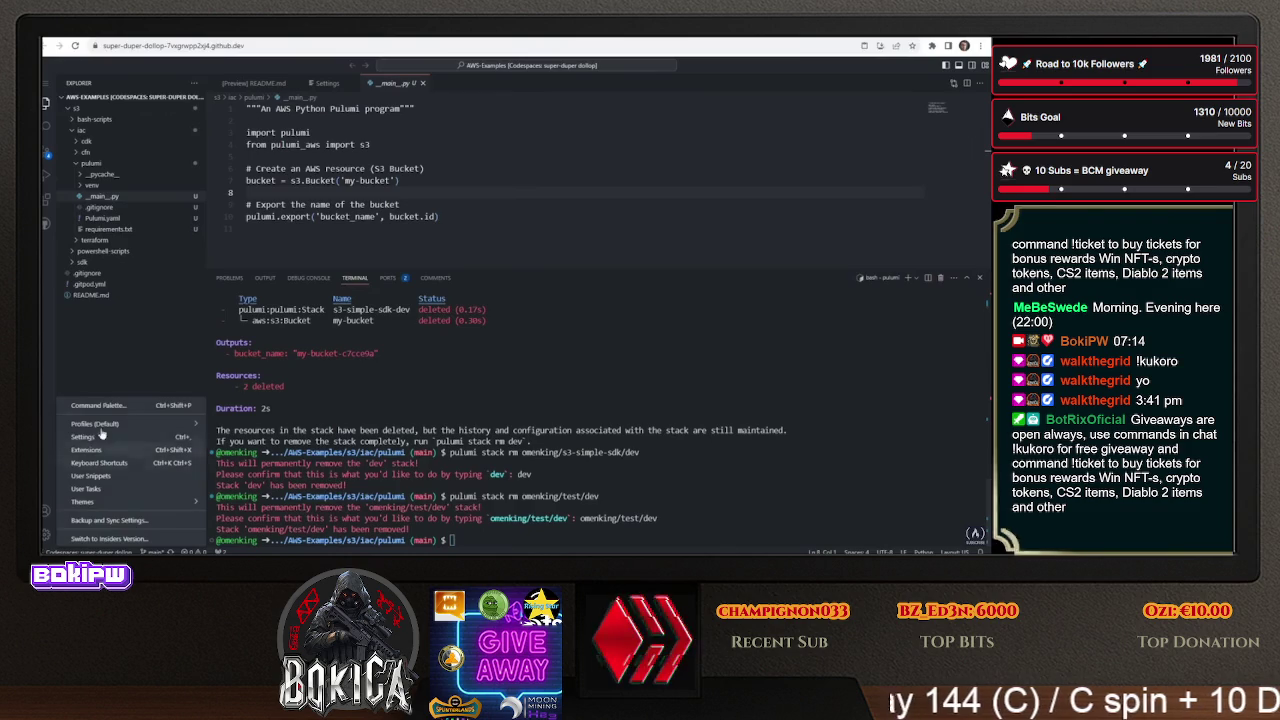
{"action": "left_click", "coordinate": [115, 405]}
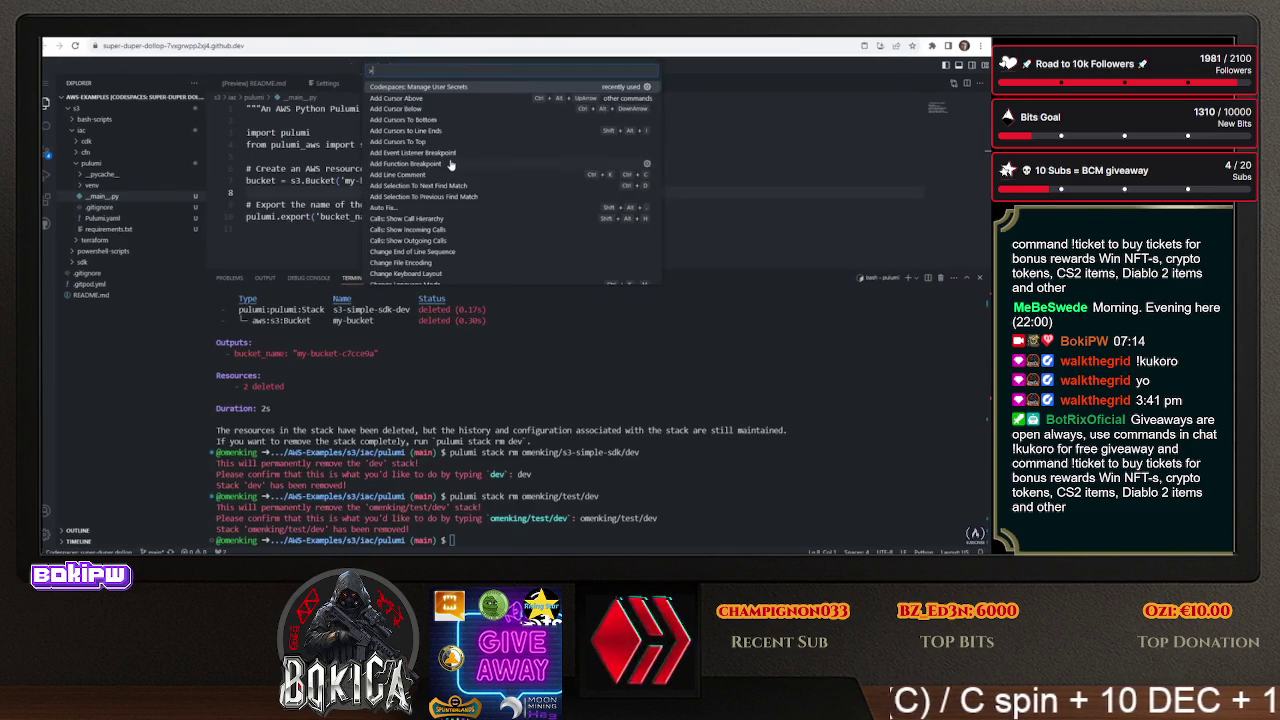
{"action": "type", "text": "codespace"}
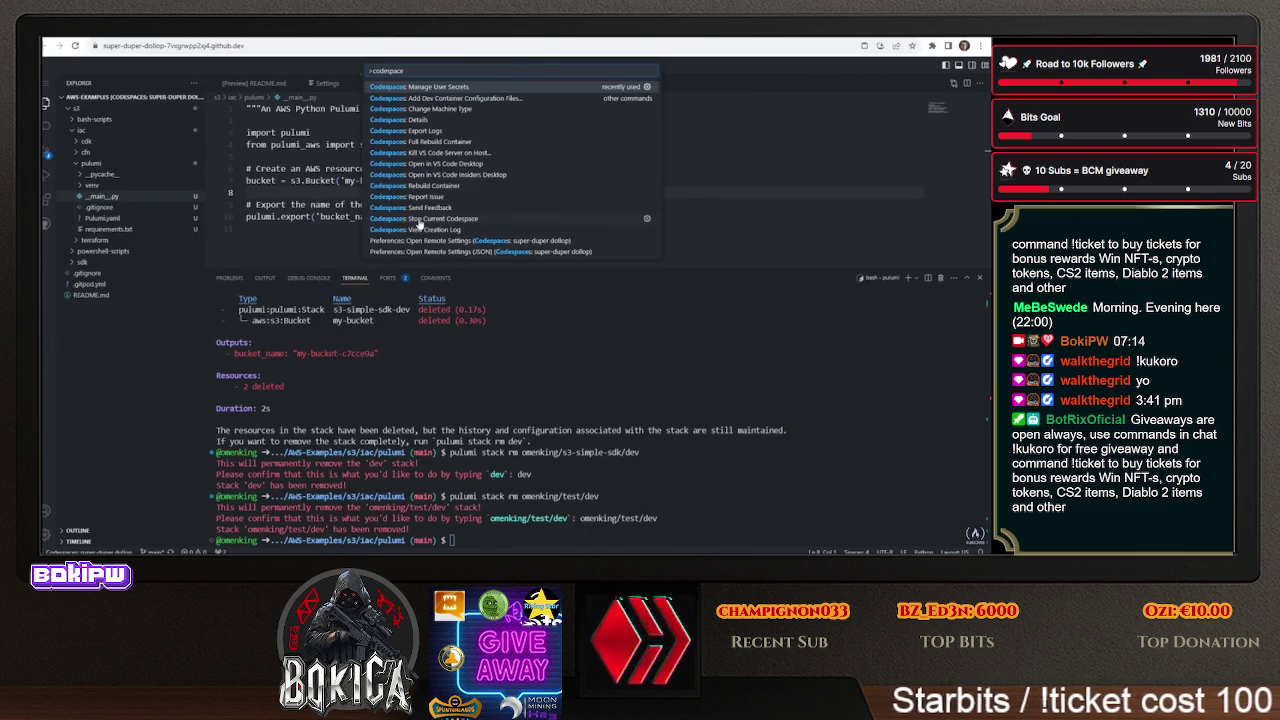
{"action": "left_click", "coordinate": [419, 222]}
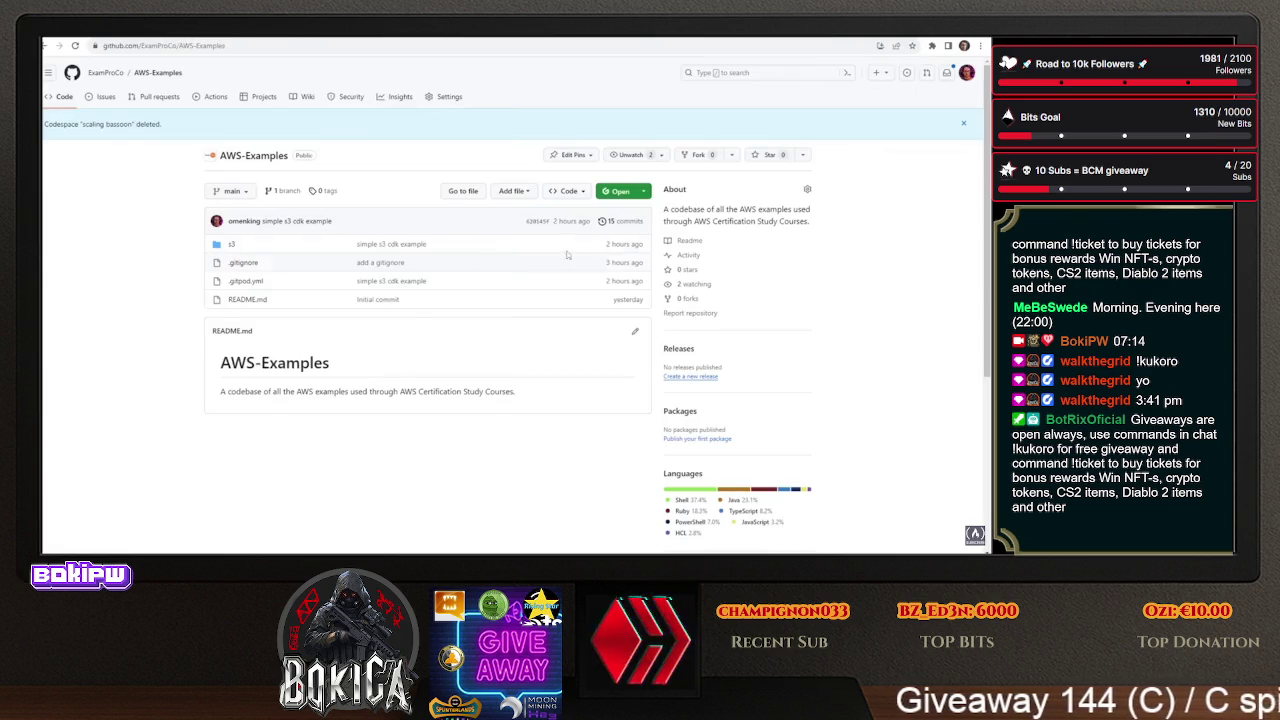
{"action": "left_click", "coordinate": [569, 191]}
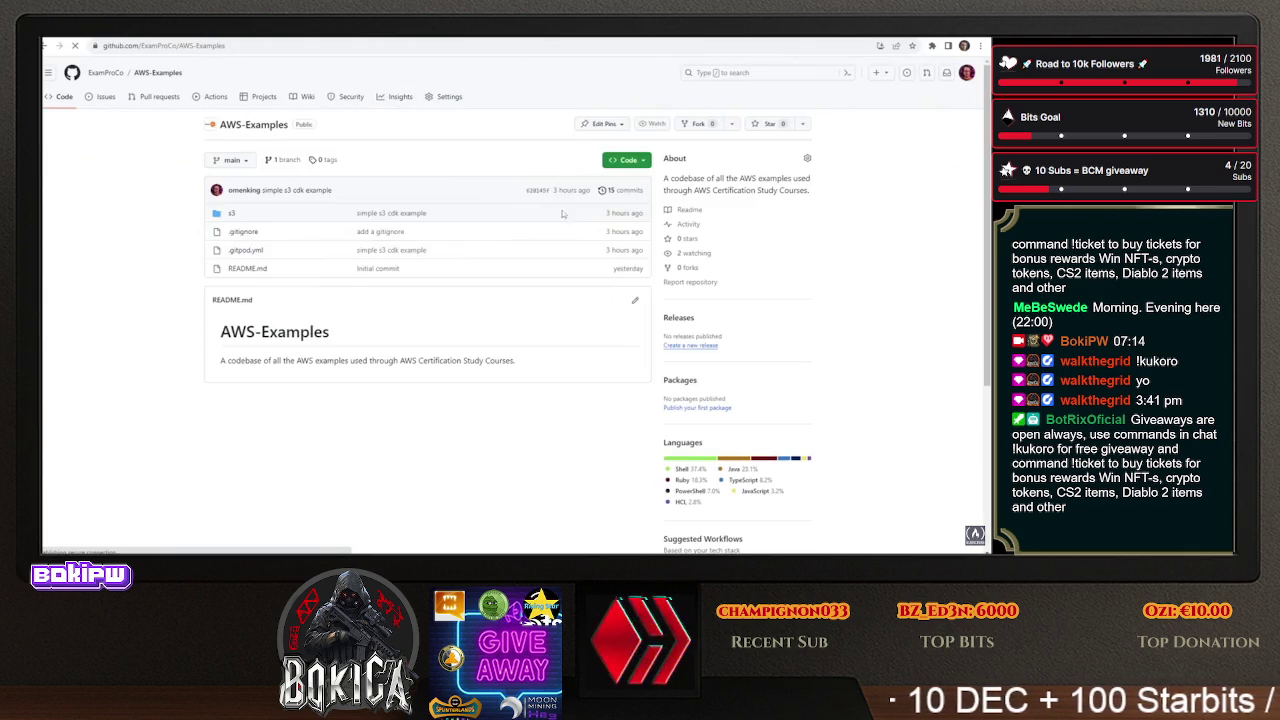
{"action": "left_click", "coordinate": [566, 161]}
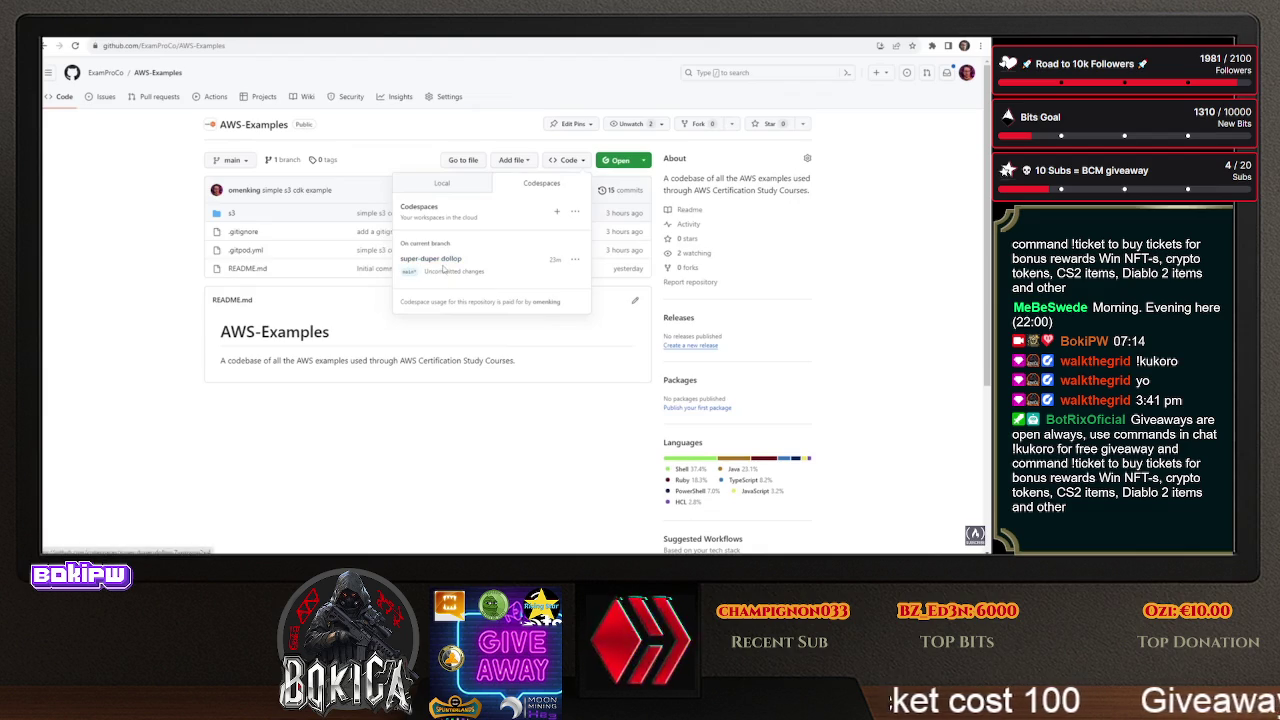
{"action": "left_click", "coordinate": [177, 192]}
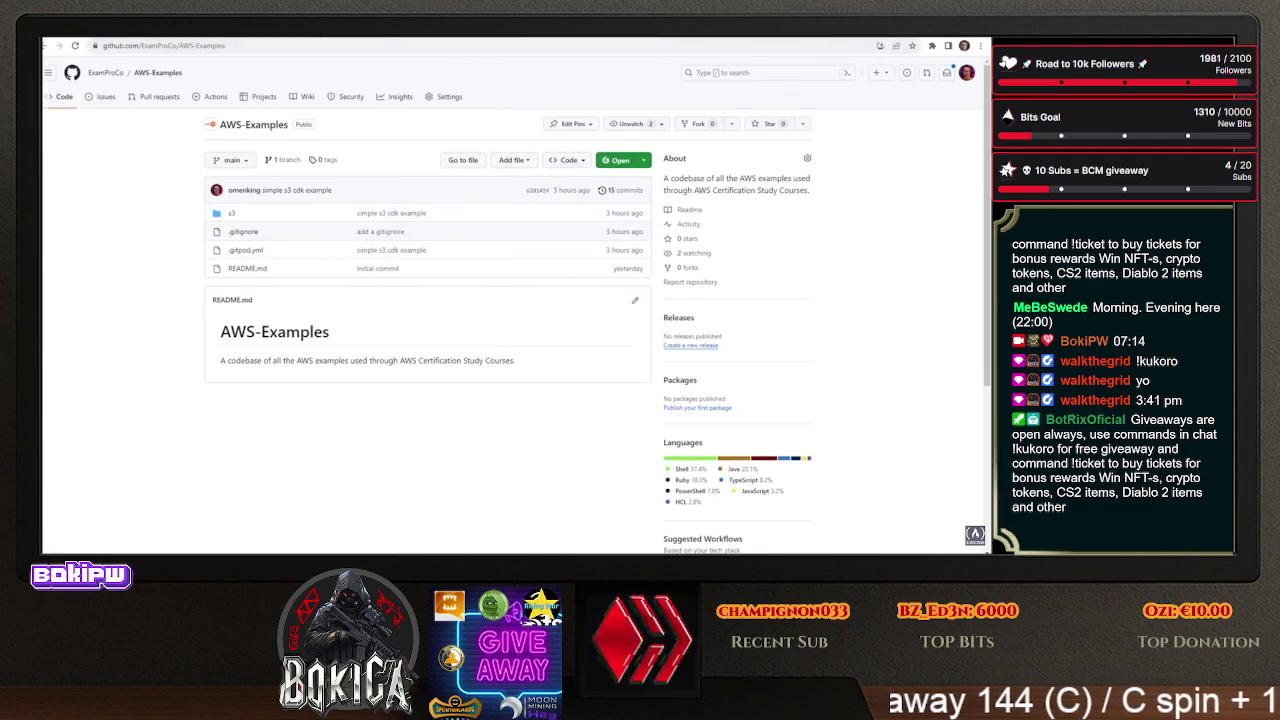
{"action": "left_click", "coordinate": [262, 40]}
{"action": "left_click", "coordinate": [242, 38]}
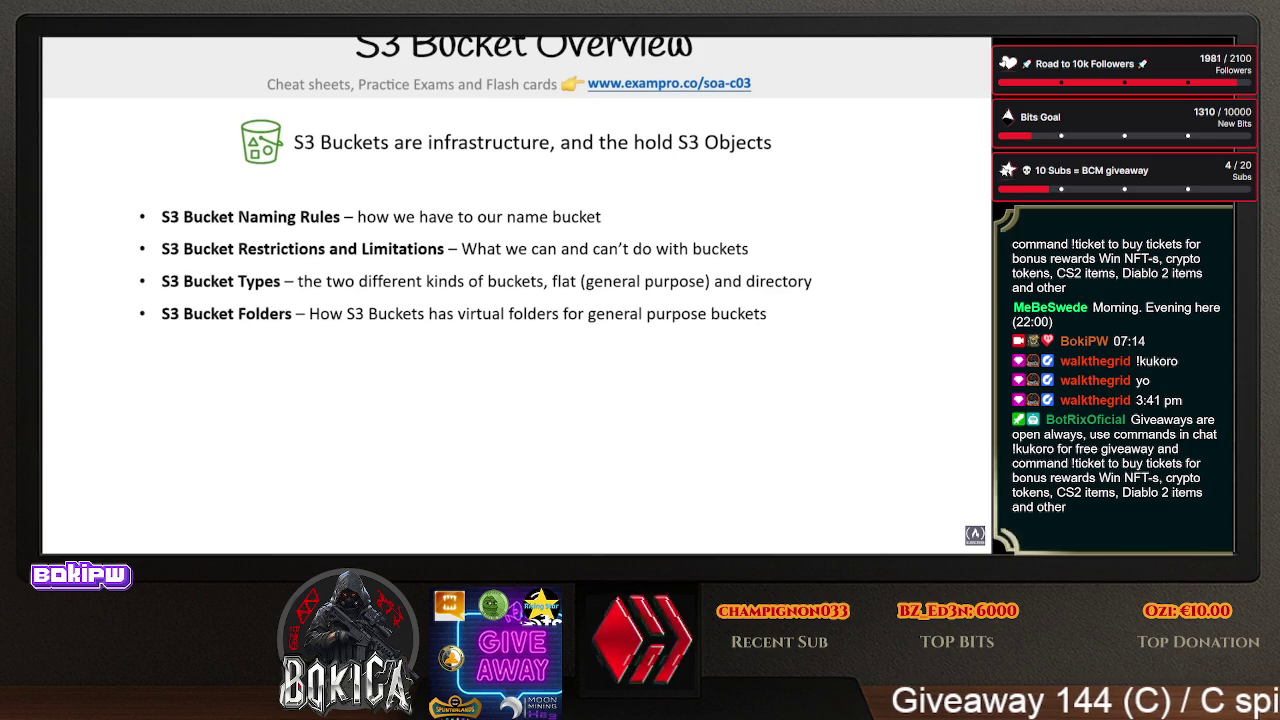
Reveal Bucket Versioning, Bucket Encryption, Static Website Hosting and the bucket-regions callout on the slide.
{"action": "key", "text": "Right"}
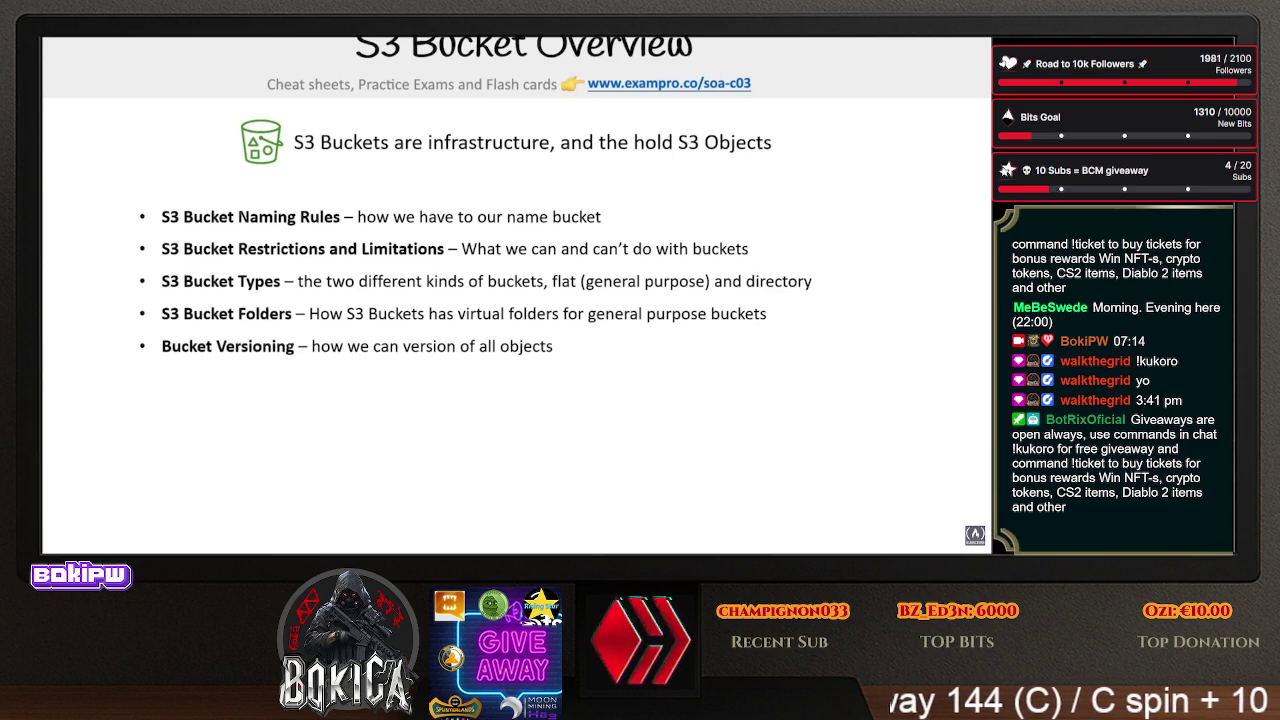
{"action": "key", "text": "Right"}
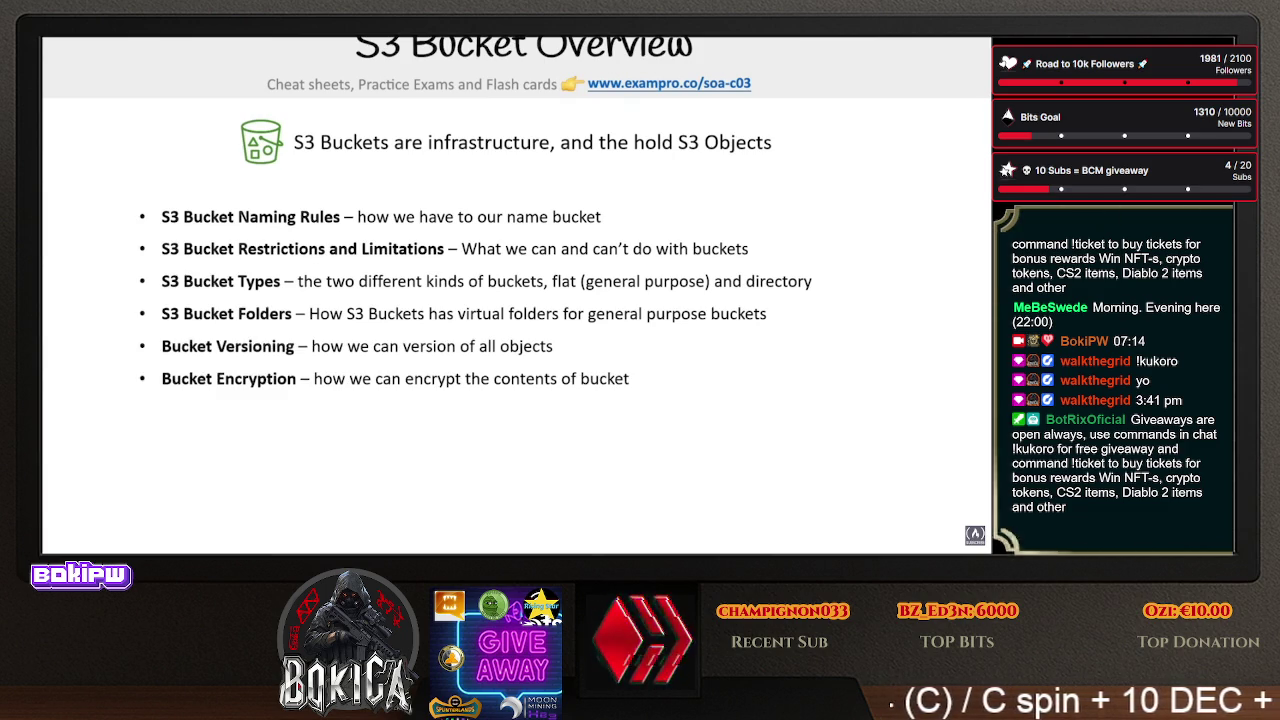
{"action": "key", "text": "Right"}
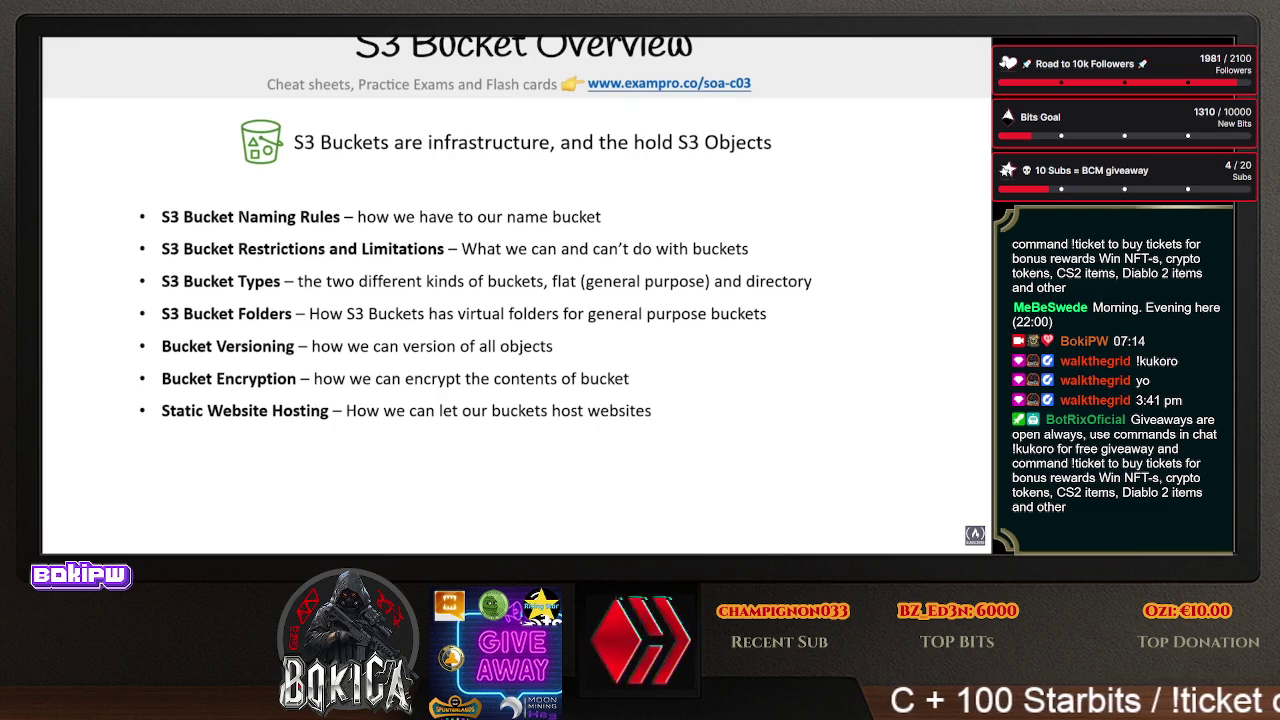
{"action": "key", "text": "Right"}
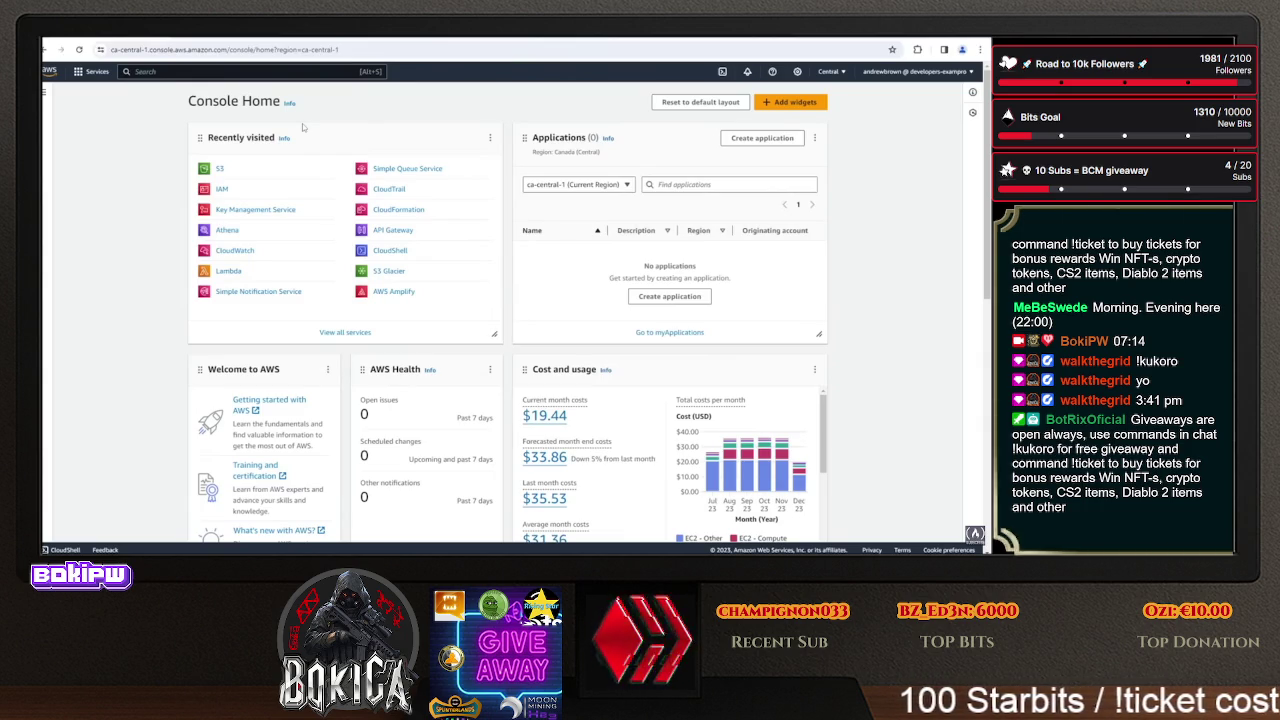
Search 's3 glacier' and open the S3 console, then switch to the GitHub AWS-Examples repository.
{"action": "type", "text": "s3 glacier"}
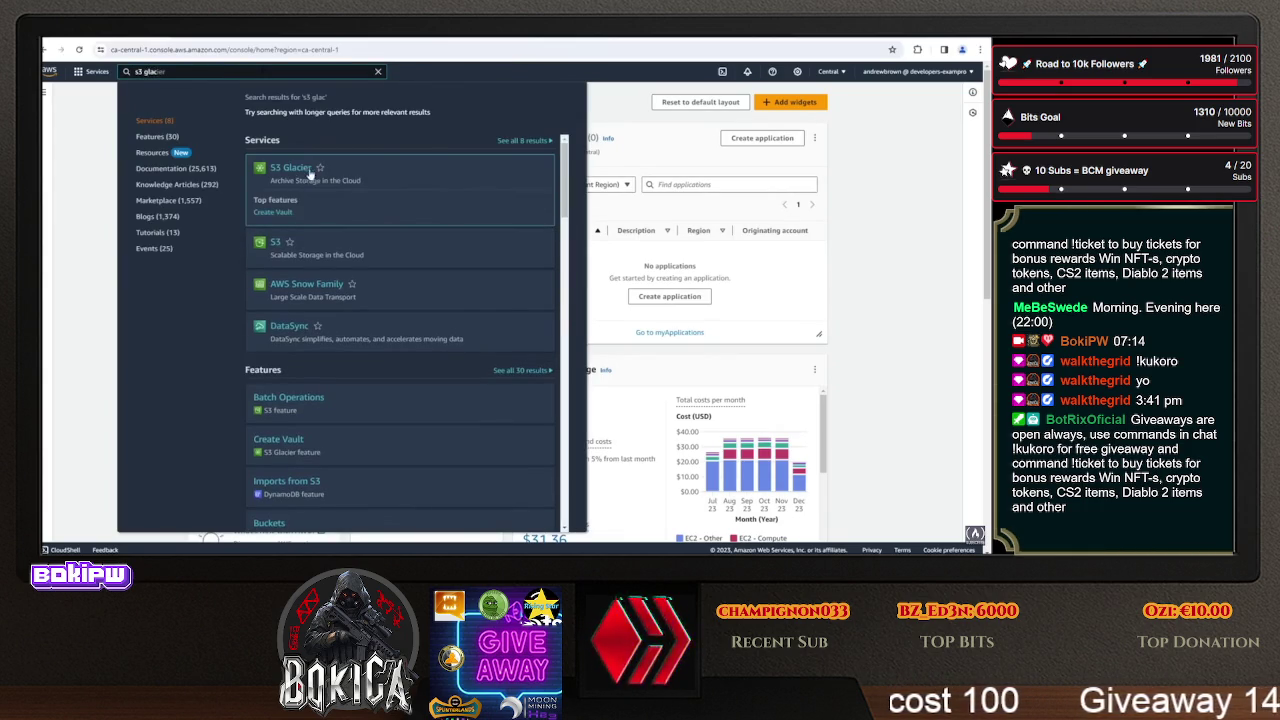
{"action": "mouse_move", "coordinate": [274, 214]}
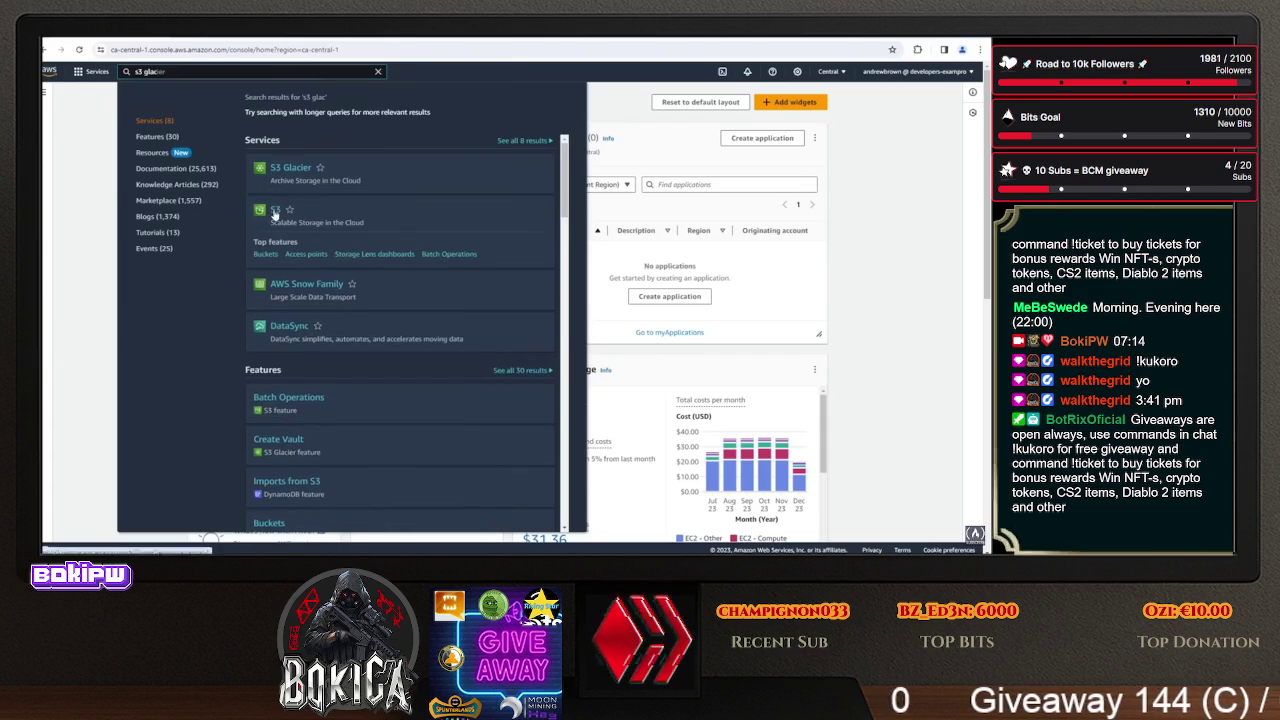
{"action": "left_click", "coordinate": [485, 259]}
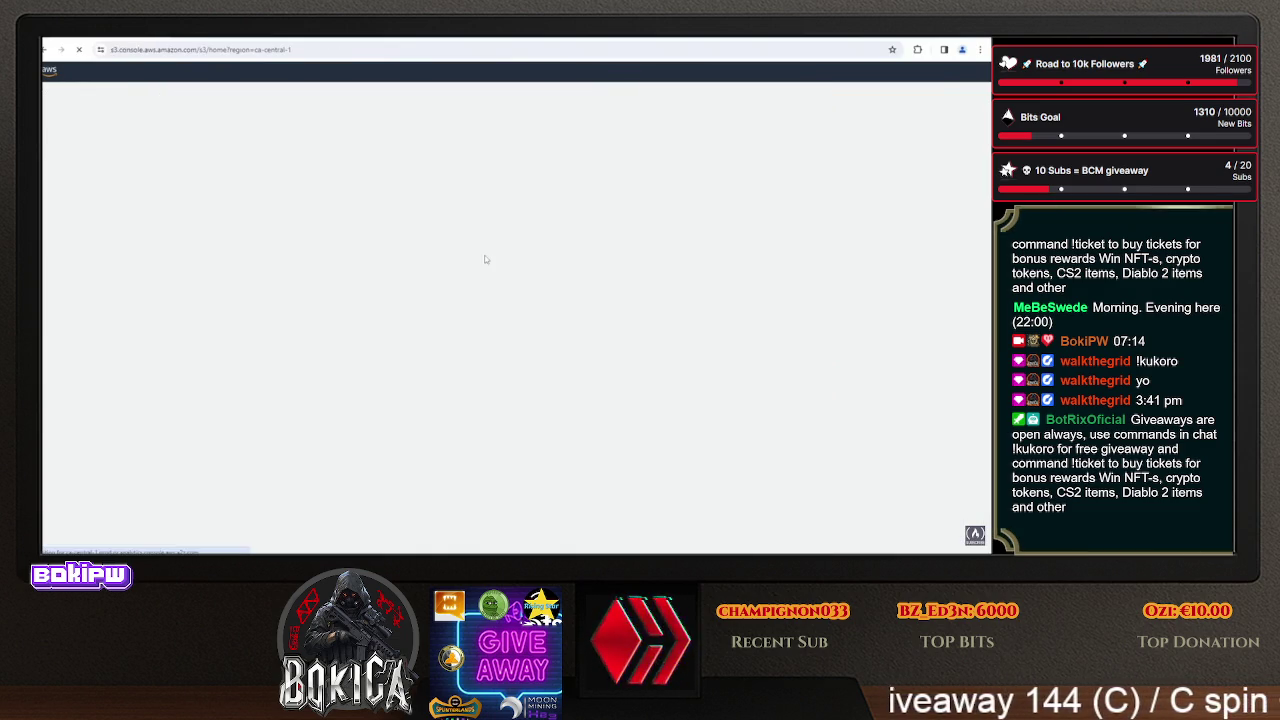
{"action": "left_click", "coordinate": [251, 41]}
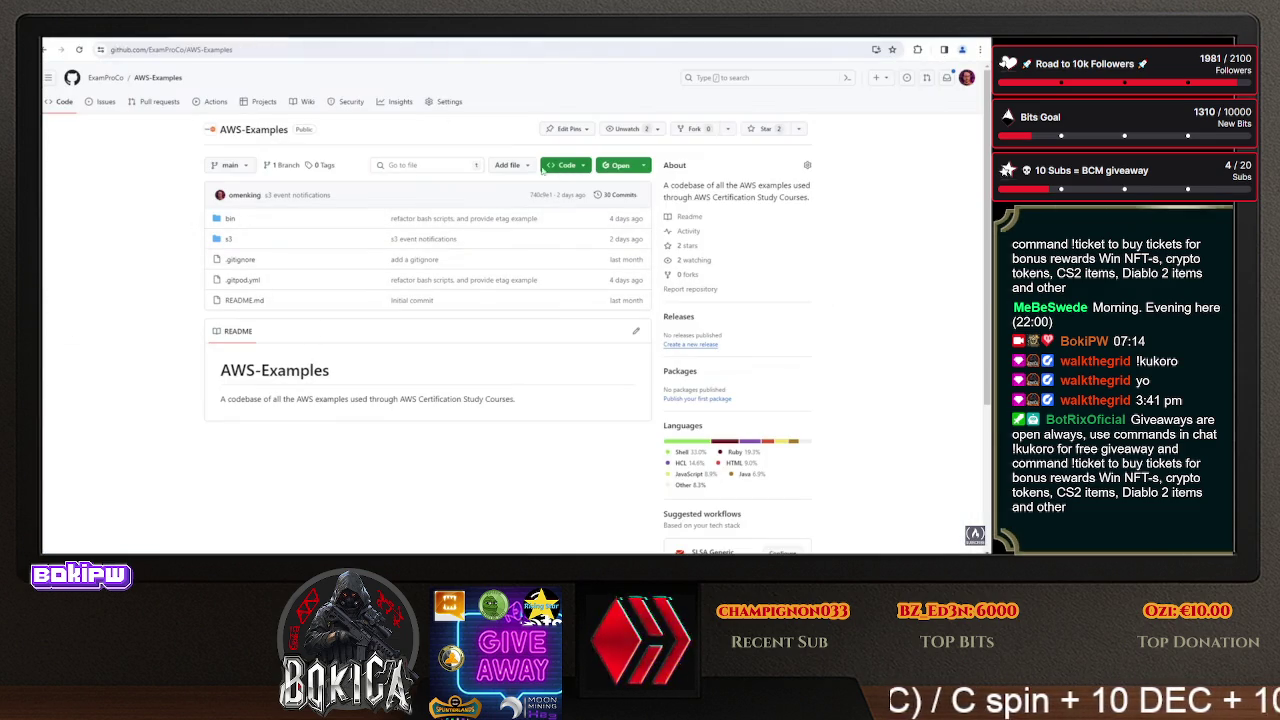
Dismiss the code-opening options, add a glacier folder inside s3, and start a new file in it.
{"action": "left_click", "coordinate": [586, 170]}
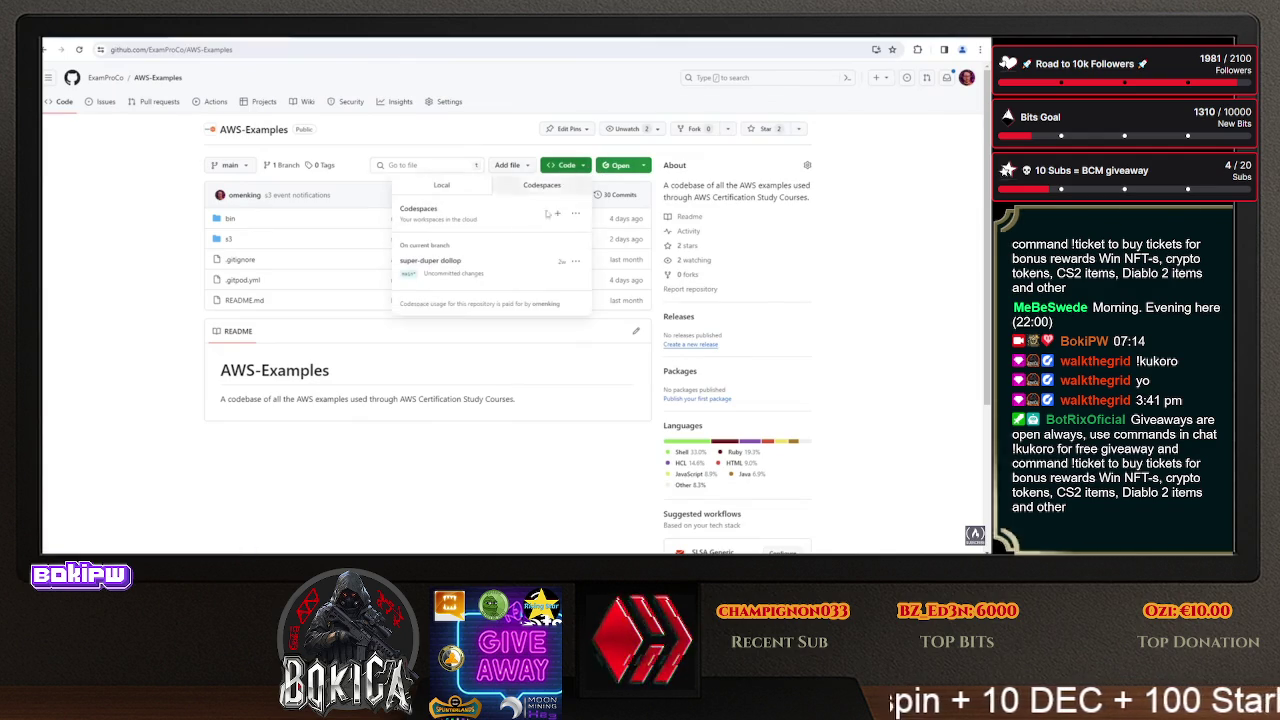
{"action": "left_click", "coordinate": [509, 133]}
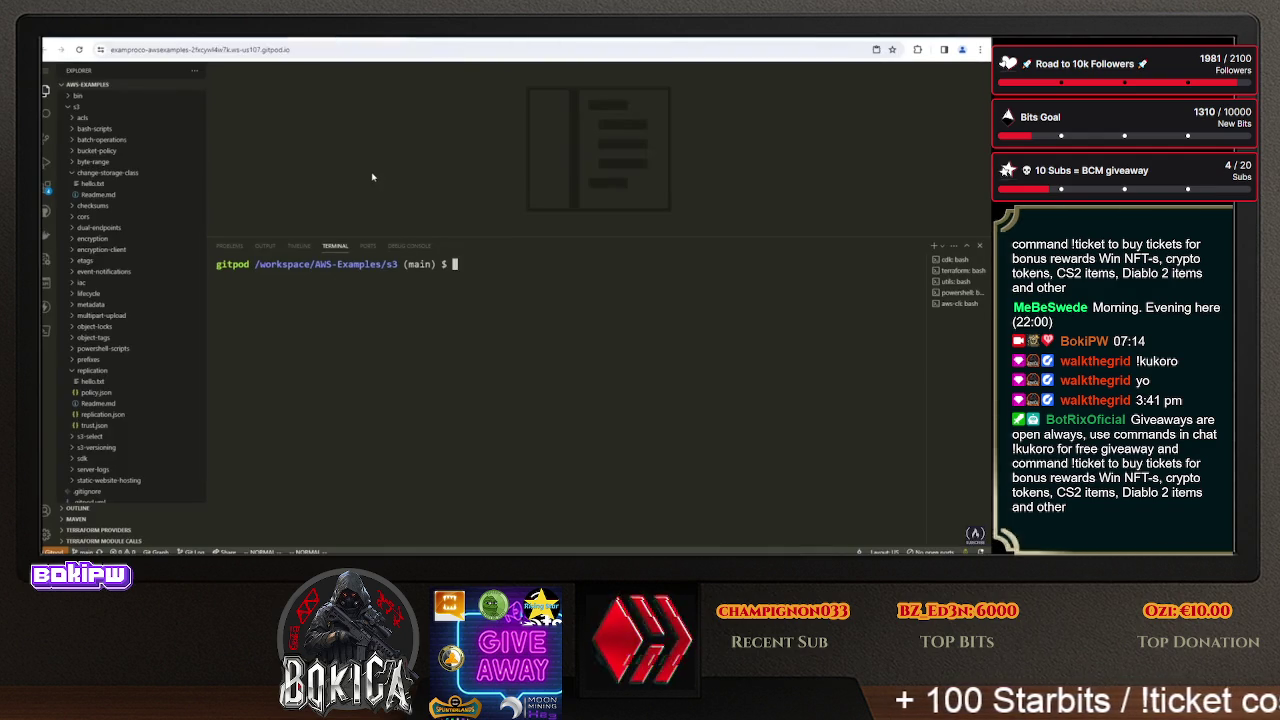
{"action": "right_click", "coordinate": [72, 107]}
{"action": "left_click", "coordinate": [198, 130]}
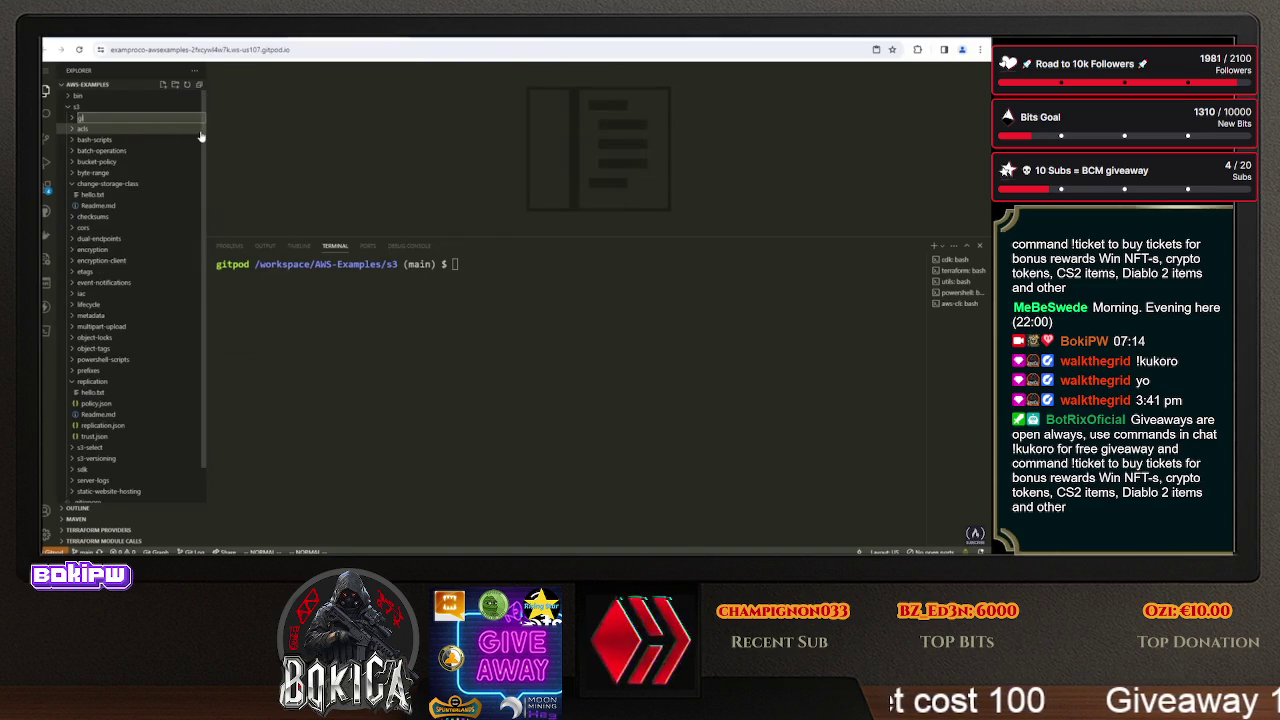
{"action": "key", "text": "Escape"}
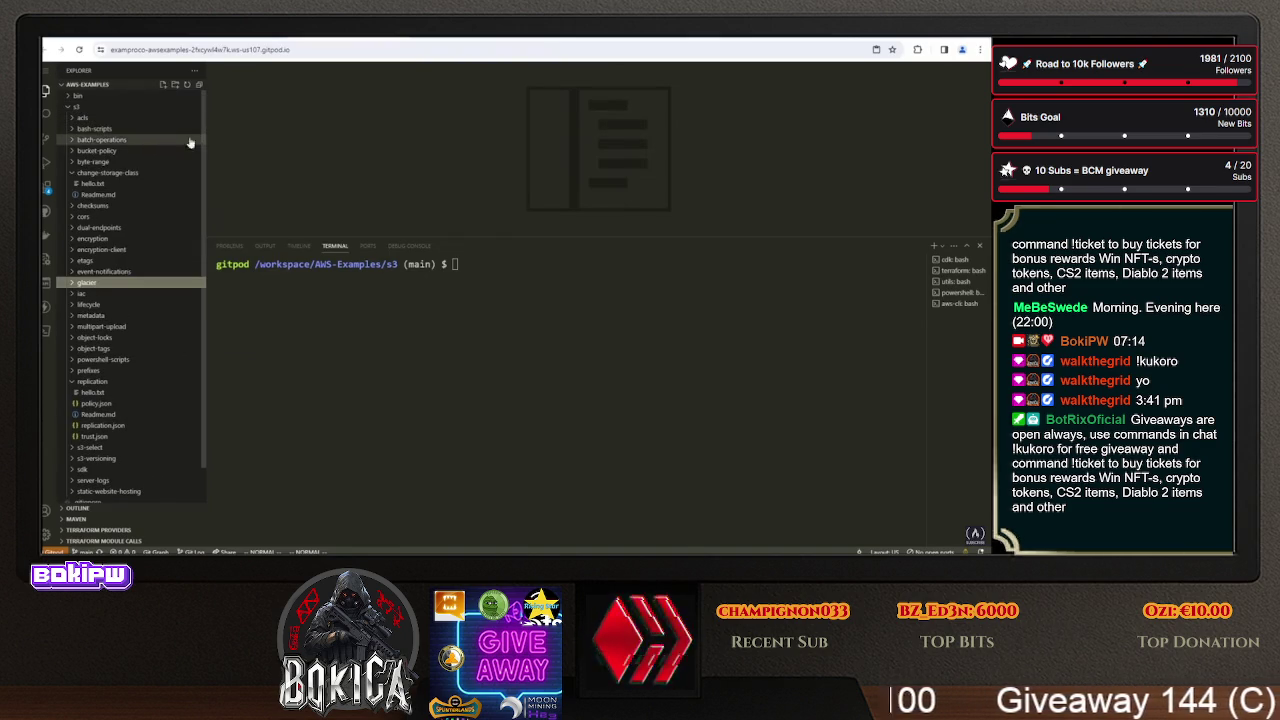
{"action": "right_click", "coordinate": [130, 283]}
{"action": "left_click", "coordinate": [186, 292]}
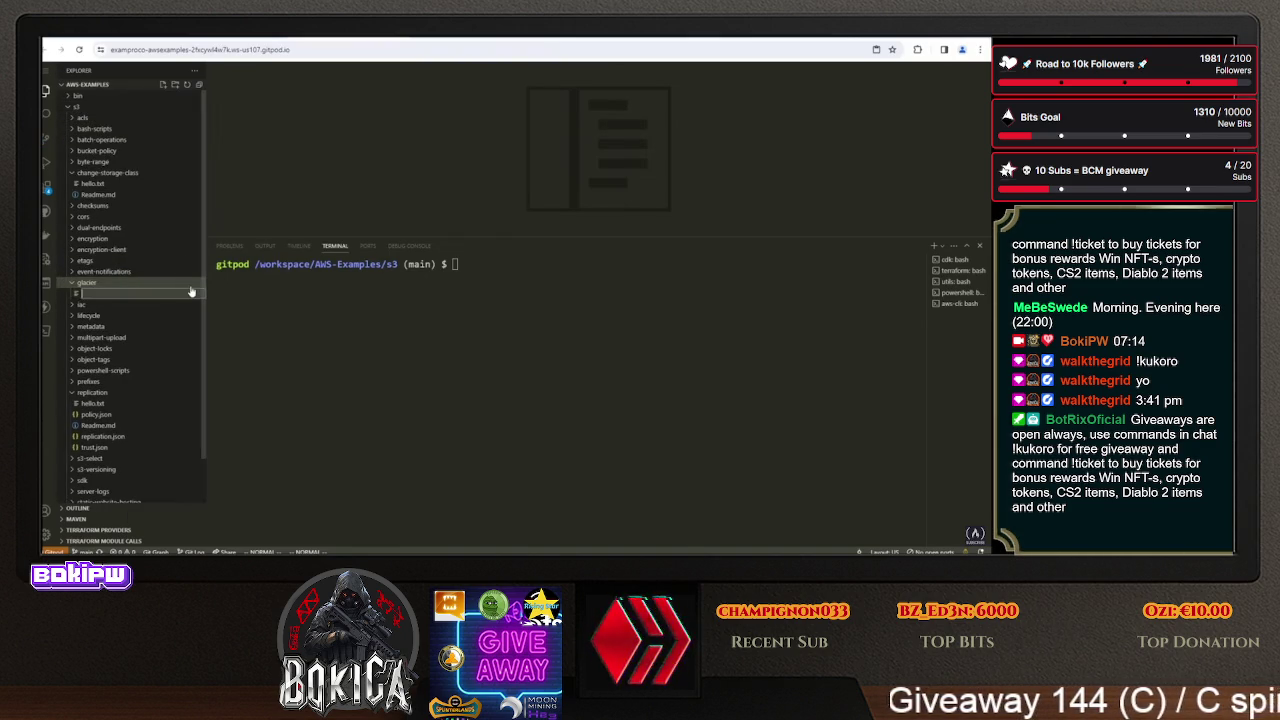
Name the file Readme.md and write an S3 Glacier heading, correcting the 'Glacir' typo.
{"action": "type", "text": "Readme.md"}
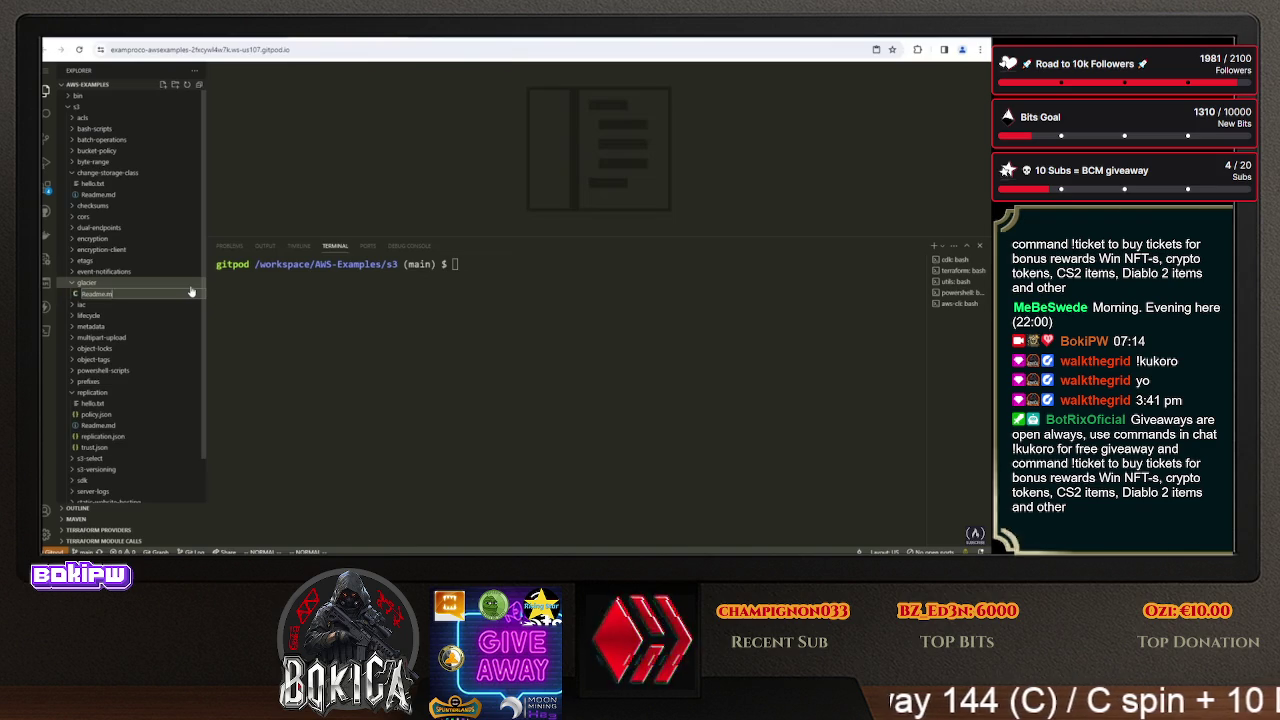
{"action": "key", "text": "Escape"}
{"action": "type", "text": "## Cr"}
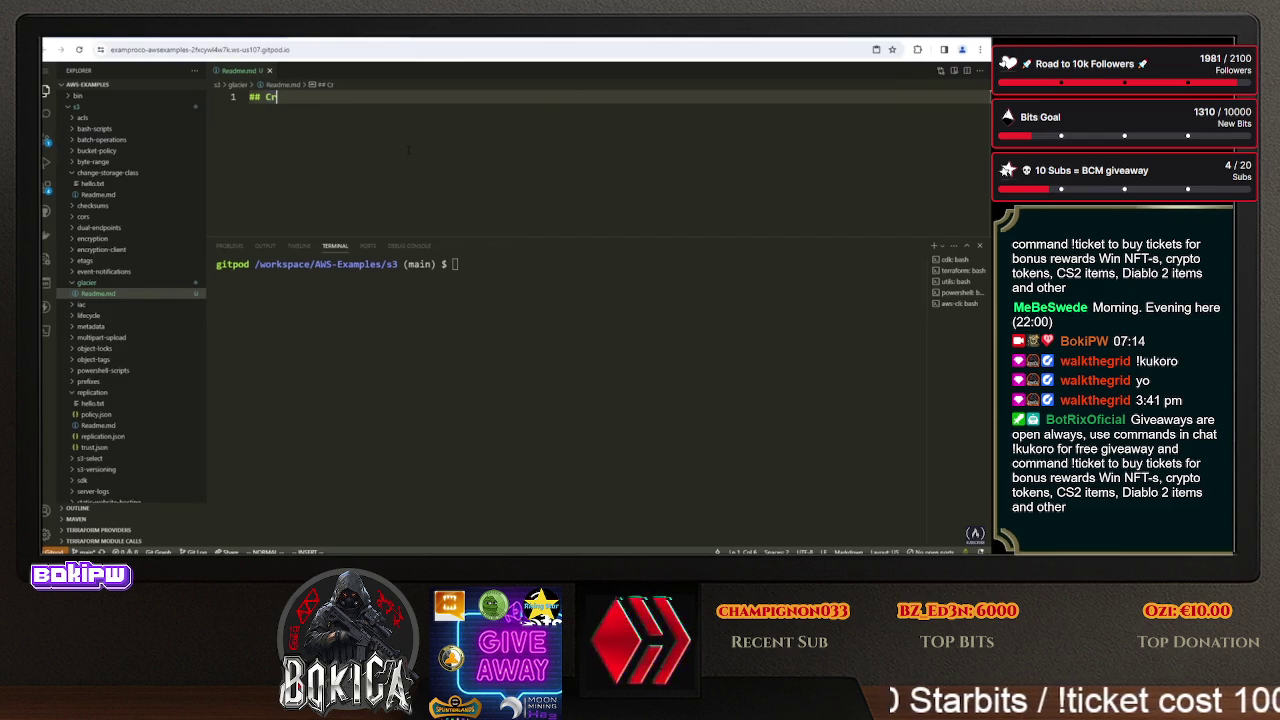
{"action": "type", "text": "a "}
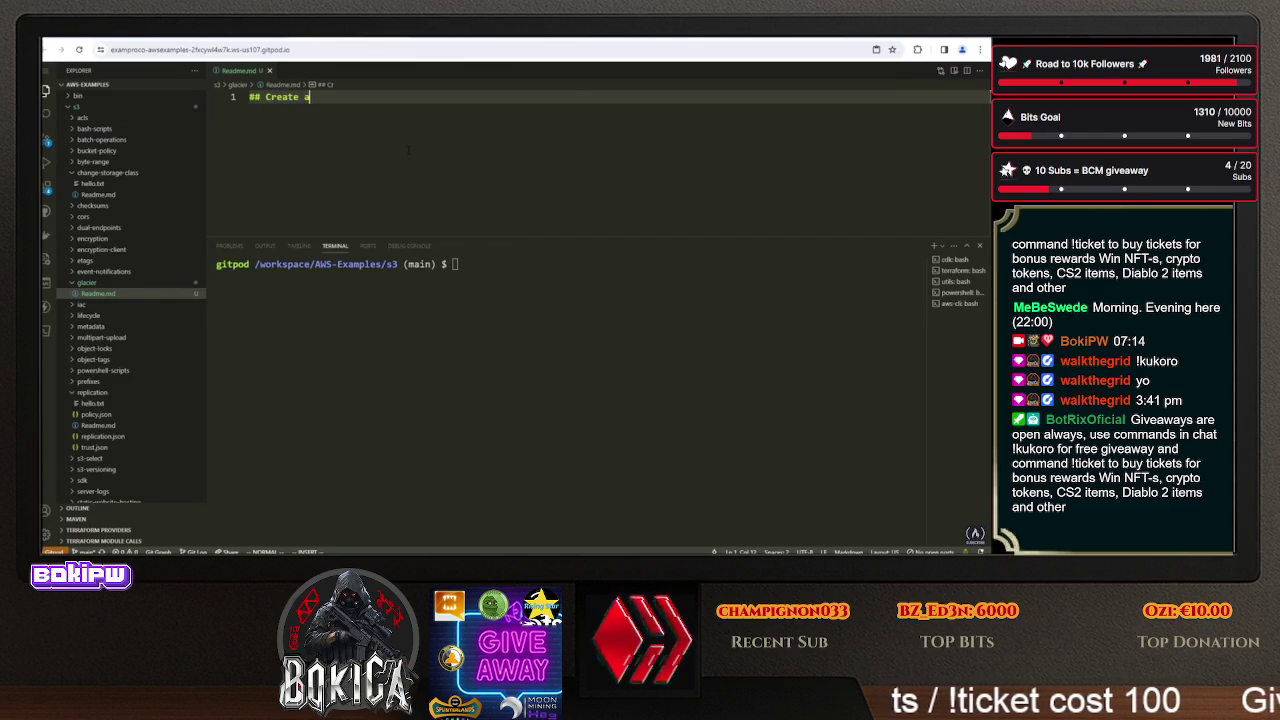
{"action": "type", "text": "cir"}
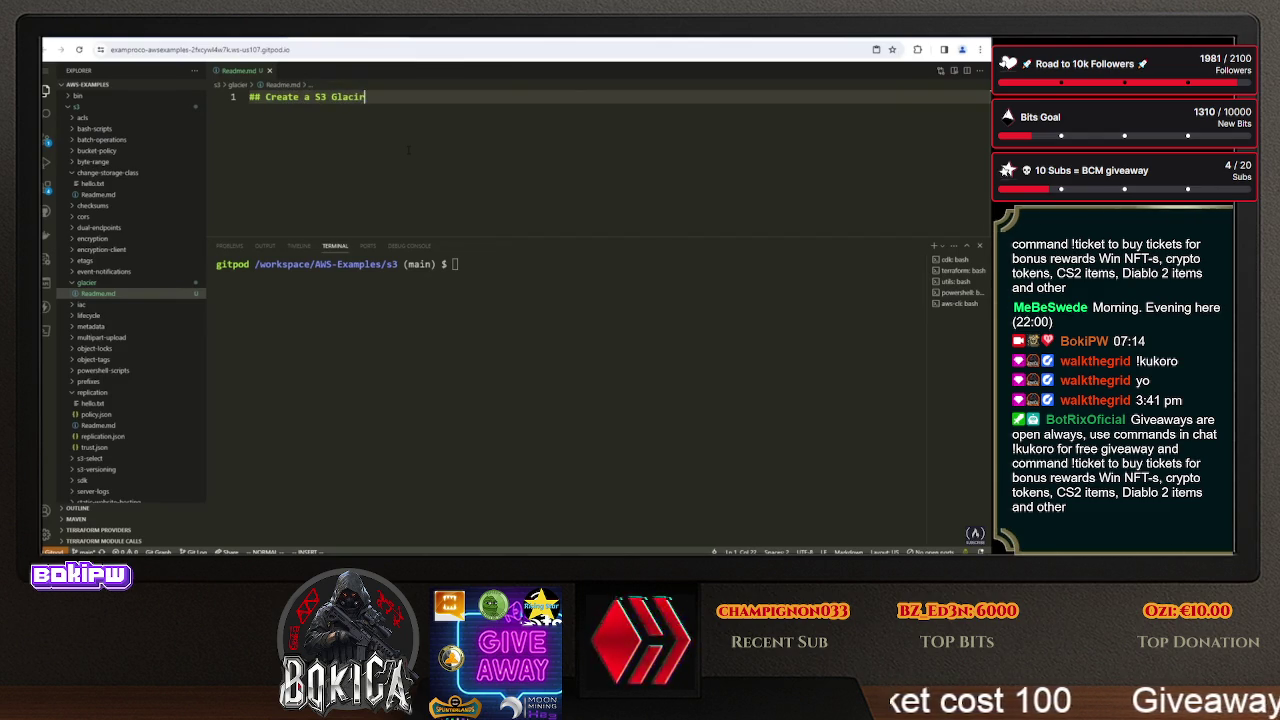
{"action": "key", "text": "Return"}
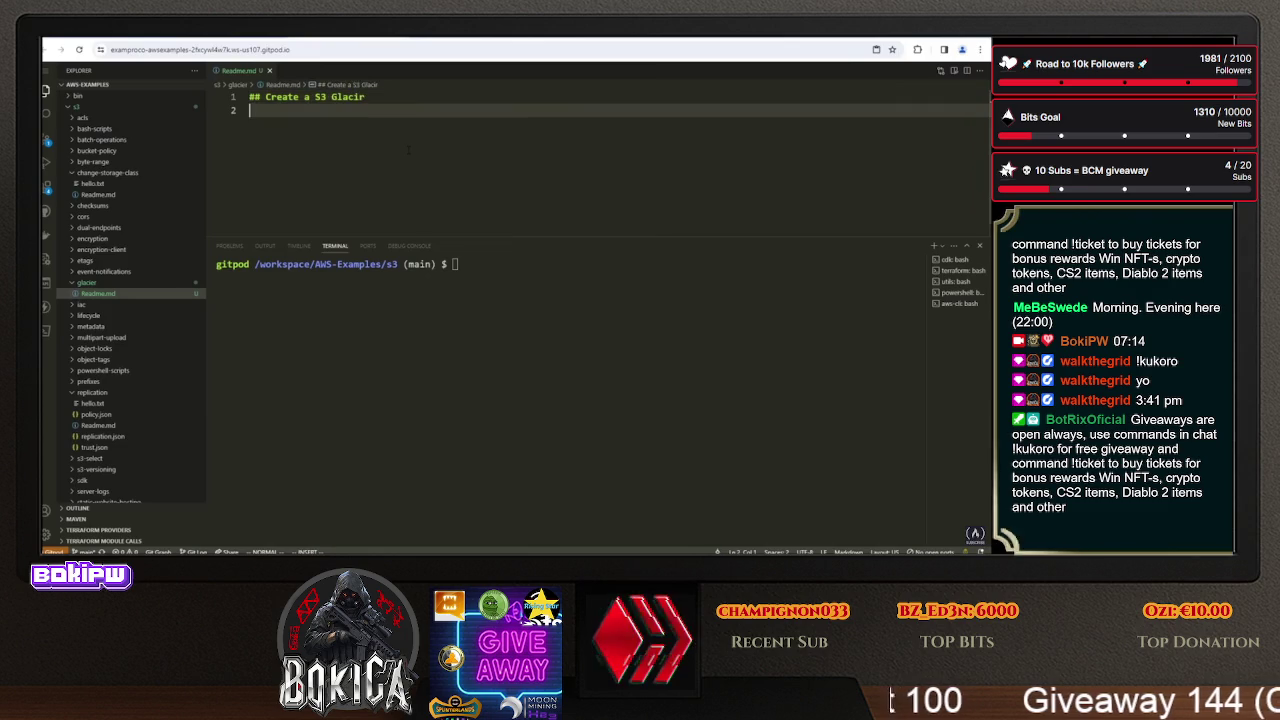
{"action": "key", "text": "Up"}
{"action": "key", "text": "End"}
{"action": "key", "text": "BackSpace"}
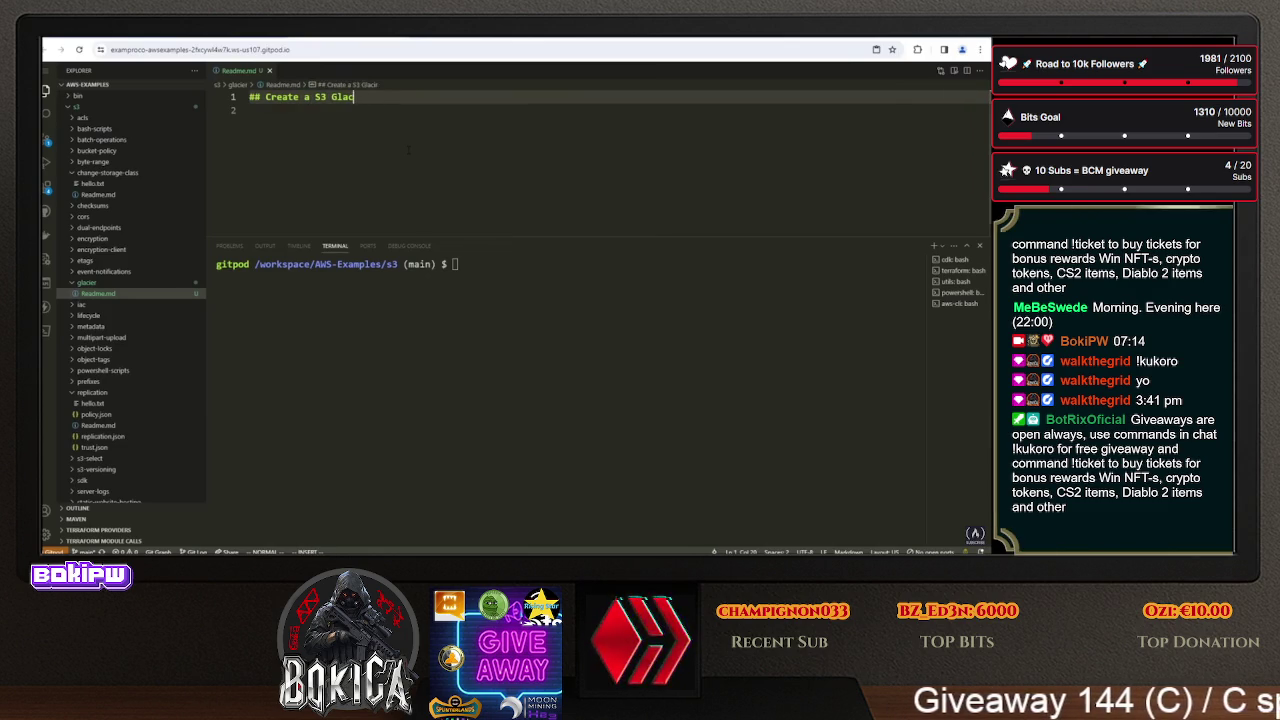
{"action": "type", "text": "er"}
{"action": "key", "text": "Return"}
{"action": "key", "text": "Return"}
Write 'aws s3 mb s3://s3-glacier-fun-ab-1512' and run it in the terminal to create the bucket.
{"action": "type", "text": "aws s3"}
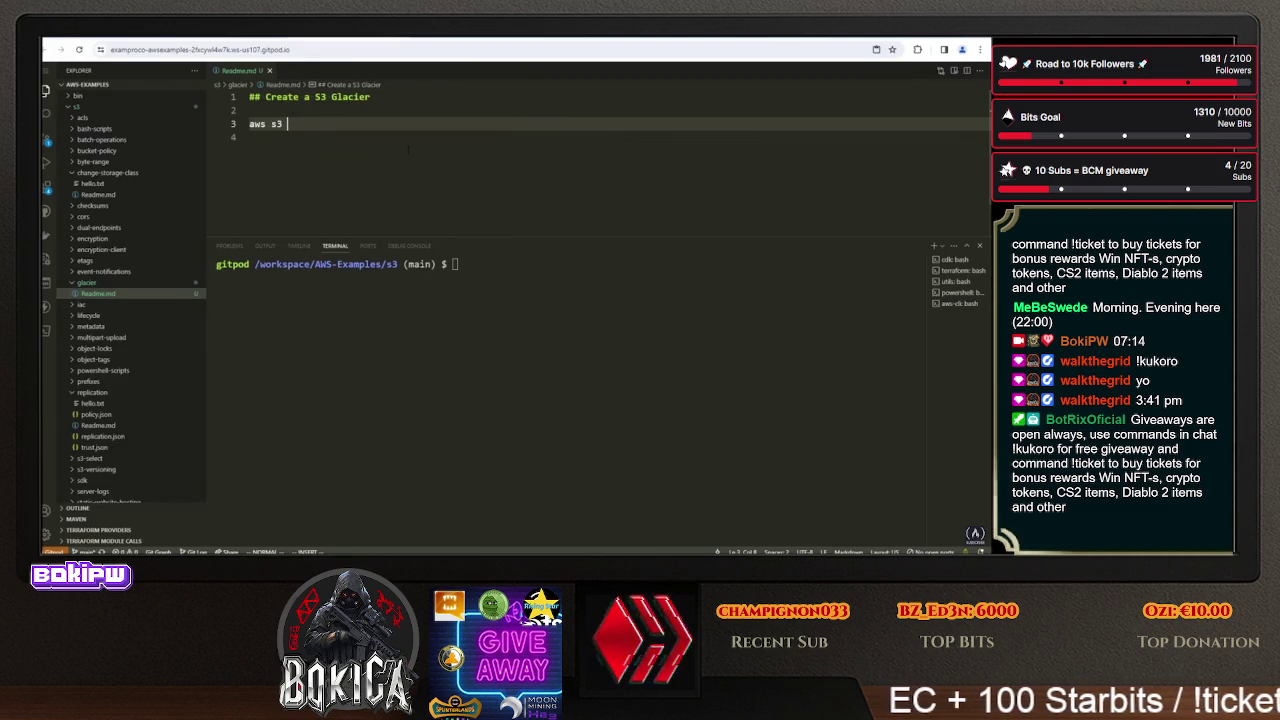
{"action": "type", "text": "//s3-glacier-fun-ab-"}
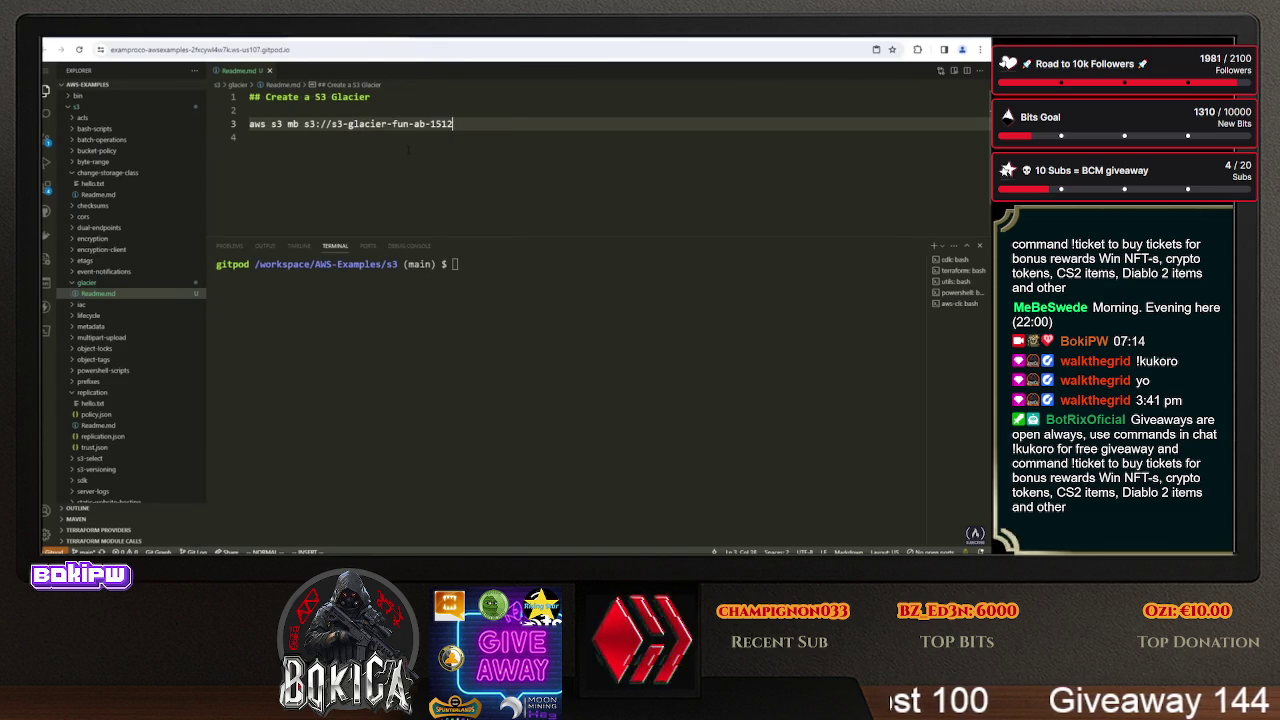
{"action": "type", "text": "1512"}
{"action": "left_click_drag", "start_coordinate": [453, 124], "coordinate": [249, 124]}
{"action": "right_click", "coordinate": [283, 130]}
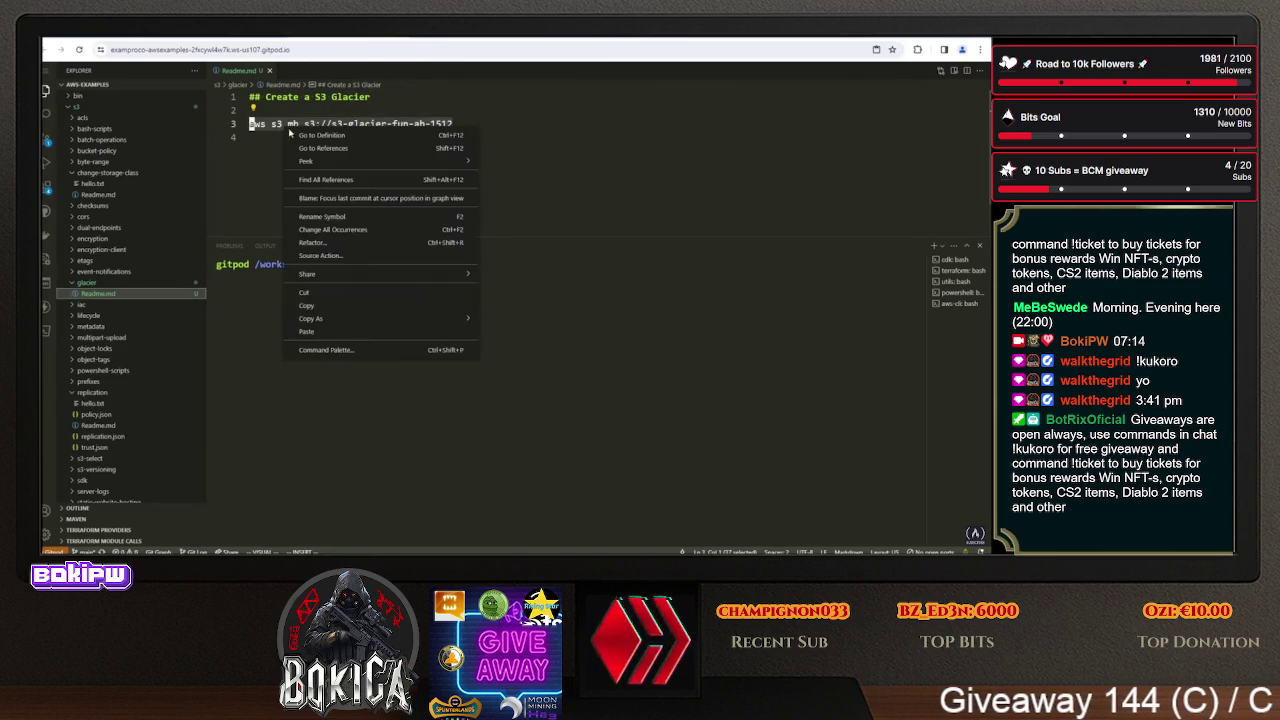
{"action": "left_click", "coordinate": [340, 307]}
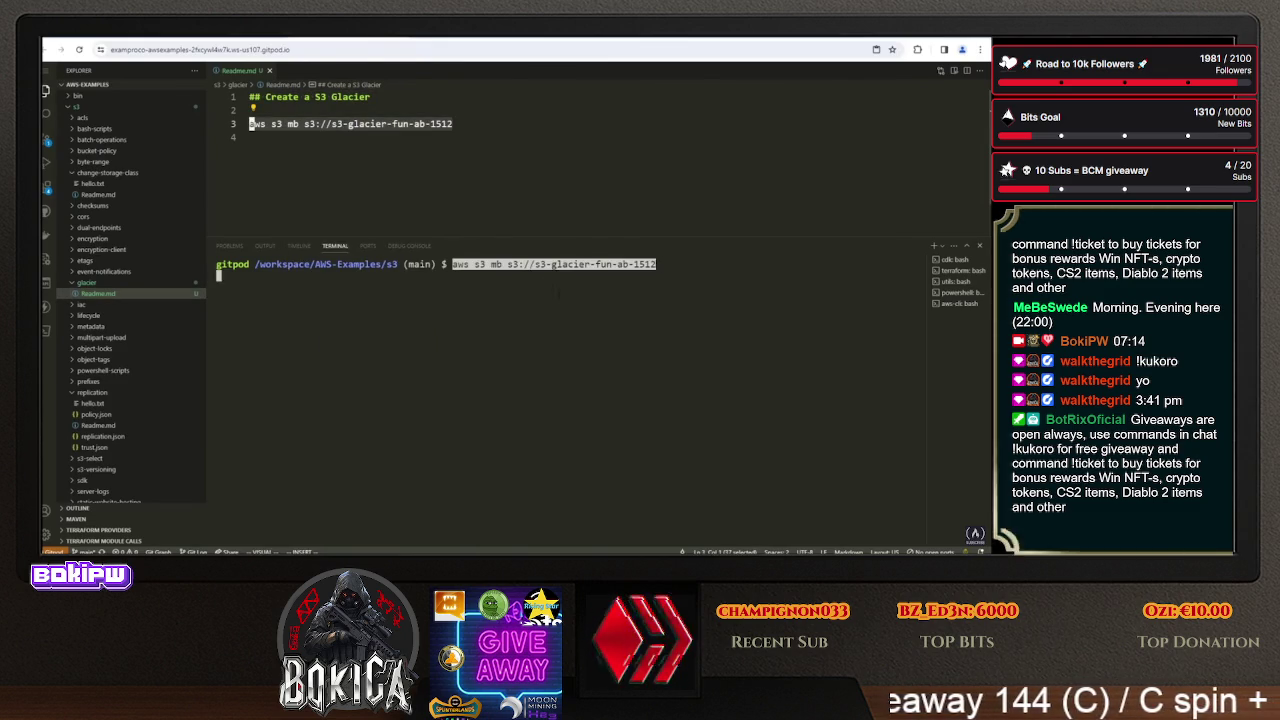
{"action": "key", "text": "Return"}
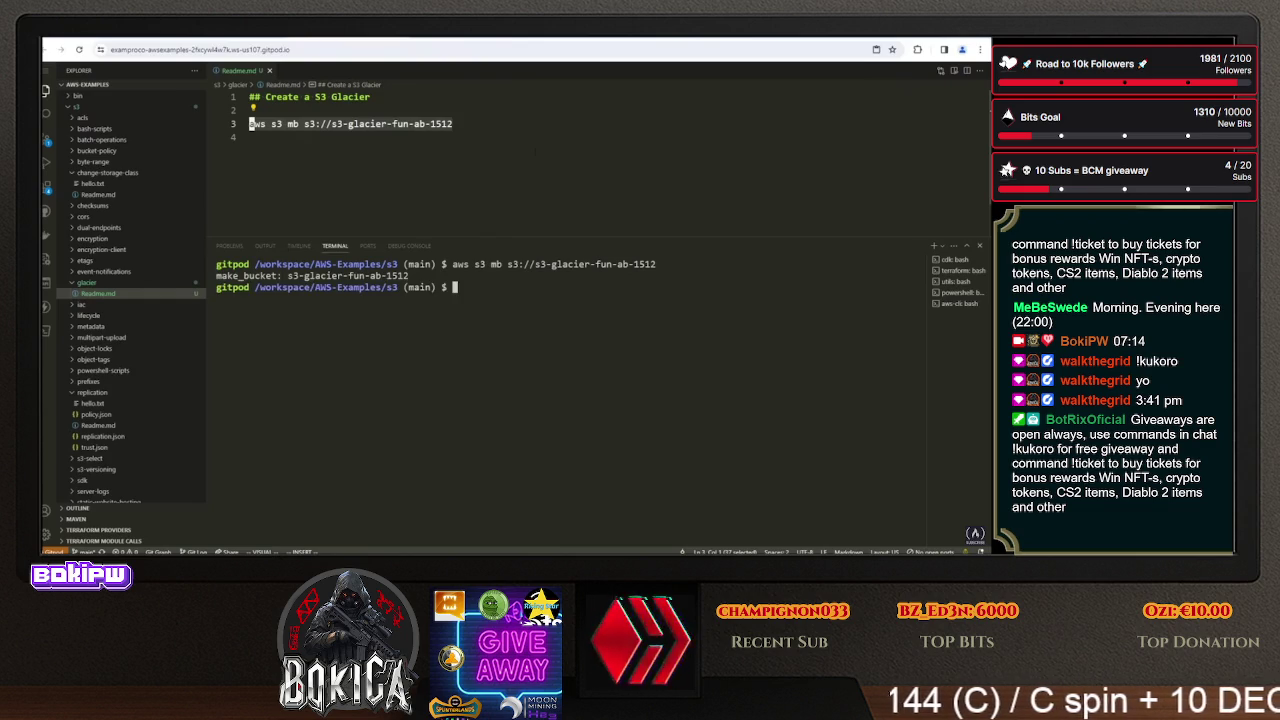
{"action": "left_click", "coordinate": [535, 150]}
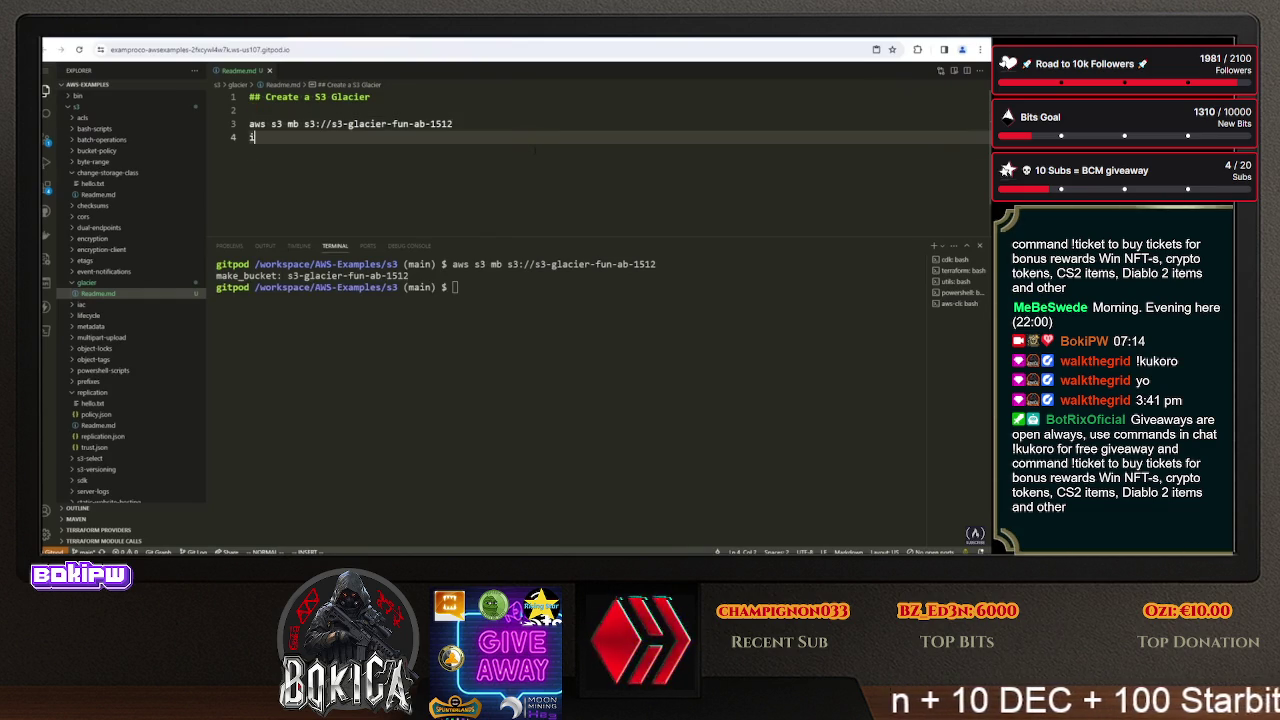
Add an echo line on line 5 that writes 'Hello World' into hello.txt.
{"action": "key", "text": "Return"}
{"action": "key", "text": "Return"}
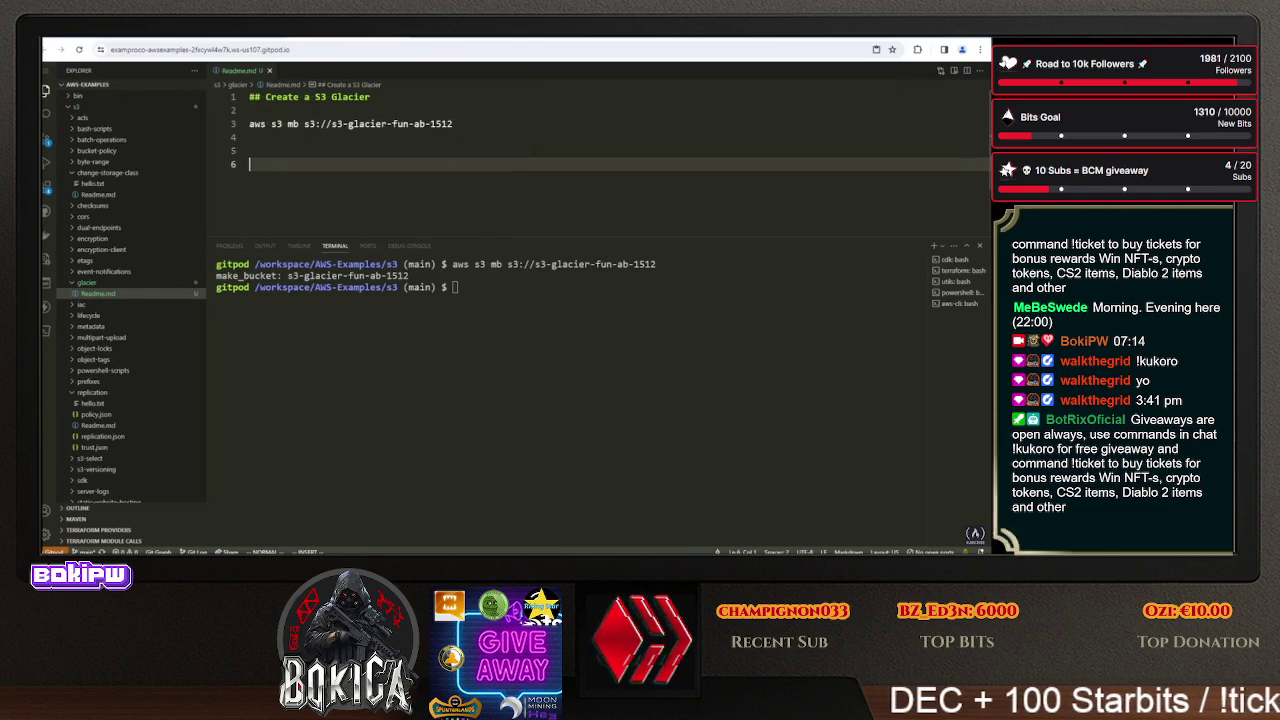
{"action": "key", "text": "BackSpace"}
{"action": "type", "text": "#"}
{"action": "type", "text": "o.txt"}
{"action": "type", "text": "\""}
{"action": "type", "text": "lo World"}
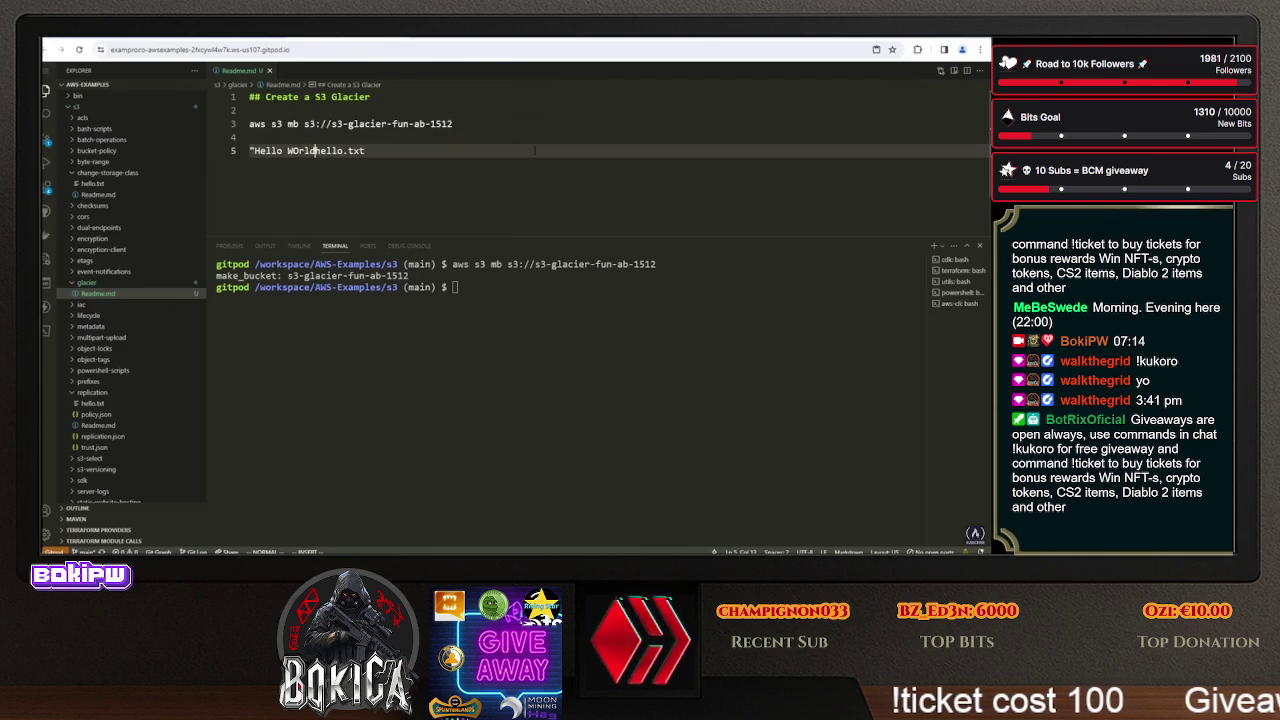
{"action": "type", "text": " >"}
{"action": "key", "text": "Escape"}
{"action": "type", "text": "echo"}
{"action": "key", "text": "Escape"}
In the terminal, cd into glacier/, clear it, and run the echo line to create hello.txt.
{"action": "type", "text": "cd glacier/"}
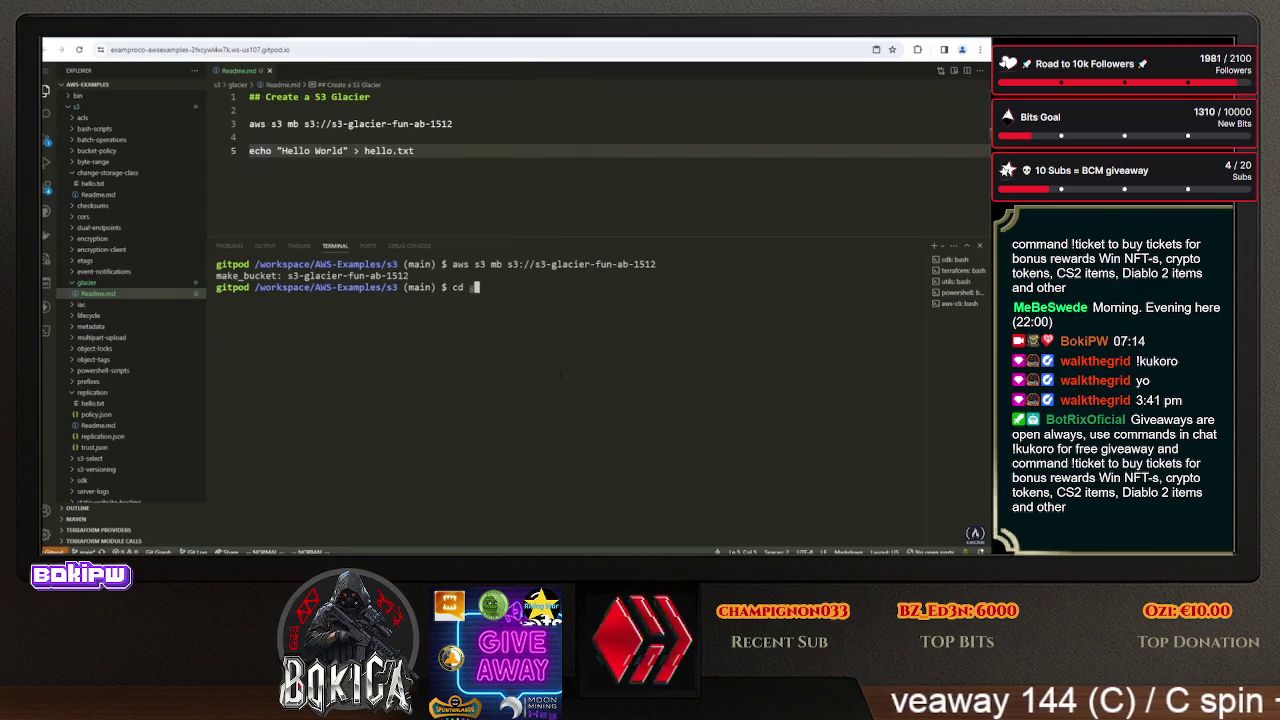
{"action": "key", "text": "Return"}
{"action": "type", "text": "clear"}
{"action": "key", "text": "Return"}
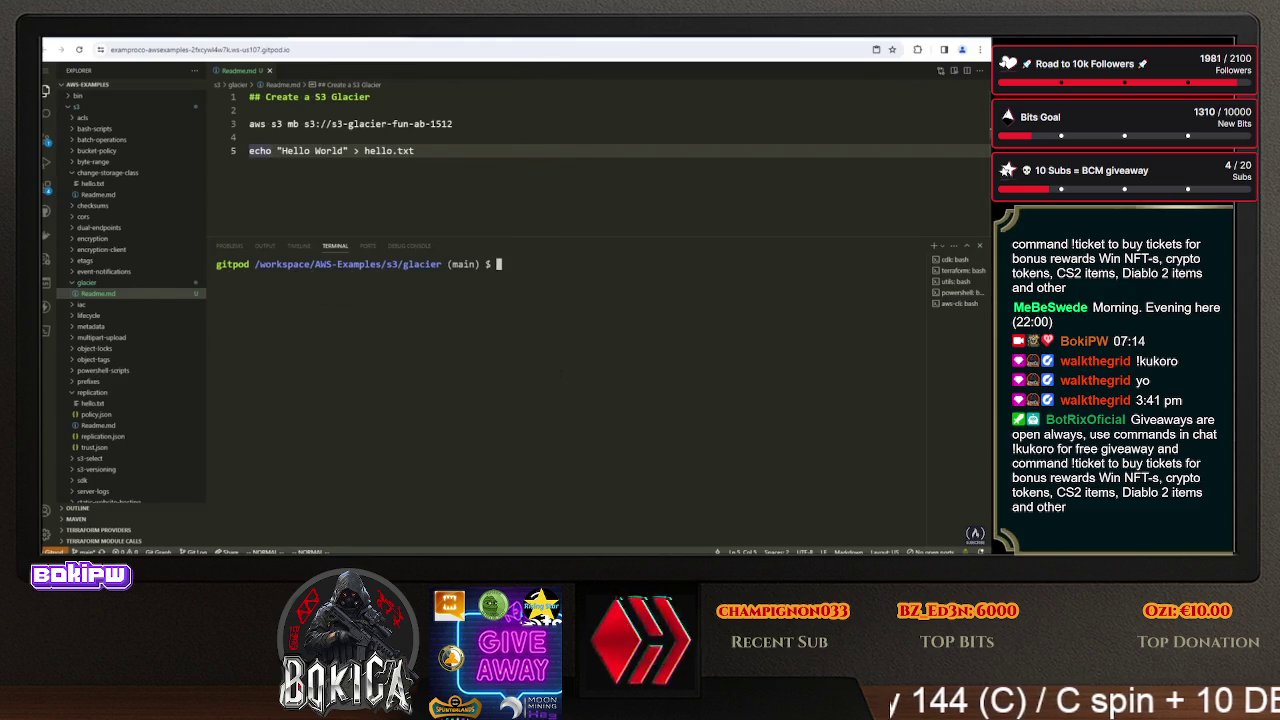
{"action": "left_click_drag", "start_coordinate": [414, 150], "coordinate": [250, 150]}
{"action": "right_click", "coordinate": [250, 150]}
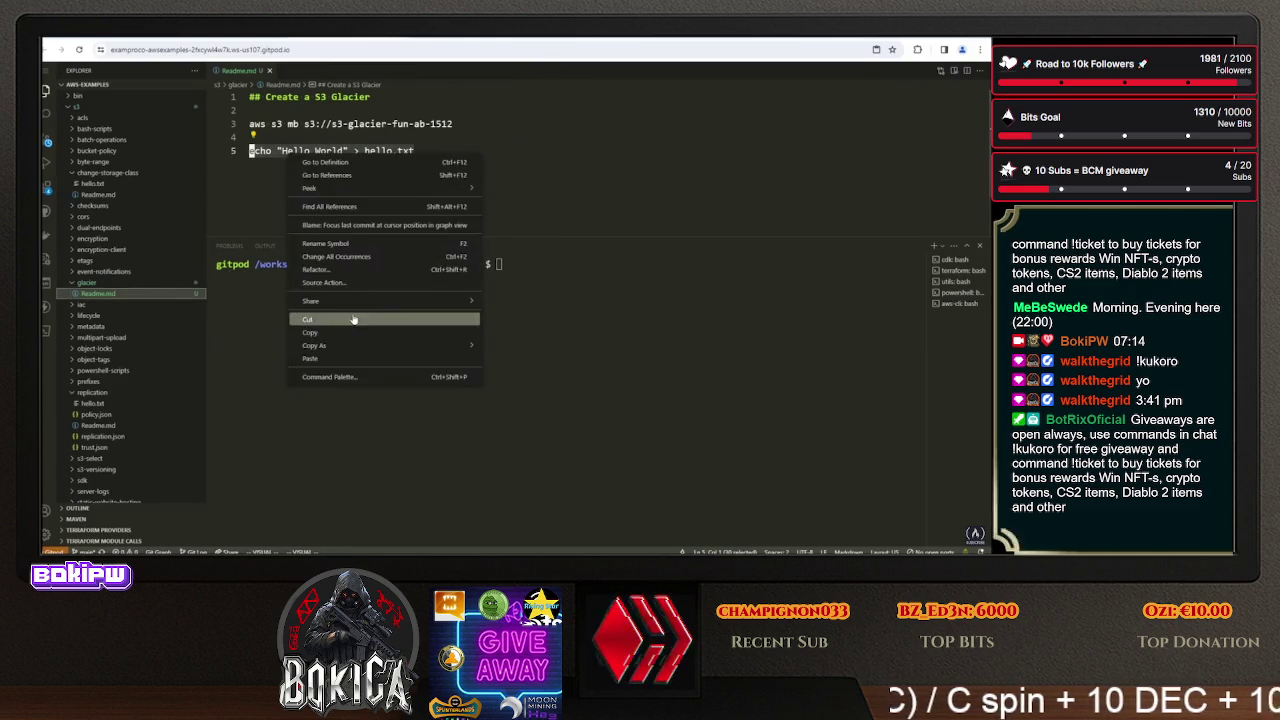
{"action": "left_click", "coordinate": [360, 327]}
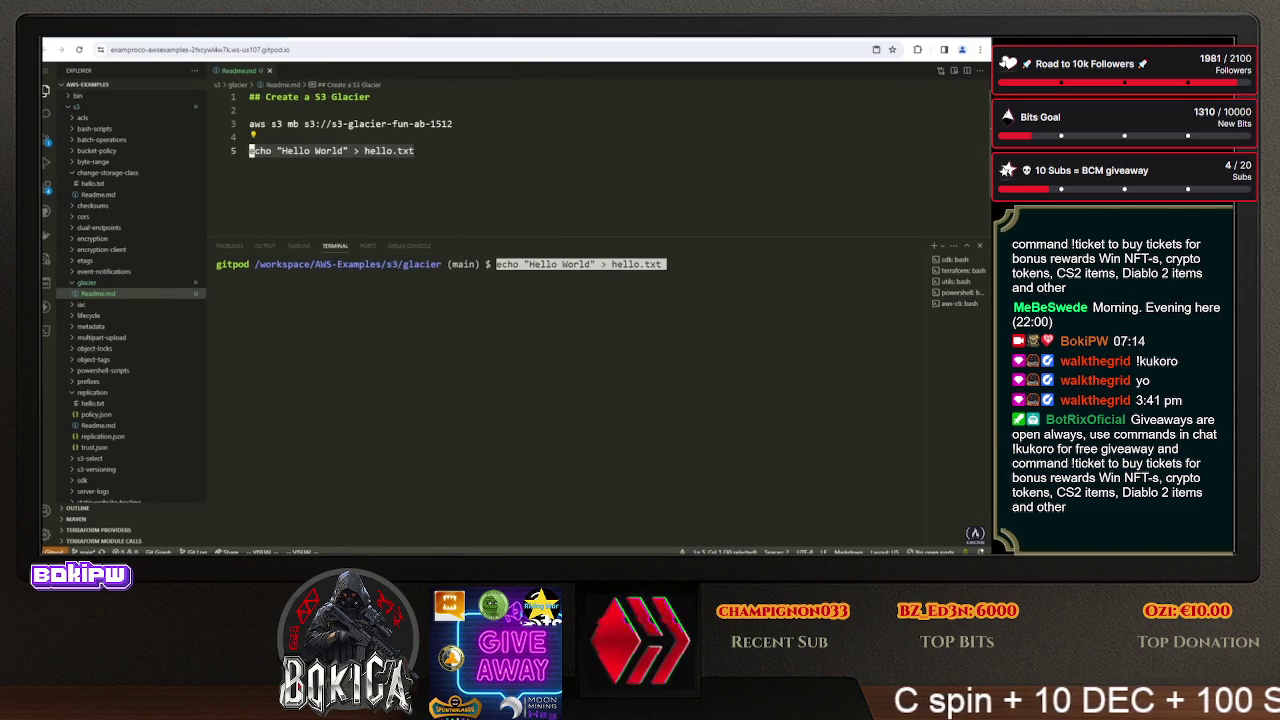
Begin line 6 with 'aws s3 cp hello.txt', undoing a mistaken paste.
{"action": "left_click", "coordinate": [393, 164]}
{"action": "type", "text": "o"}
{"action": "type", "text": "aws"}
{"action": "type", "text": "cp h"}
{"action": "type", "text": ".txt"}
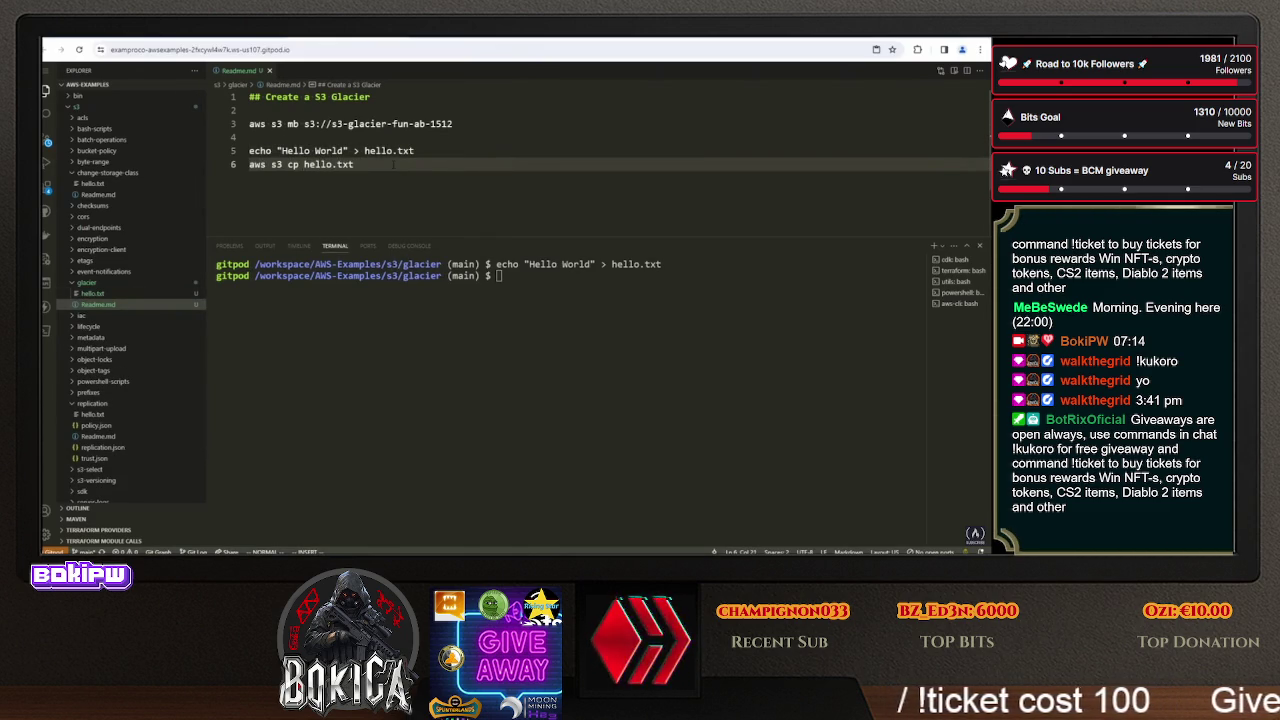
{"action": "left_click_drag", "start_coordinate": [453, 124], "coordinate": [304, 124]}
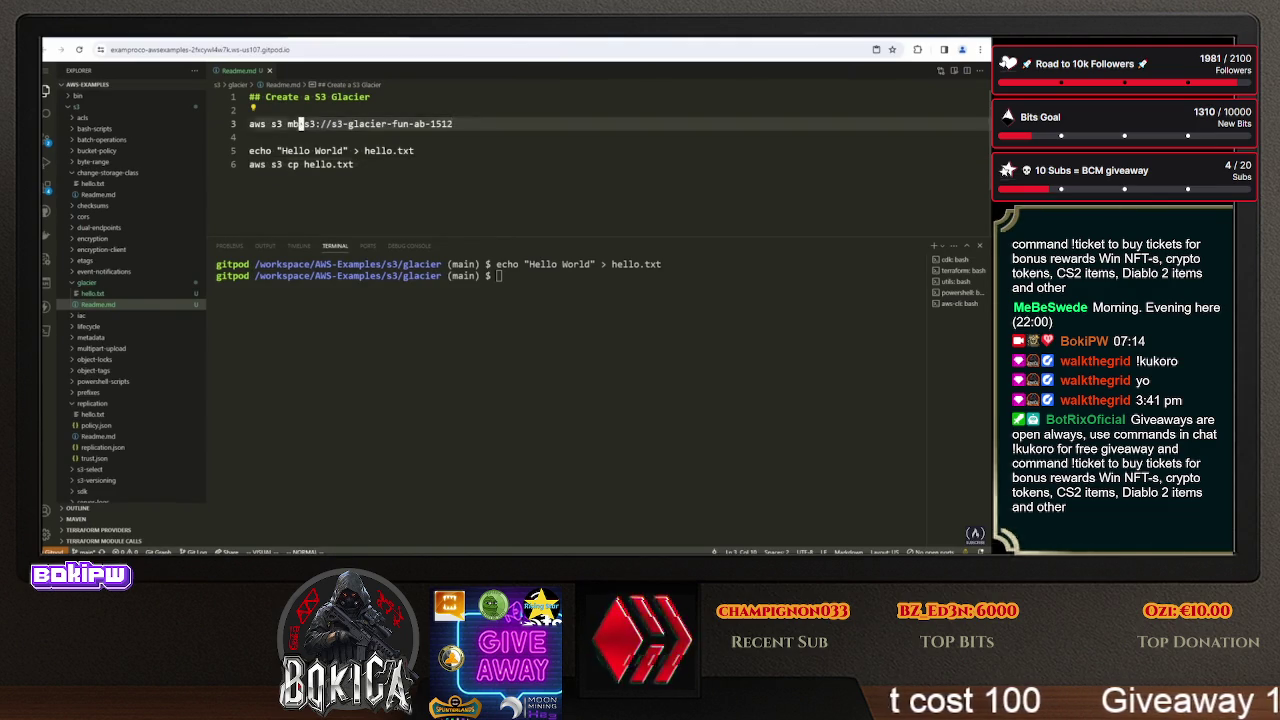
{"action": "left_click", "coordinate": [400, 164]}
{"action": "right_click", "coordinate": [397, 166]}
{"action": "left_click", "coordinate": [440, 371]}
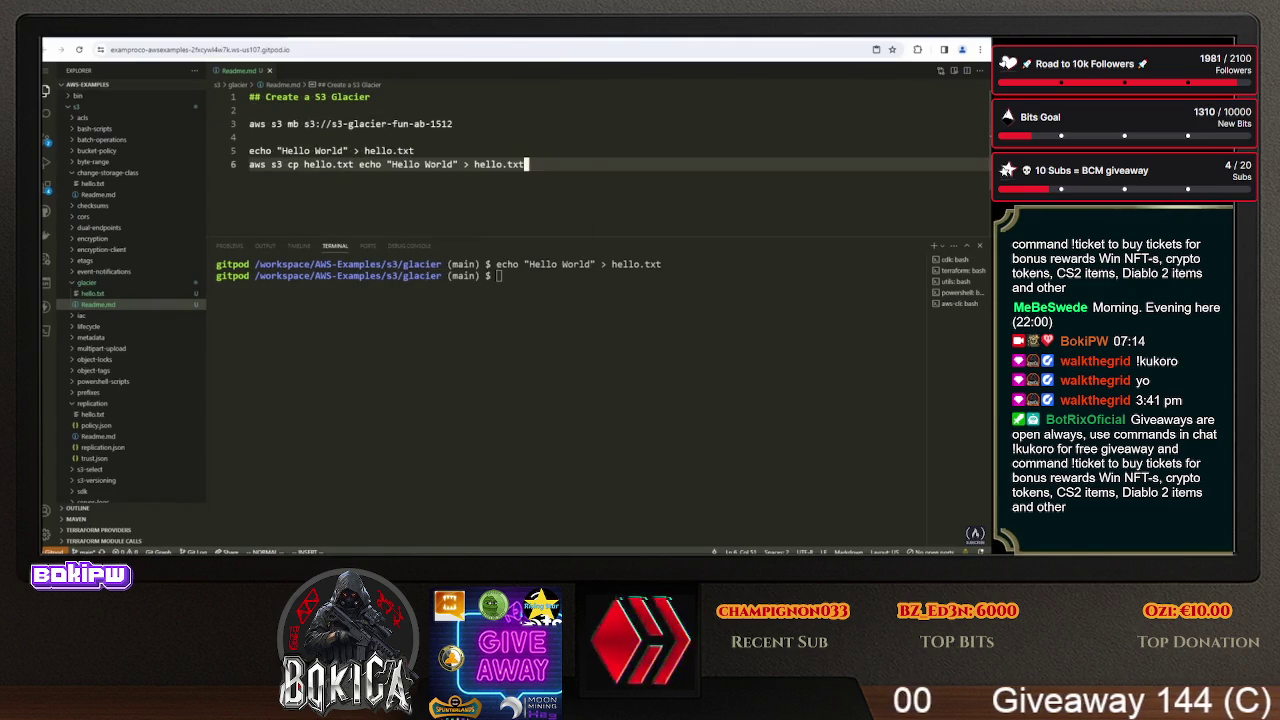
{"action": "key", "text": "ctrl+z"}
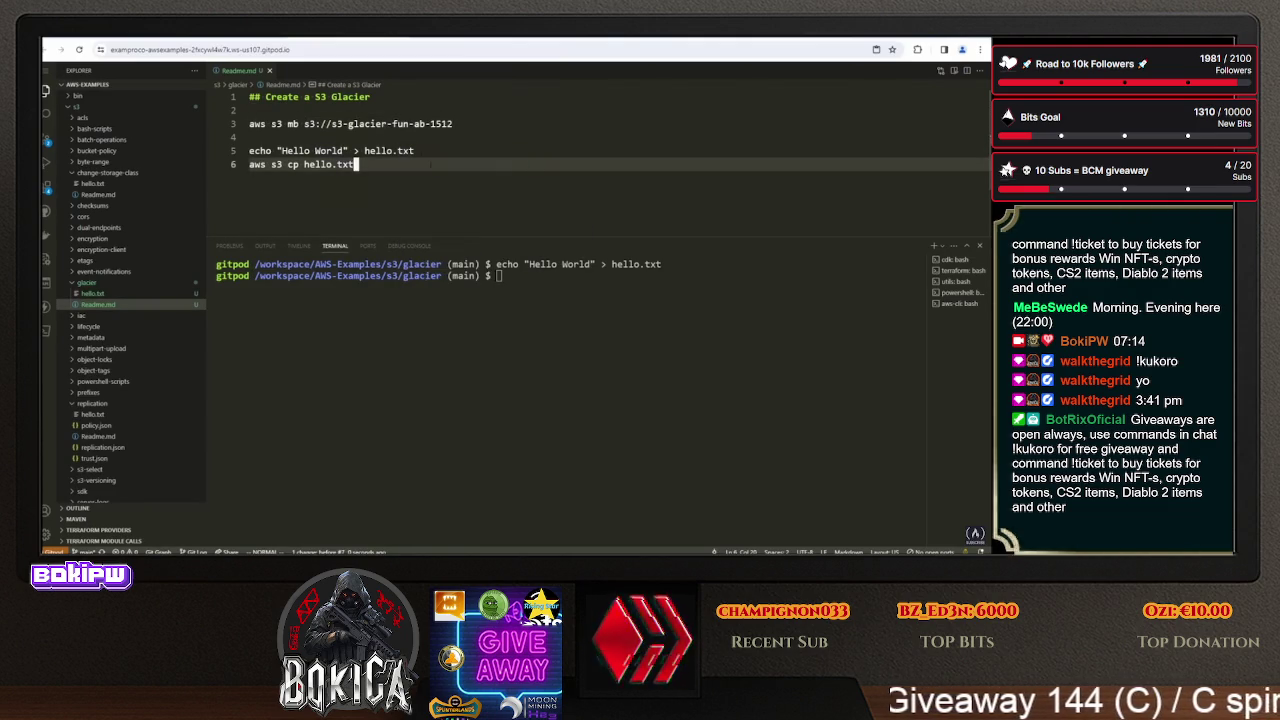
Copy the s3://s3-glacier-fun-ab-1512 address onto line 6 and append --storage-class.
{"action": "left_click_drag", "start_coordinate": [453, 124], "coordinate": [306, 124]}
{"action": "right_click", "coordinate": [306, 124]}
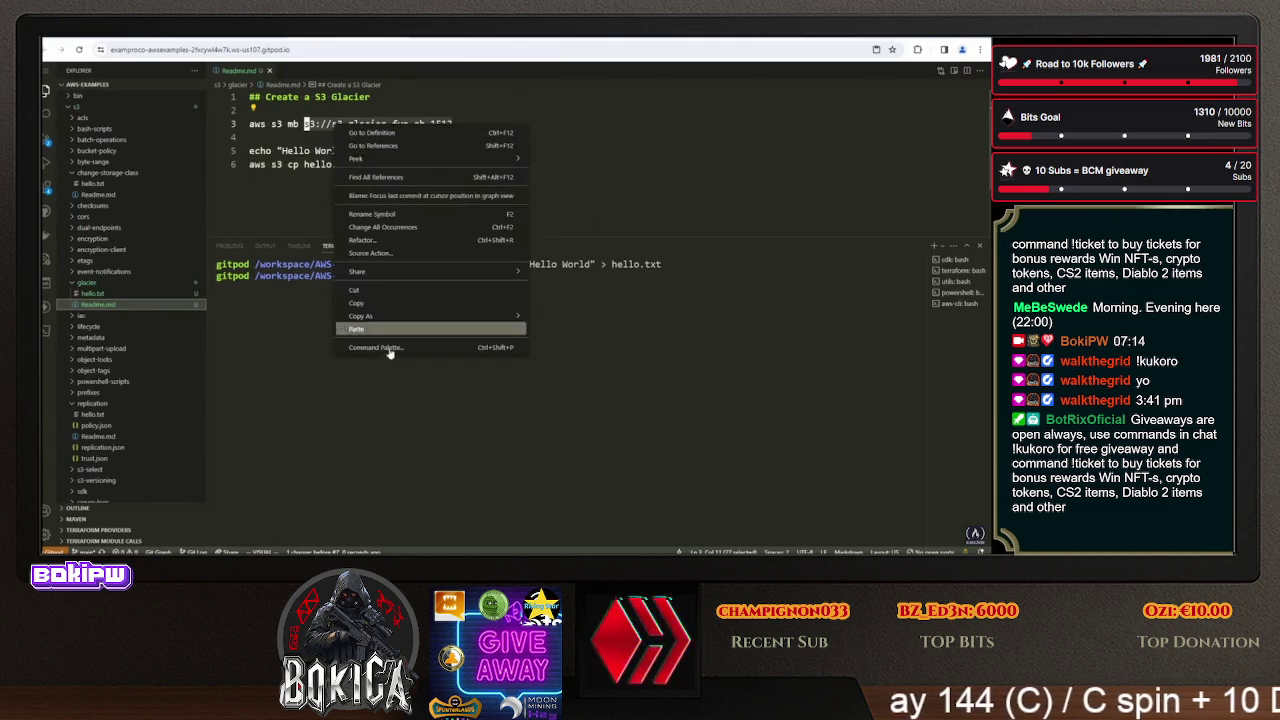
{"action": "left_click", "coordinate": [380, 303]}
{"action": "left_click", "coordinate": [400, 164]}
{"action": "right_click", "coordinate": [400, 164]}
{"action": "left_click", "coordinate": [449, 357]}
{"action": "key", "text": "Escape"}
{"action": "left_click", "coordinate": [360, 164]}
{"action": "key", "text": "h"}
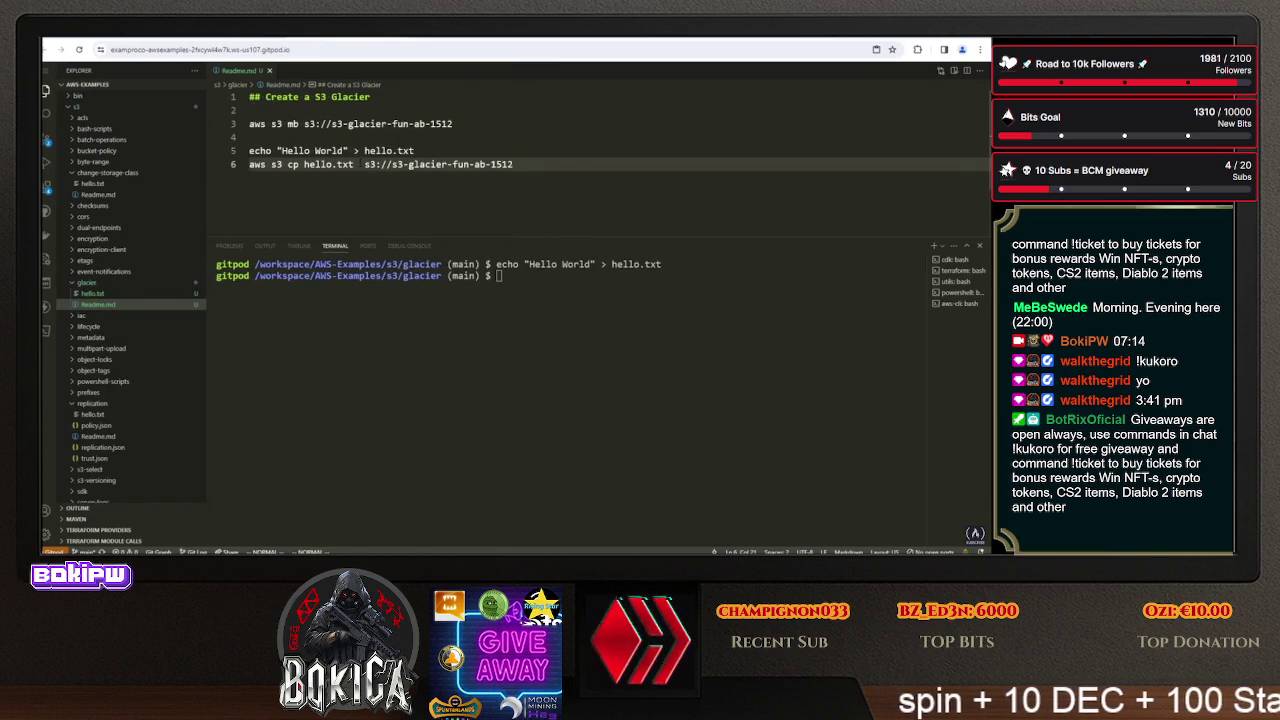
{"action": "type", "text": "xA --sto"}
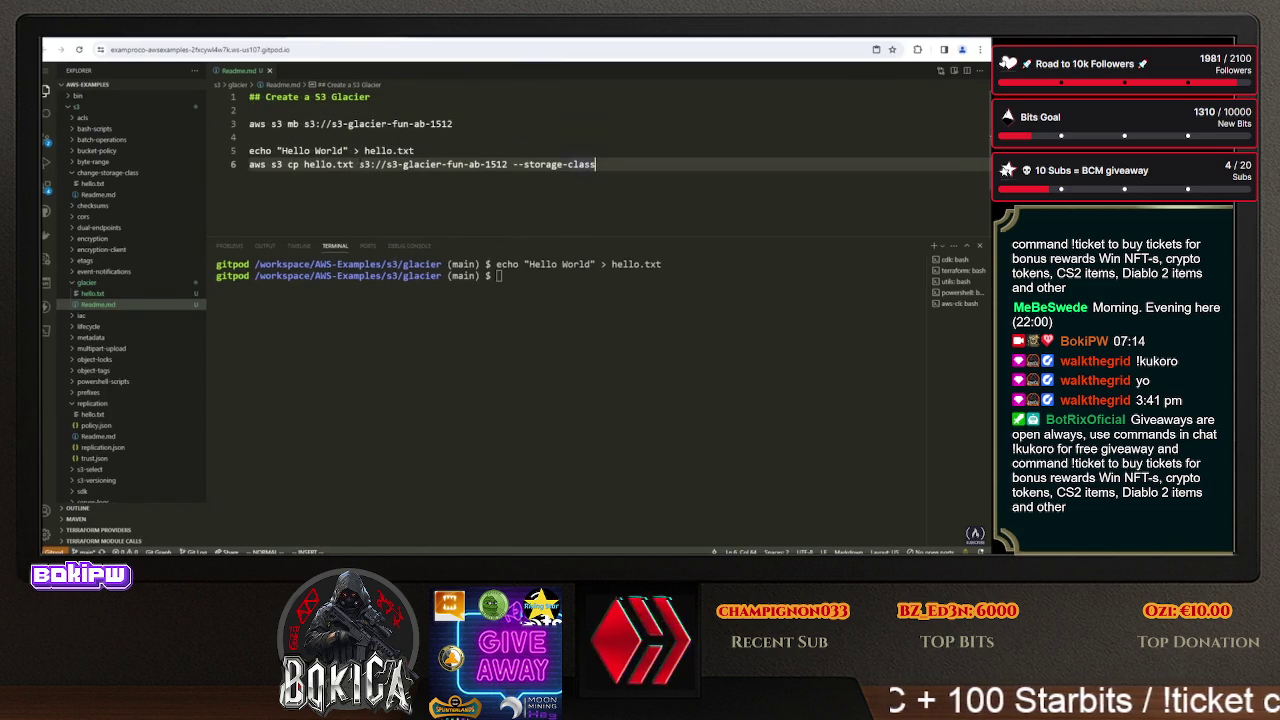
Search the web for 'aws s3 cli', open the cp reference, and find storage-class on the page.
{"action": "key", "text": "ctrl+t"}
{"action": "type", "text": "aws s3"}
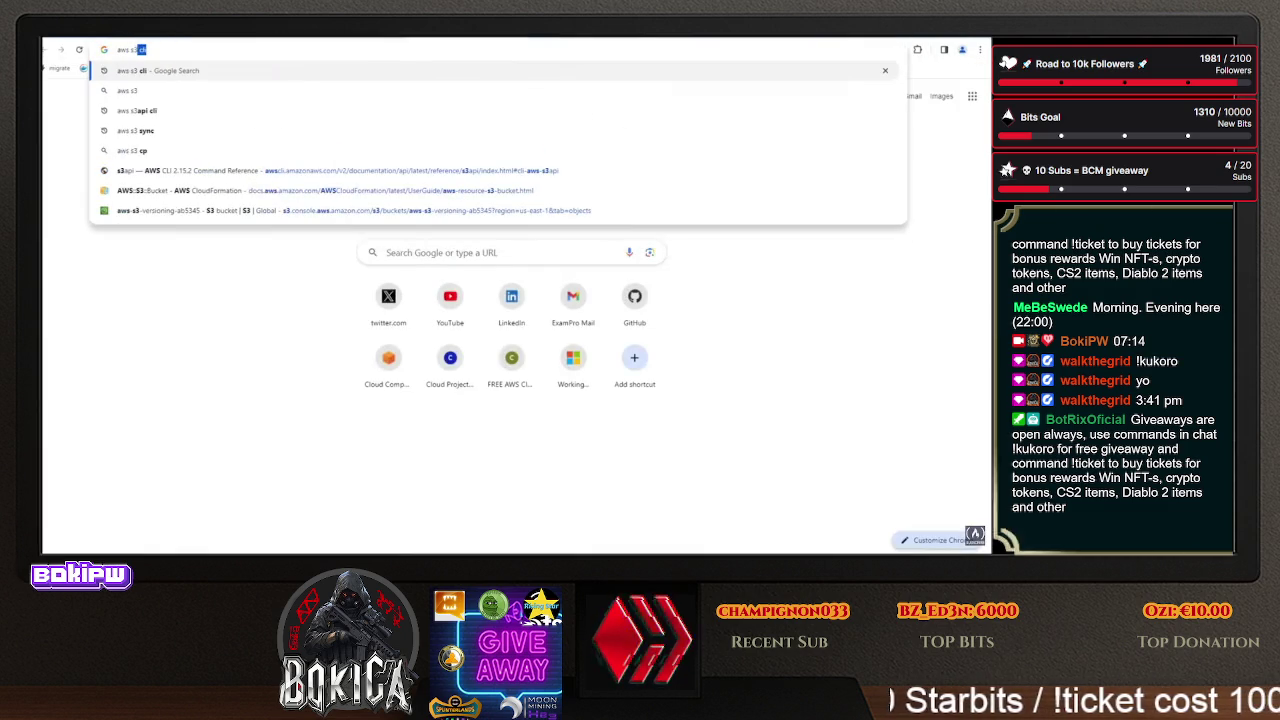
{"action": "key", "text": "Return"}
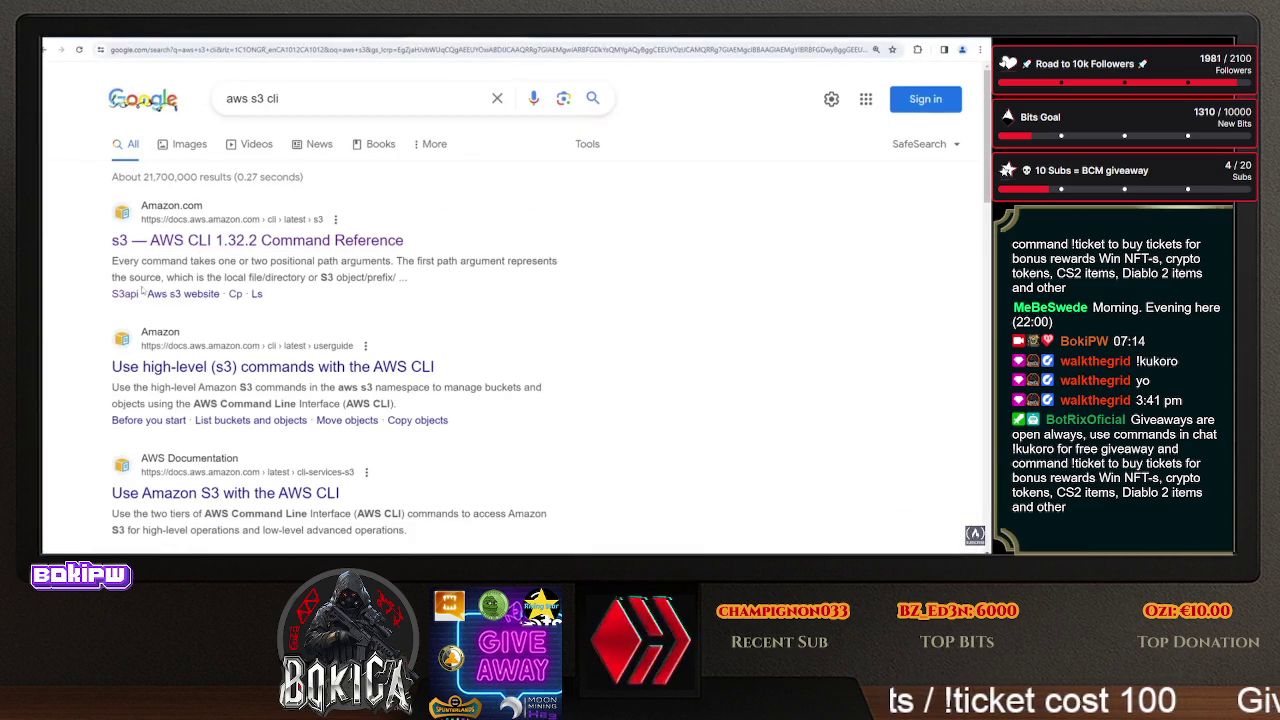
{"action": "left_click", "coordinate": [237, 294]}
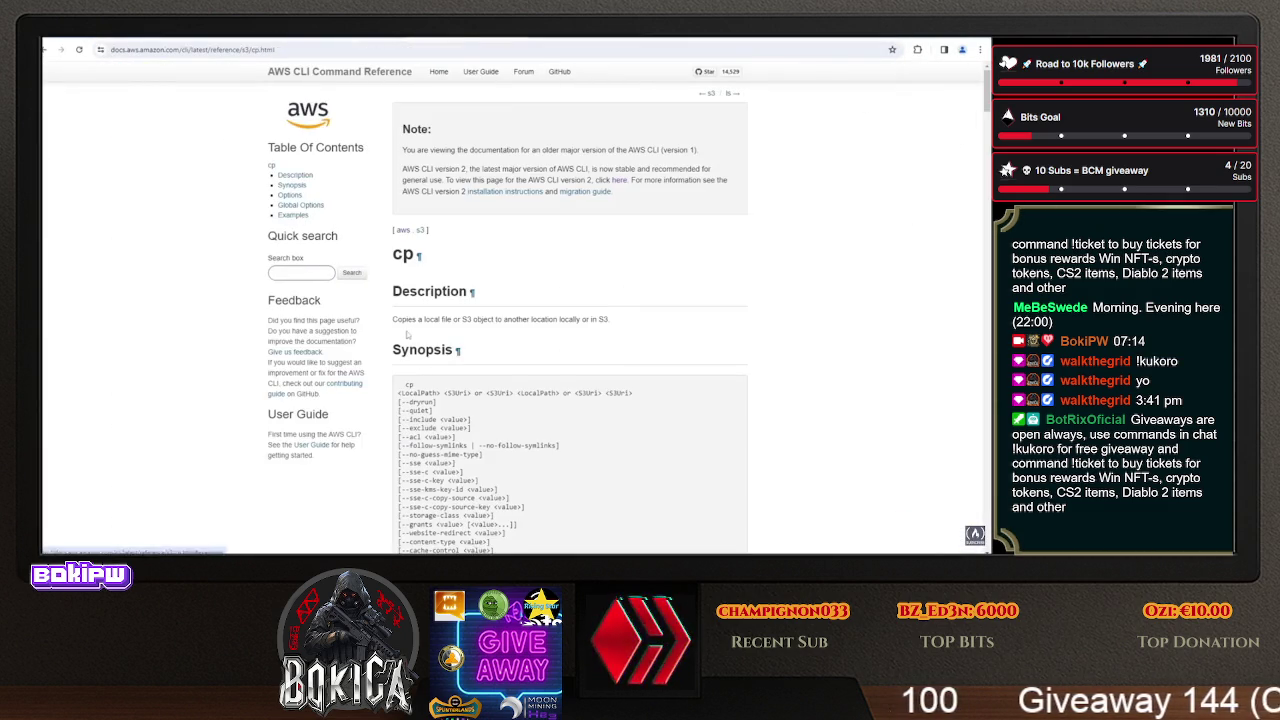
{"action": "scroll", "coordinate": [586, 181], "scroll_direction": "down", "scroll_amount": 2}
{"action": "key", "text": "ctrl+f"}
{"action": "type", "text": "stora"}
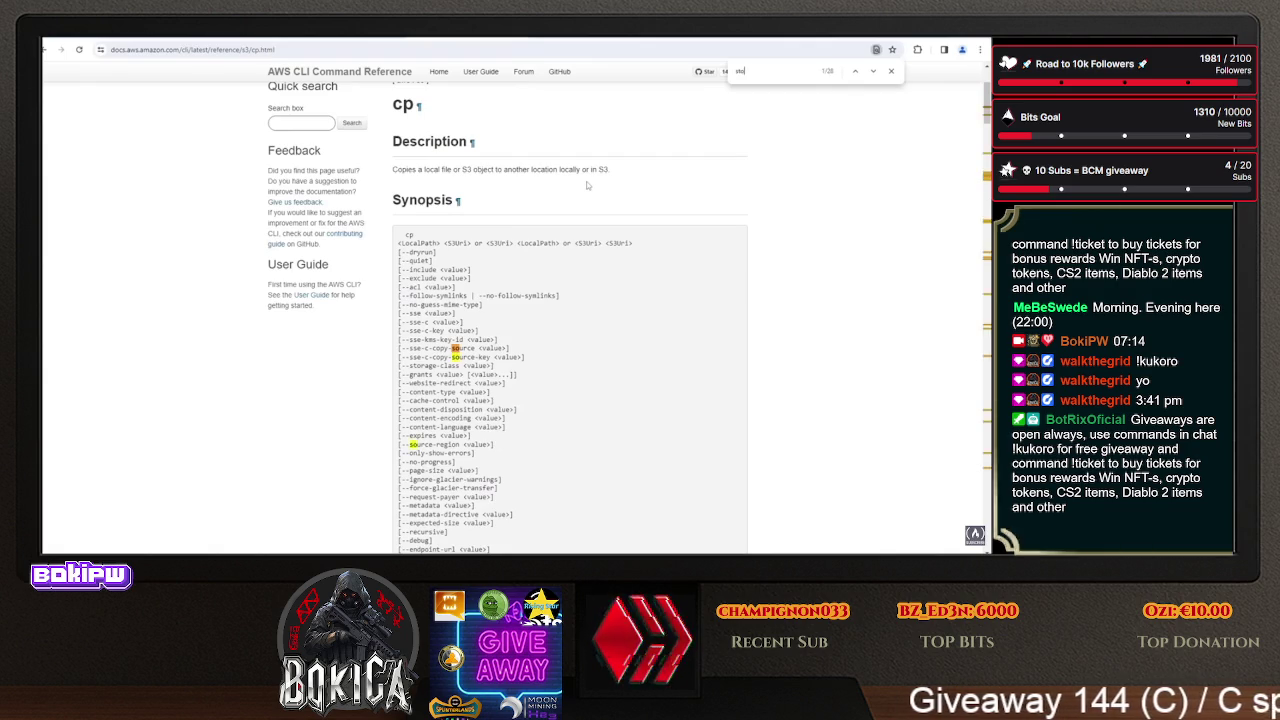
{"action": "type", "text": "ge-clas"}
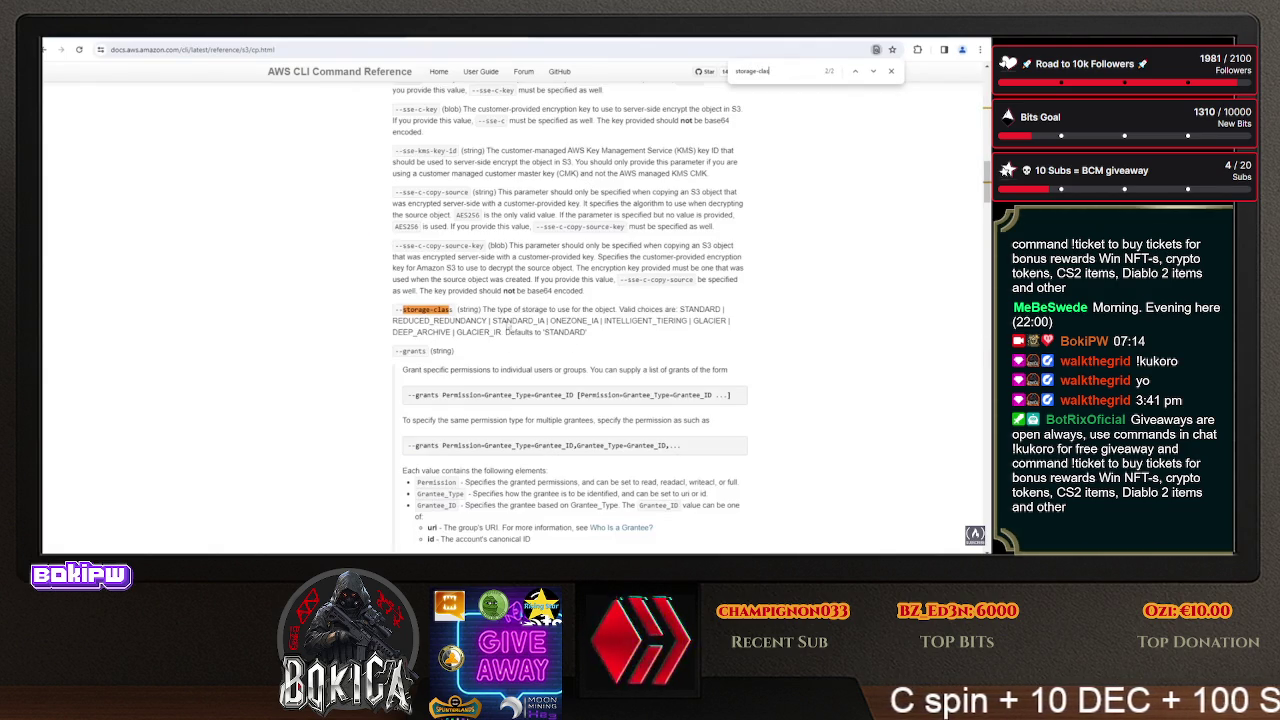
{"action": "left_click_drag", "start_coordinate": [987, 178], "coordinate": [987, 95]}
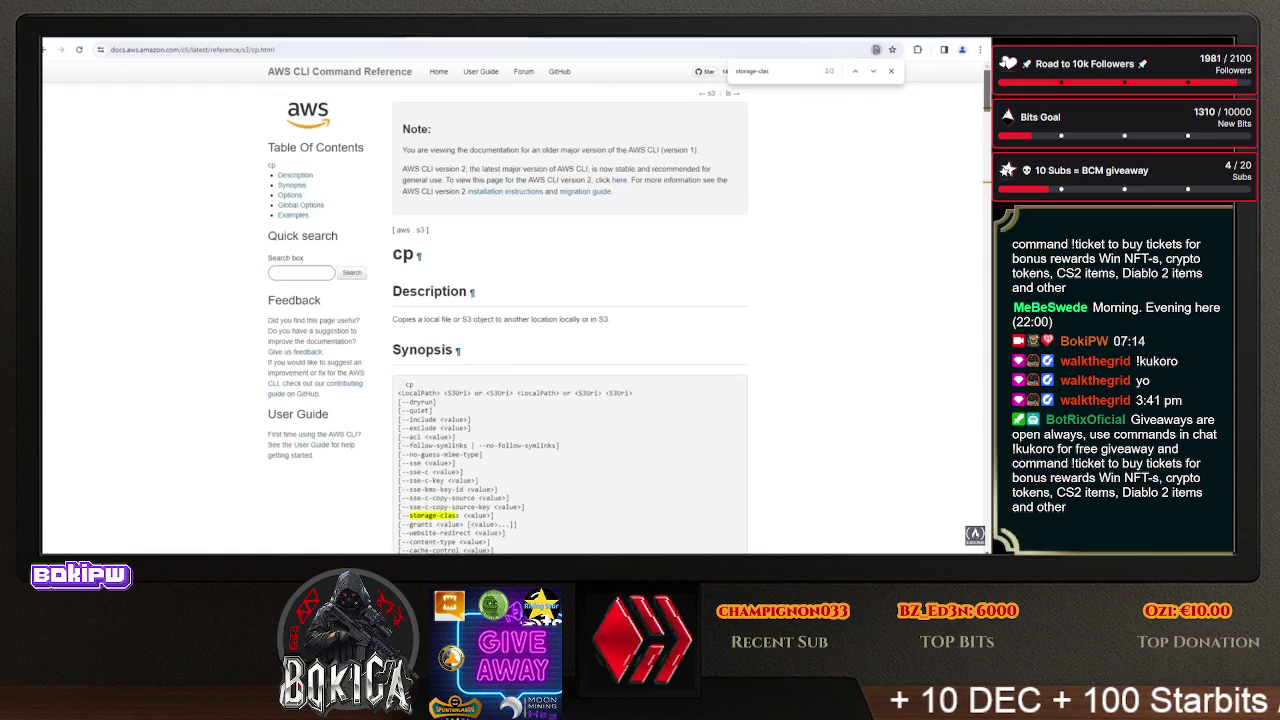
On the AWS CLI v2 cp page, find --storage-class and copy the GLACIER value.
{"action": "left_click", "coordinate": [620, 181]}
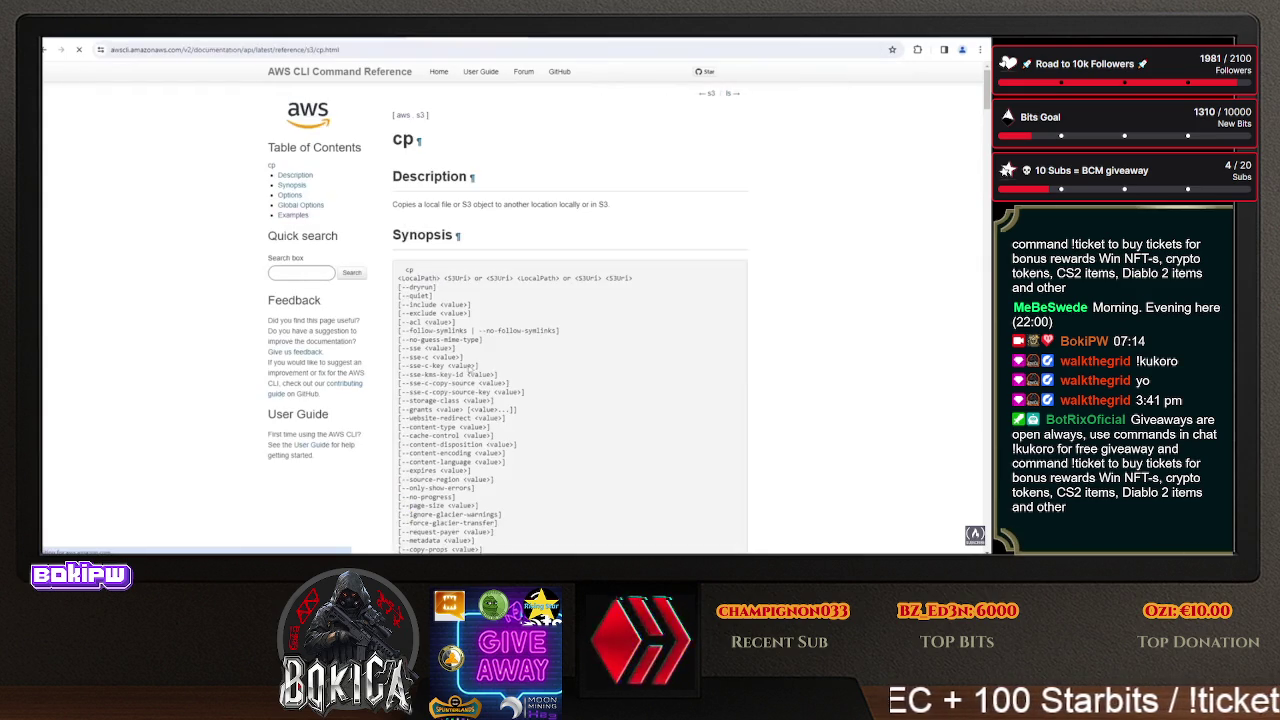
{"action": "scroll", "coordinate": [527, 292], "scroll_direction": "down", "scroll_amount": 3}
{"action": "key", "text": "ctrl+f"}
{"action": "type", "text": "--storage"}
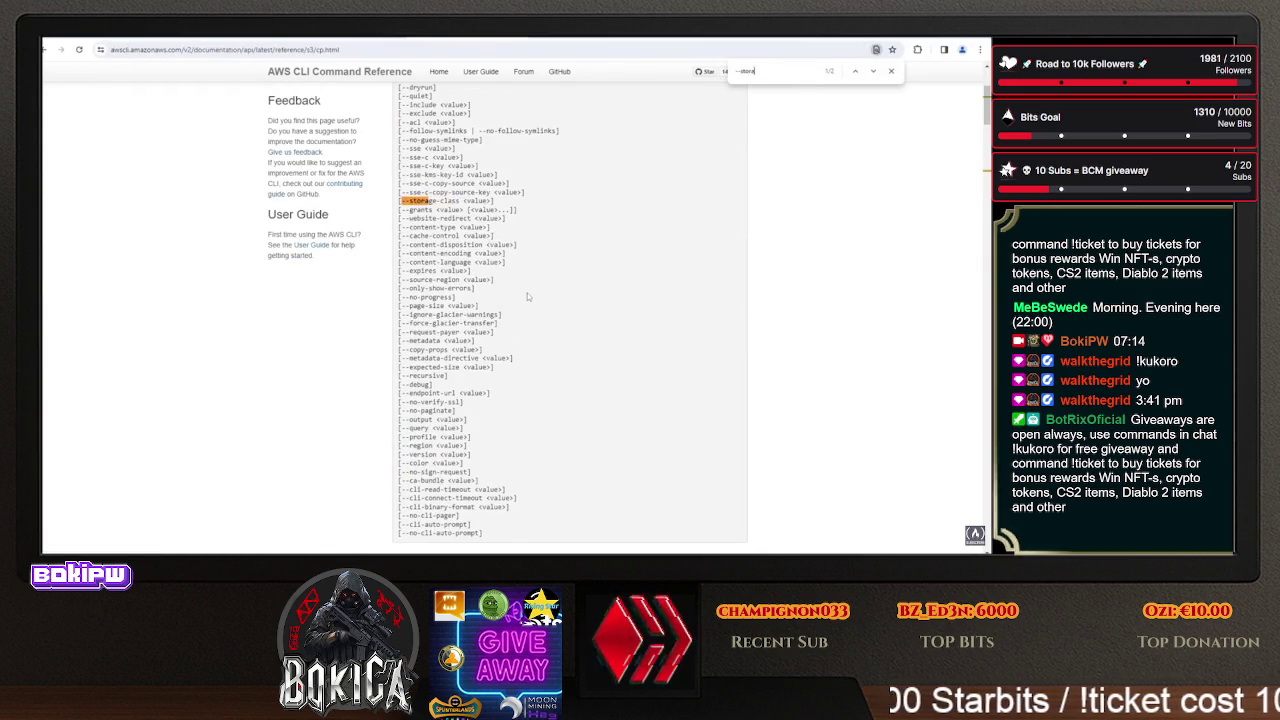
{"action": "key", "text": "Return"}
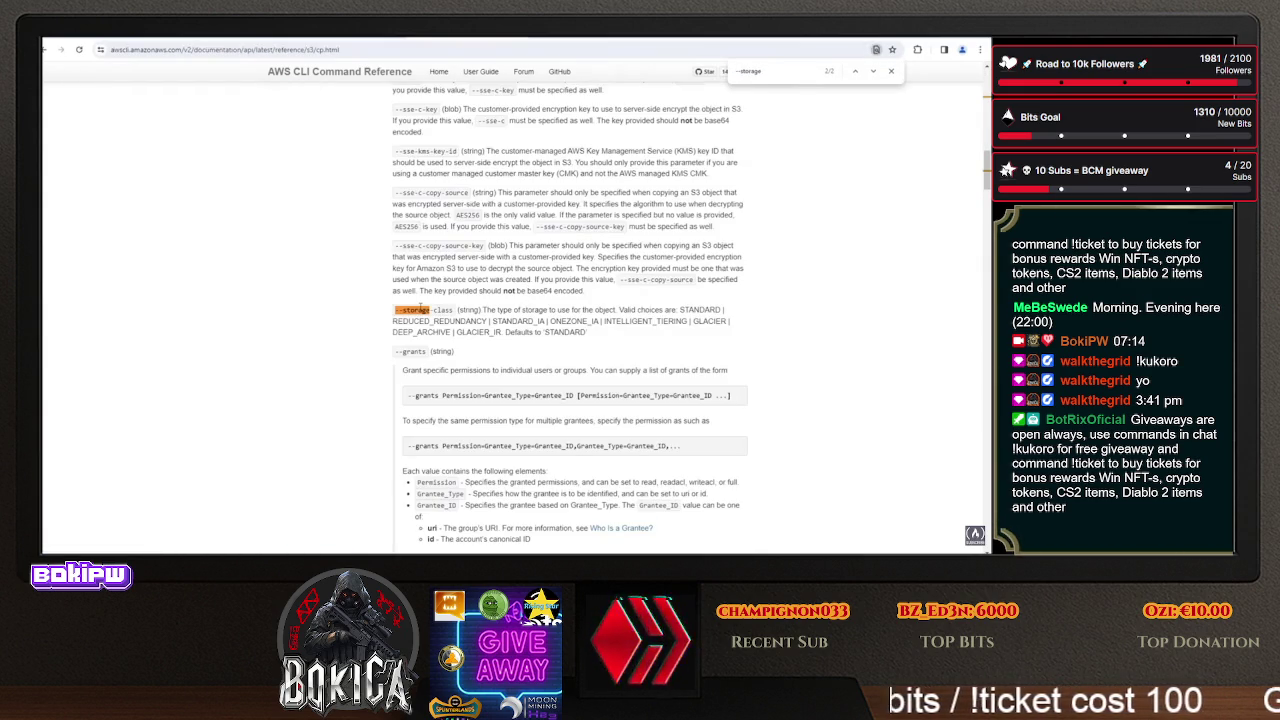
{"action": "scroll", "coordinate": [420, 309], "scroll_direction": "down", "scroll_amount": 2}
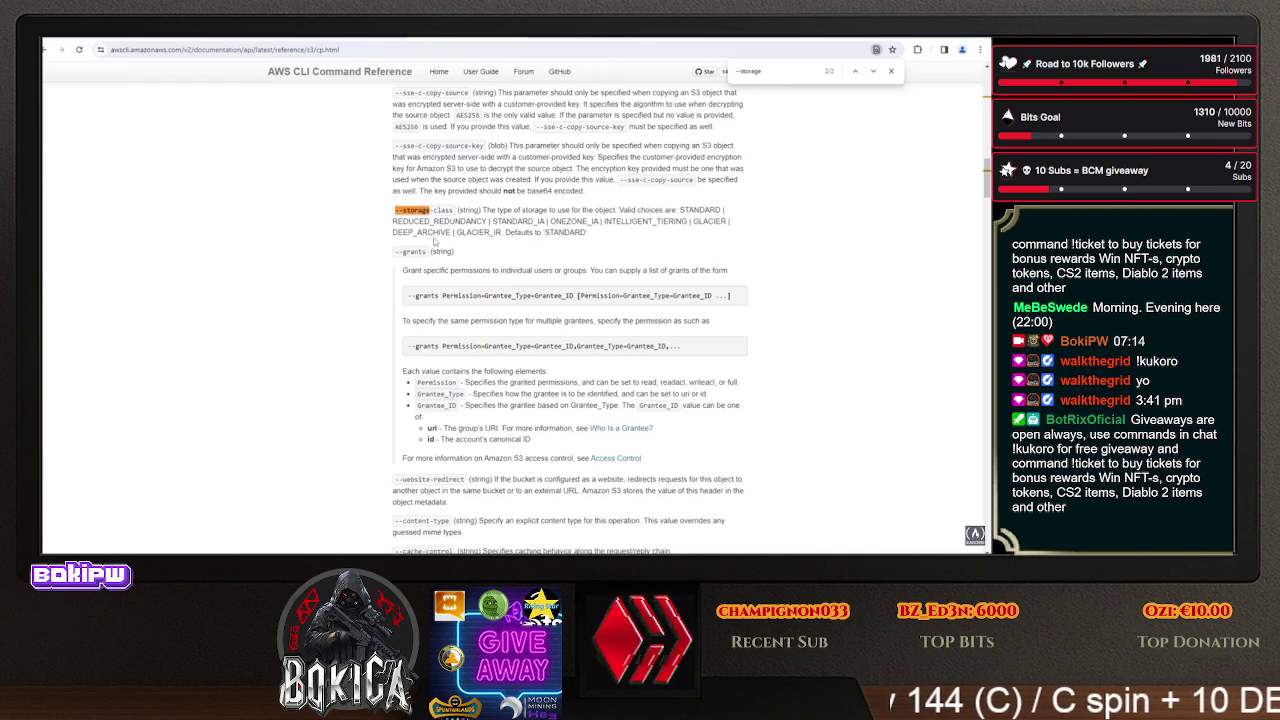
{"action": "double_click", "coordinate": [478, 232]}
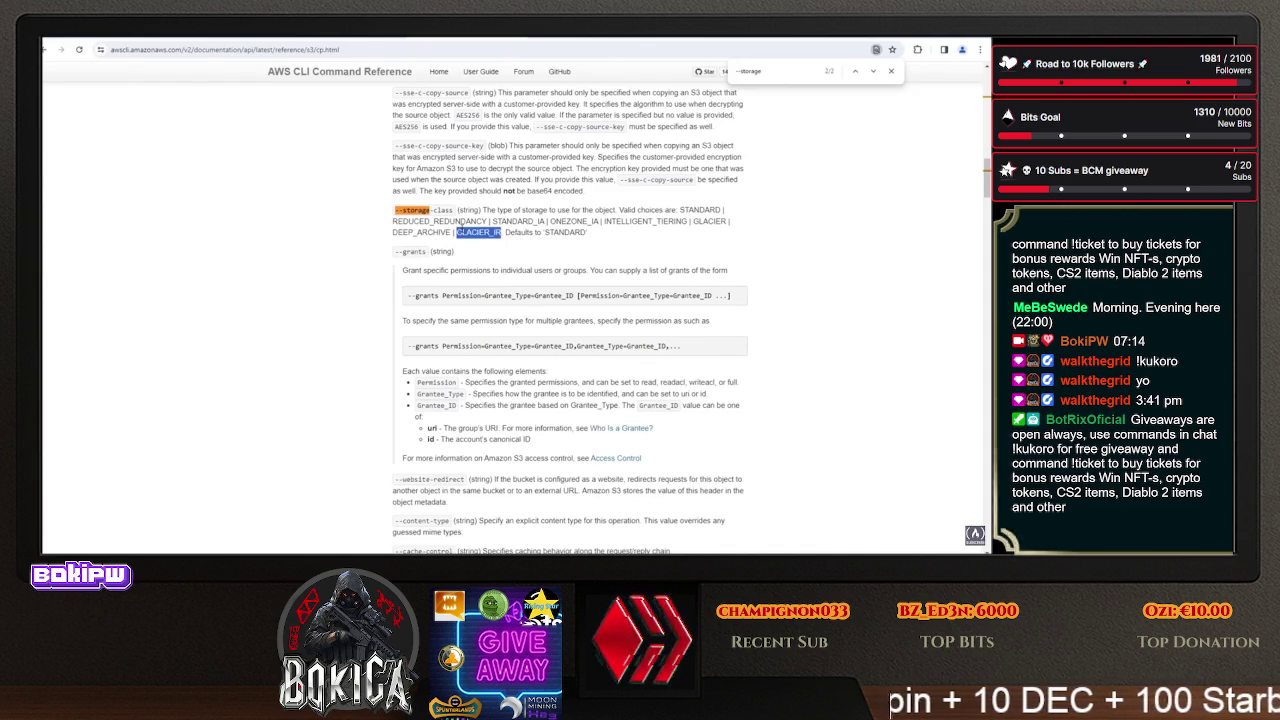
{"action": "double_click", "coordinate": [709, 221]}
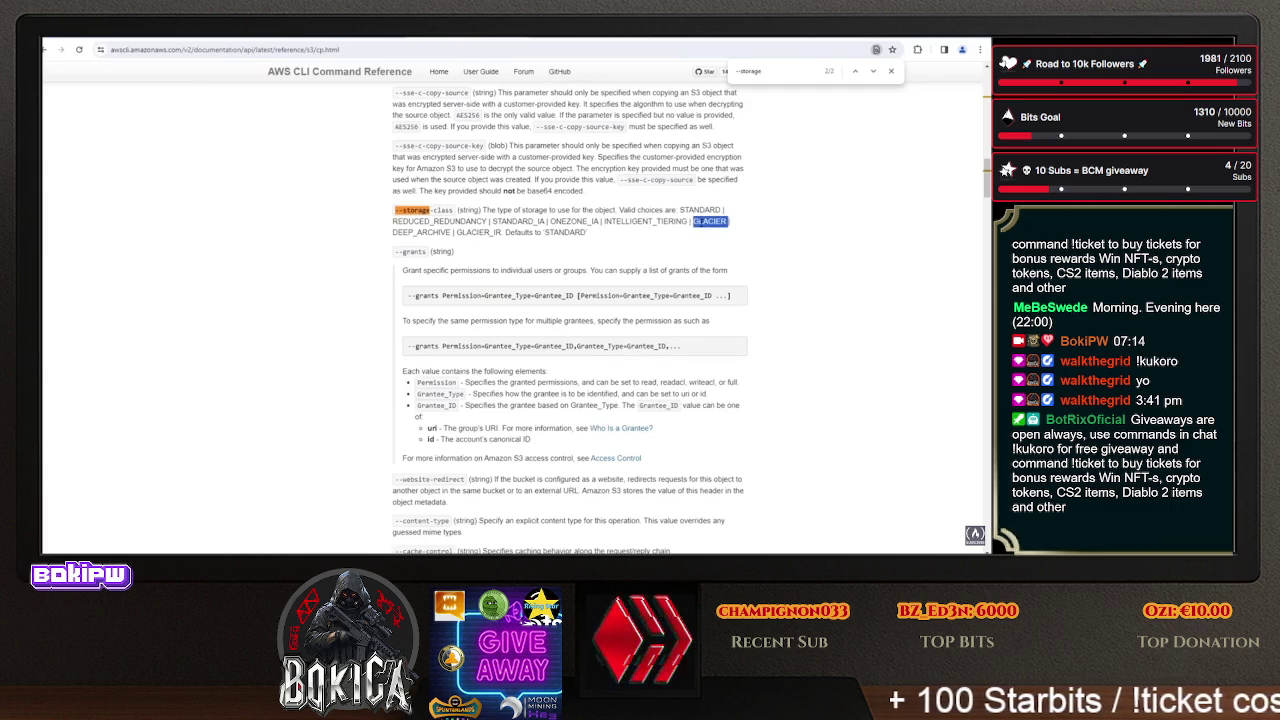
{"action": "double_click", "coordinate": [480, 232]}
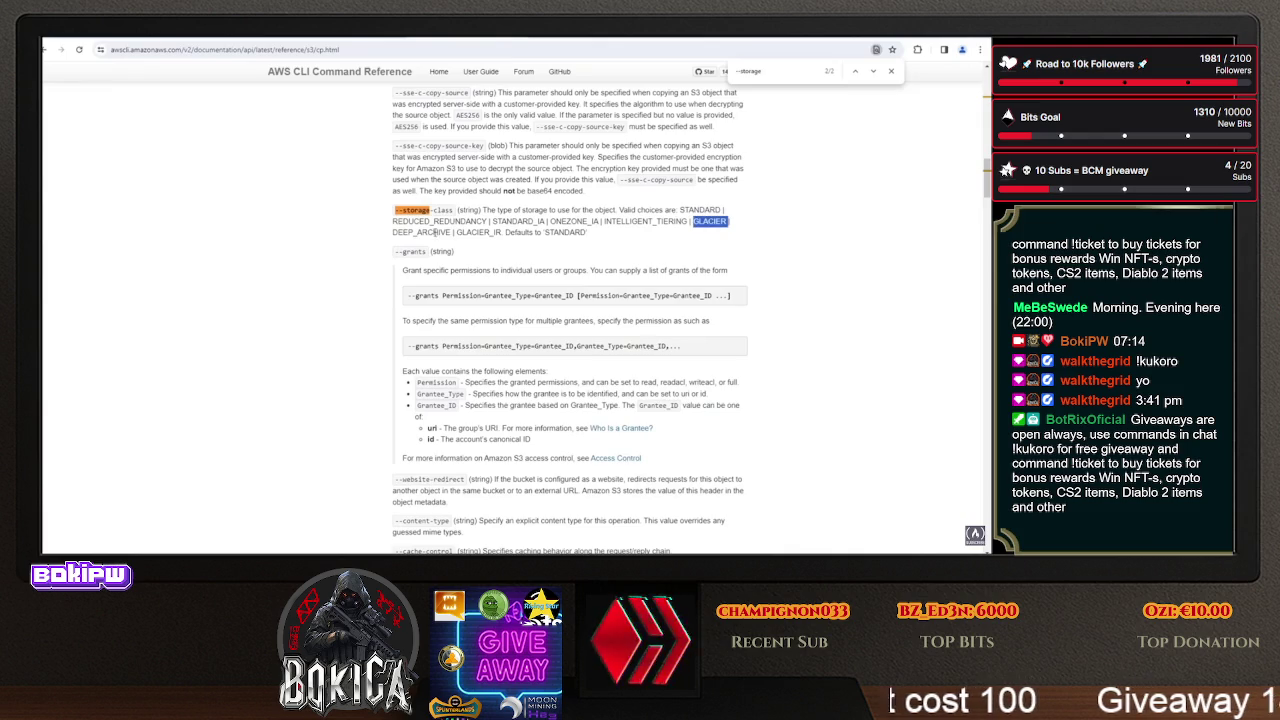
{"action": "left_click", "coordinate": [711, 247]}
{"action": "double_click", "coordinate": [726, 221]}
{"action": "left_click", "coordinate": [331, 42]}
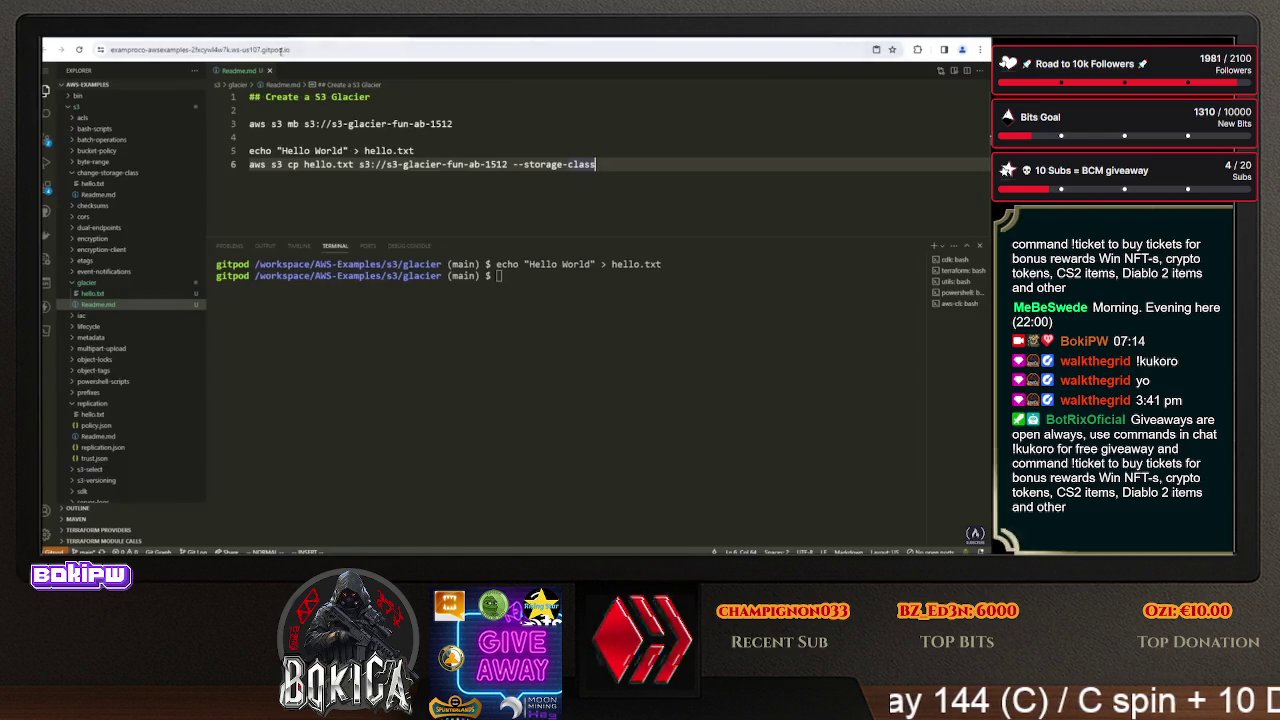
Append GLACIER to the cp line, run the upload in the terminal, and refresh the S3 bucket list.
{"action": "right_click", "coordinate": [618, 164]}
{"action": "left_click", "coordinate": [642, 367]}
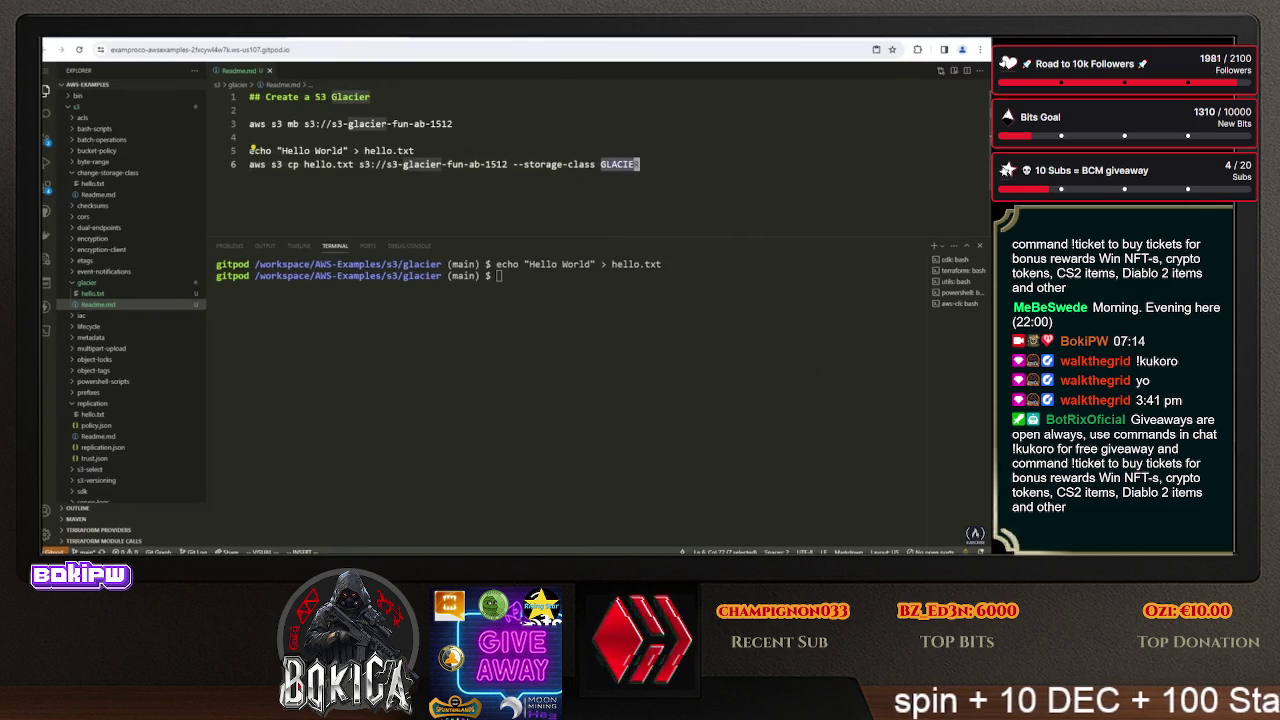
{"action": "left_click_drag", "start_coordinate": [640, 164], "coordinate": [249, 164]}
{"action": "right_click", "coordinate": [298, 167]}
{"action": "left_click", "coordinate": [371, 345]}
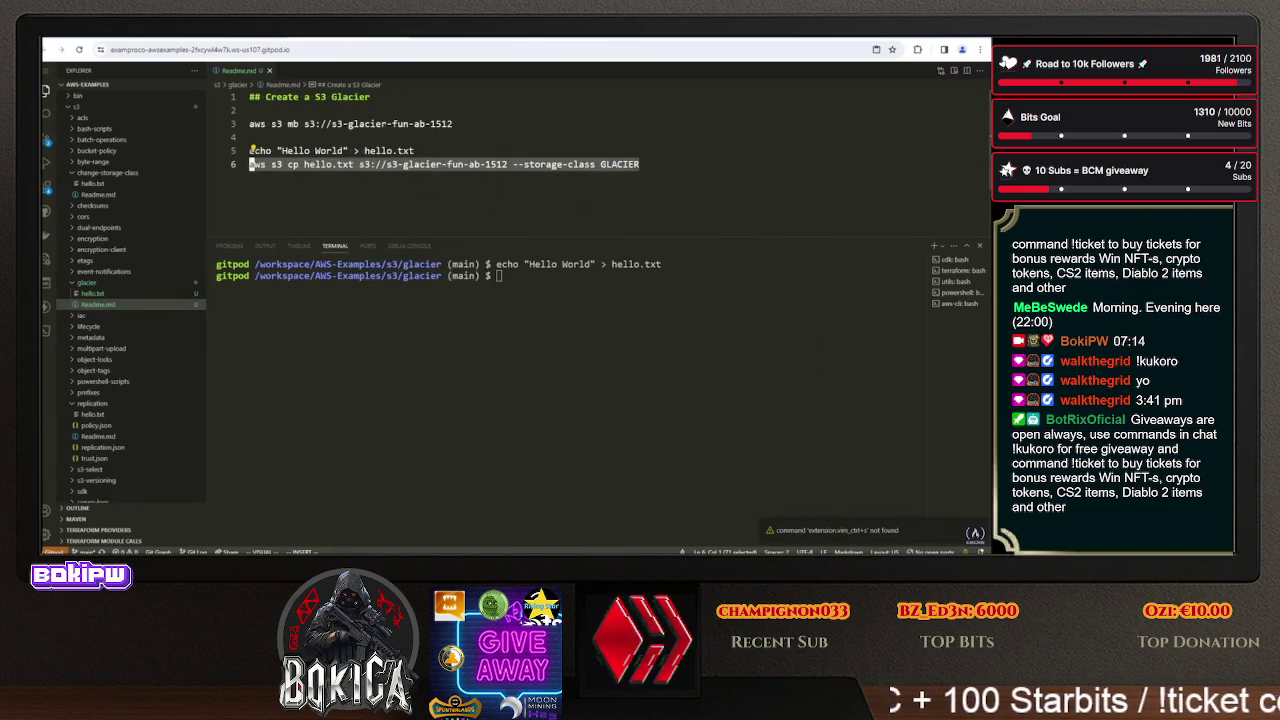
{"action": "key", "text": "ctrl+v"}
{"action": "key", "text": "Return"}
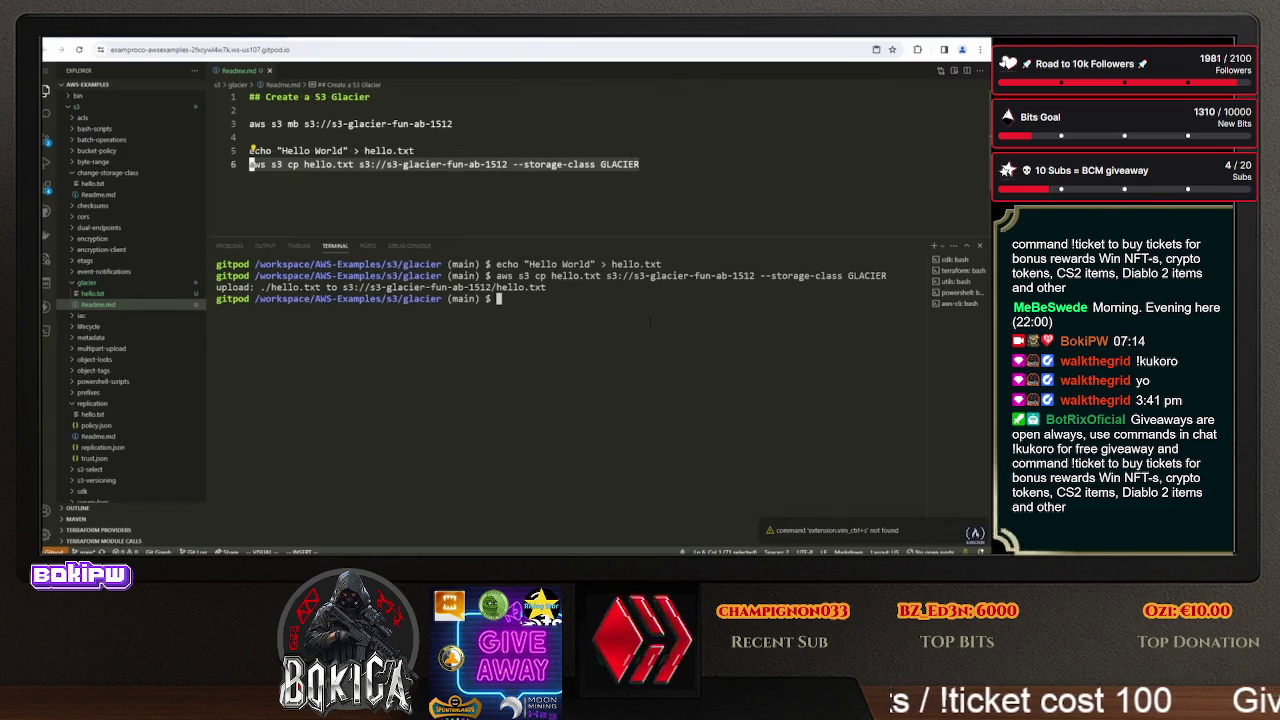
{"action": "key", "text": "alt+Tab"}
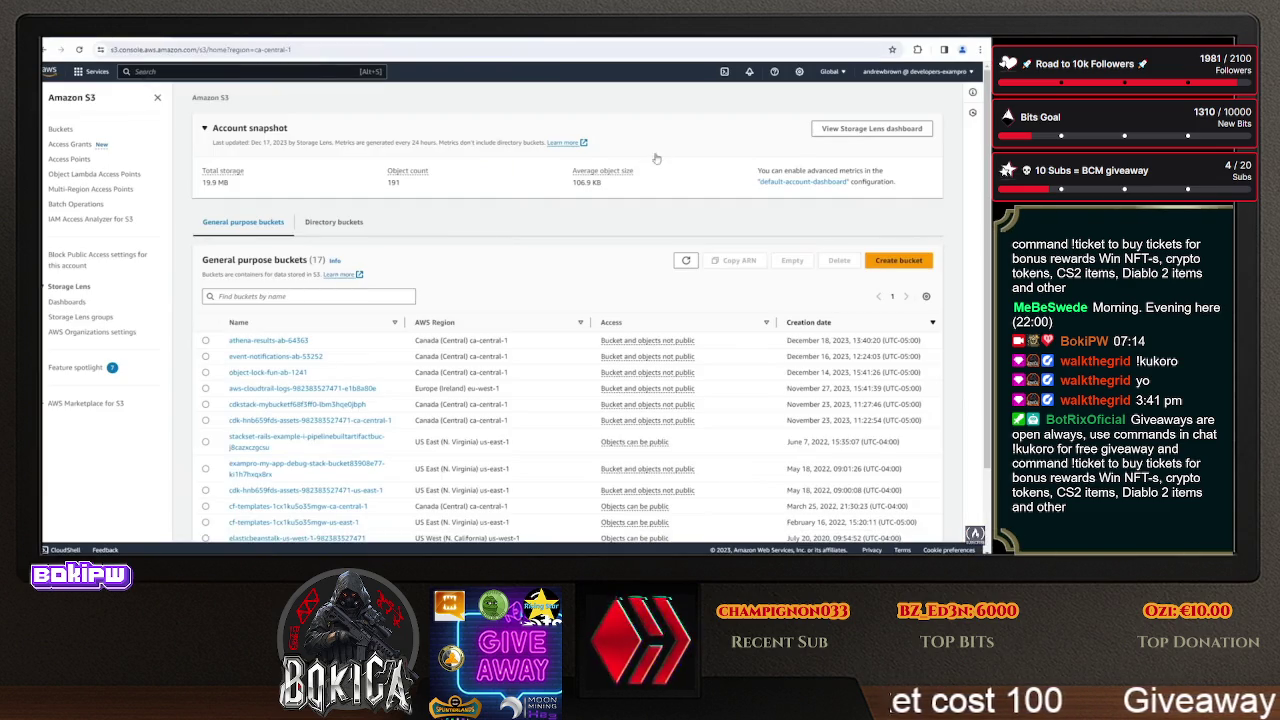
{"action": "left_click", "coordinate": [685, 260]}
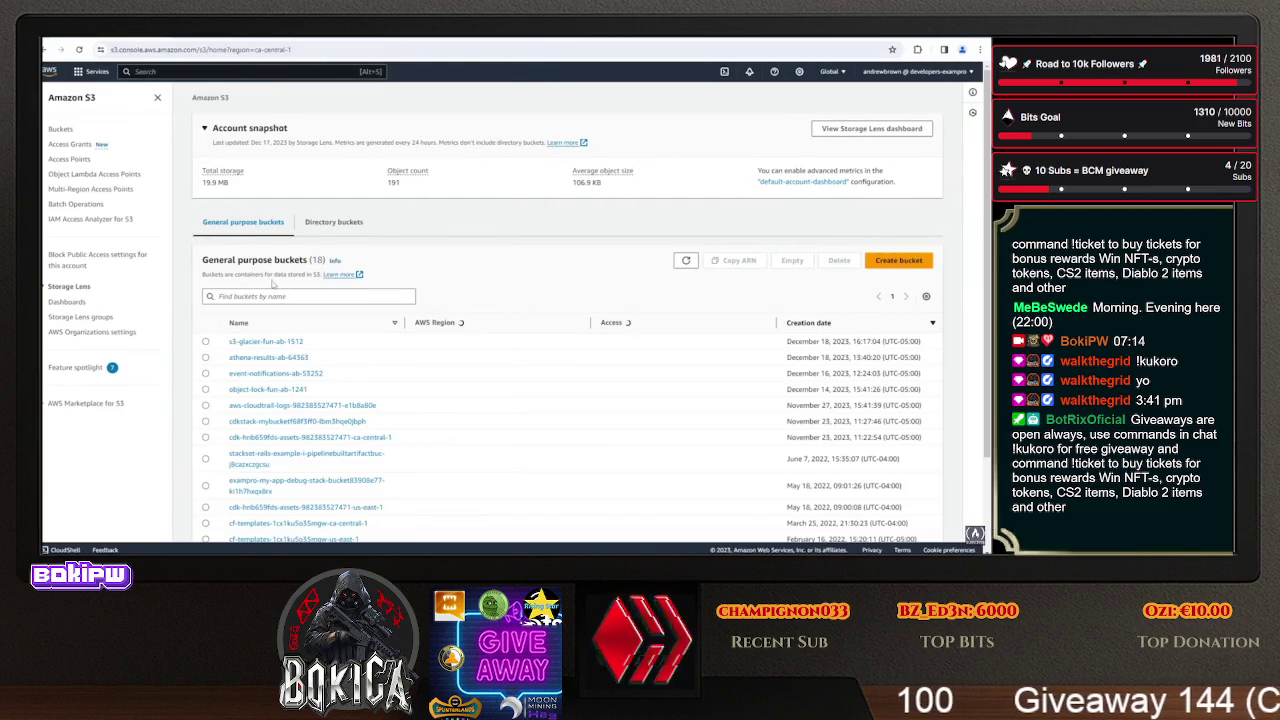
Open hello.txt in s3-glacier-fun-ab-1512, confirm its Glacier Flexible Retrieval class, and go back to the object list.
{"action": "left_click", "coordinate": [286, 350]}
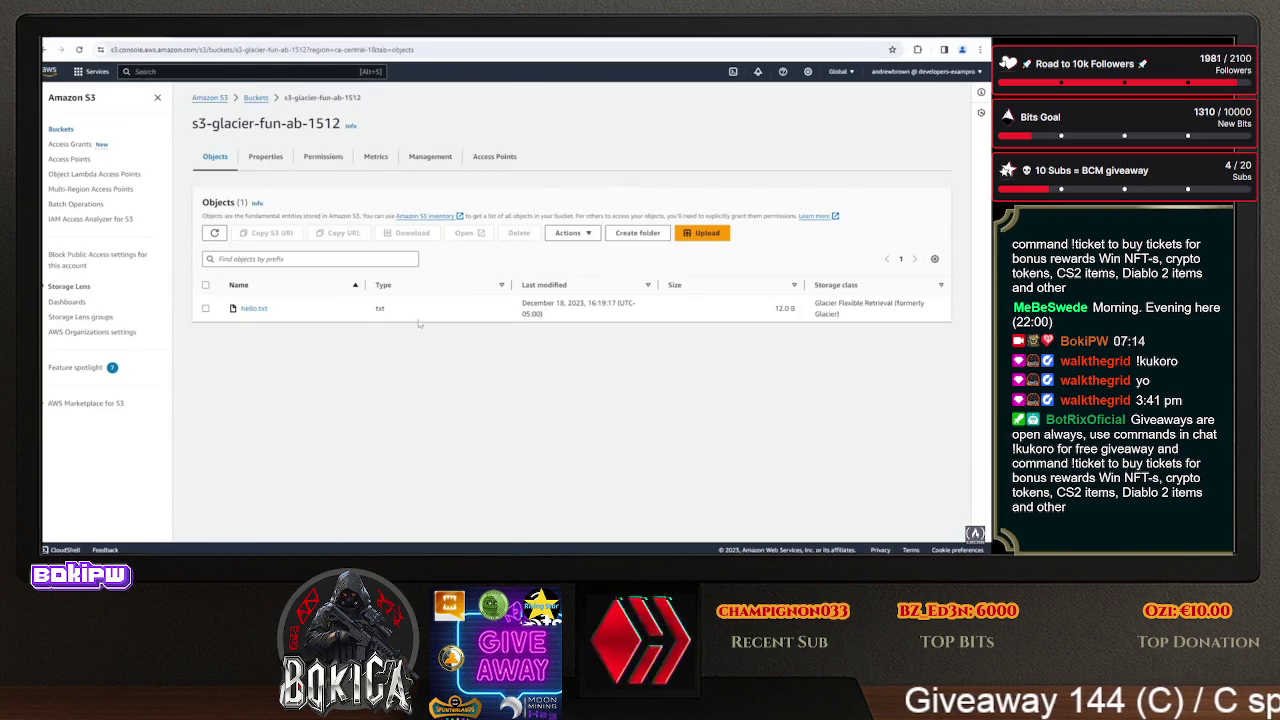
{"action": "left_click", "coordinate": [253, 308]}
{"action": "scroll", "coordinate": [505, 366], "scroll_direction": "down", "scroll_amount": 10}
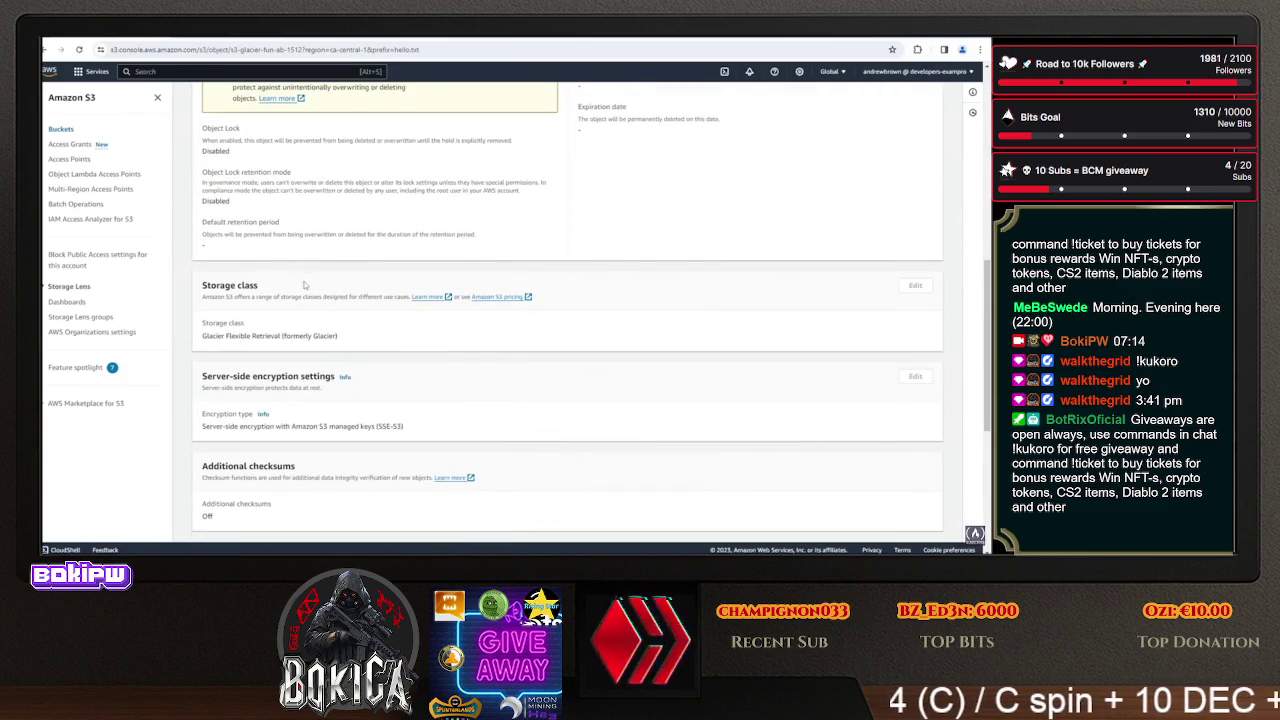
{"action": "left_click_drag", "start_coordinate": [280, 336], "coordinate": [371, 342]}
{"action": "left_click_drag", "start_coordinate": [208, 336], "coordinate": [312, 336]}
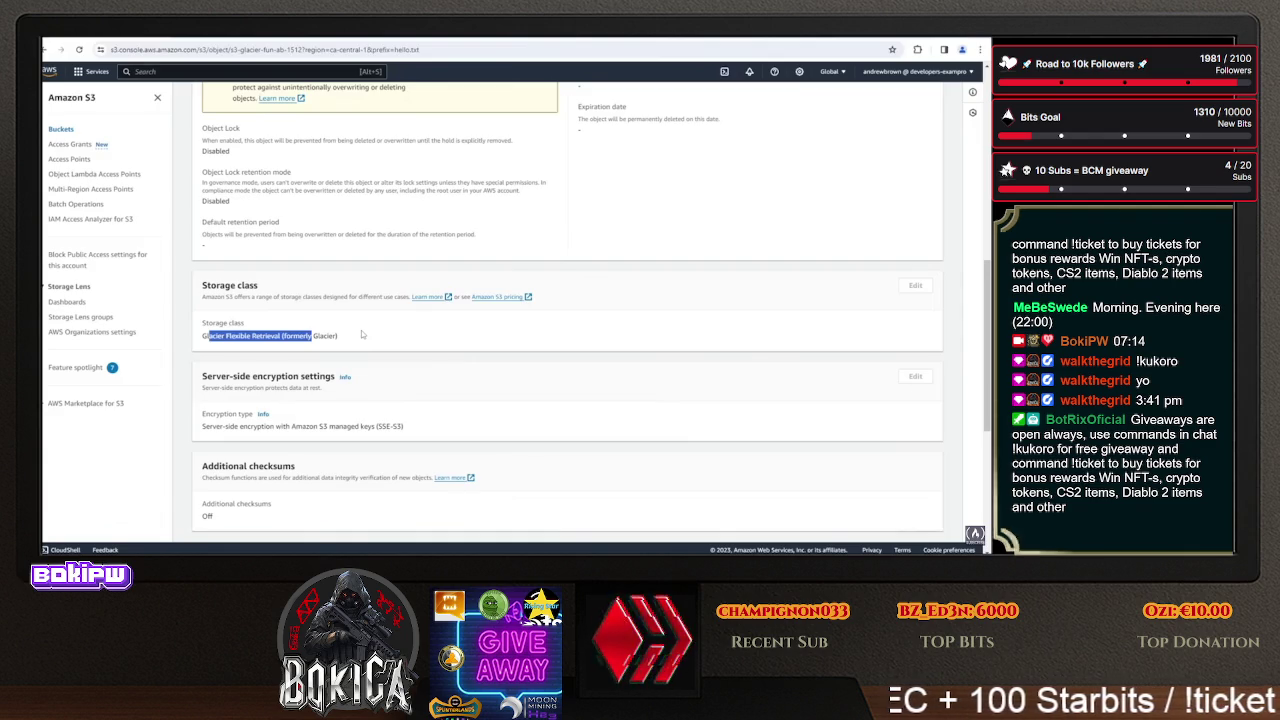
{"action": "scroll", "coordinate": [360, 335], "scroll_direction": "up", "scroll_amount": 10}
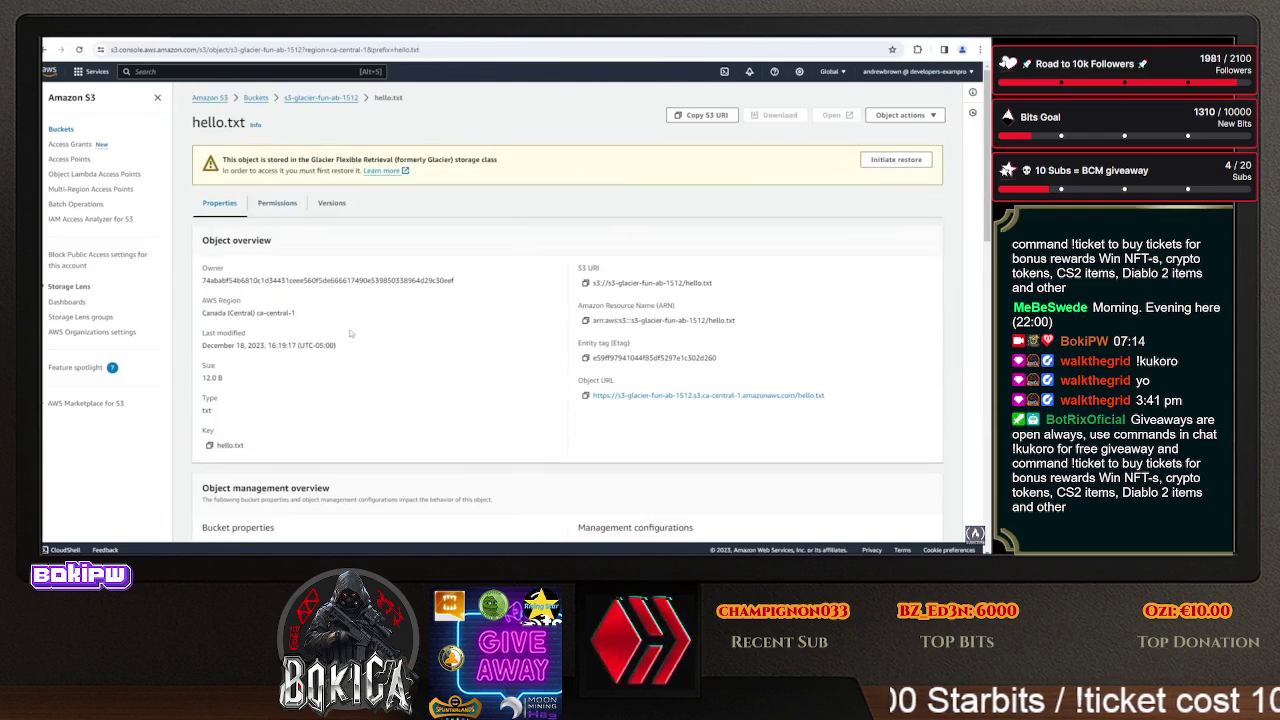
{"action": "left_click", "coordinate": [355, 101]}
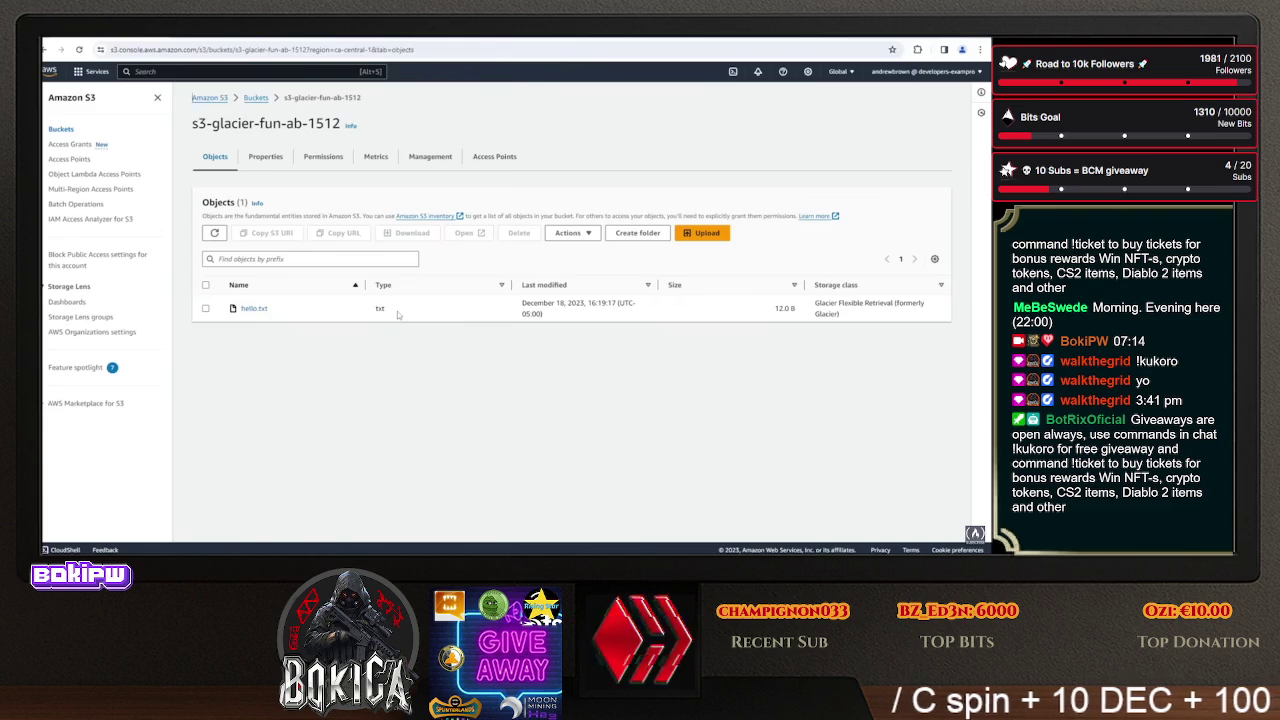
{"action": "key", "text": "ctrl+Tab"}
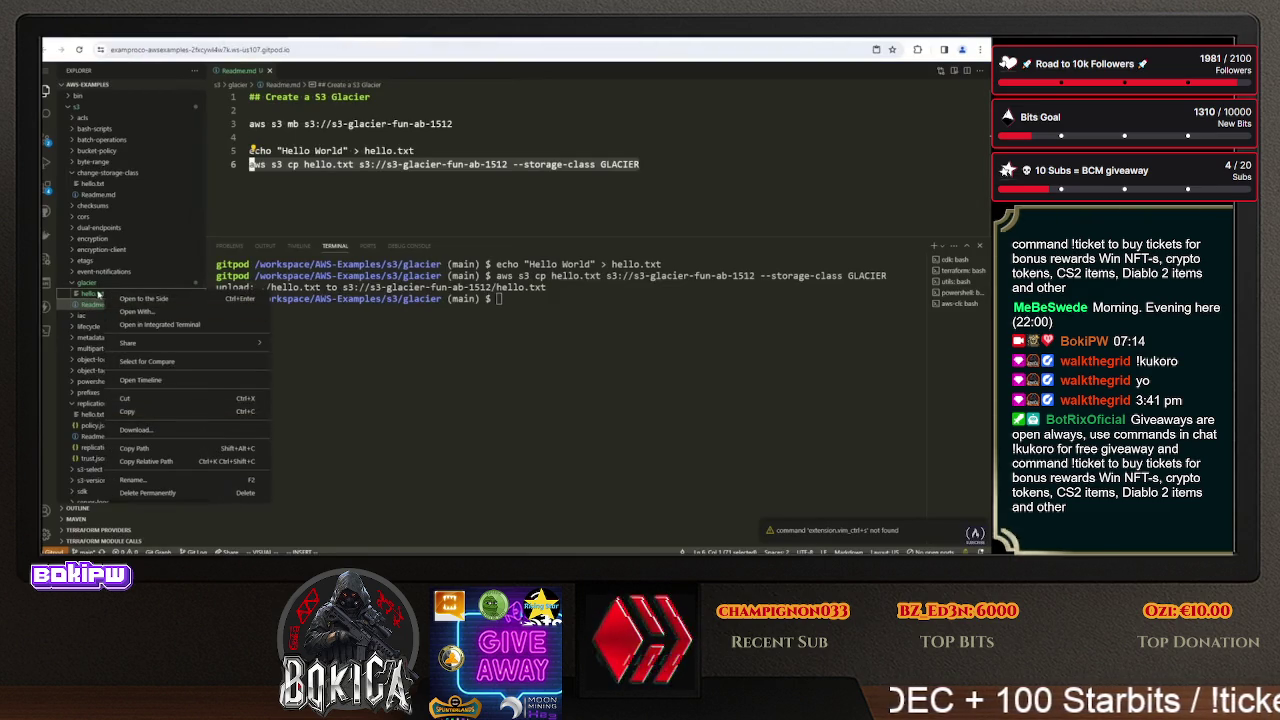
Permanently delete the local hello.txt file.
{"action": "left_click", "coordinate": [102, 295]}
{"action": "right_click", "coordinate": [102, 295]}
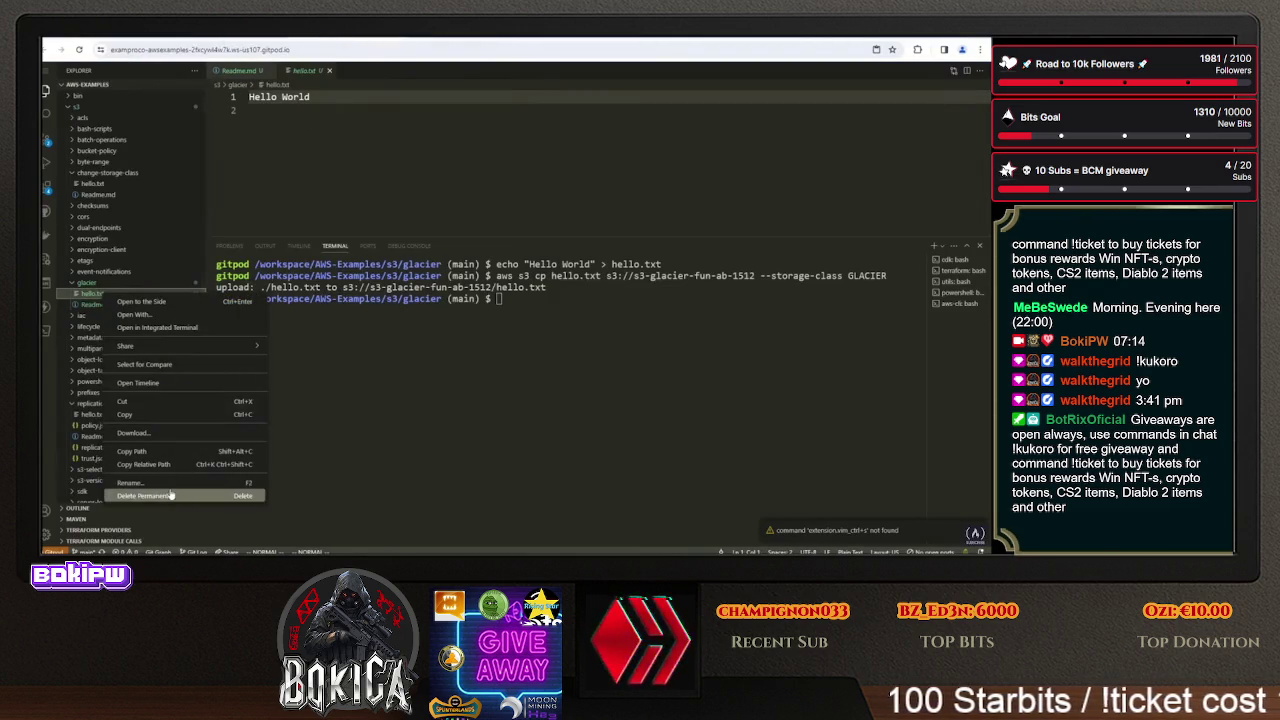
{"action": "left_click", "coordinate": [140, 496]}
{"action": "left_click", "coordinate": [577, 338]}
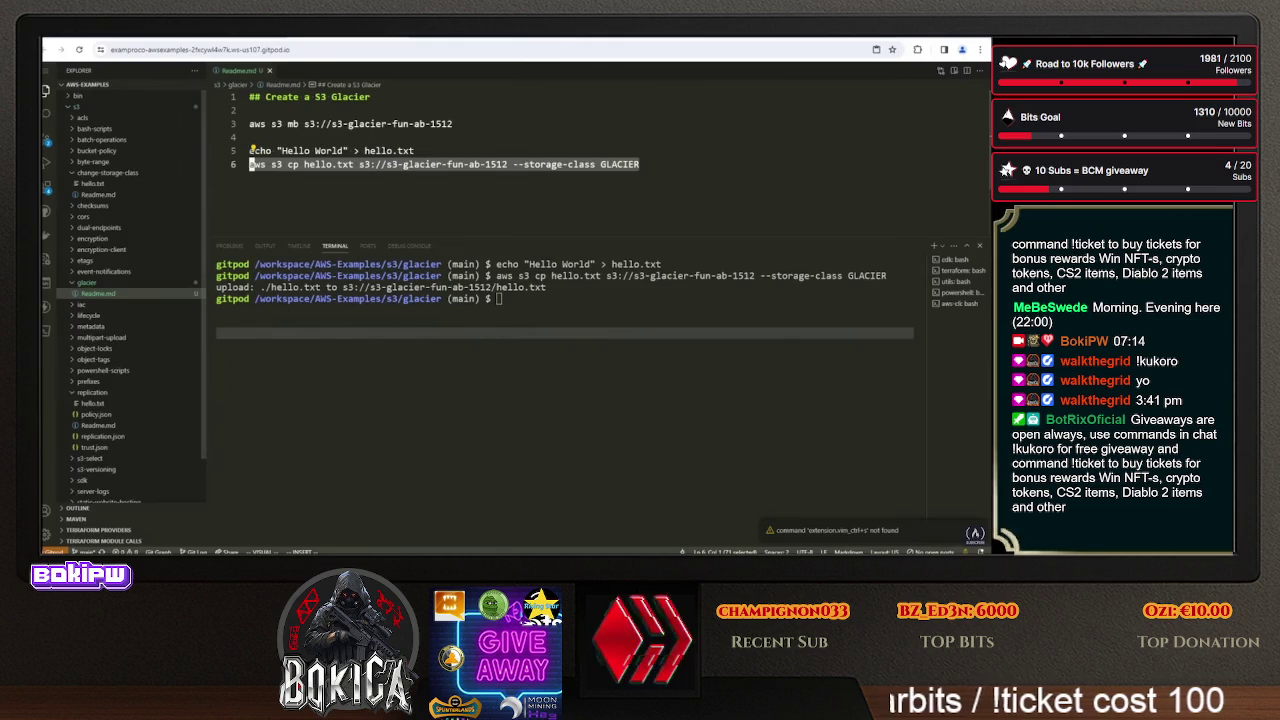
Extend the Glacier heading and add a '## Copy the file' section in Readme.md.
{"action": "left_click", "coordinate": [409, 180]}
{"action": "key", "text": "o"}
{"action": "key", "text": "Escape"}
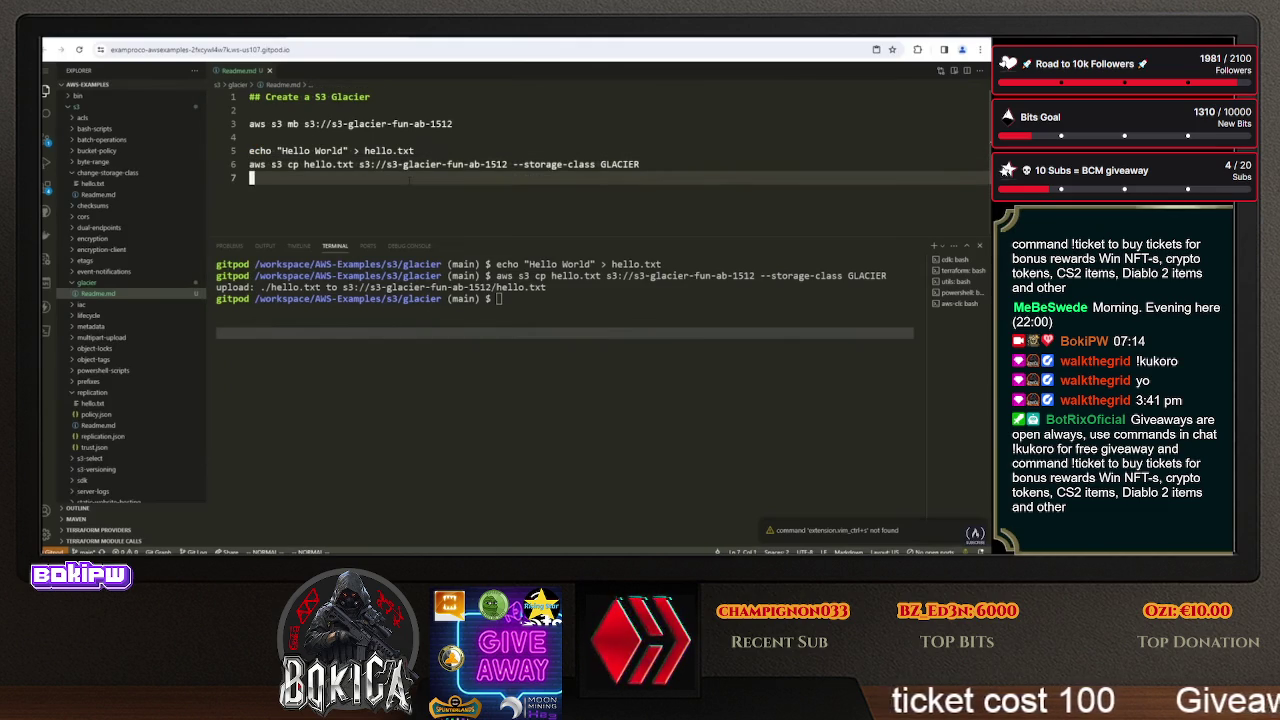
{"action": "key", "text": "Up"}
{"action": "key", "text": "Up"}
{"action": "key", "text": "Up"}
{"action": "key", "text": "Up"}
{"action": "key", "text": "w"}
{"action": "key", "text": "w"}
{"action": "key", "text": "w"}
{"action": "key", "text": "i"}
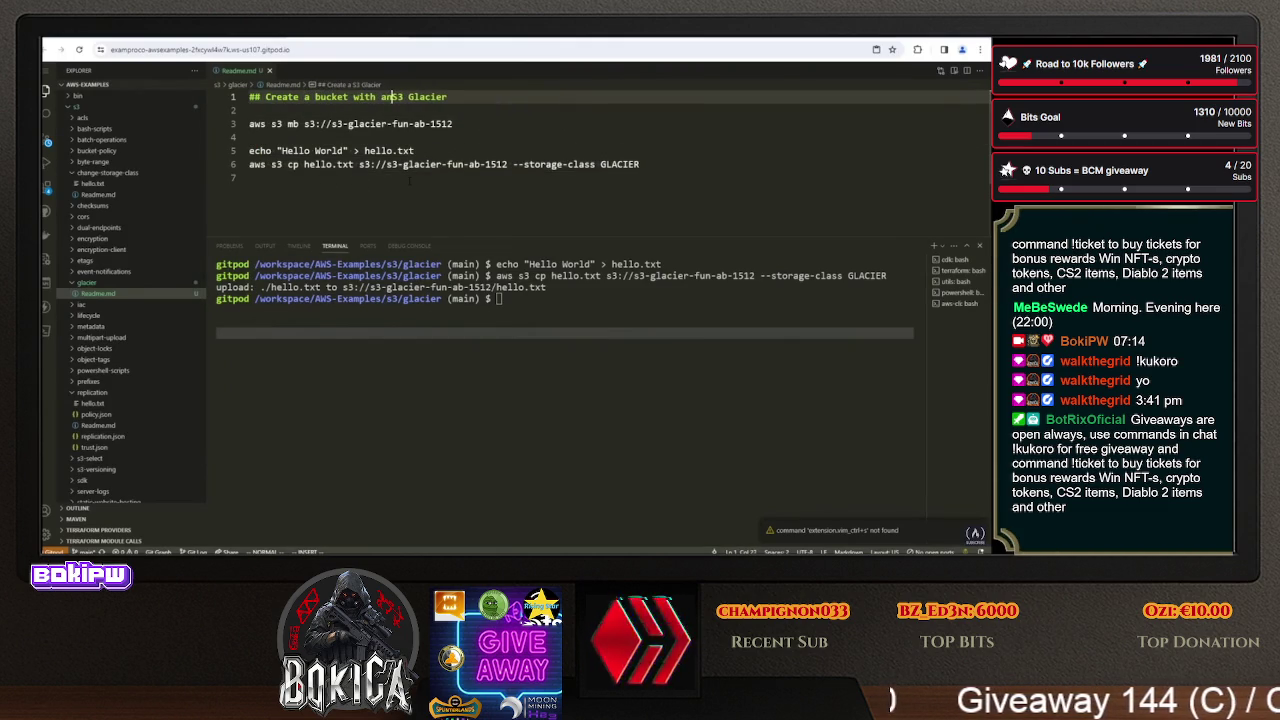
{"action": "key", "text": "End"}
{"action": "type", "text": "fi"}
{"action": "key", "text": "shift+g"}
{"action": "type", "text": "o"}
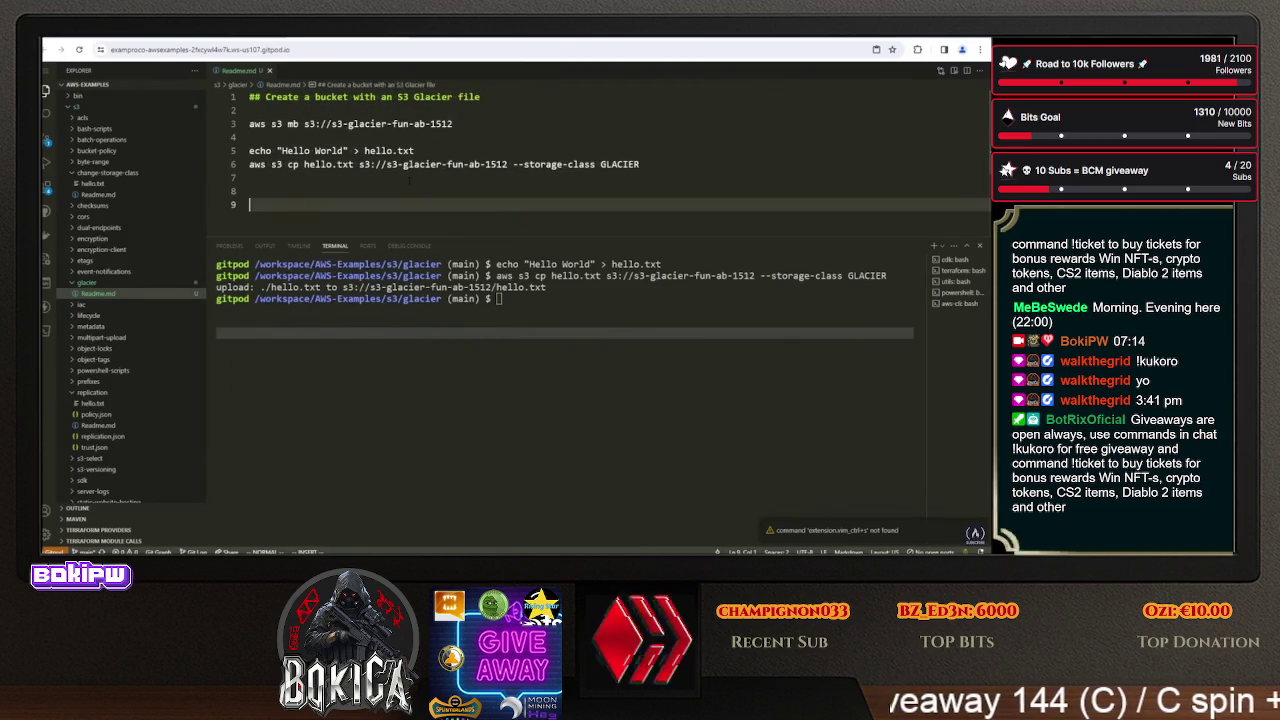
{"action": "type", "text": "## Copy the file"}
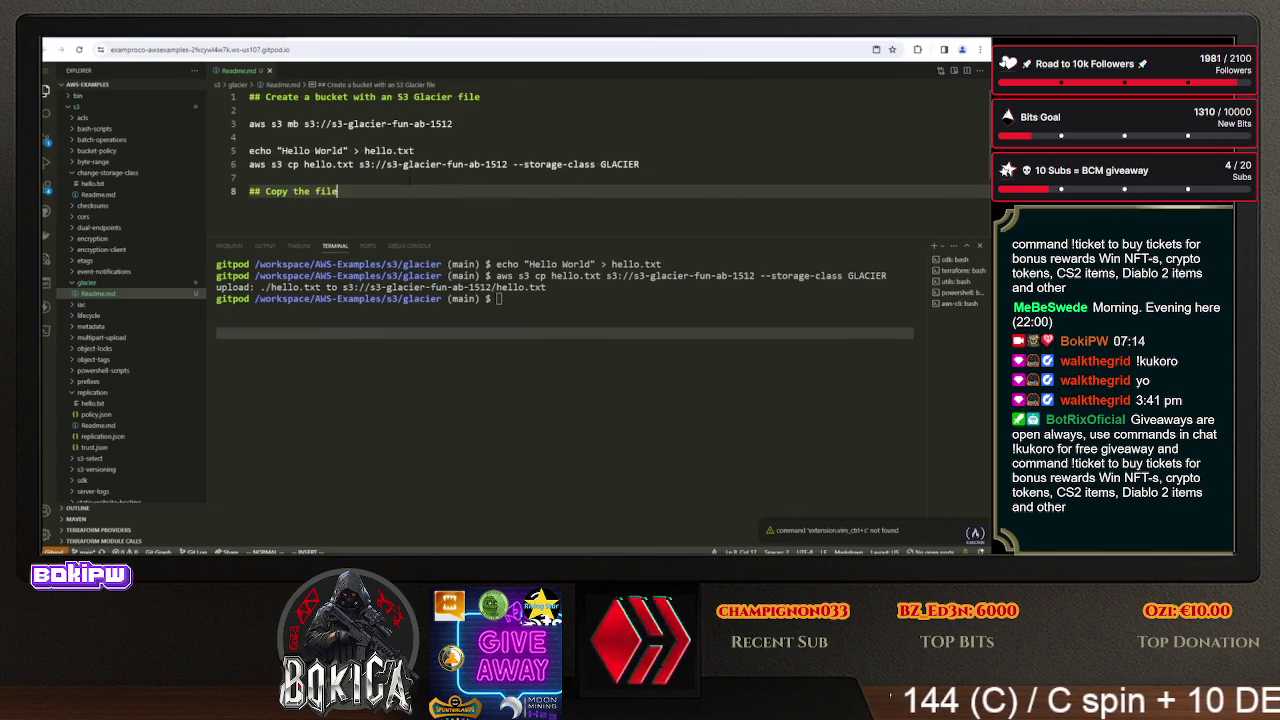
{"action": "key", "text": "Return"}
{"action": "key", "text": "Return"}
{"action": "key", "text": "Escape"}
Duplicate the upload line under the new heading and edit it into 'aws s3 cp s3://s3-glacier-fun-ab-1512 hello.txt'.
{"action": "key", "text": "k"}
{"action": "key", "text": "k"}
{"action": "key", "text": "k"}
{"action": "key", "text": "shift+v"}
{"action": "key", "text": "y"}
{"action": "key", "text": "shift+g"}
{"action": "key", "text": "p"}
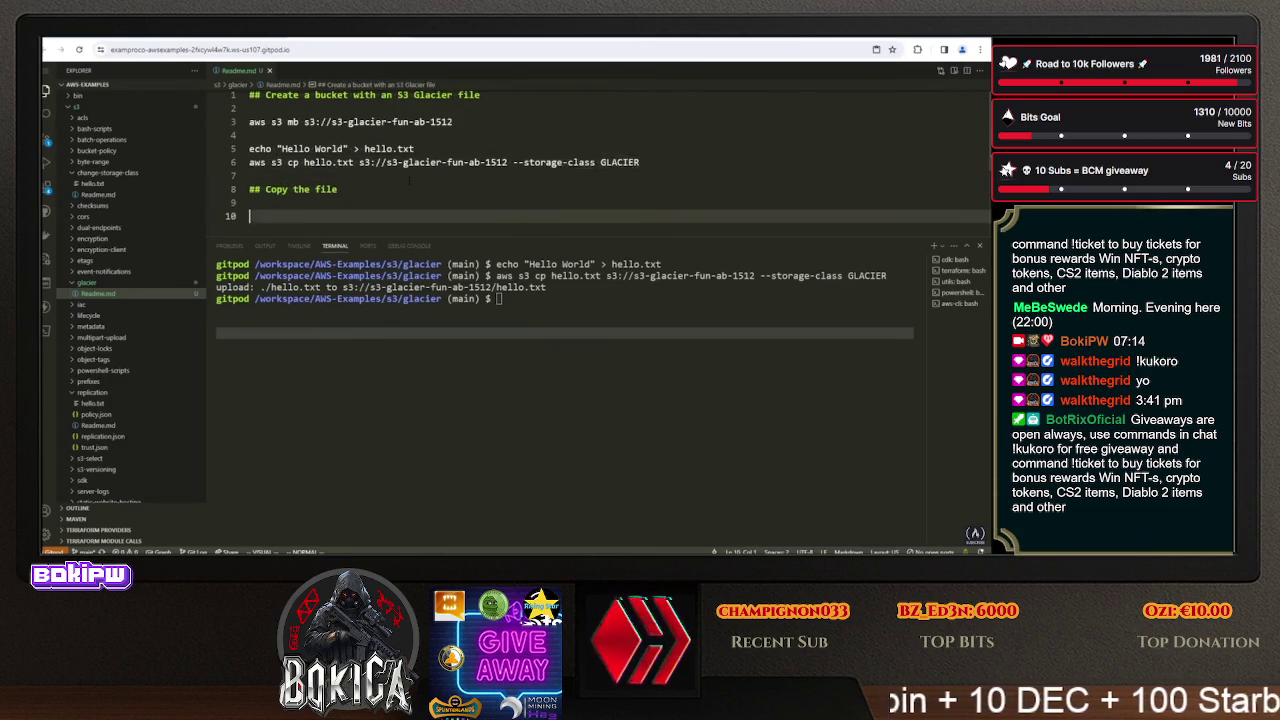
{"action": "key", "text": "w"}
{"action": "key", "text": "w"}
{"action": "key", "text": "w"}
{"action": "key", "text": "w"}
{"action": "key", "text": "w"}
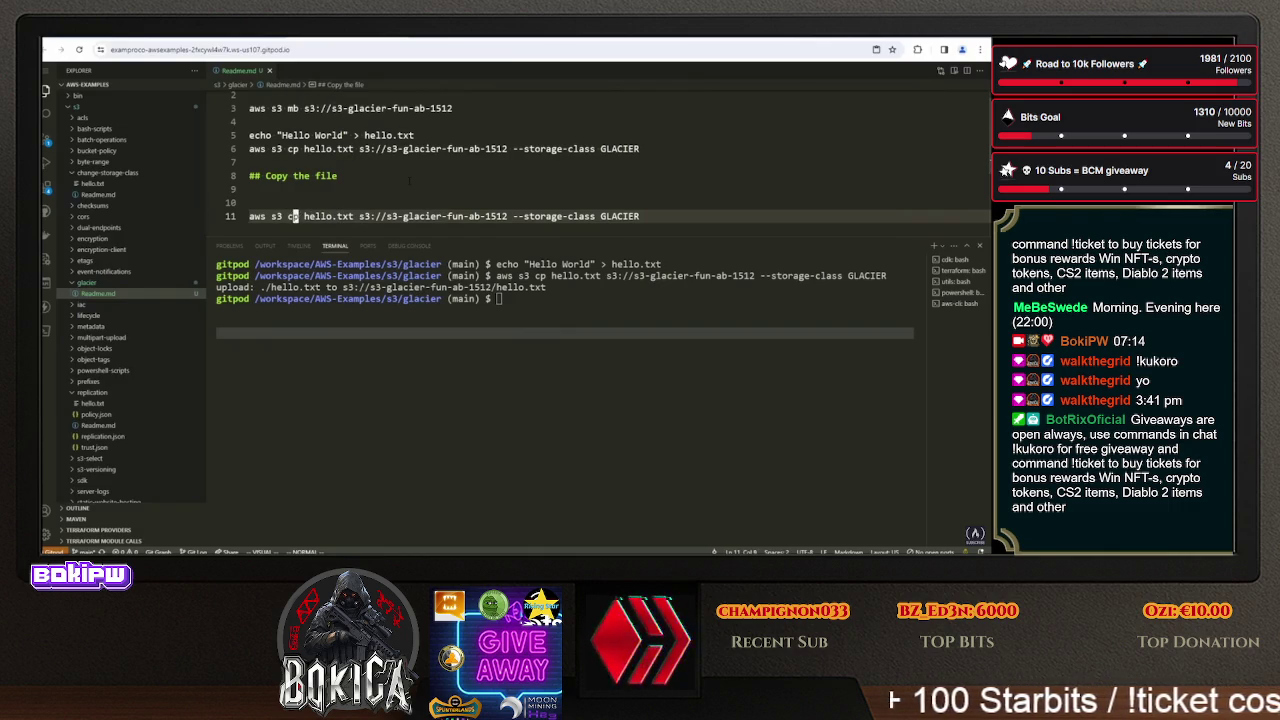
{"action": "key", "text": "w"}
{"action": "key", "text": "d"}
{"action": "key", "text": "w"}
{"action": "key", "text": "d"}
{"action": "key", "text": "w"}
{"action": "key", "text": "d"}
{"action": "key", "text": "w"}
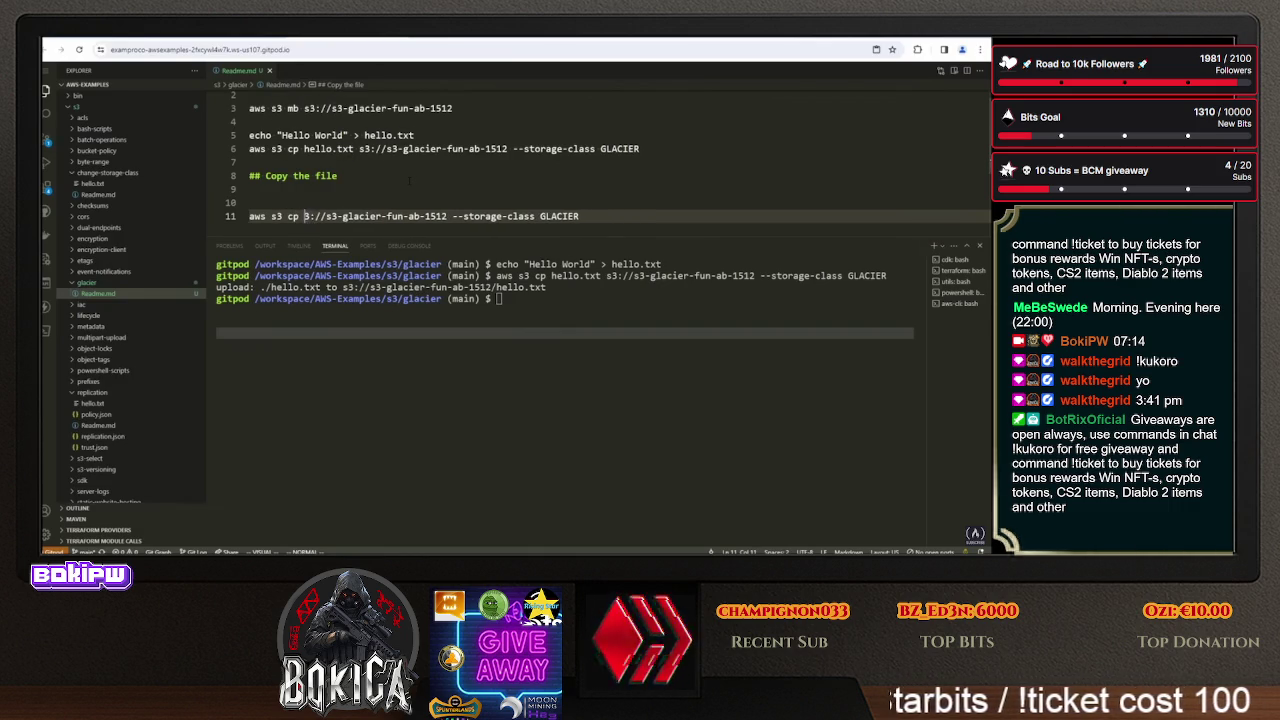
{"action": "type", "text": "i "}
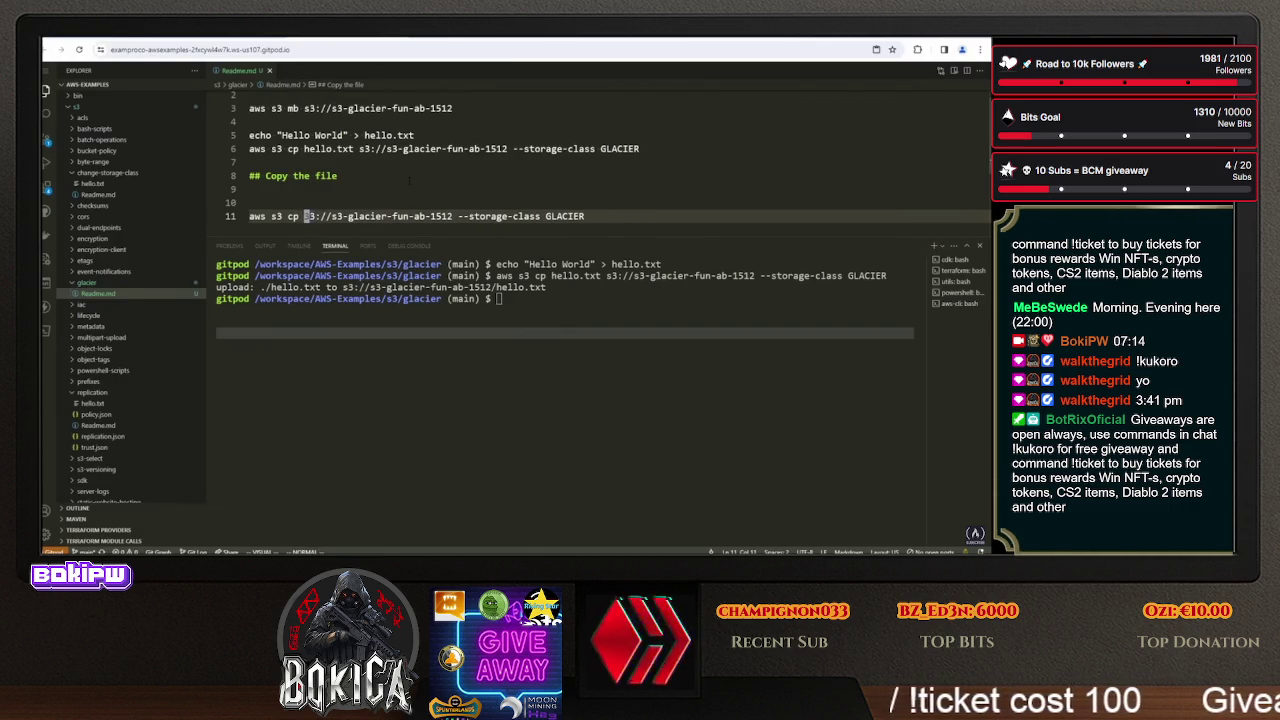
{"action": "type", "text": "r"}
{"action": "key", "text": "minus"}
{"action": "key", "text": "w"}
{"action": "key", "text": "w"}
{"action": "key", "text": "w"}
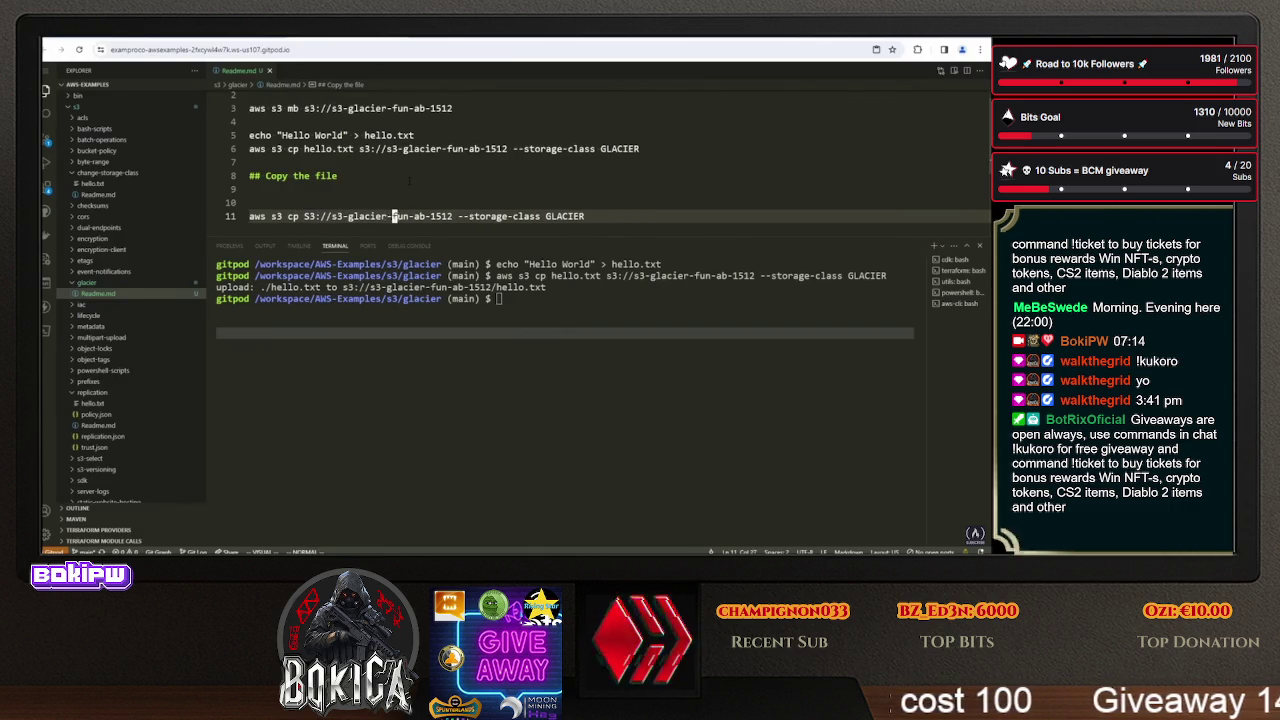
{"action": "type", "text": "wChello.txt"}
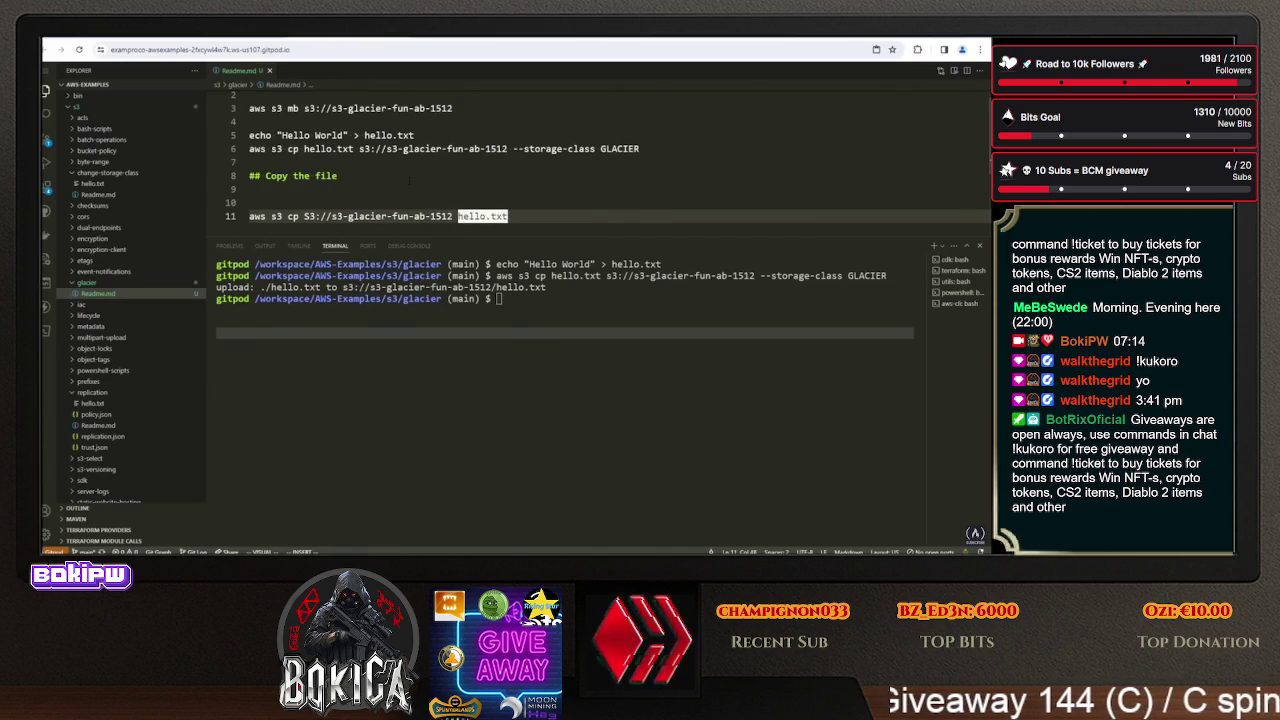
{"action": "key", "text": "ctrl+c"}
{"action": "key", "text": "shift+v"}
{"action": "key", "text": "k"}
{"action": "key", "text": "k"}
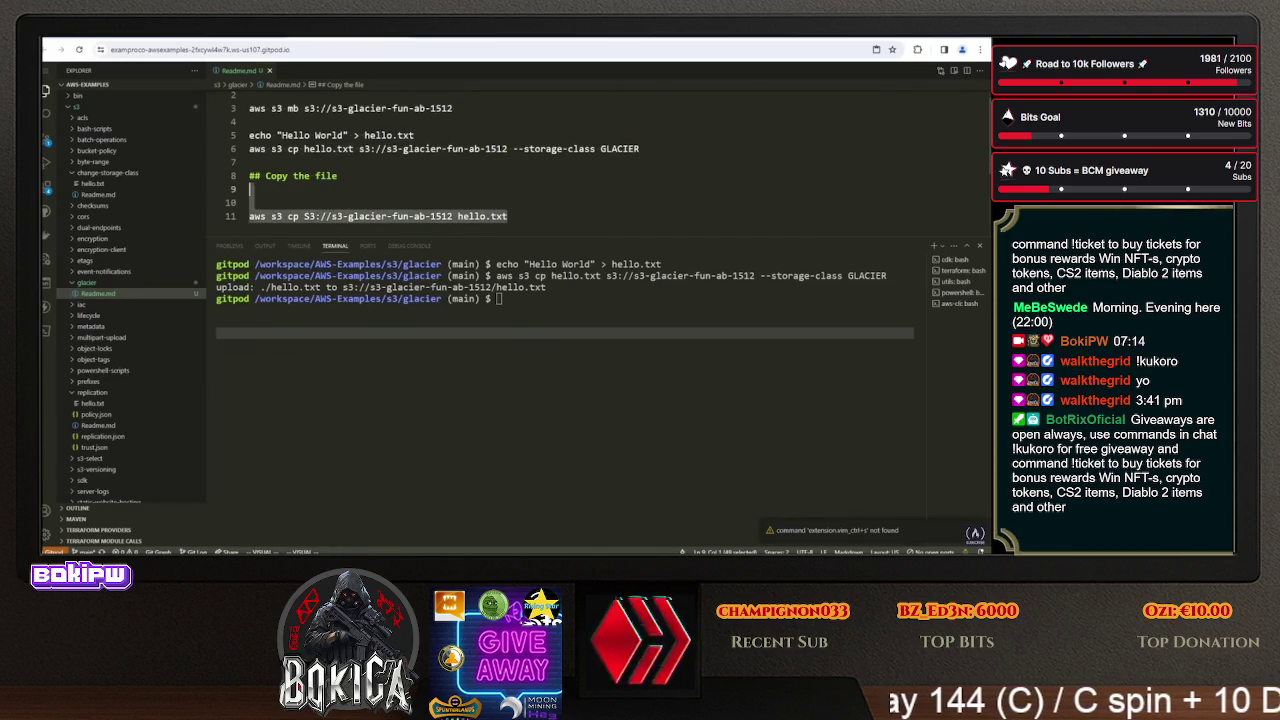
{"action": "right_click", "coordinate": [252, 212]}
Paste the aws s3 cp command for hello.txt from the Readme into the terminal and run it.
{"action": "left_click", "coordinate": [330, 391]}
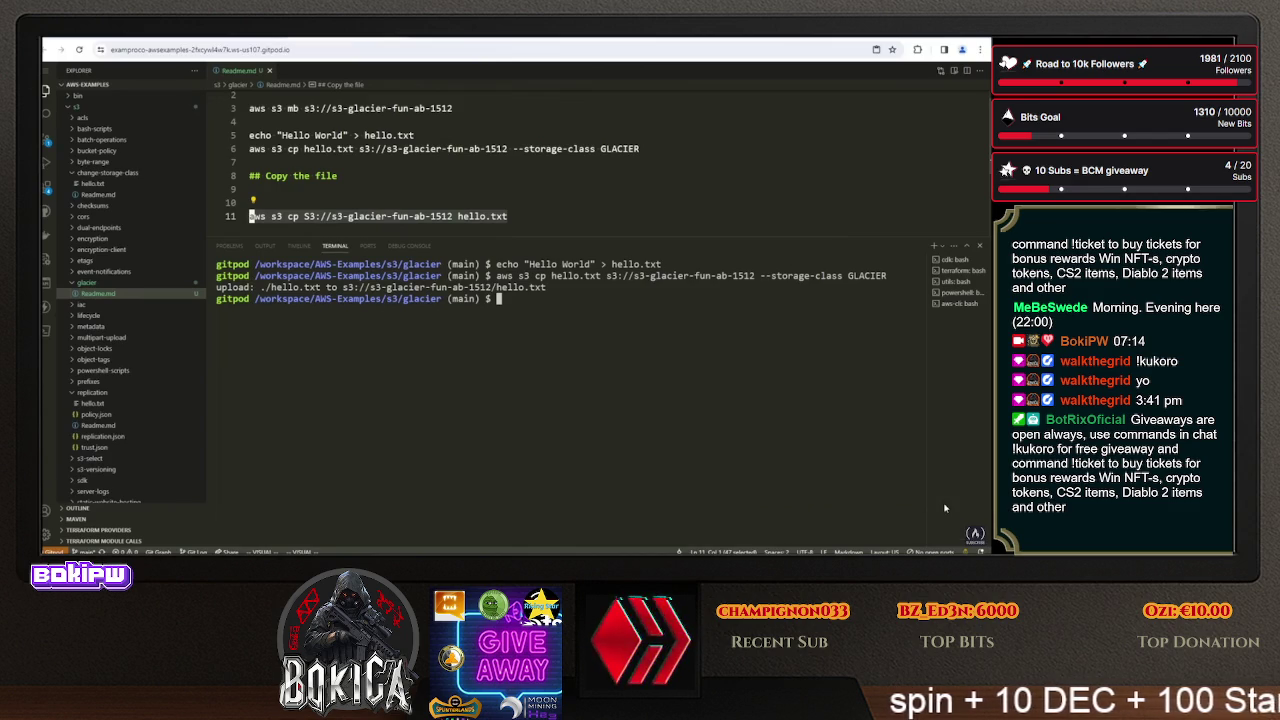
{"action": "left_click", "coordinate": [278, 216]}
{"action": "right_click", "coordinate": [252, 216]}
{"action": "left_click", "coordinate": [330, 391]}
{"action": "key", "text": "Return"}
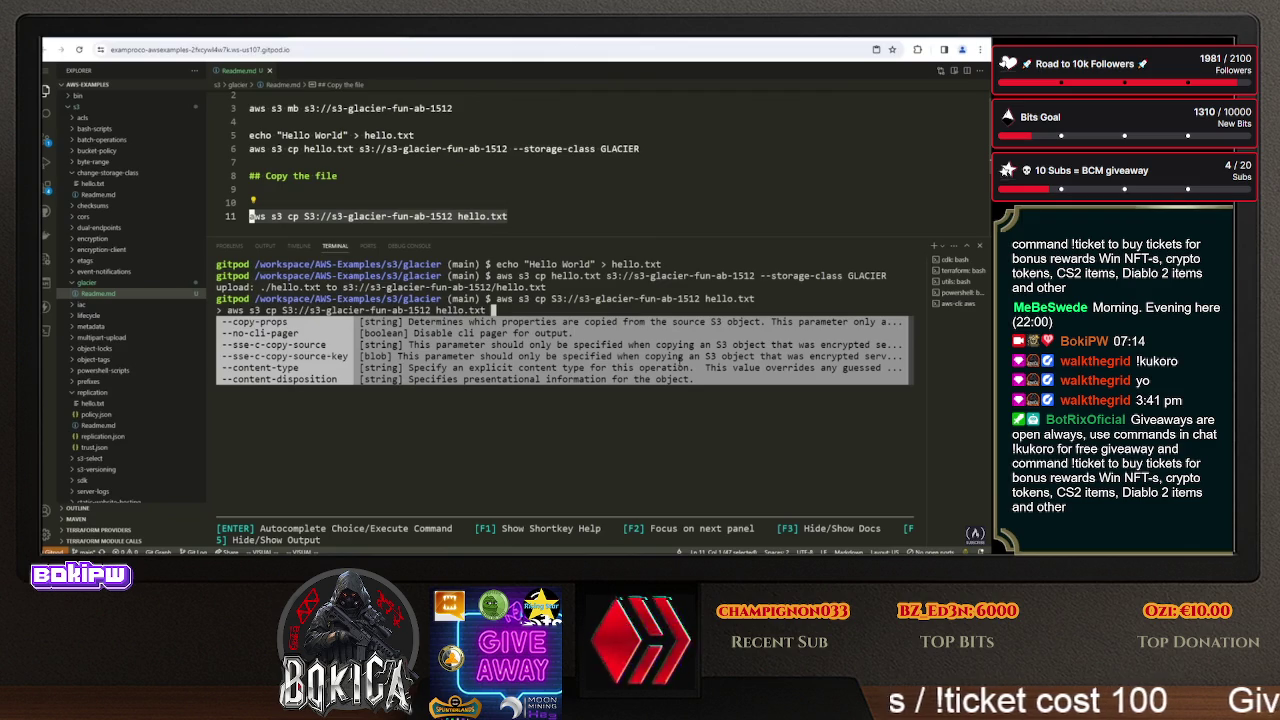
Cancel the stalled command, correct the bucket path to ab-1512/hello.txt, and rerun the download.
{"action": "left_click", "coordinate": [443, 216]}
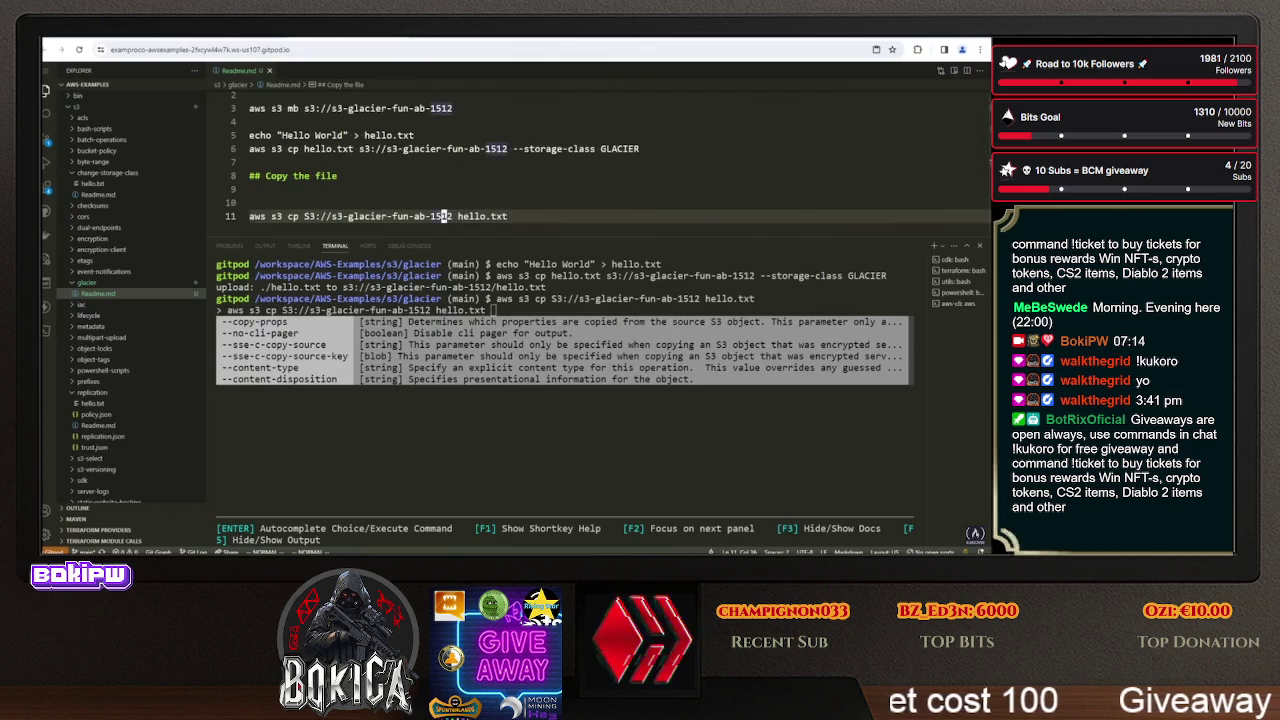
{"action": "key", "text": "ctrl+c"}
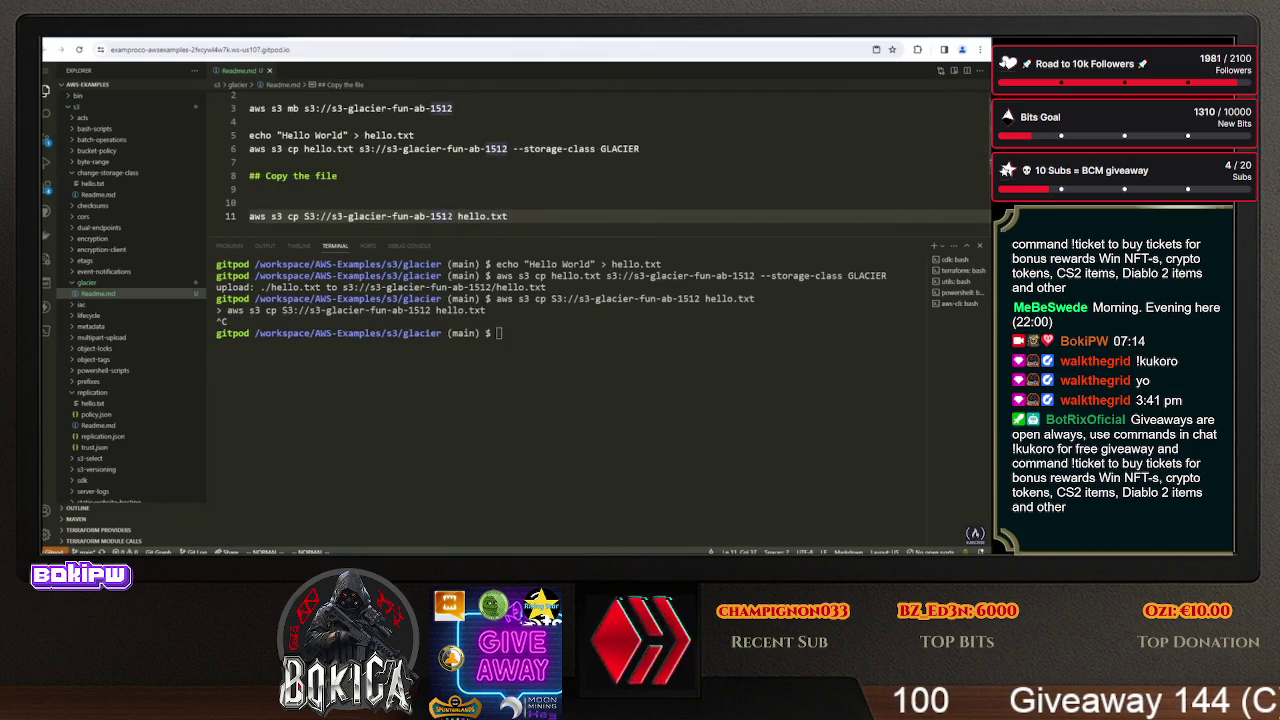
{"action": "type", "text": "ab-1512/hello.txt"}
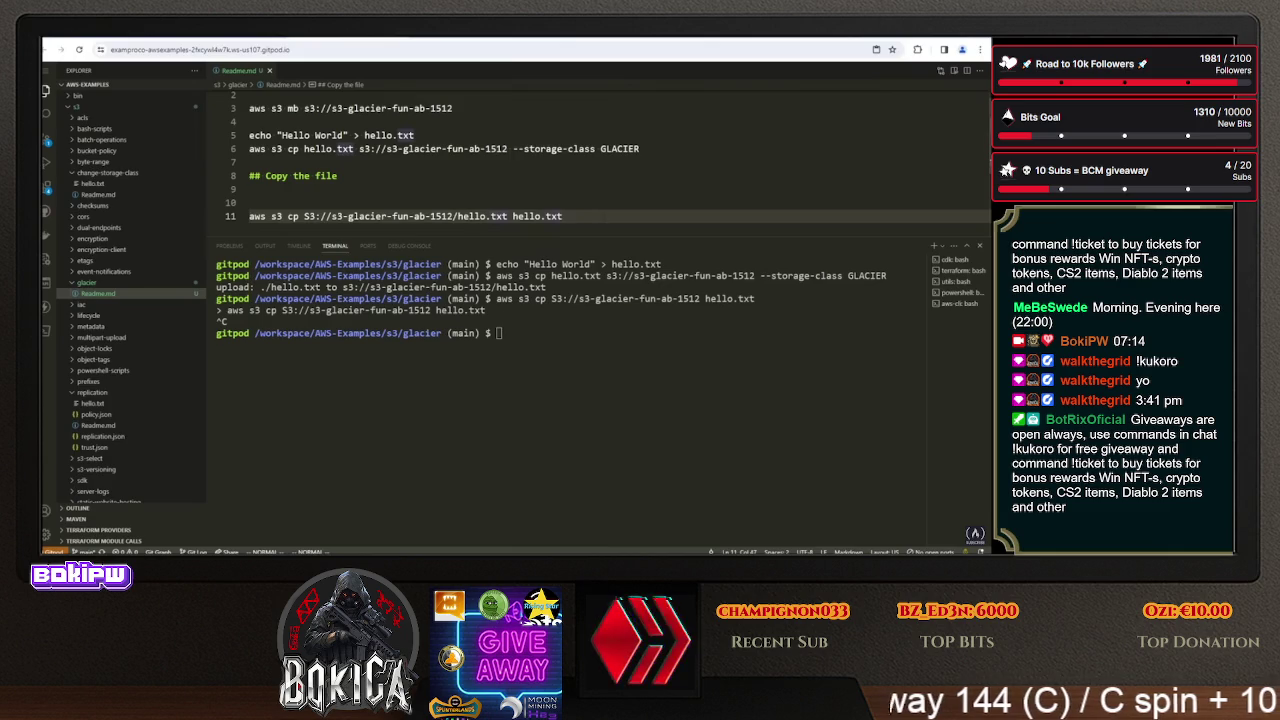
{"action": "left_click_drag", "start_coordinate": [562, 216], "coordinate": [250, 216]}
{"action": "right_click", "coordinate": [284, 218]}
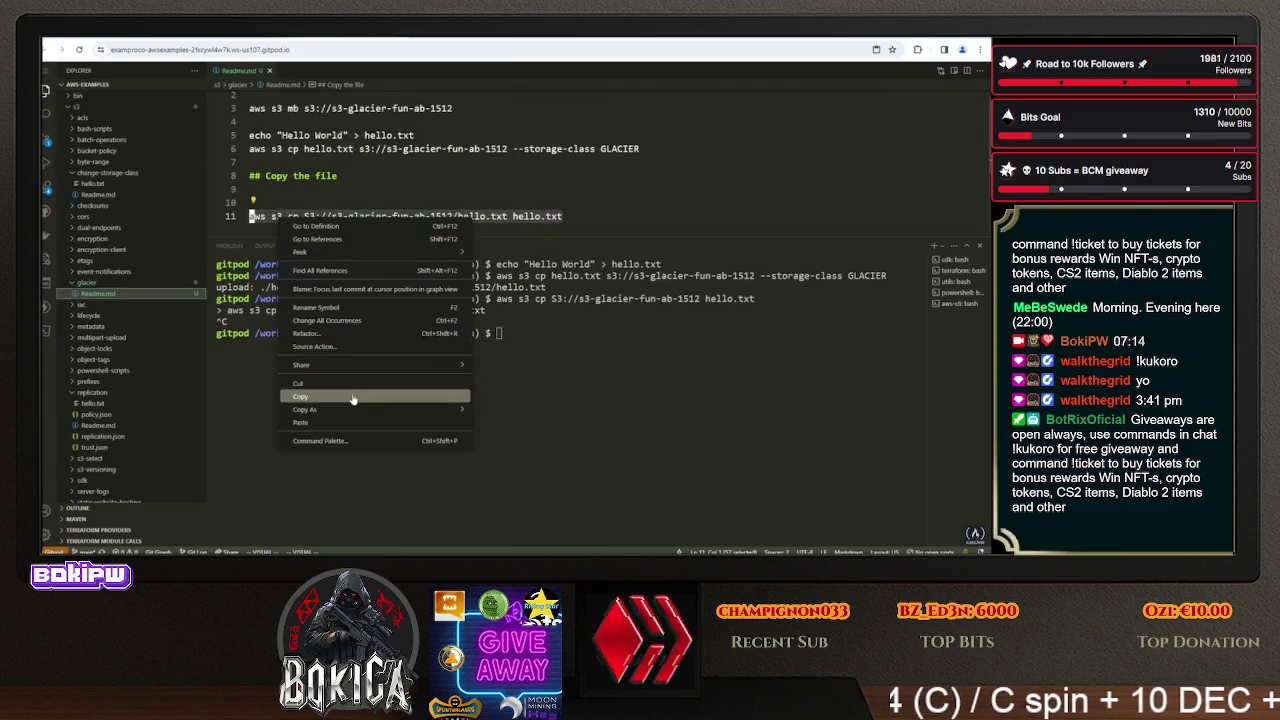
{"action": "left_click", "coordinate": [352, 397]}
{"action": "right_click", "coordinate": [594, 335]}
{"action": "key", "text": "Return"}
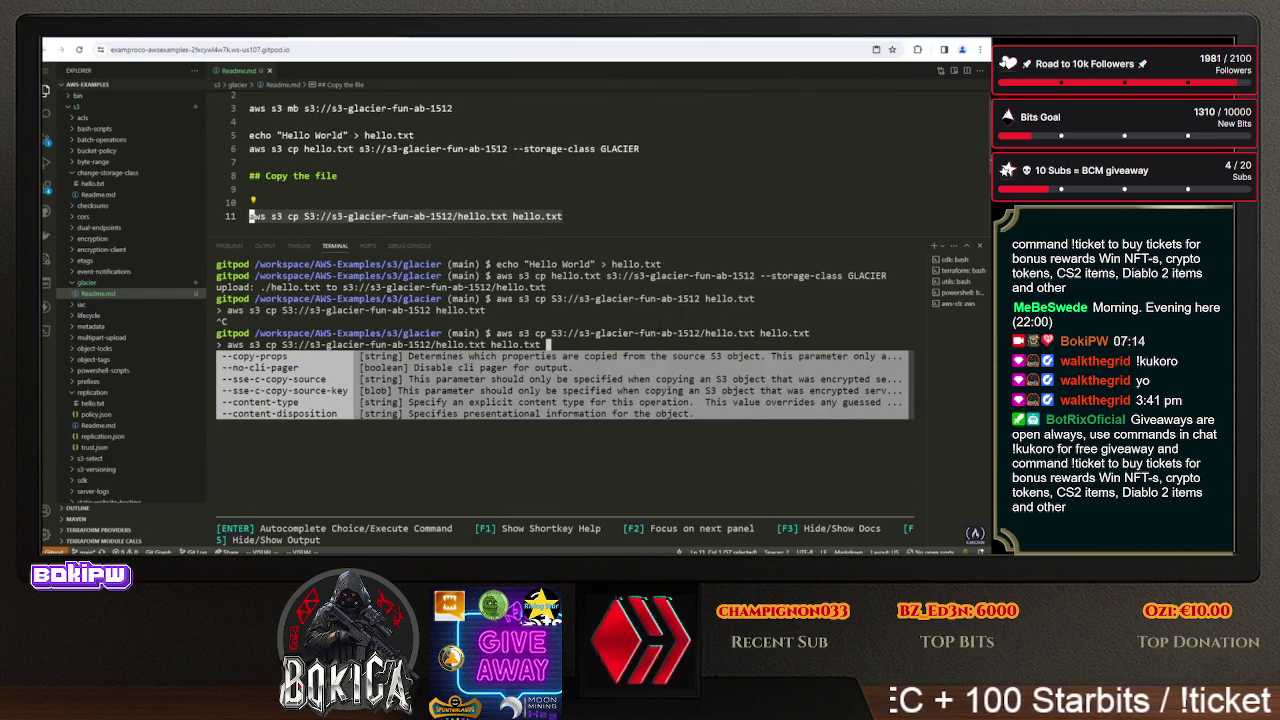
{"action": "key", "text": "Return"}
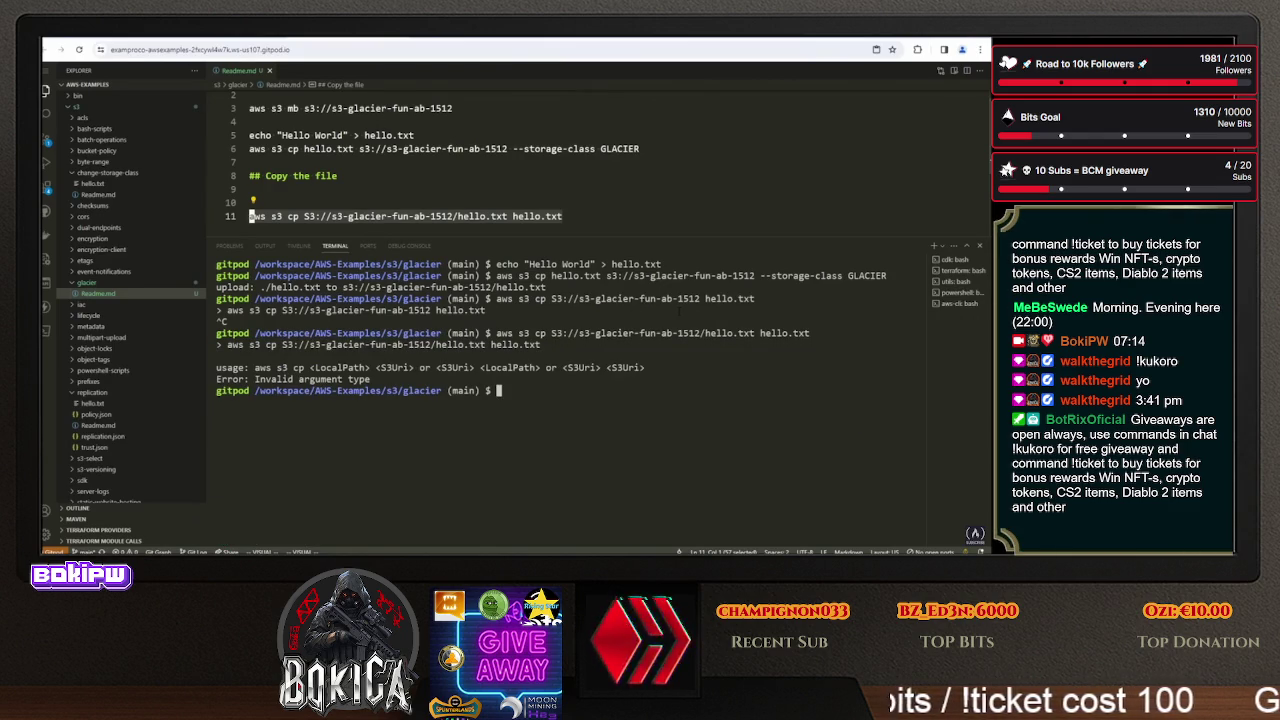
Lowercase the s3 prefix and rerun the download, which is skipped with a GLACIER warning.
{"action": "left_click", "coordinate": [333, 216]}
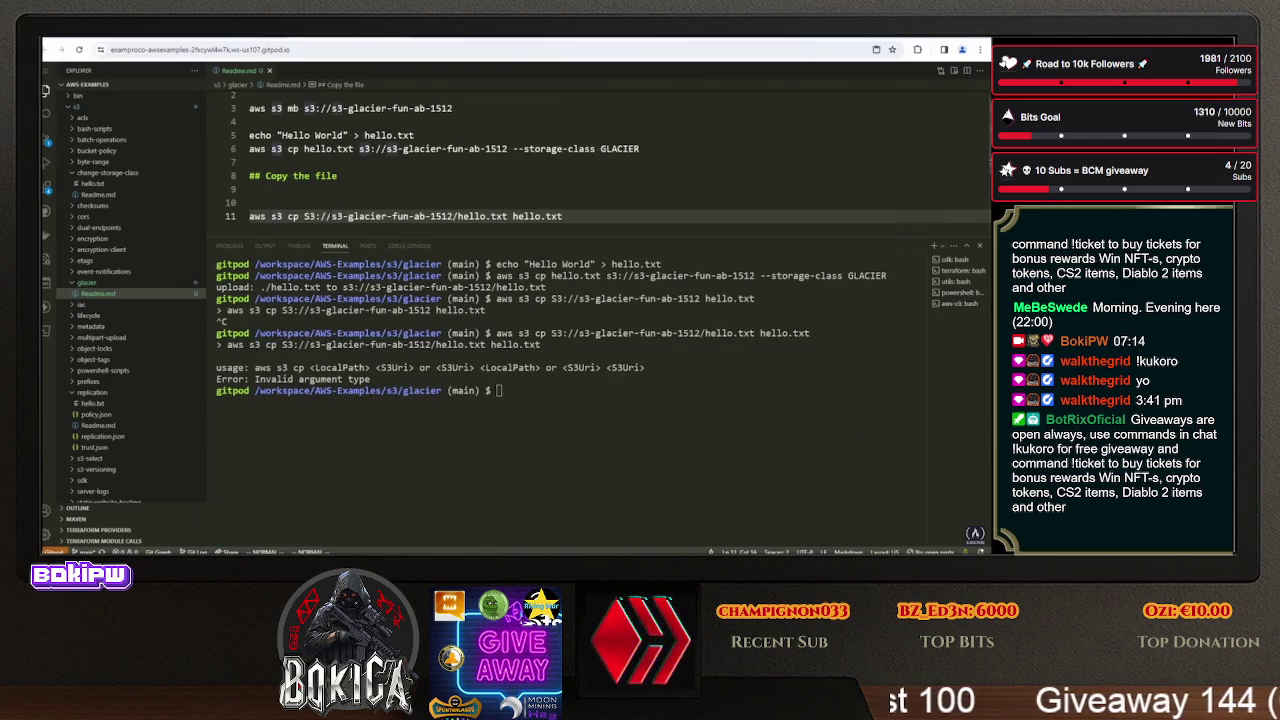
{"action": "left_click", "coordinate": [307, 216]}
{"action": "type", "text": "xis"}
{"action": "key", "text": "Escape"}
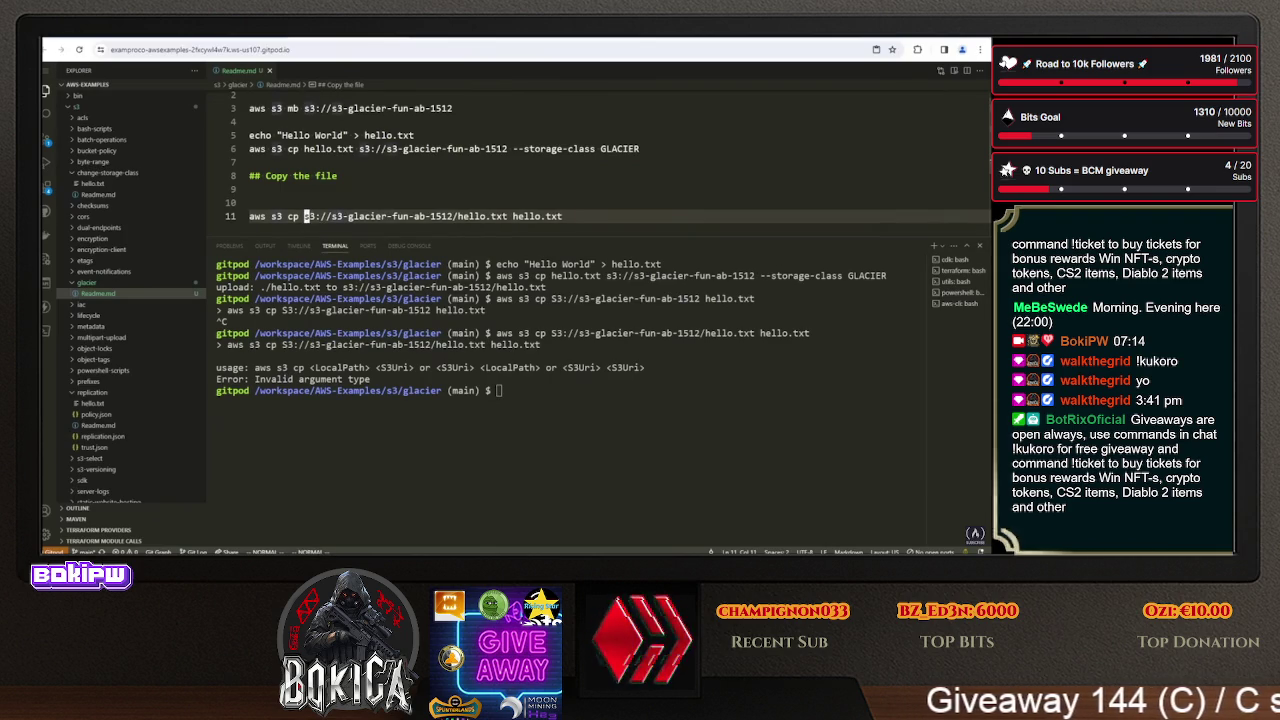
{"action": "key", "text": "shift+v"}
{"action": "right_click", "coordinate": [293, 221]}
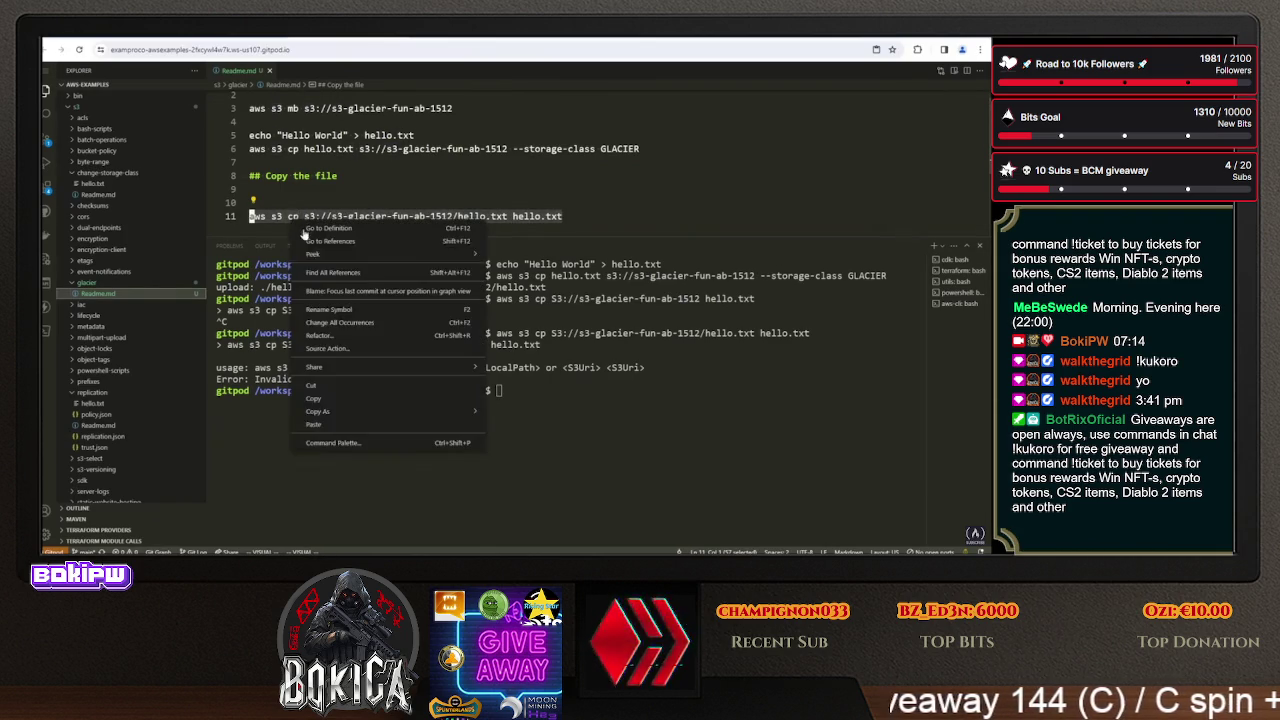
{"action": "left_click", "coordinate": [376, 403]}
{"action": "left_click", "coordinate": [376, 403]}
{"action": "key", "text": "ctrl+v"}
{"action": "key", "text": "Return"}
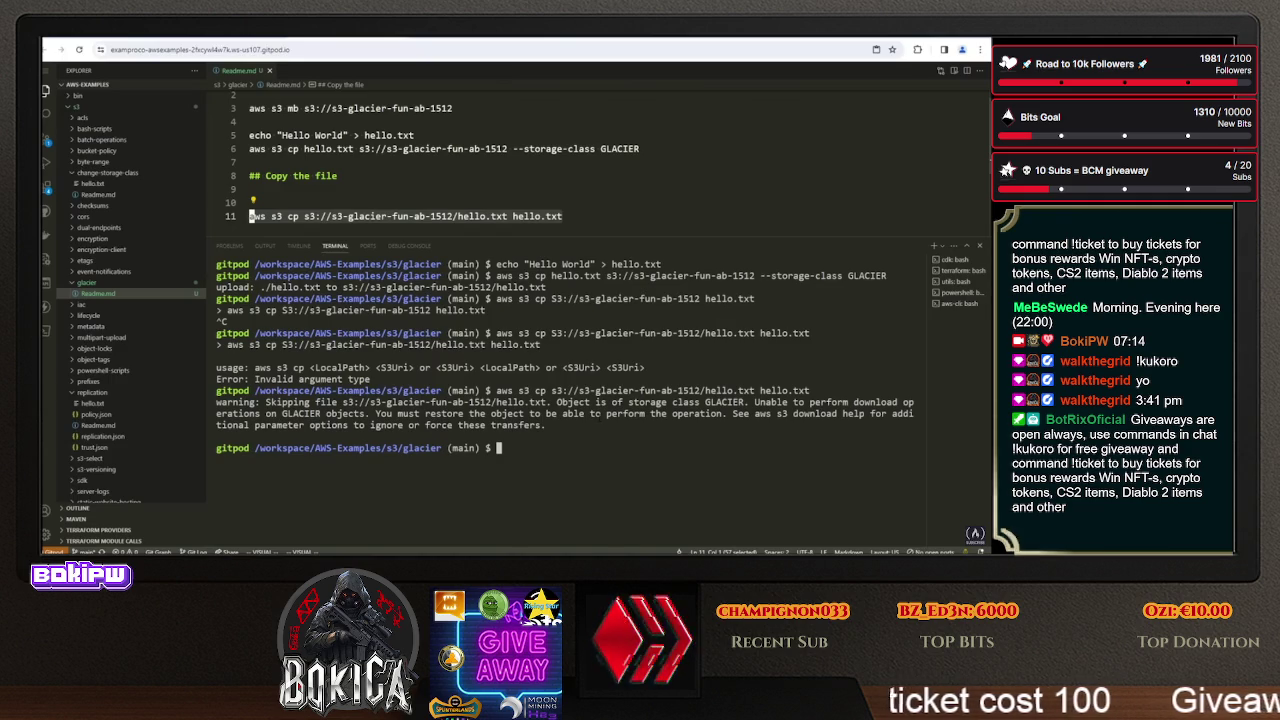
Navigate from the cp reference up to the AWS CLI command index and open s3api.
{"action": "left_click", "coordinate": [476, 38]}
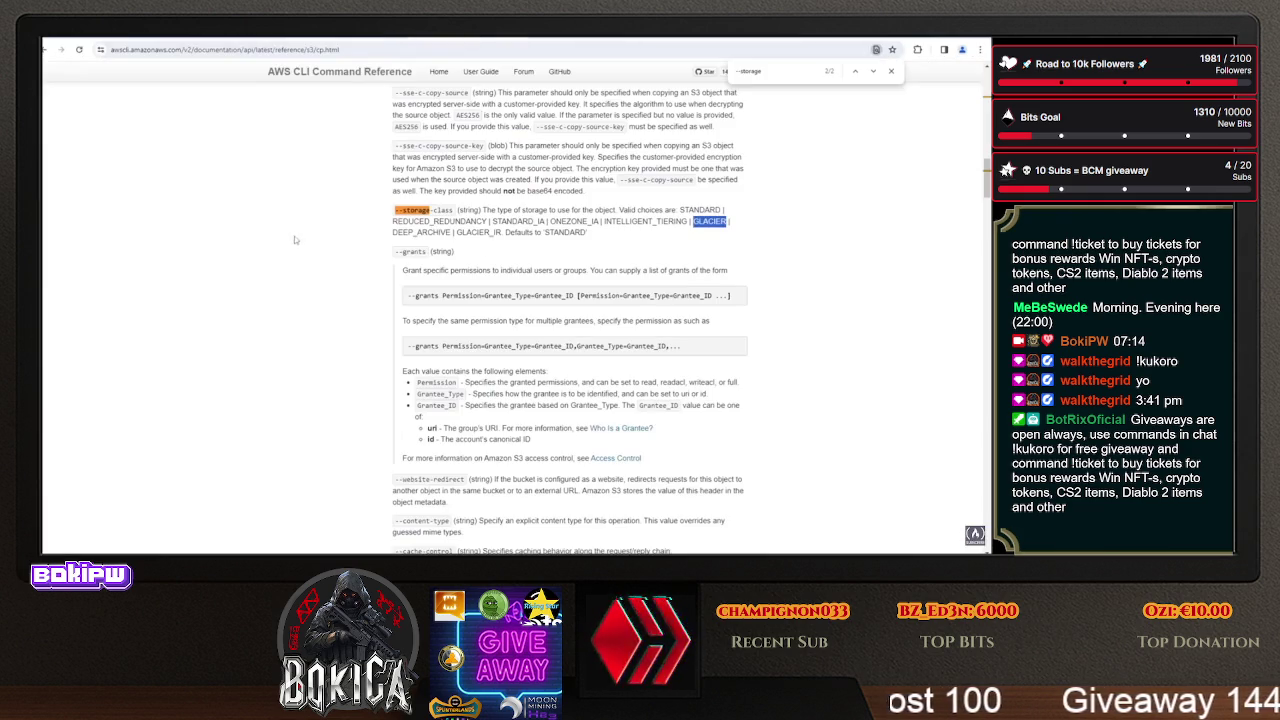
{"action": "key", "text": "alt+Left"}
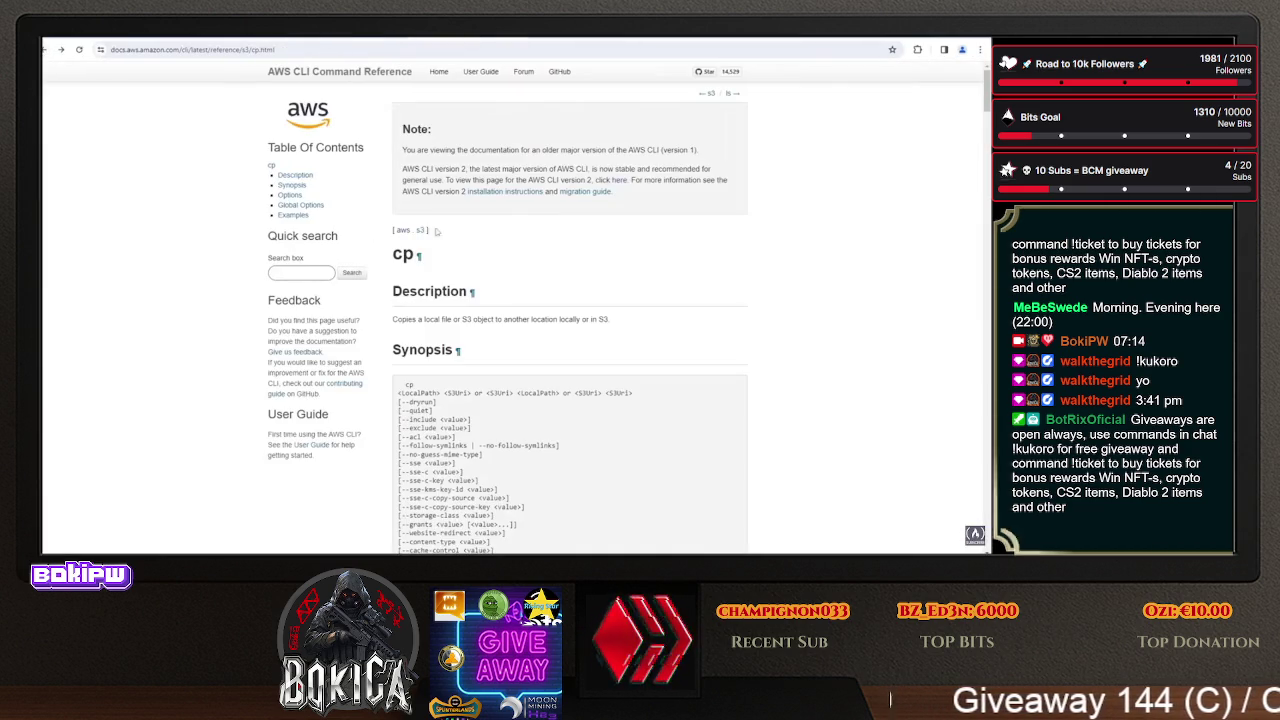
{"action": "left_click", "coordinate": [421, 231]}
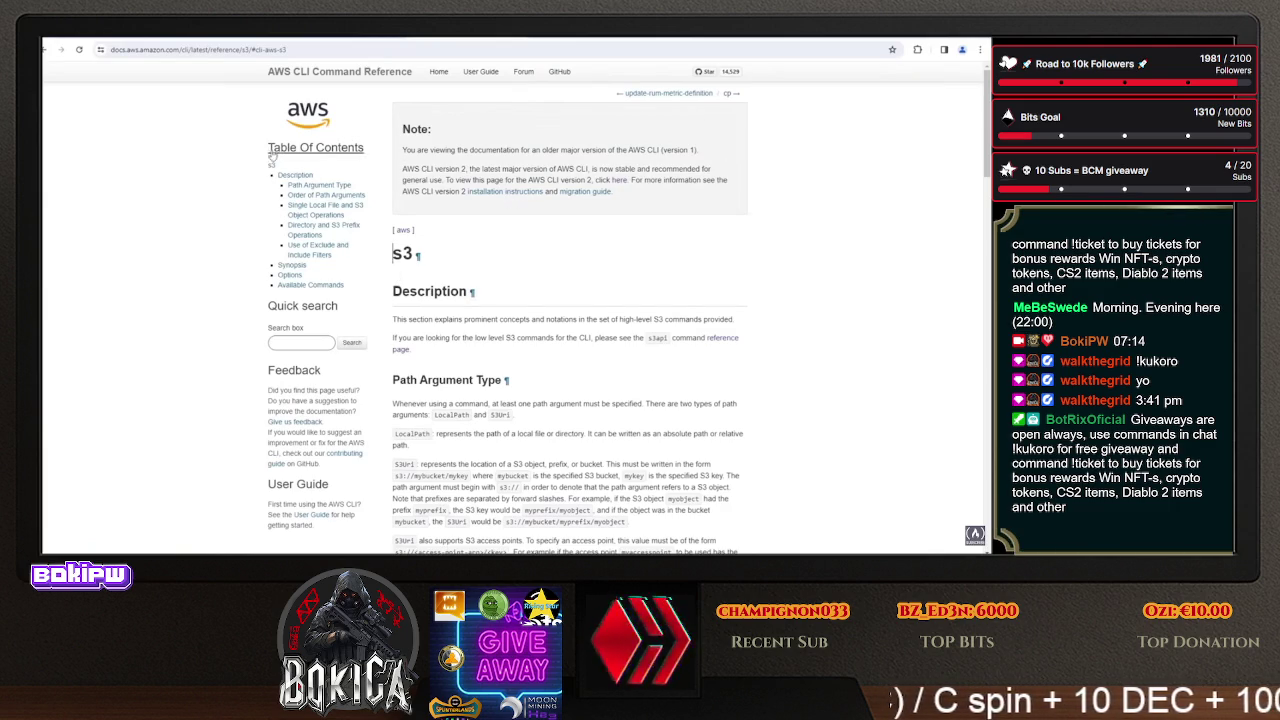
{"action": "left_click", "coordinate": [403, 230]}
{"action": "key", "text": "ctrl+f"}
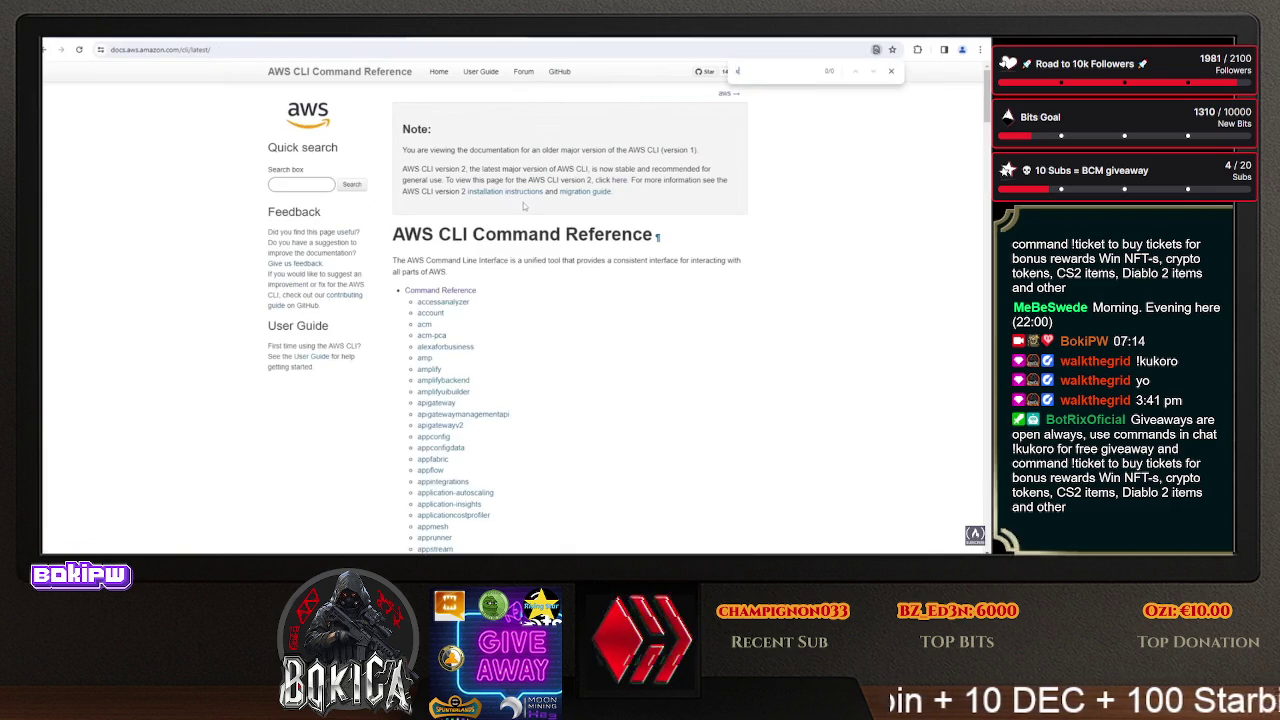
{"action": "type", "text": "s3api"}
{"action": "left_click", "coordinate": [426, 312]}
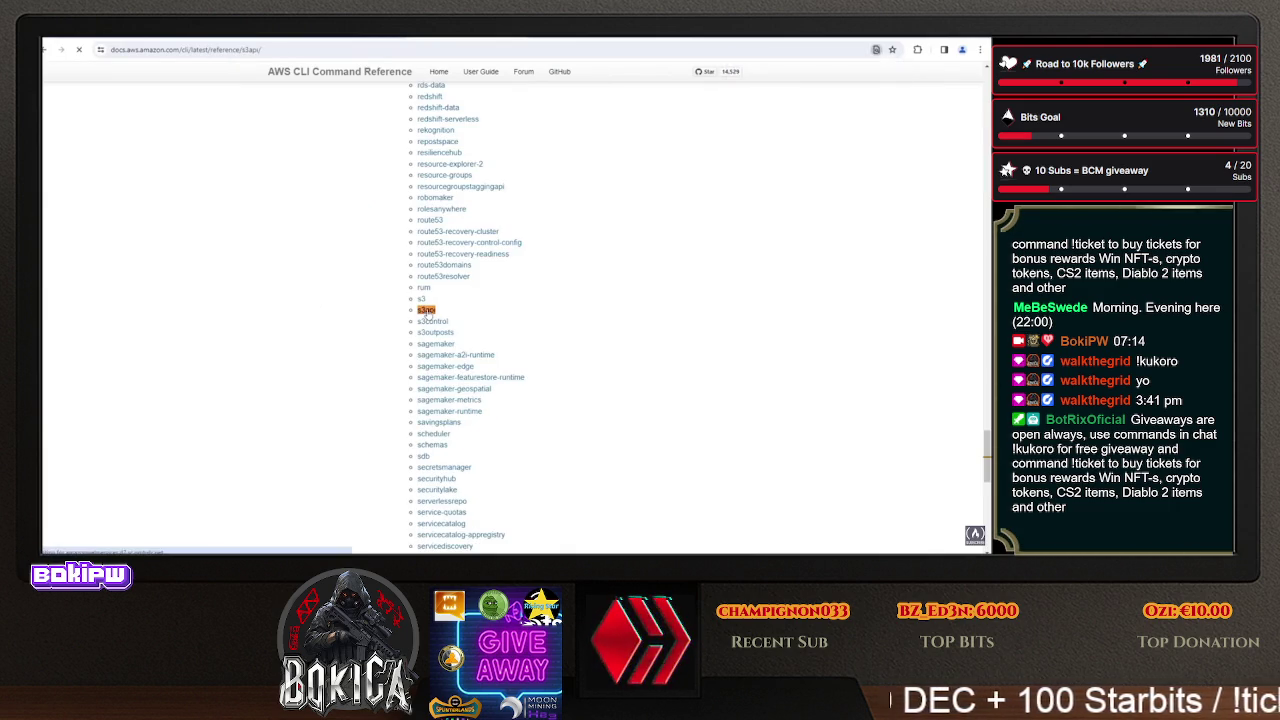
Find restore-object in the s3api reference and select its example restore command.
{"action": "key", "text": "ctrl+f"}
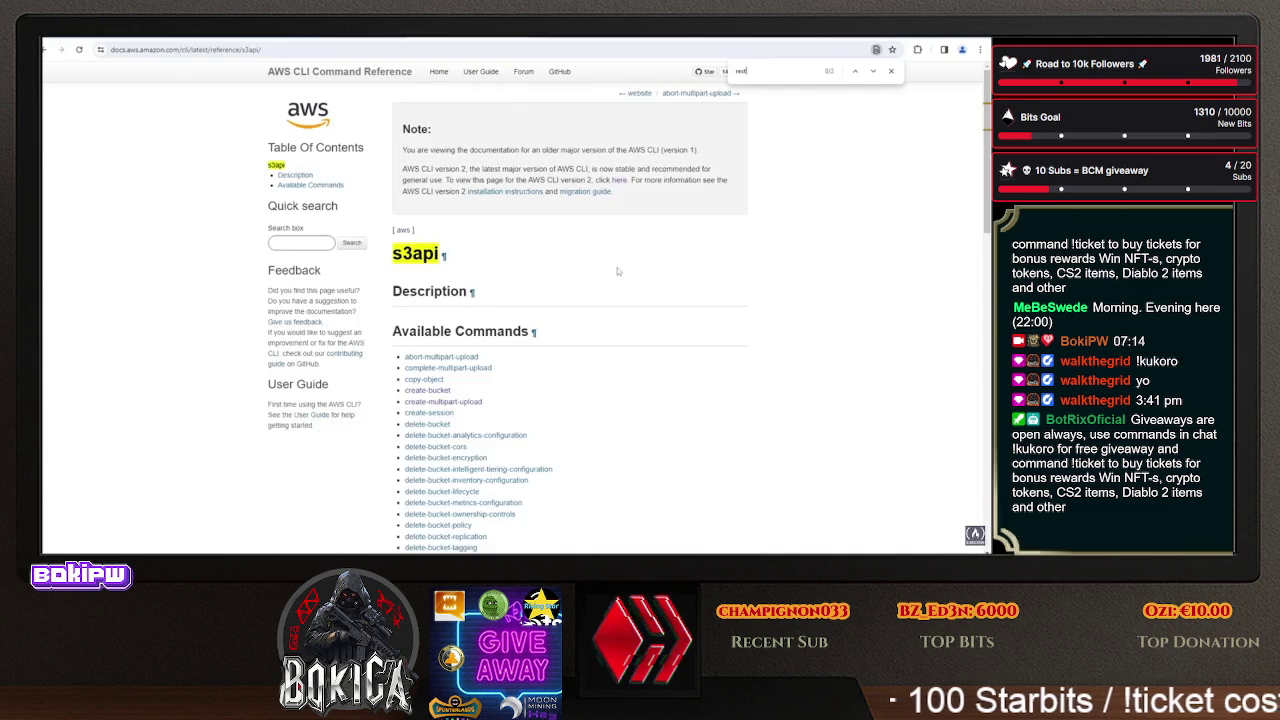
{"action": "type", "text": "restore"}
{"action": "key", "text": "ctrl+Return"}
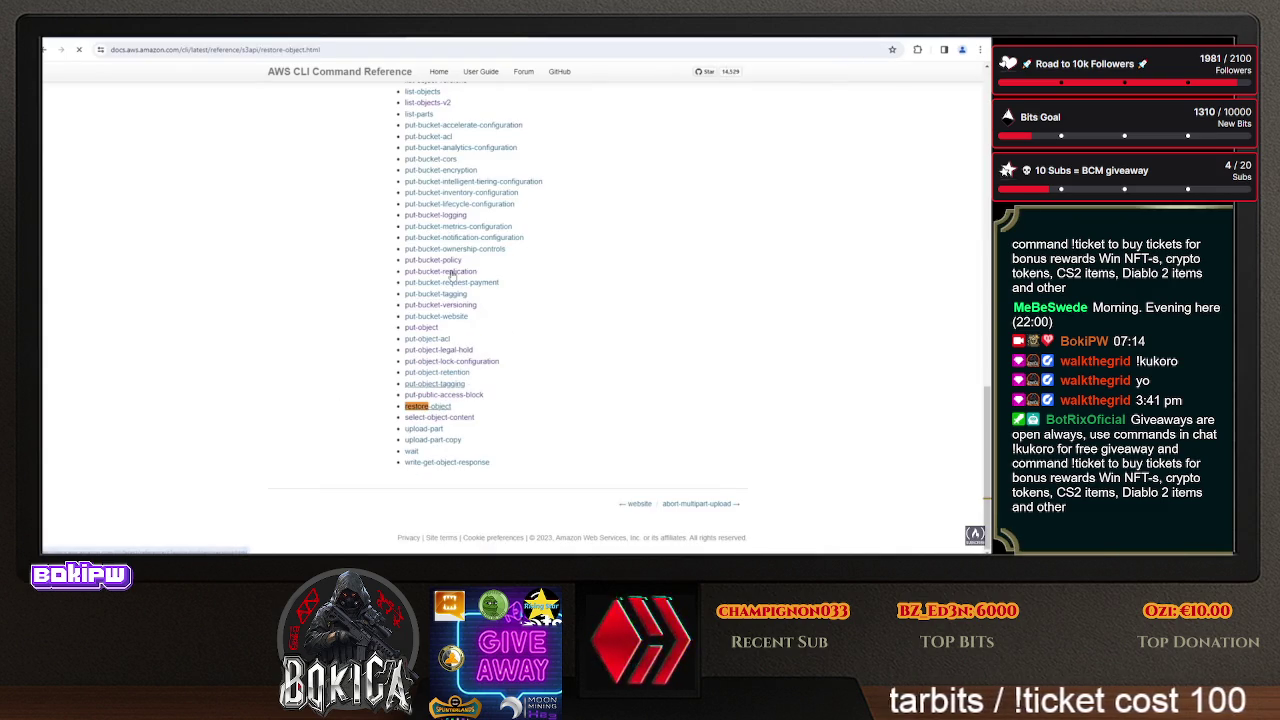
{"action": "left_click", "coordinate": [300, 214]}
{"action": "mouse_move", "coordinate": [511, 295]}
{"action": "left_mouse_down"}
{"action": "mouse_move", "coordinate": [428, 291]}
{"action": "mouse_move", "coordinate": [397, 268]}
{"action": "left_mouse_up"}
{"action": "key", "text": "ctrl+Tab"}
Add a 'This should fail' note and a '## Restore the Object' heading to Readme.md.
{"action": "scroll", "coordinate": [334, 188], "scroll_direction": "down", "scroll_amount": 1}
{"action": "key", "text": "o"}
{"action": "key", "text": "Return"}
{"action": "key", "text": "Return"}
{"action": "key", "text": "Return"}
{"action": "type", "text": "##"}
{"action": "left_click", "coordinate": [334, 188]}
{"action": "type", "text": "This should"}
{"action": "scroll", "coordinate": [335, 188], "scroll_direction": "down", "scroll_amount": 1}
{"action": "type", "text": "as"}
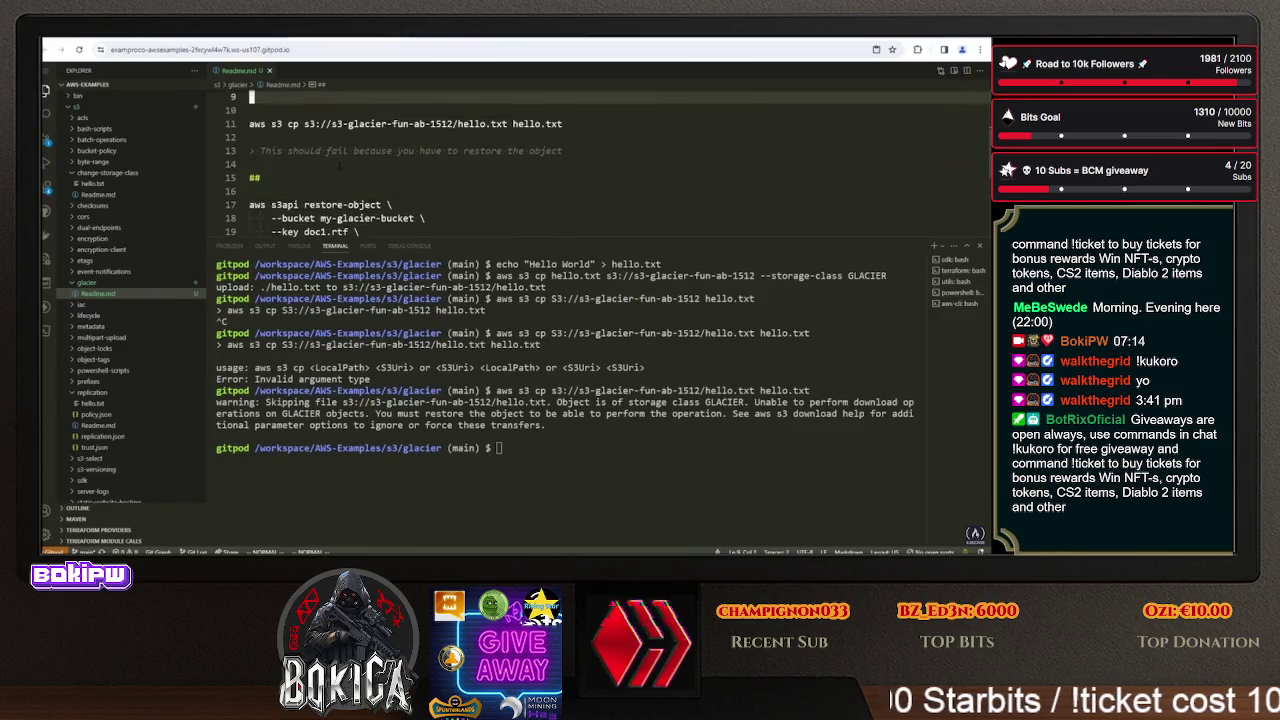
{"action": "scroll", "coordinate": [340, 167], "scroll_direction": "up", "scroll_amount": 3}
{"action": "scroll", "coordinate": [340, 167], "scroll_direction": "down", "scroll_amount": 4}
{"action": "left_click", "coordinate": [340, 162]}
{"action": "type", "text": "ARestore th"}
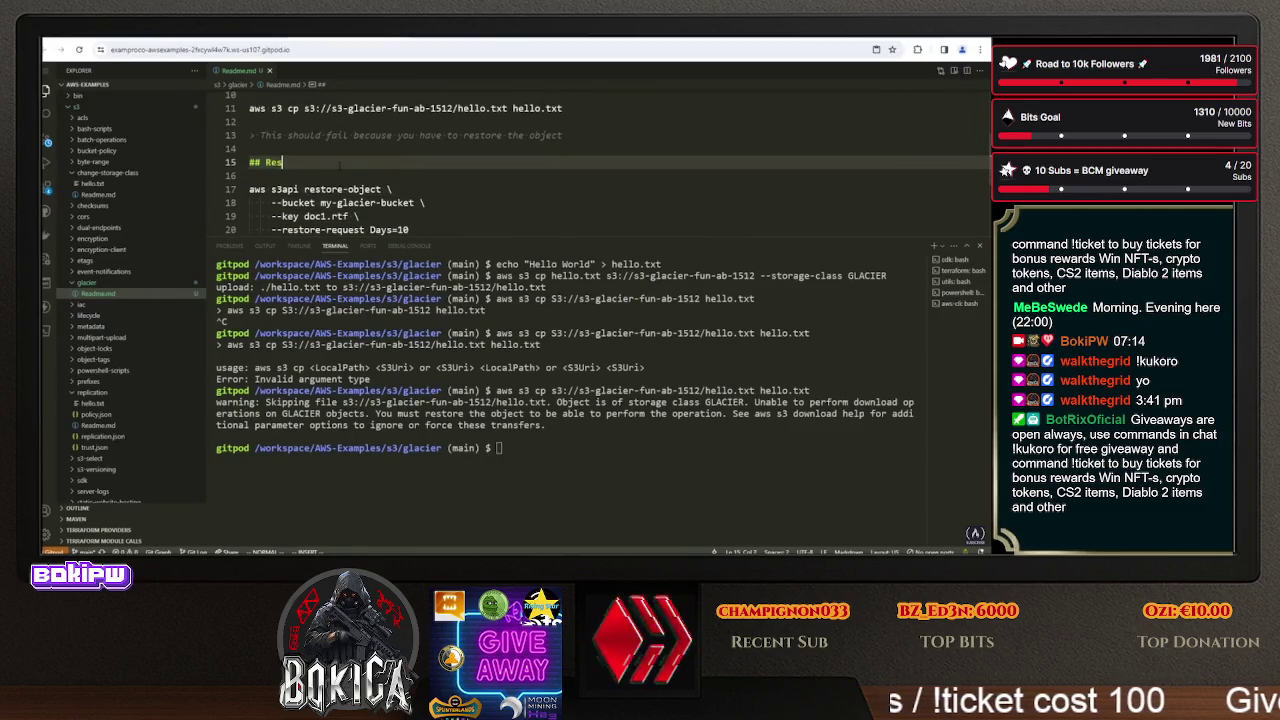
{"action": "type", "text": "tore the Objec"}
{"action": "key", "text": "Escape"}
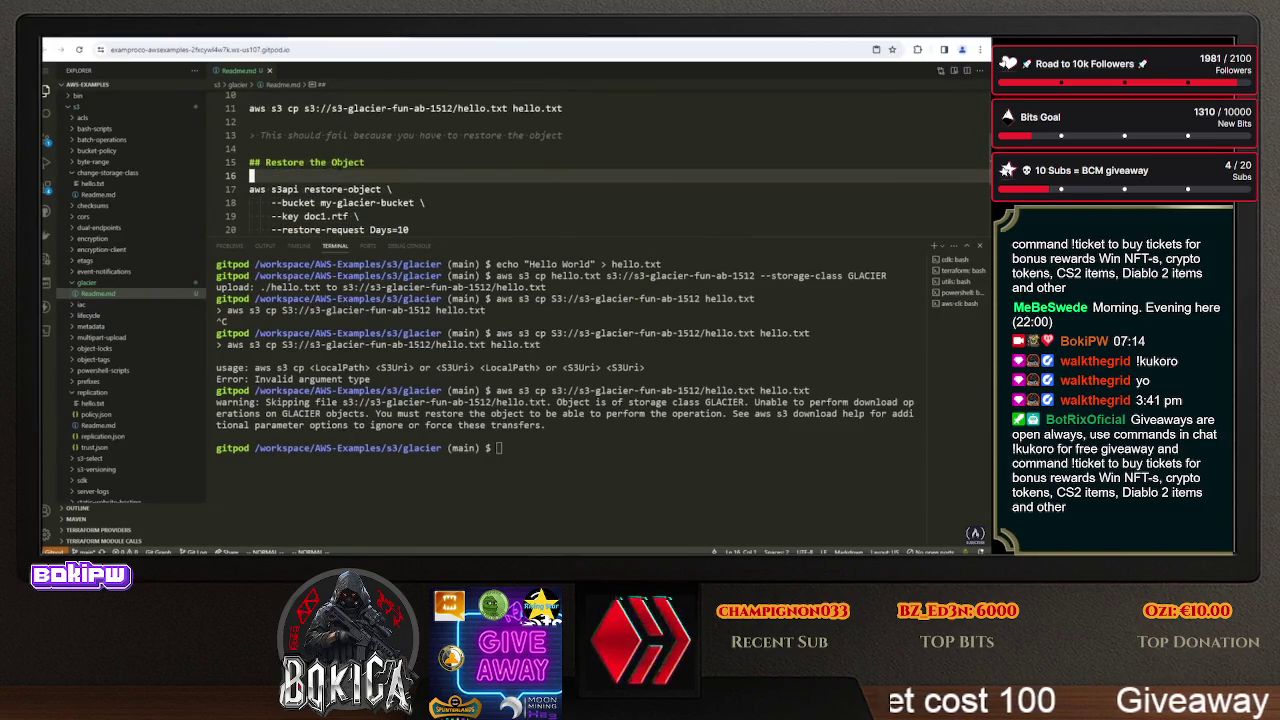
Change the restore-object example's bucket to s3-glacier-fun-ab-1512 and its key to hello.txt.
{"action": "mouse_move", "coordinate": [396, 108]}
{"action": "left_mouse_down"}
{"action": "mouse_move", "coordinate": [428, 108]}
{"action": "mouse_move", "coordinate": [336, 108]}
{"action": "left_mouse_up"}
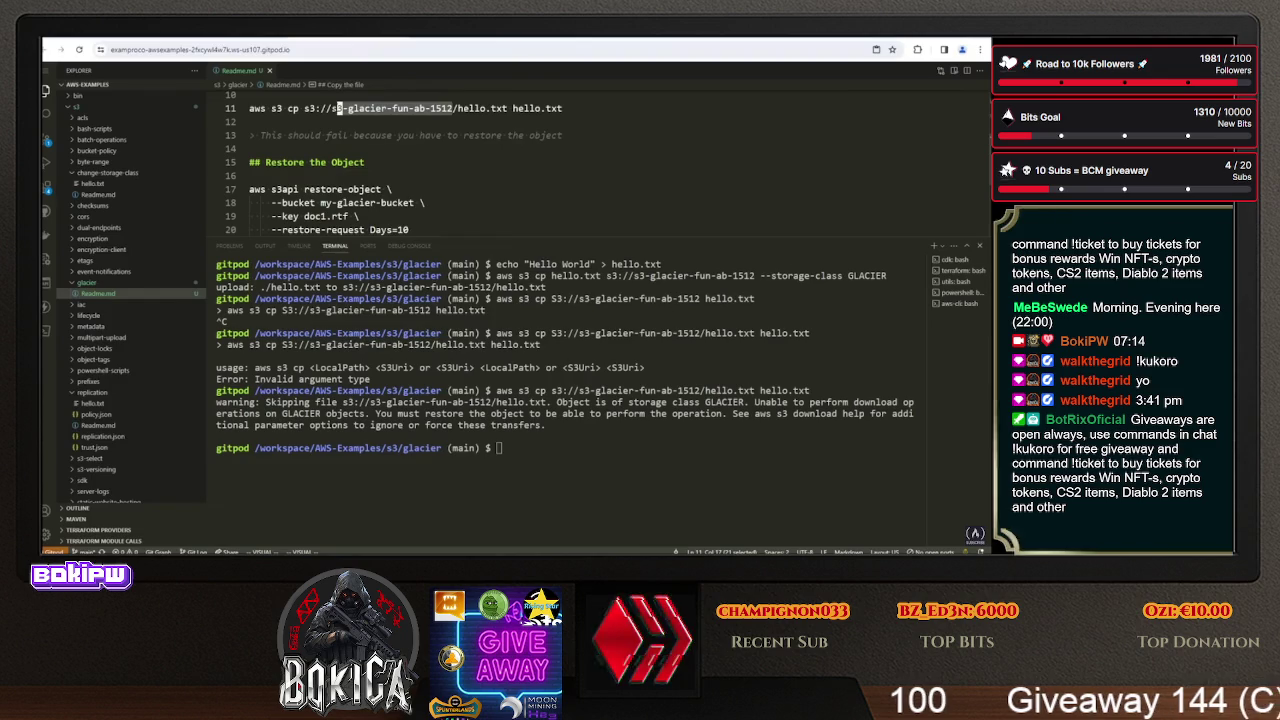
{"action": "right_click", "coordinate": [345, 110]}
{"action": "left_click", "coordinate": [382, 288]}
{"action": "left_click_drag", "start_coordinate": [321, 202], "coordinate": [410, 202]}
{"action": "right_click", "coordinate": [408, 204]}
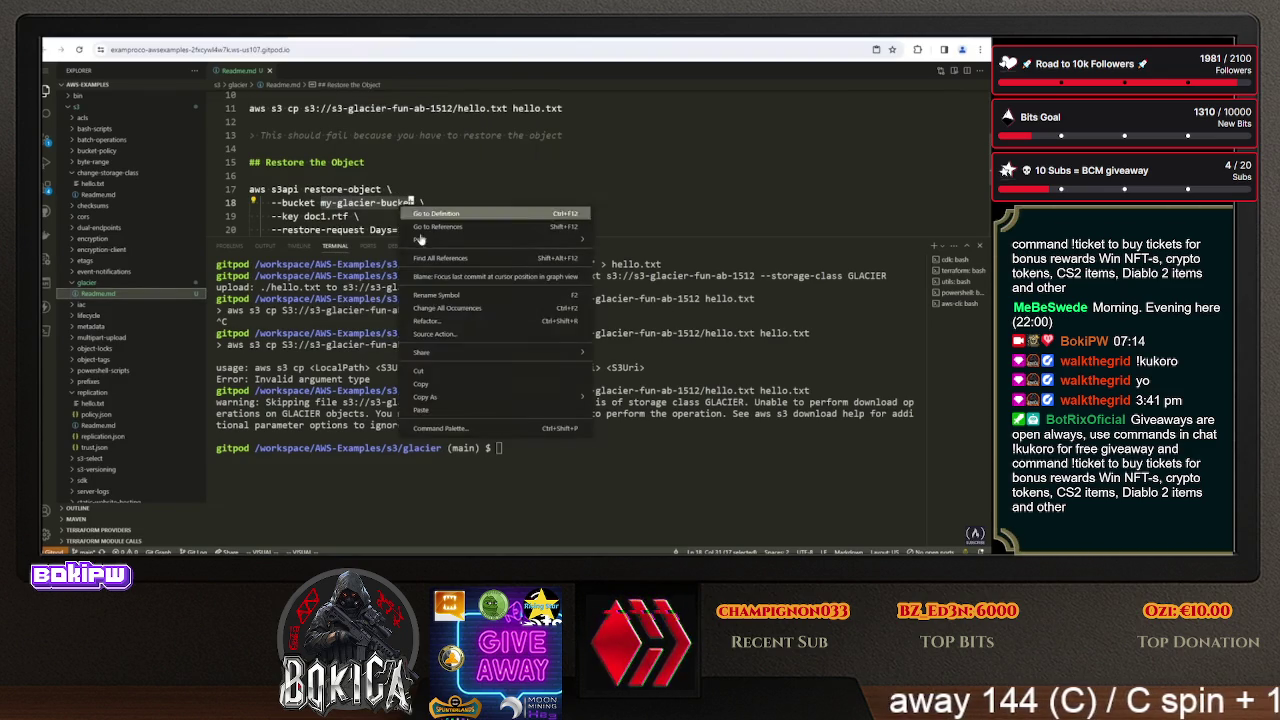
{"action": "left_click", "coordinate": [421, 410]}
{"action": "left_click", "coordinate": [375, 189]}
{"action": "left_click", "coordinate": [365, 203]}
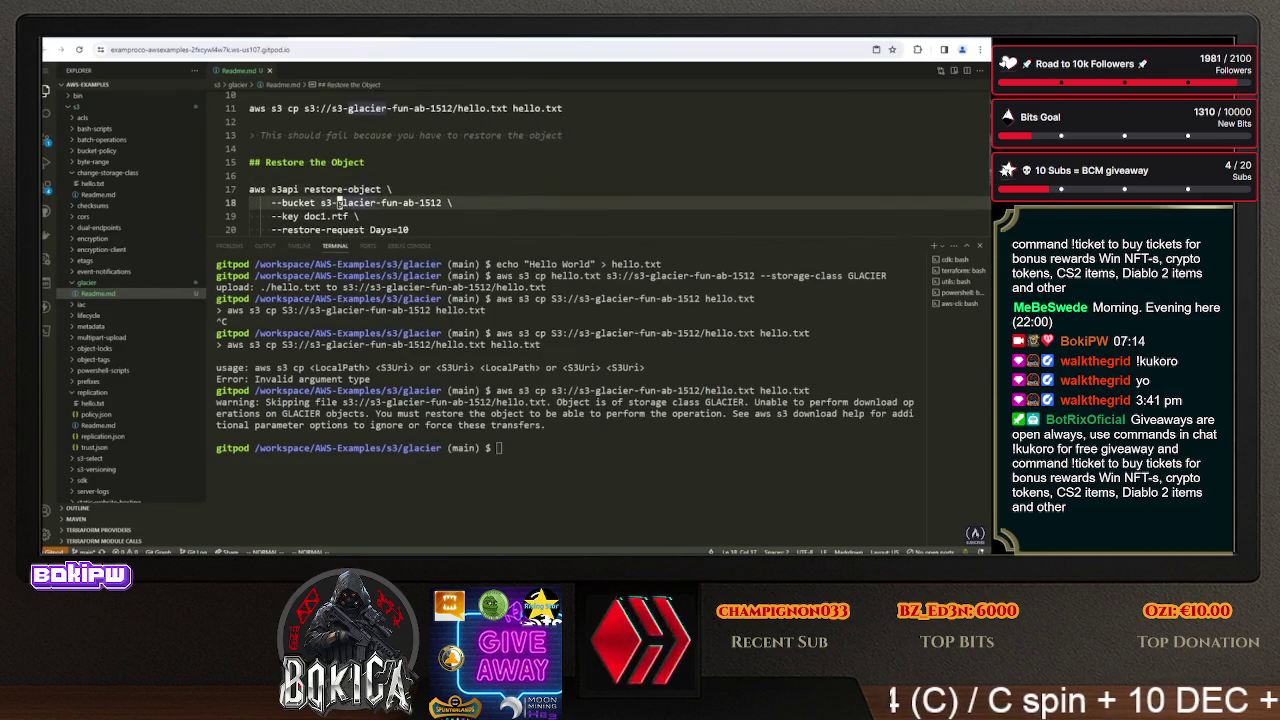
{"action": "left_click", "coordinate": [338, 216]}
{"action": "type", "text": "cwhello"}
{"action": "key", "text": "Escape"}
{"action": "key", "text": "j"}
{"action": "key", "text": "j"}
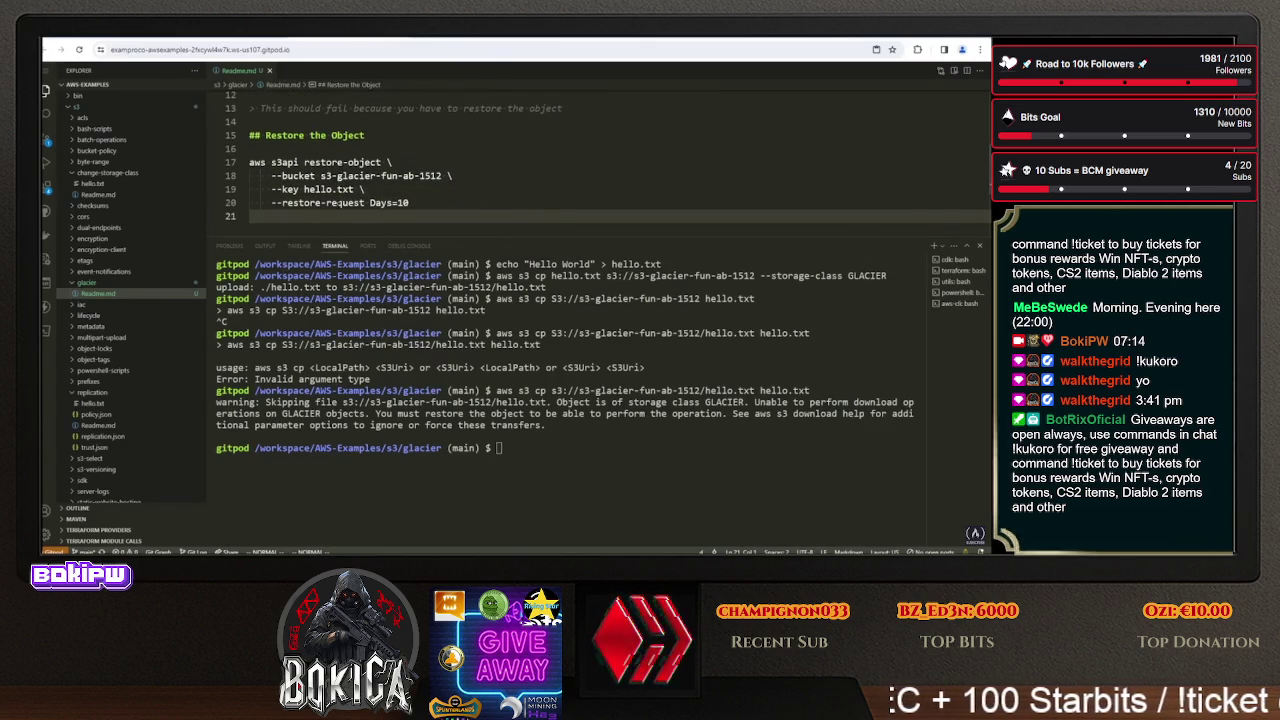
Run the Days=1 restore-object command in the terminal, then switch to the S3 bucket listing.
{"action": "left_click", "coordinate": [272, 203]}
{"action": "mouse_move", "coordinate": [403, 203]}
{"action": "left_mouse_down"}
{"action": "mouse_move", "coordinate": [320, 195]}
{"action": "mouse_move", "coordinate": [250, 162]}
{"action": "left_mouse_up"}
{"action": "key", "text": "ctrl+c"}
{"action": "right_click", "coordinate": [310, 180]}
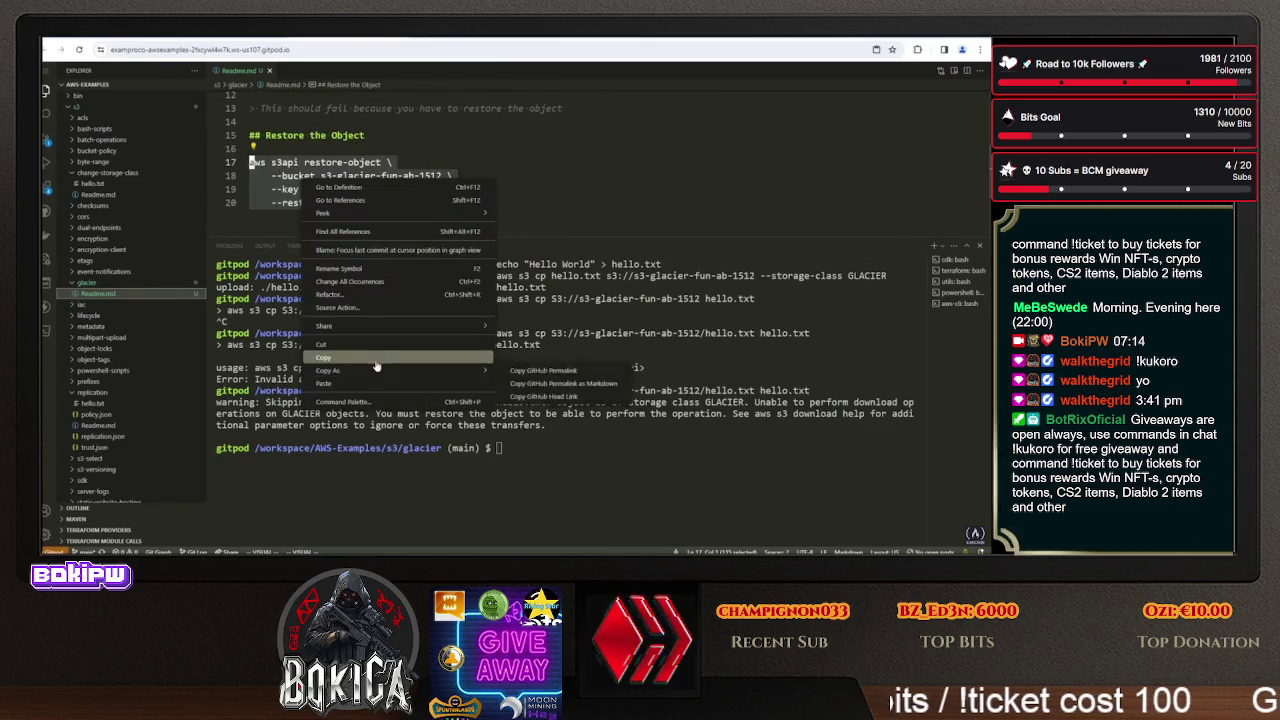
{"action": "left_click", "coordinate": [323, 357]}
{"action": "left_click", "coordinate": [500, 470]}
{"action": "key", "text": "ctrl+v"}
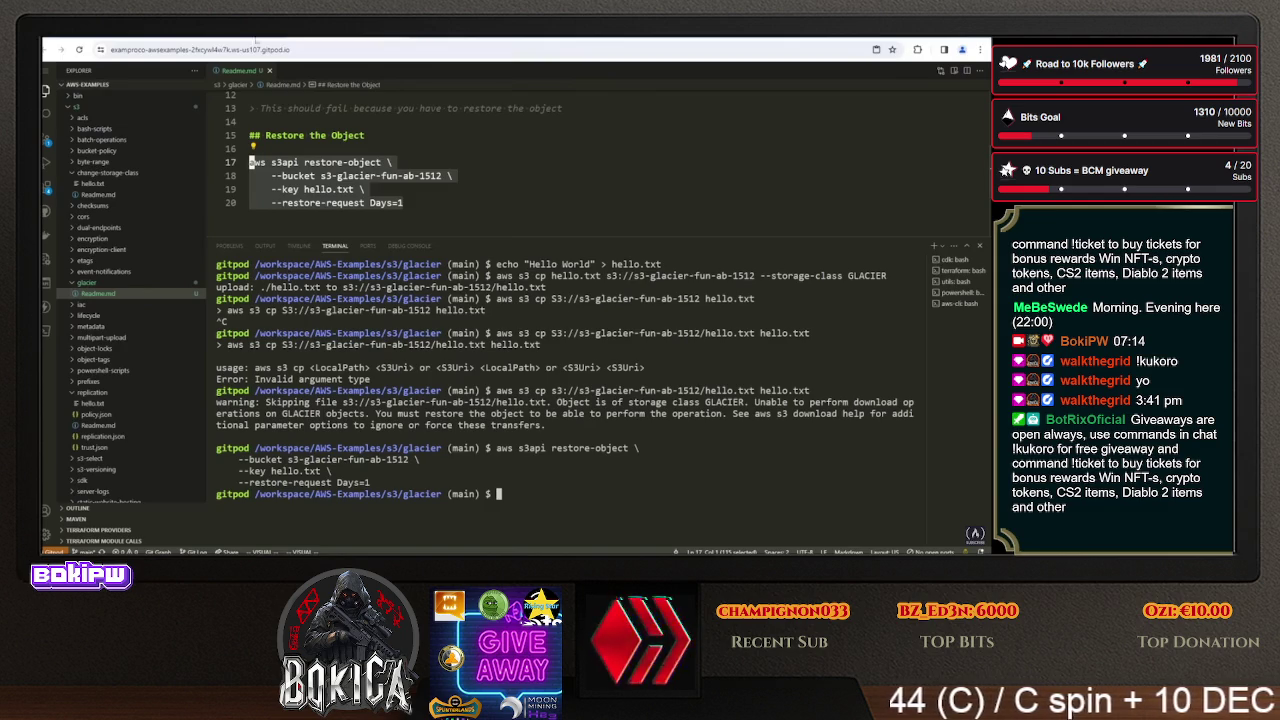
{"action": "key", "text": "alt+Tab"}
{"action": "key", "text": "alt+Tab"}
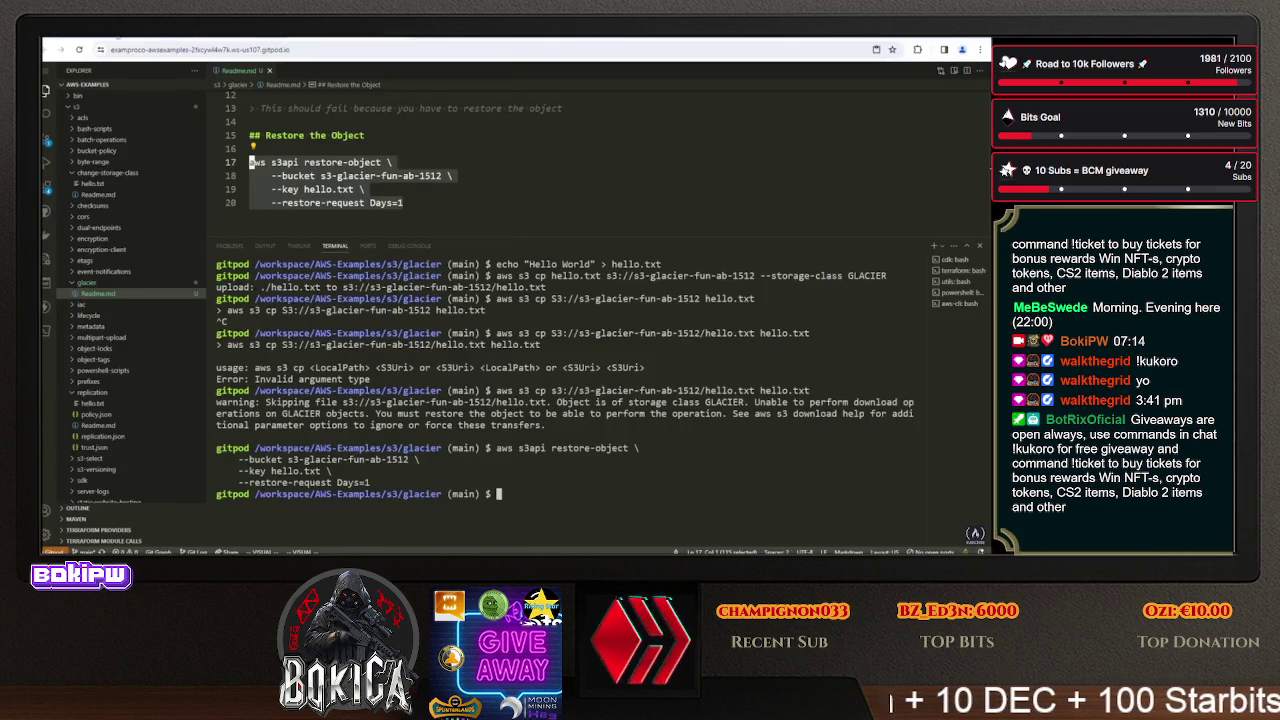
{"action": "key", "text": "alt+Tab"}
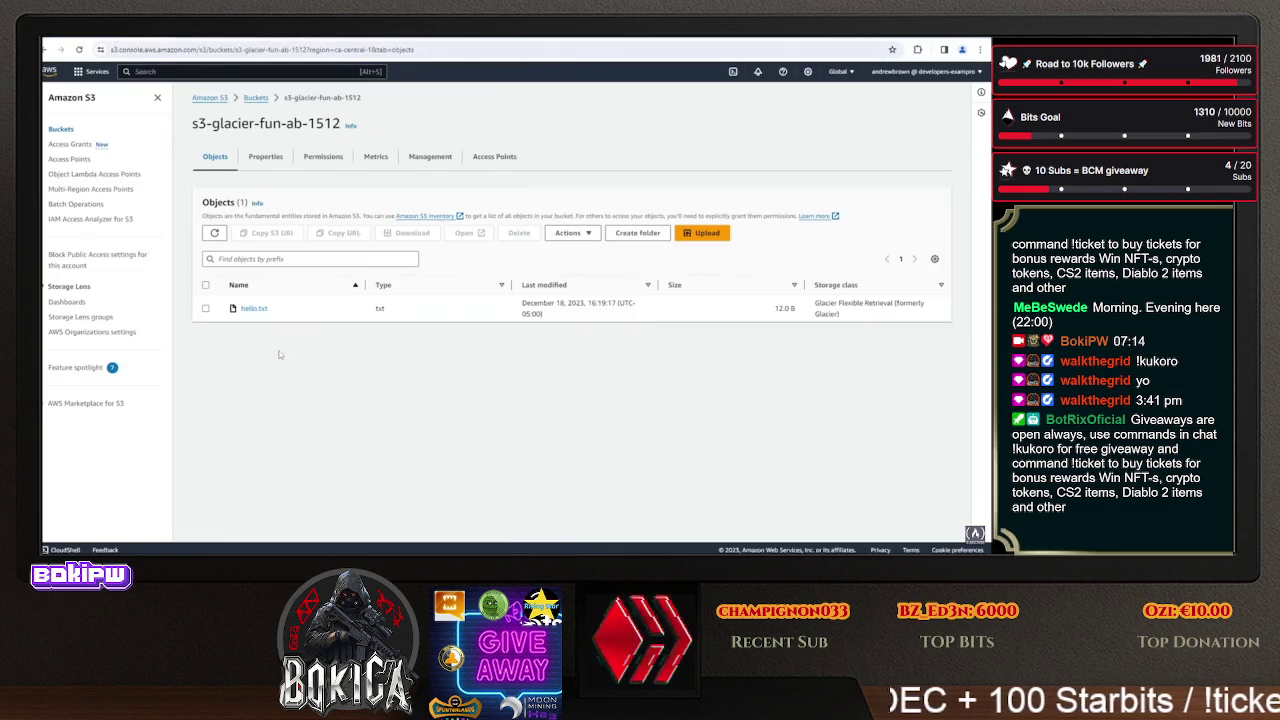
Open hello.txt's details and check the restoration note and its Standard retrieval tier.
{"action": "left_click", "coordinate": [253, 308]}
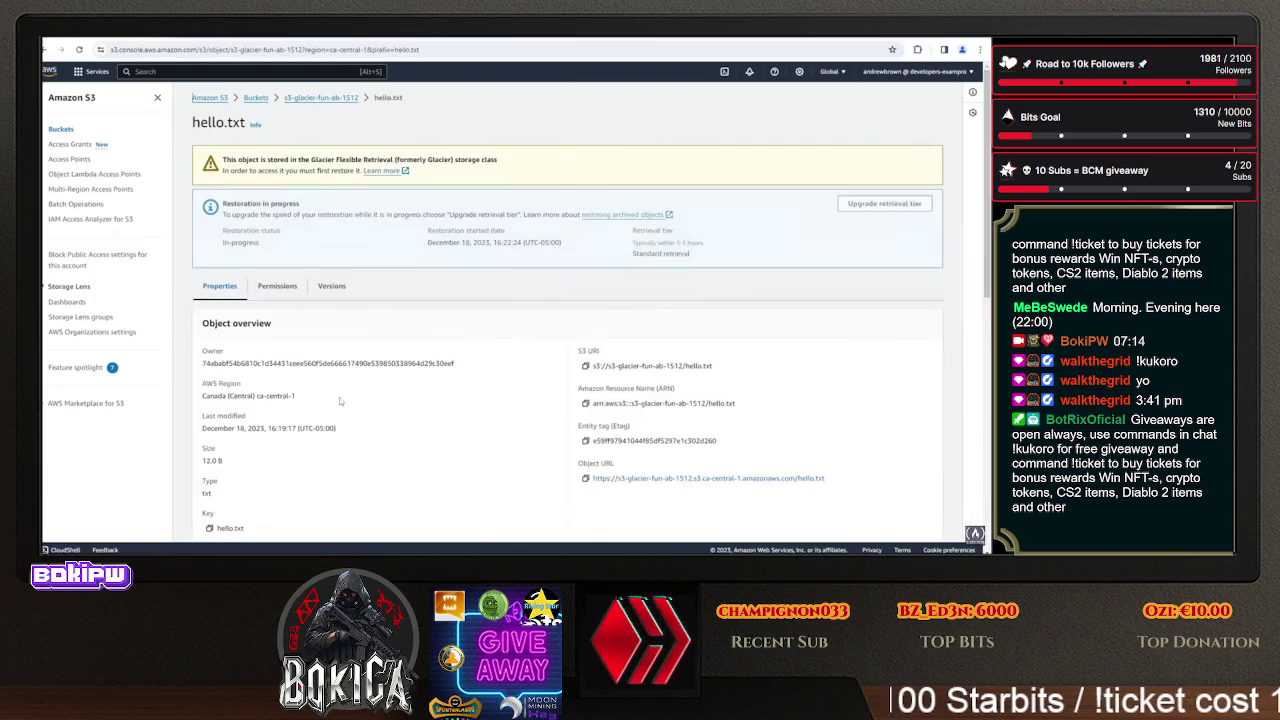
{"action": "scroll", "coordinate": [318, 376], "scroll_direction": "down", "scroll_amount": 5}
{"action": "scroll", "coordinate": [303, 369], "scroll_direction": "up", "scroll_amount": 3}
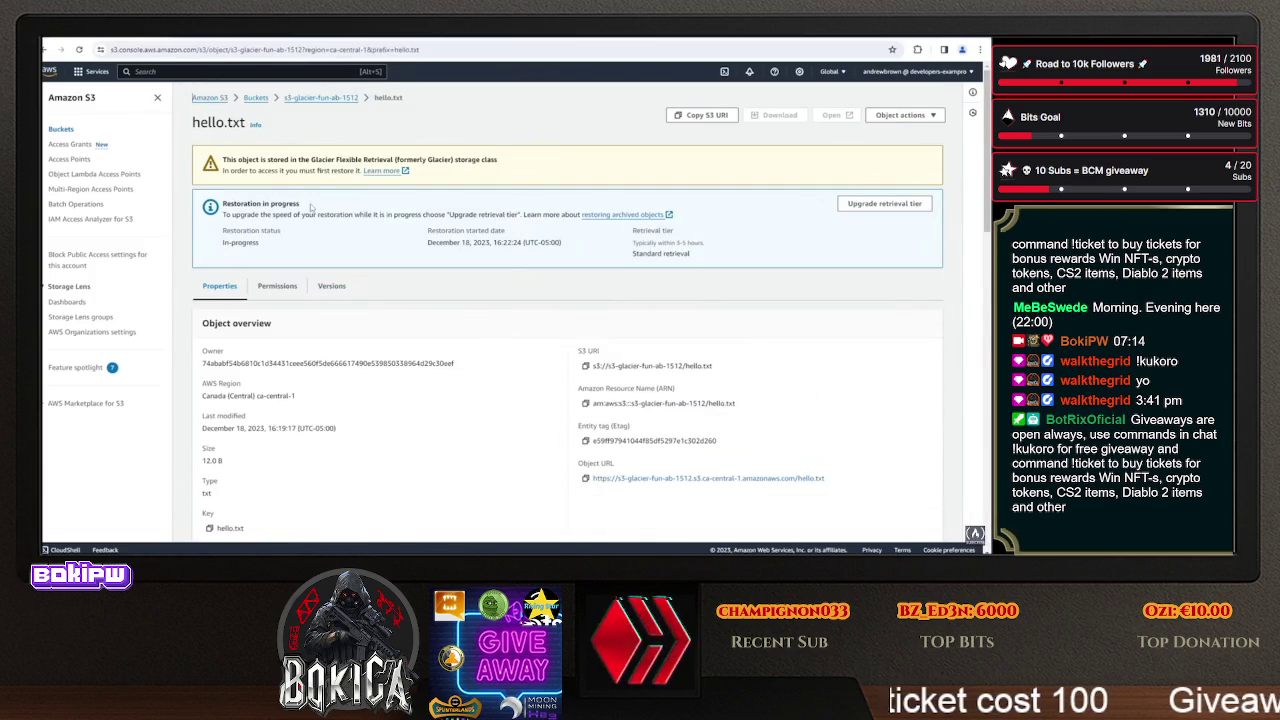
{"action": "left_click_drag", "start_coordinate": [222, 214], "coordinate": [505, 214]}
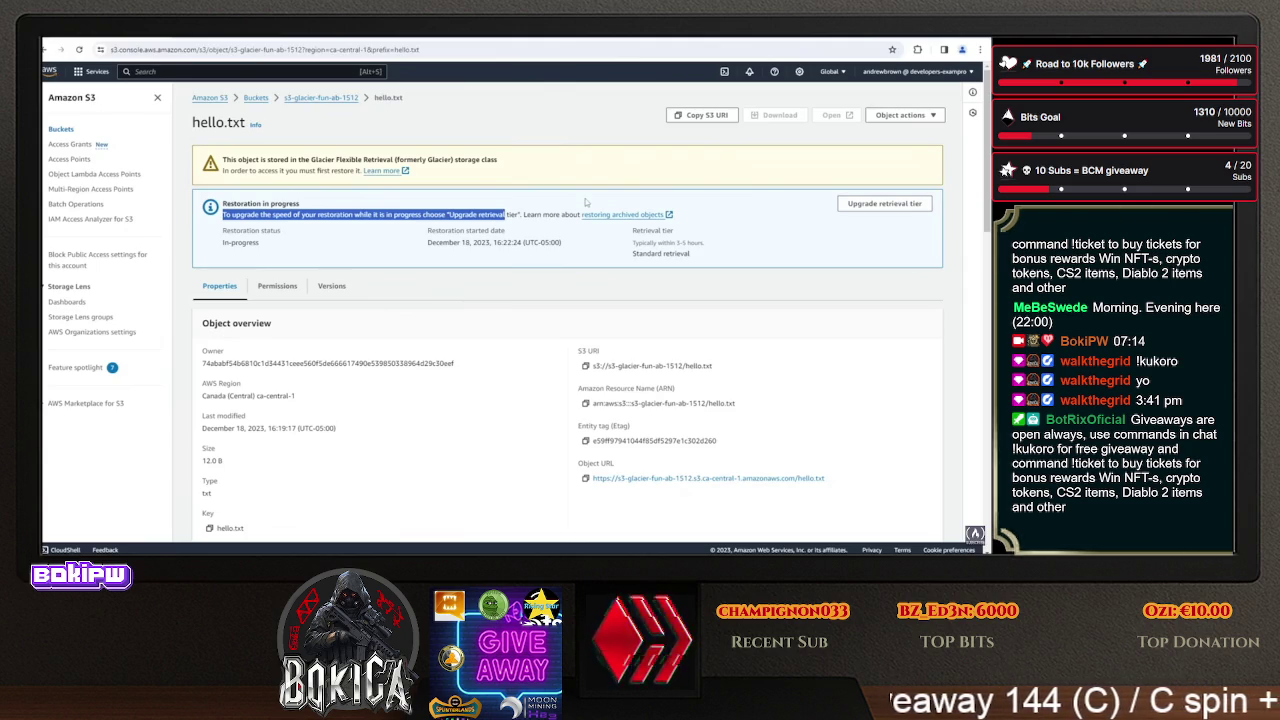
{"action": "left_click_drag", "start_coordinate": [636, 254], "coordinate": [690, 254]}
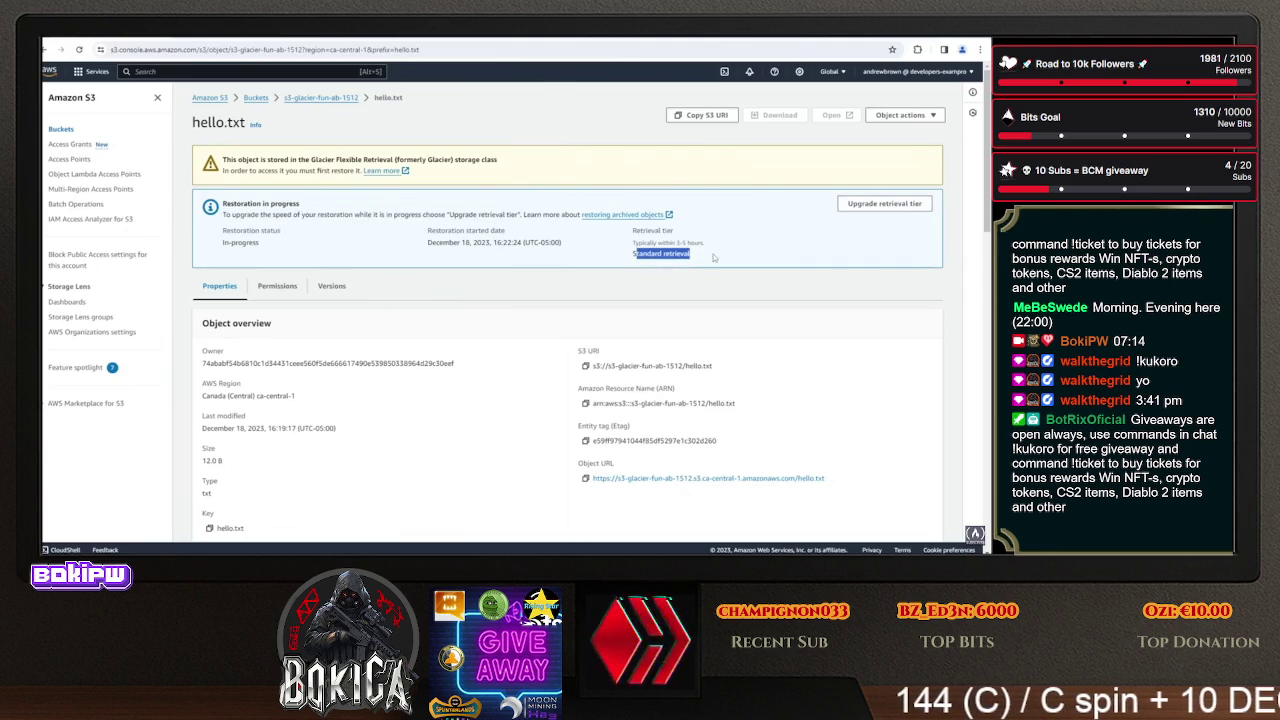
Review the Restoring Archived Objects slide, then begin upgrading hello.txt's restore speed.
{"action": "key", "text": "alt+Tab"}
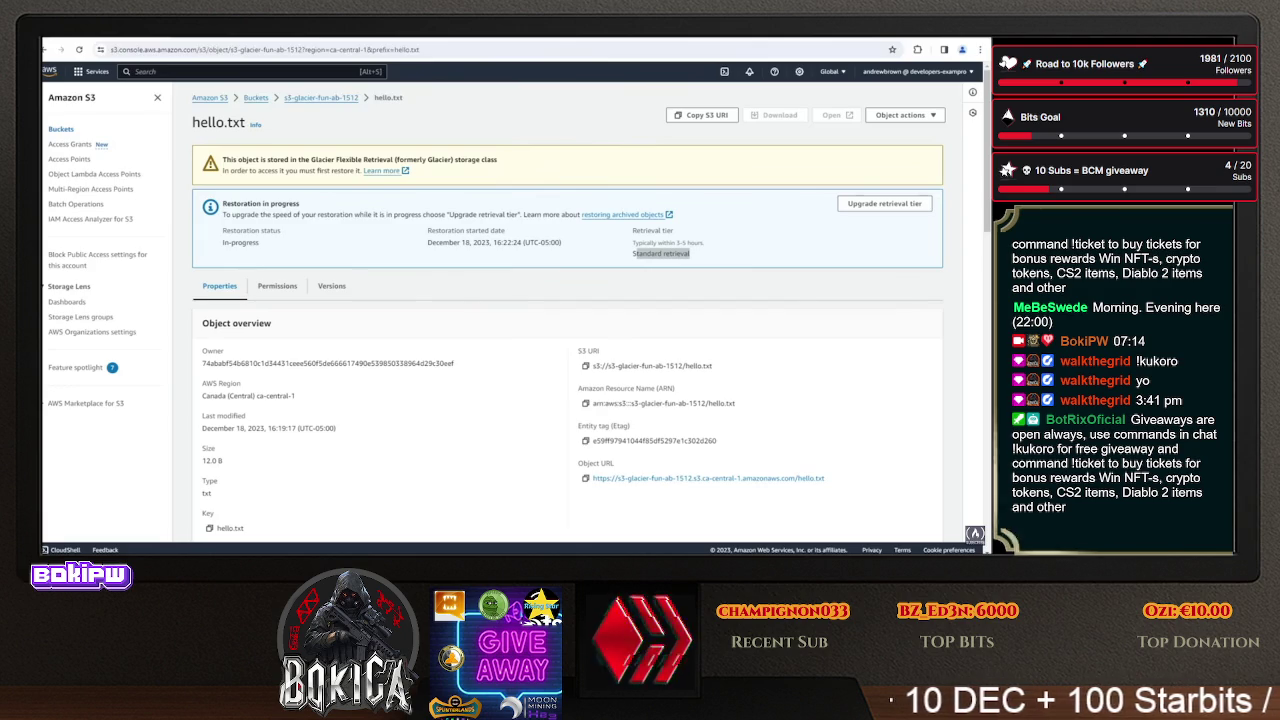
{"action": "key", "text": "alt+Tab"}
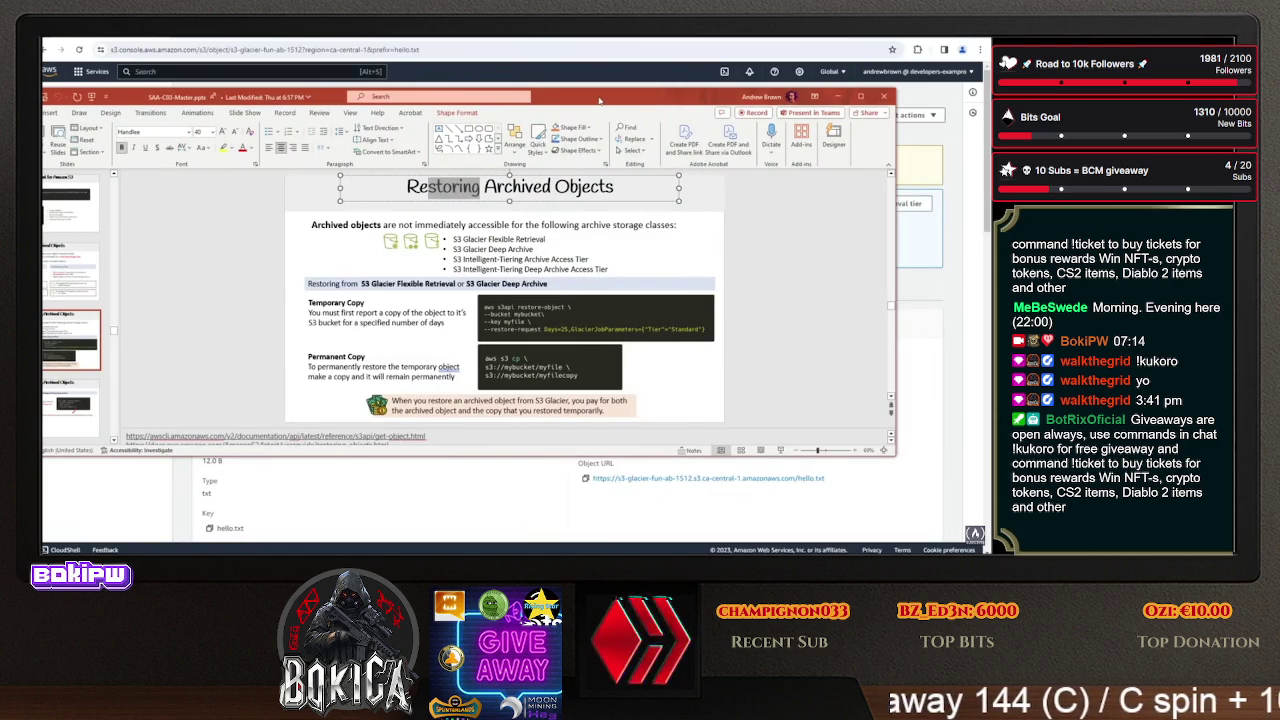
{"action": "key", "text": "alt+Tab"}
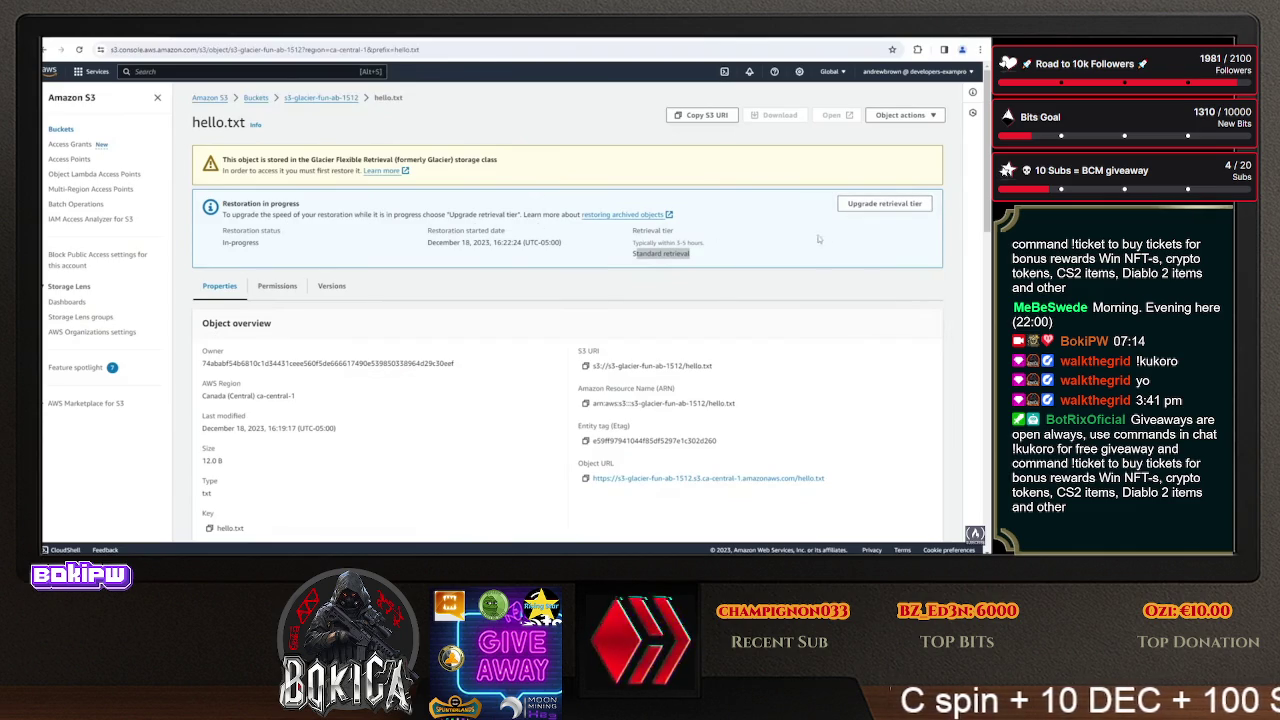
{"action": "left_click", "coordinate": [870, 204]}
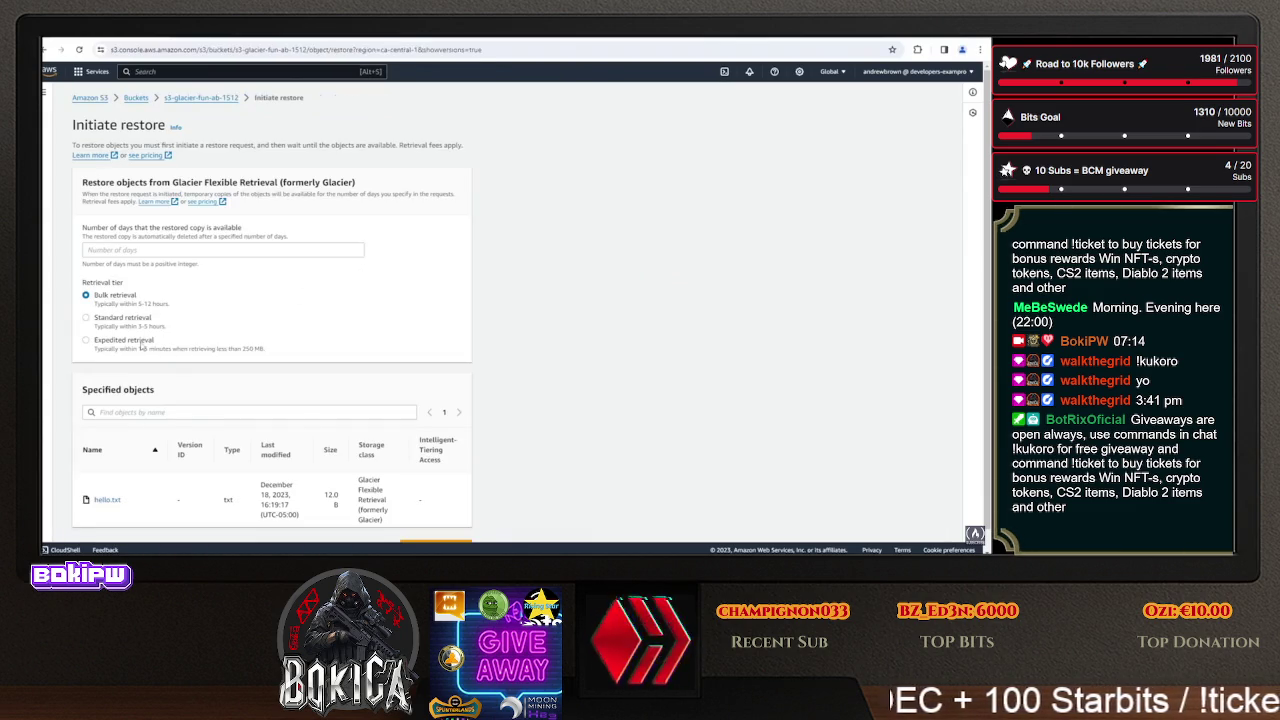
Initiate a 1-day Expedited restore of hello.txt and return to the s3-glacier-fun-ab-1512 objects.
{"action": "left_click", "coordinate": [106, 352]}
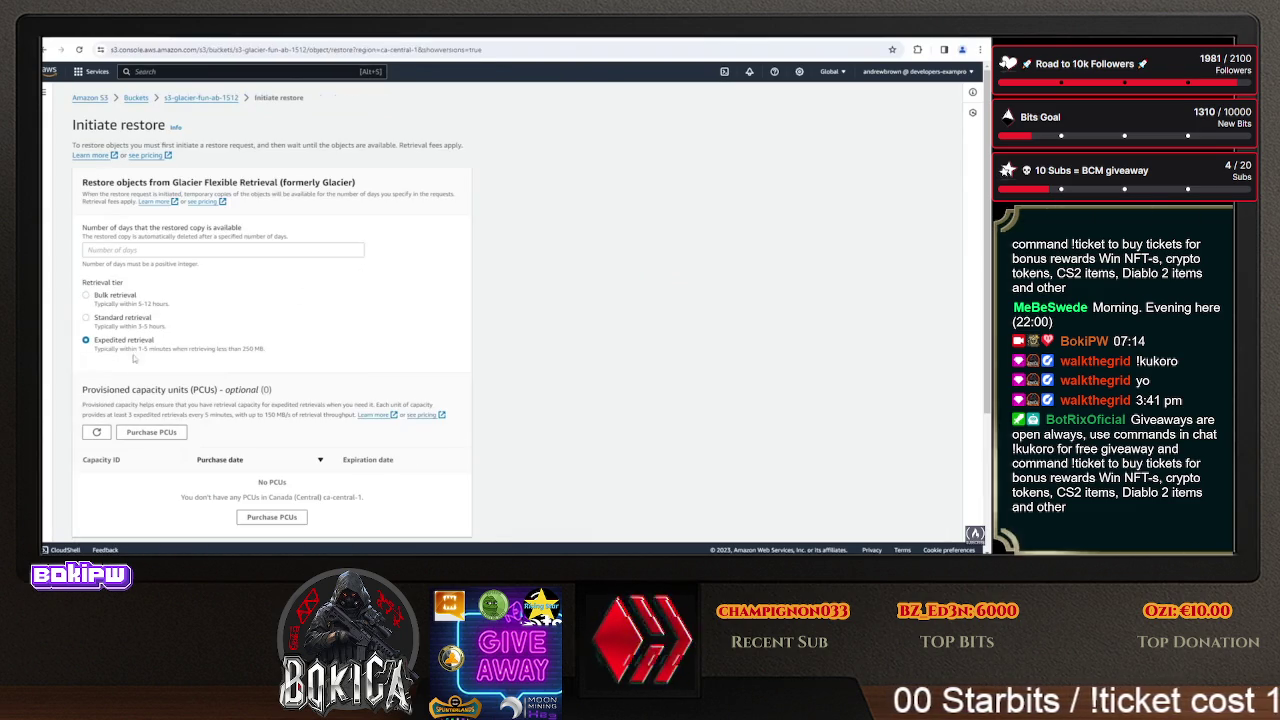
{"action": "scroll", "coordinate": [182, 343], "scroll_direction": "down", "scroll_amount": 3}
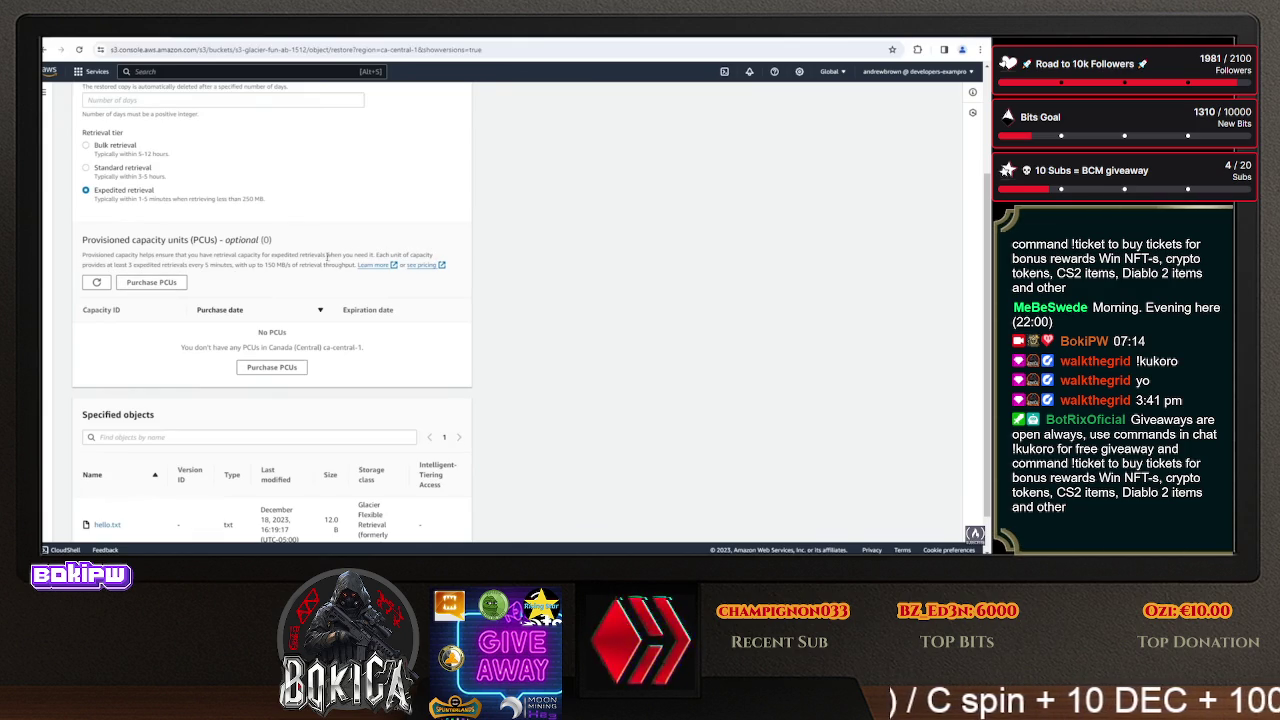
{"action": "scroll", "coordinate": [330, 380], "scroll_direction": "down", "scroll_amount": 1}
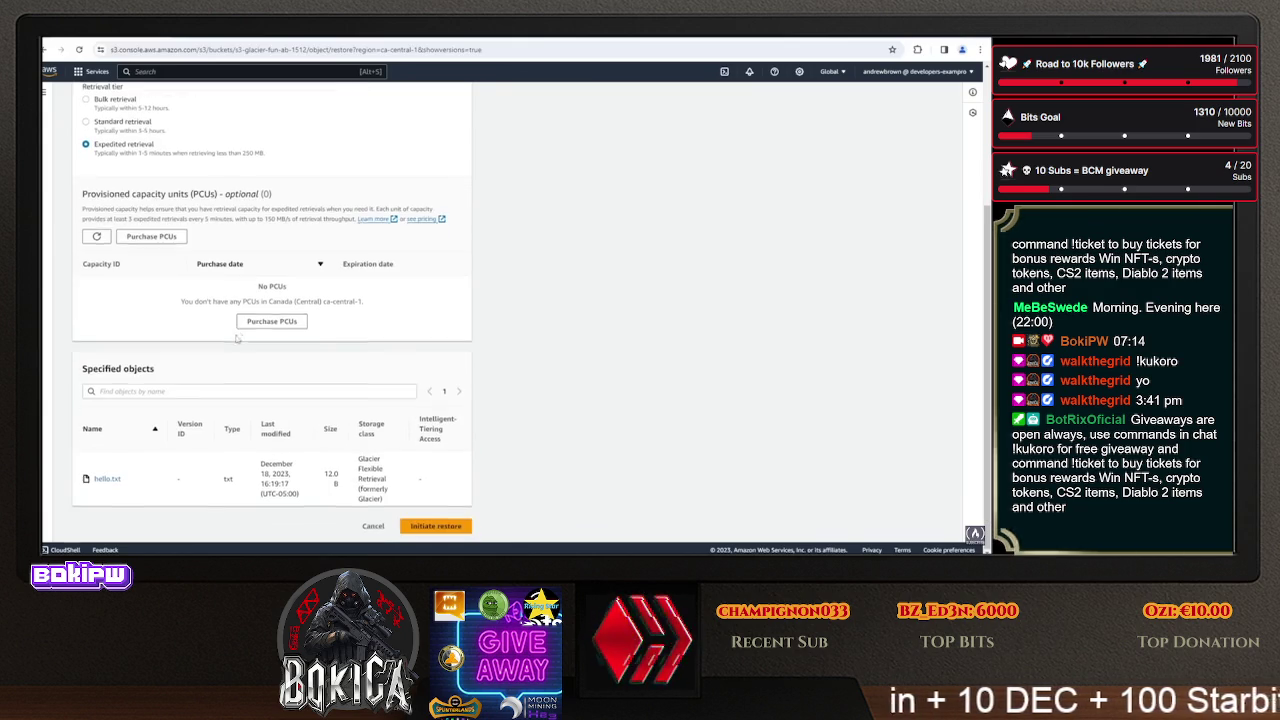
{"action": "scroll", "coordinate": [442, 520], "scroll_direction": "up", "scroll_amount": 1}
{"action": "scroll", "coordinate": [442, 520], "scroll_direction": "up", "scroll_amount": 4}
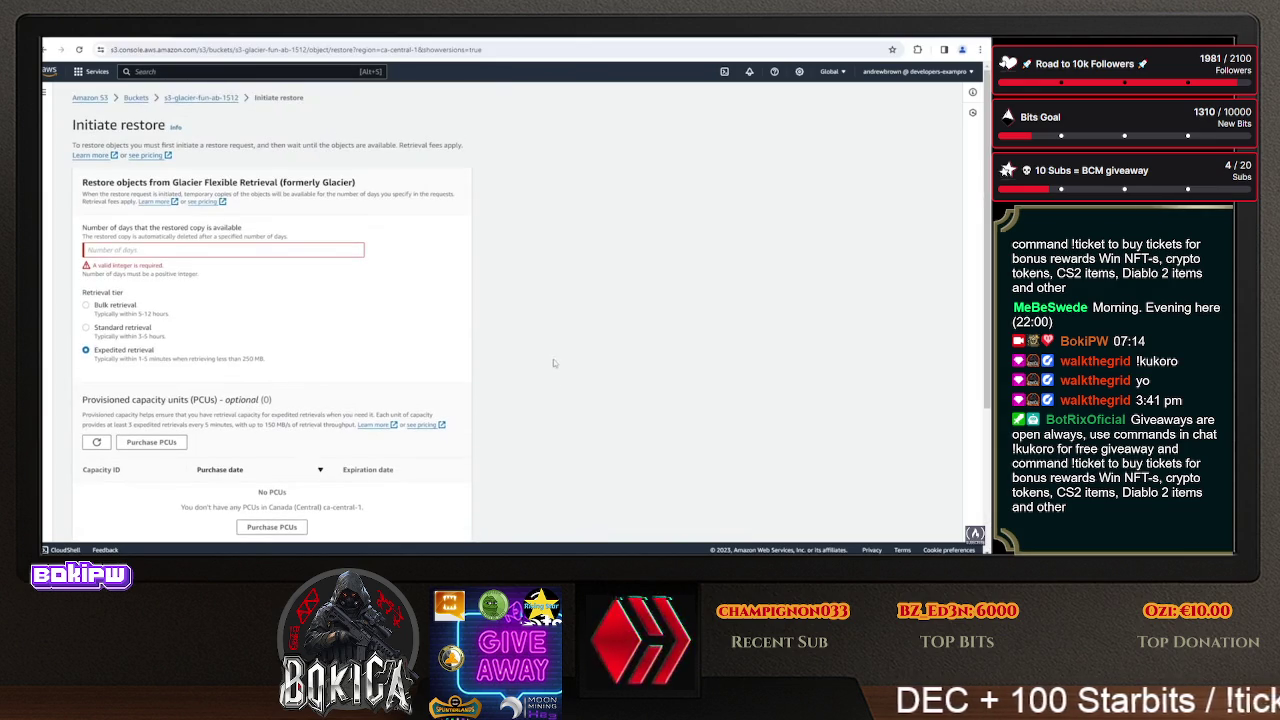
{"action": "left_click", "coordinate": [192, 249]}
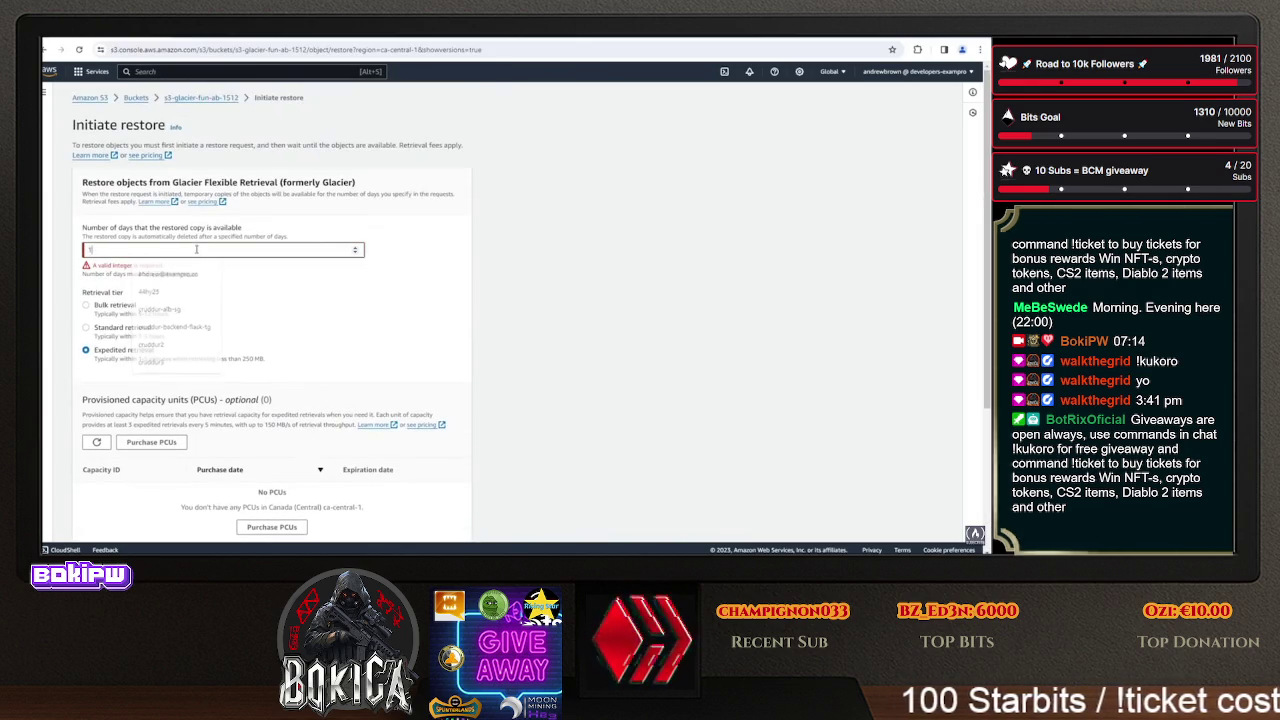
{"action": "type", "text": "1"}
{"action": "scroll", "coordinate": [455, 510], "scroll_direction": "down", "scroll_amount": 2}
{"action": "left_click", "coordinate": [432, 525]}
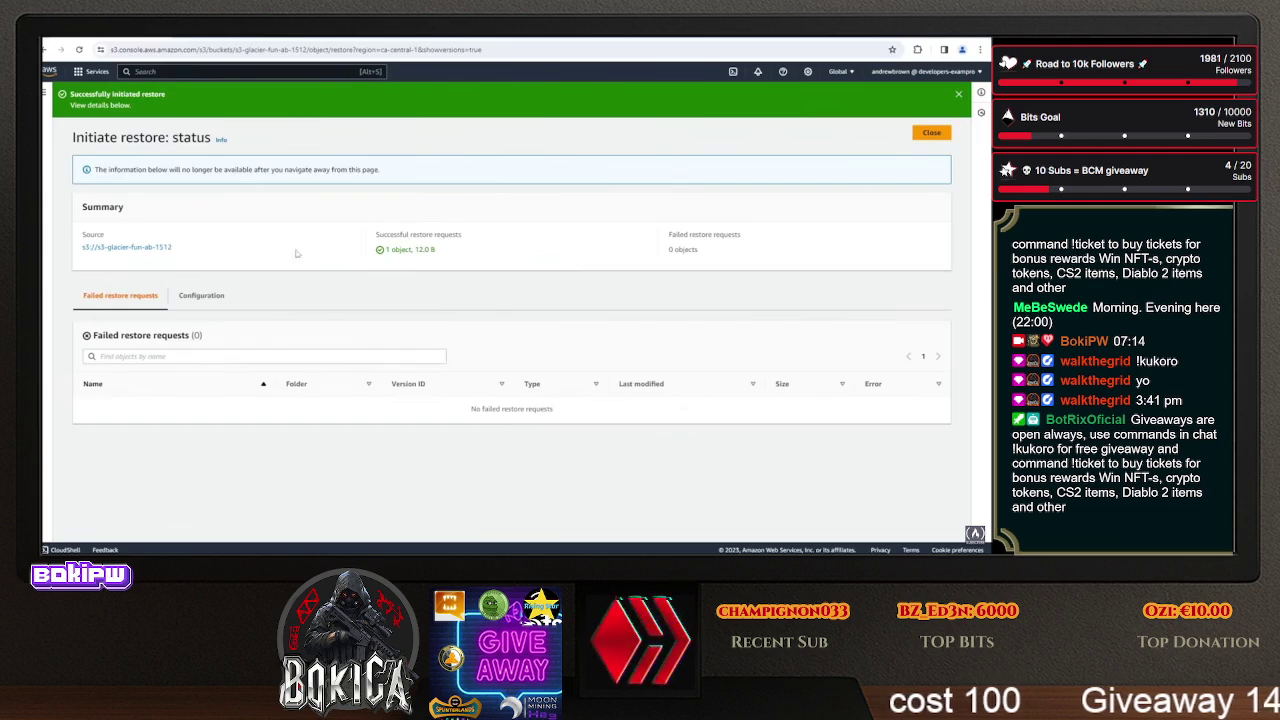
{"action": "left_click", "coordinate": [130, 248]}
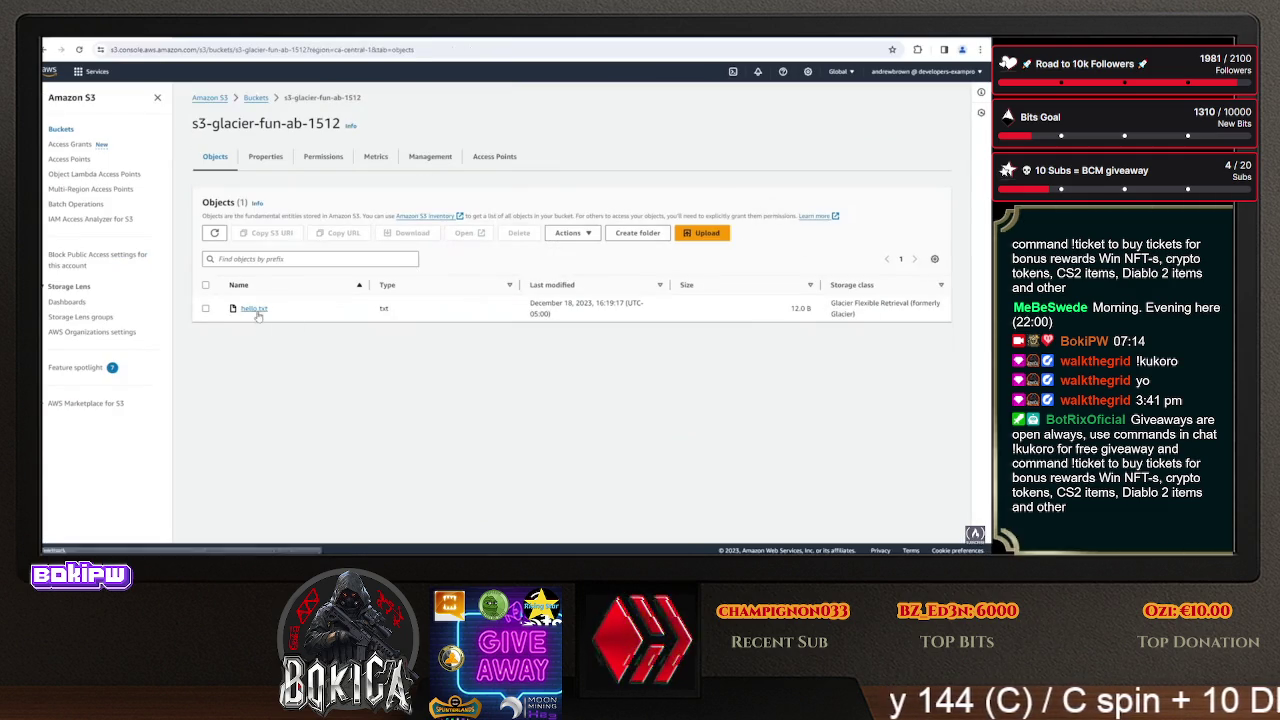
Refresh hello.txt's details until restoration is complete, expiring December 19, 2023, then return to Gitpod.
{"action": "left_click", "coordinate": [253, 308]}
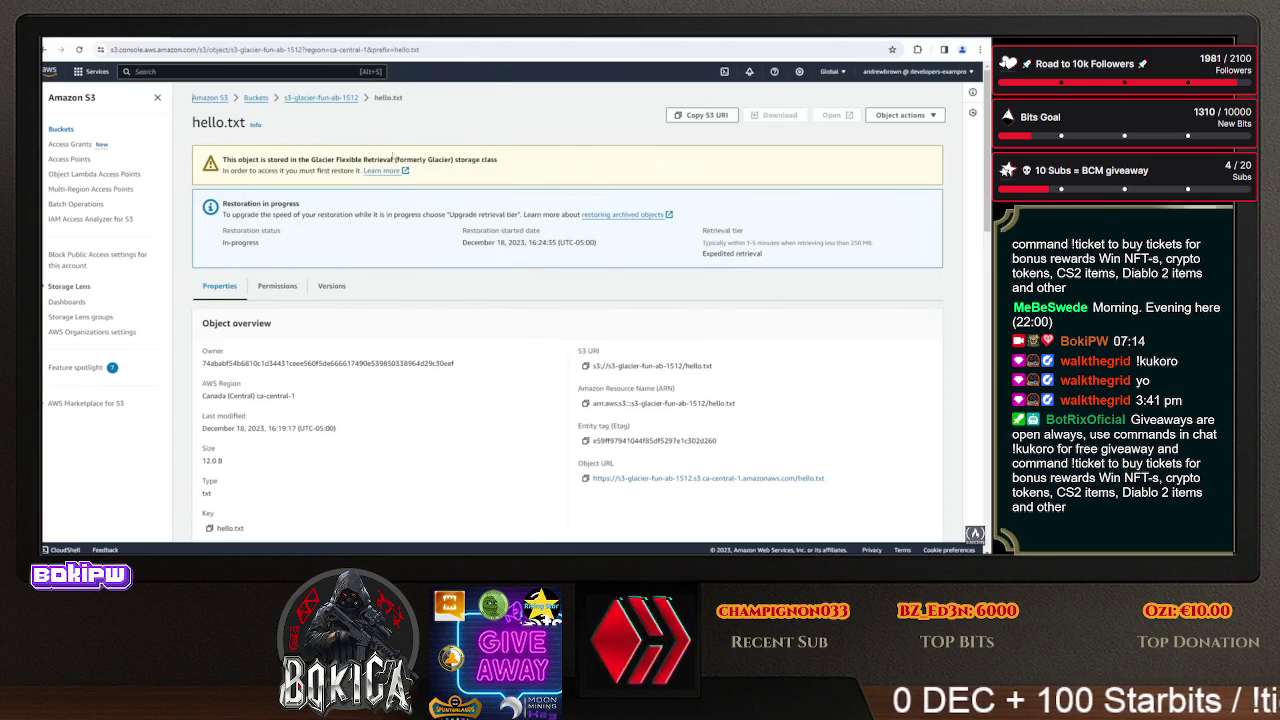
{"action": "scroll", "coordinate": [325, 344], "scroll_direction": "down", "scroll_amount": 1}
{"action": "scroll", "coordinate": [325, 344], "scroll_direction": "up", "scroll_amount": 1}
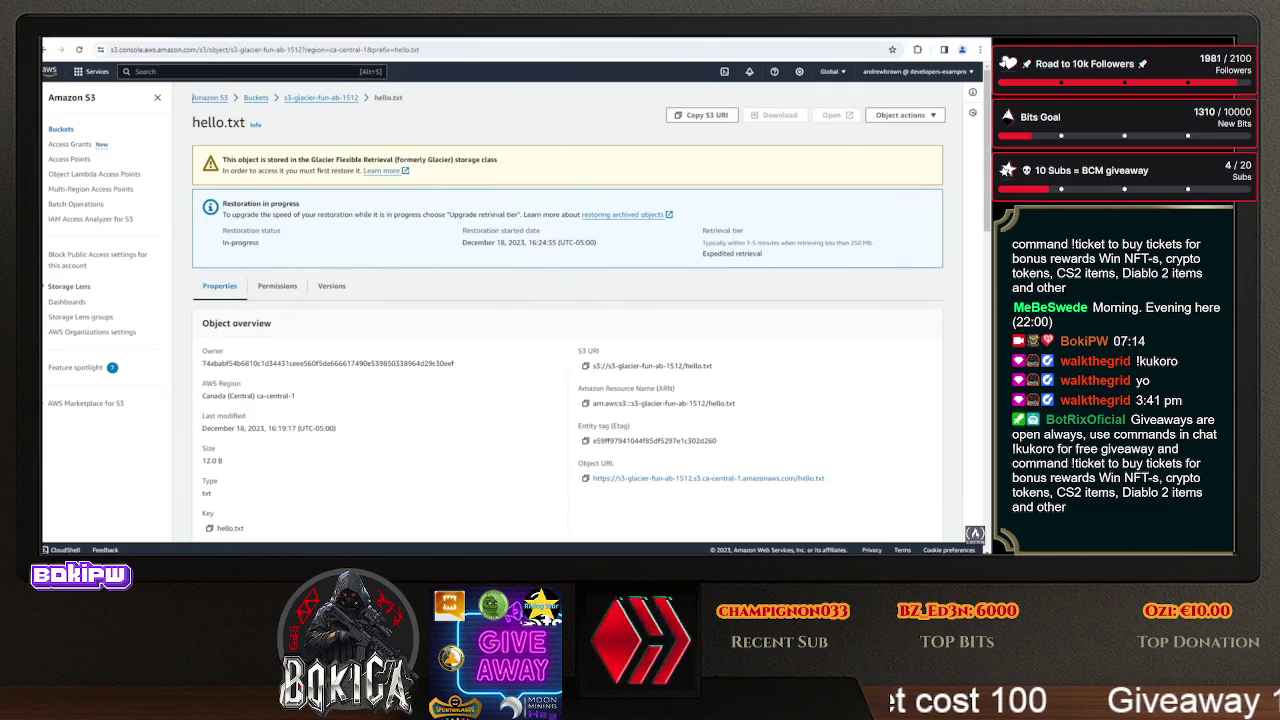
{"action": "key", "text": "F5"}
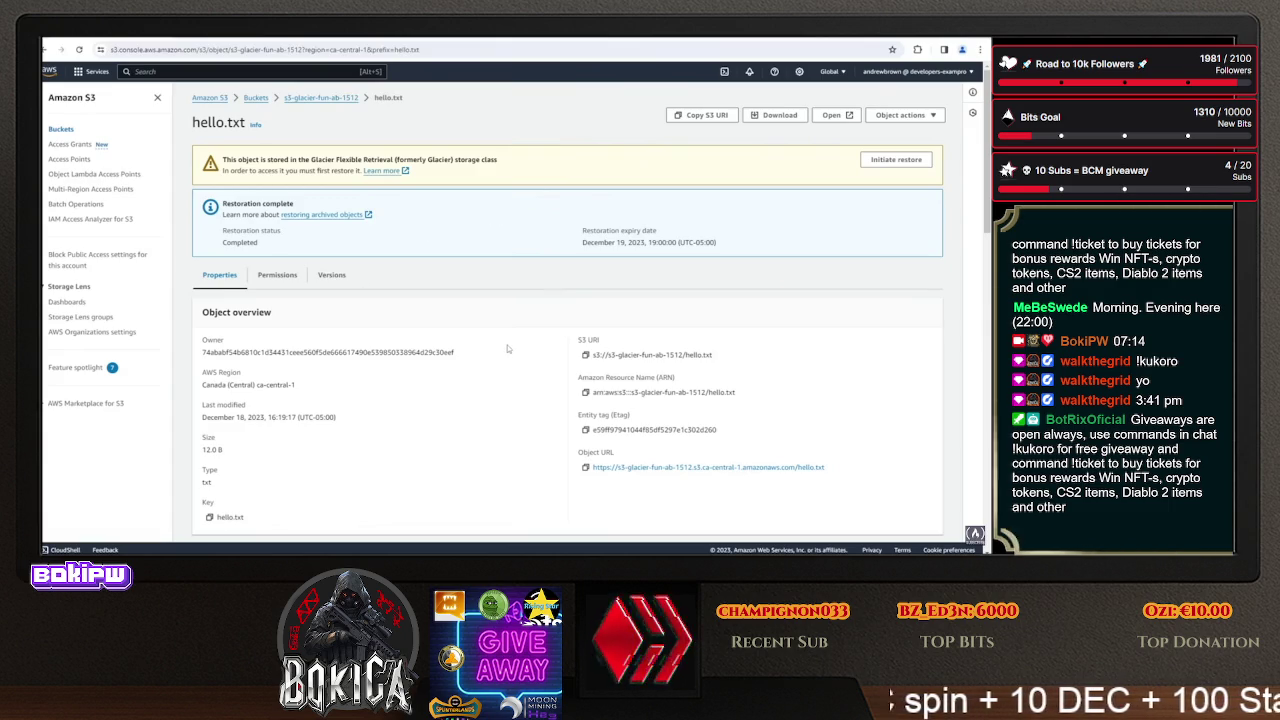
{"action": "left_click", "coordinate": [344, 42]}
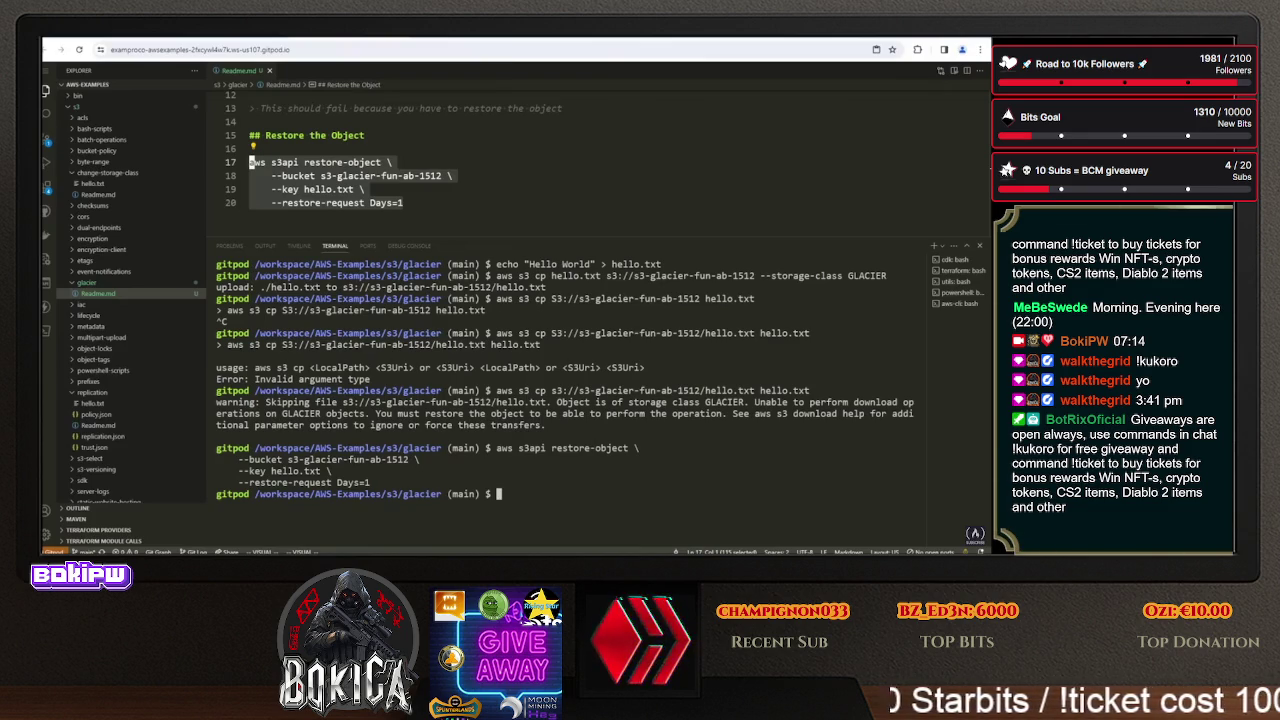
Run the Readme's aws s3 cp command to download the restored hello.txt into the workspace.
{"action": "scroll", "coordinate": [500, 160], "scroll_direction": "up", "scroll_amount": 1}
{"action": "scroll", "coordinate": [500, 160], "scroll_direction": "up", "scroll_amount": 2}
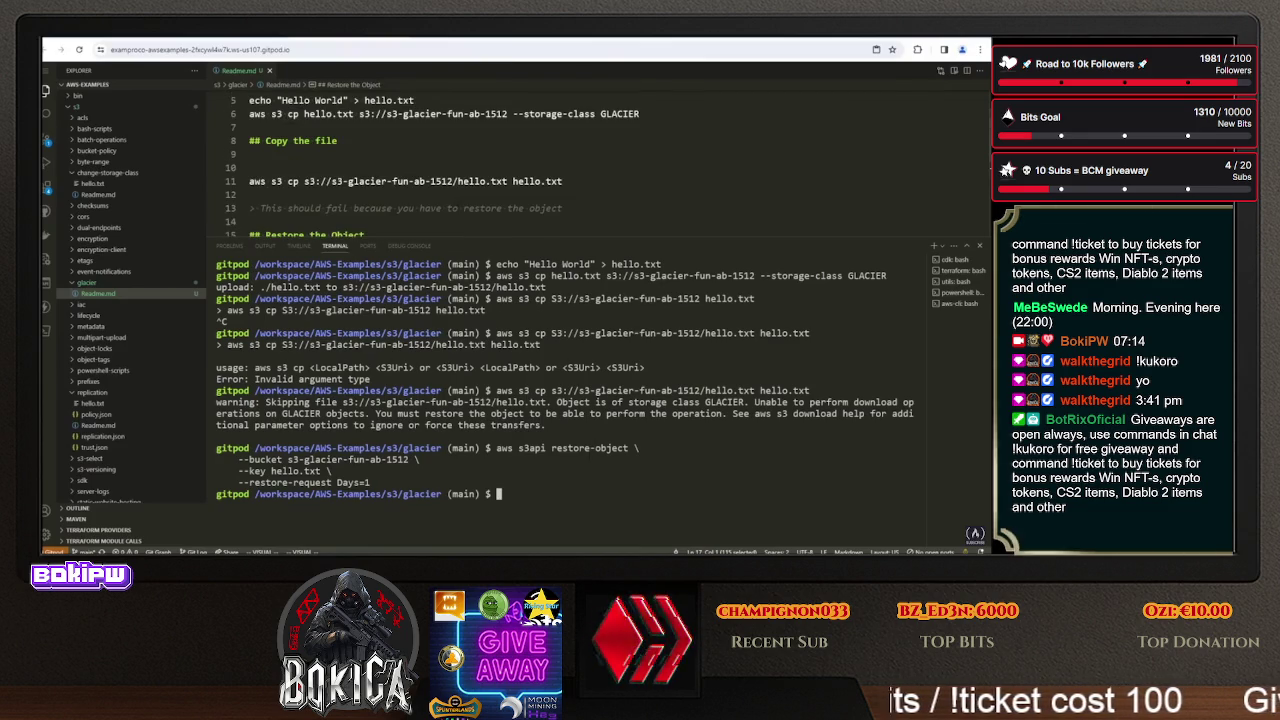
{"action": "left_click_drag", "start_coordinate": [562, 181], "coordinate": [249, 181]}
{"action": "right_click", "coordinate": [292, 229]}
{"action": "left_click", "coordinate": [390, 365]}
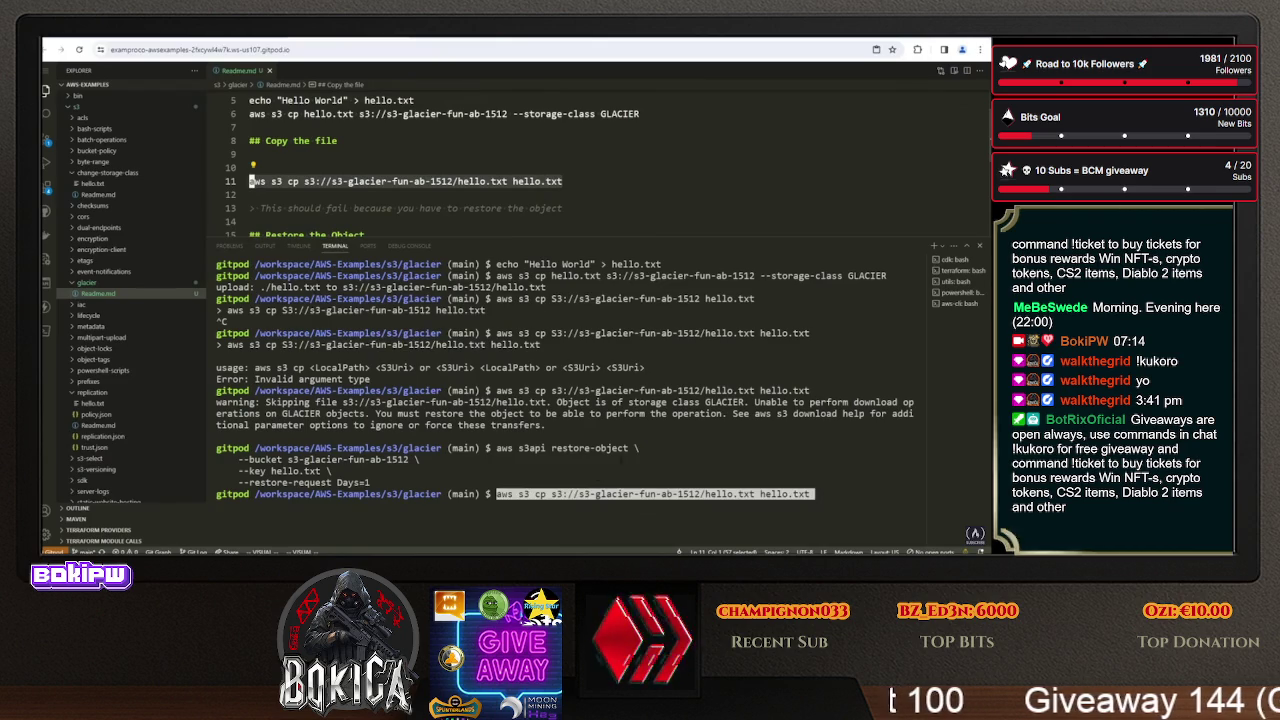
{"action": "key", "text": "Return"}
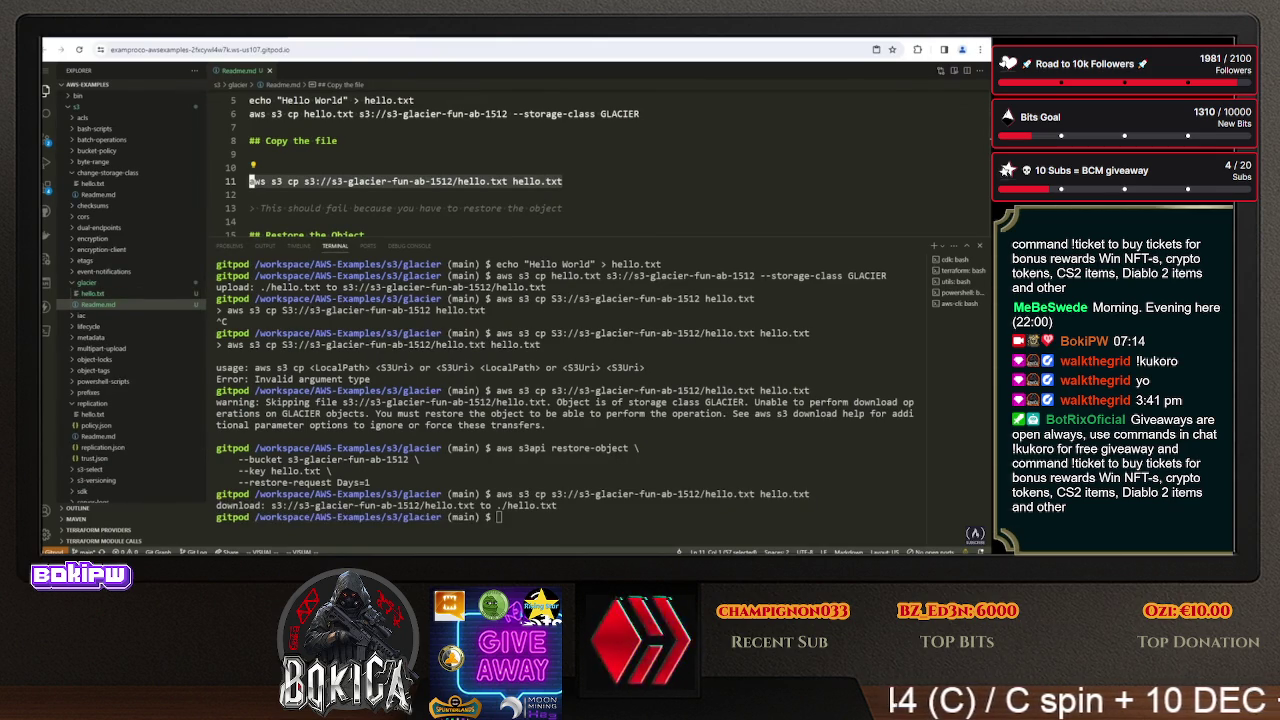
Review the Restoring Archived Objects slide, then go back to the S3 console.
{"action": "key", "text": "alt+Tab"}
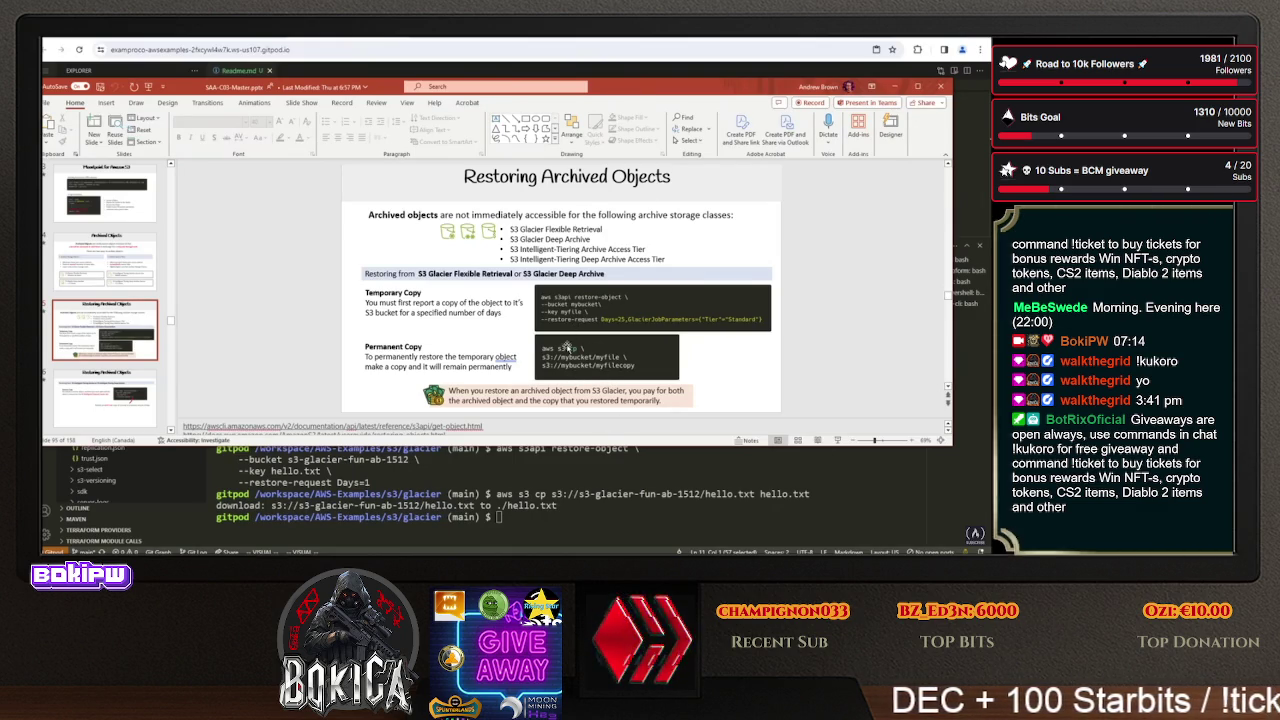
{"action": "key", "text": "alt+Tab"}
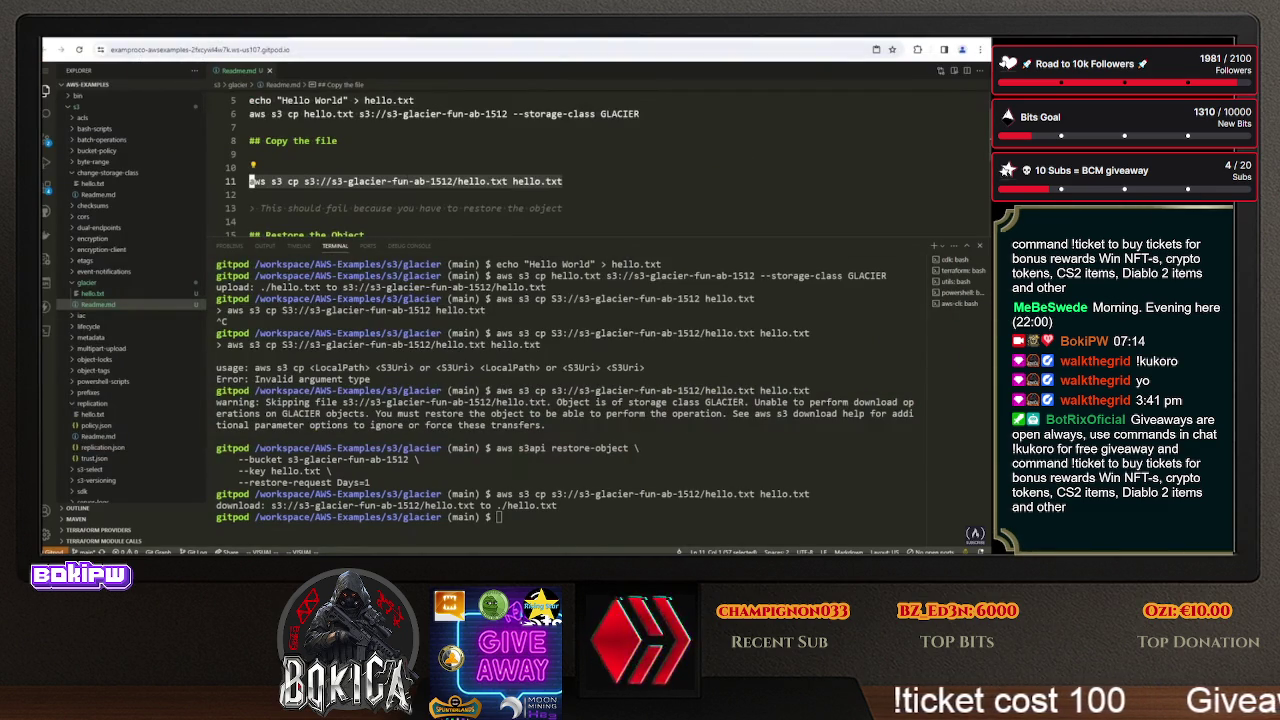
{"action": "scroll", "coordinate": [400, 160], "scroll_direction": "down", "scroll_amount": 4}
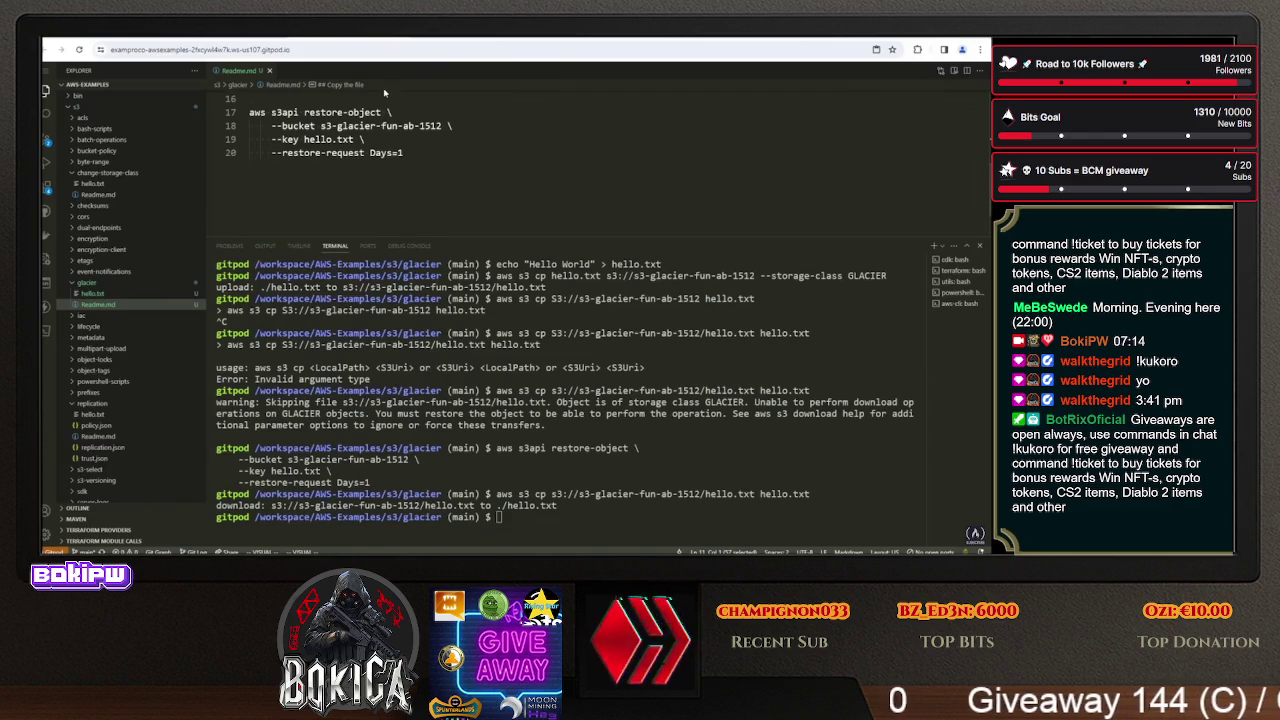
{"action": "key", "text": "ctrl+Tab"}
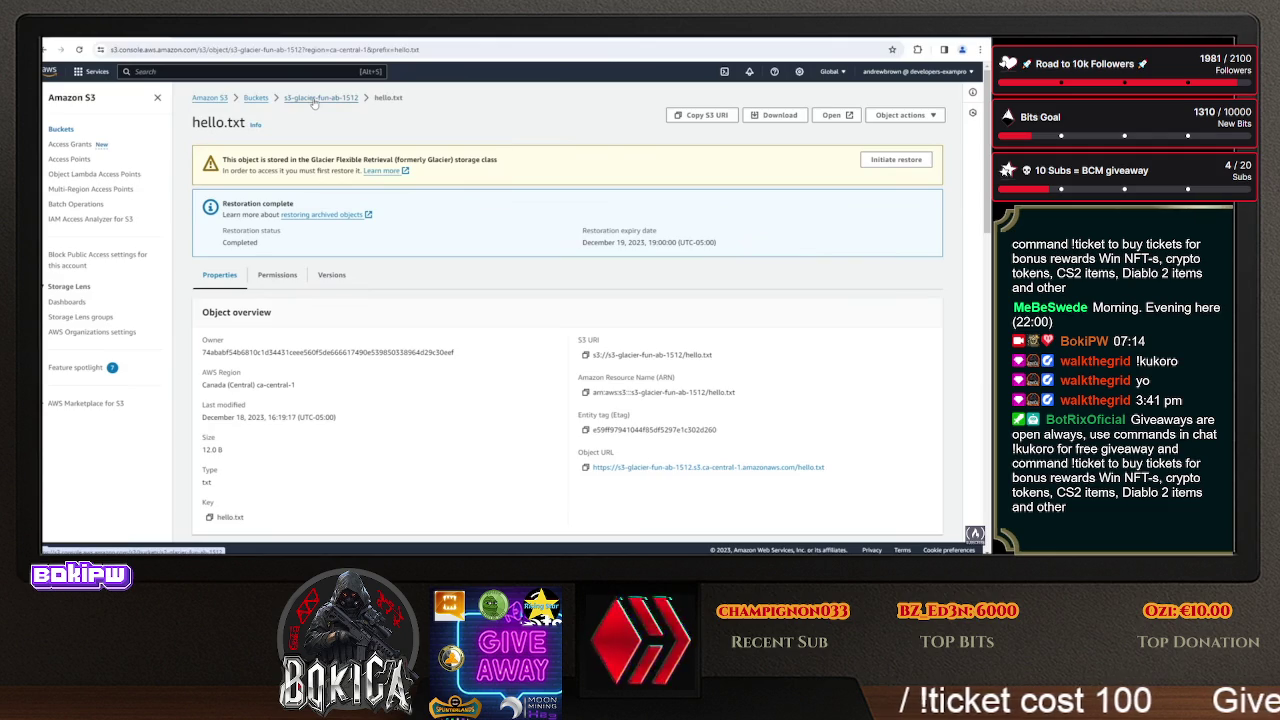
Empty the s3-glacier-fun-ab-1512 bucket, confirming with 'permanently delete'.
{"action": "left_click", "coordinate": [256, 97]}
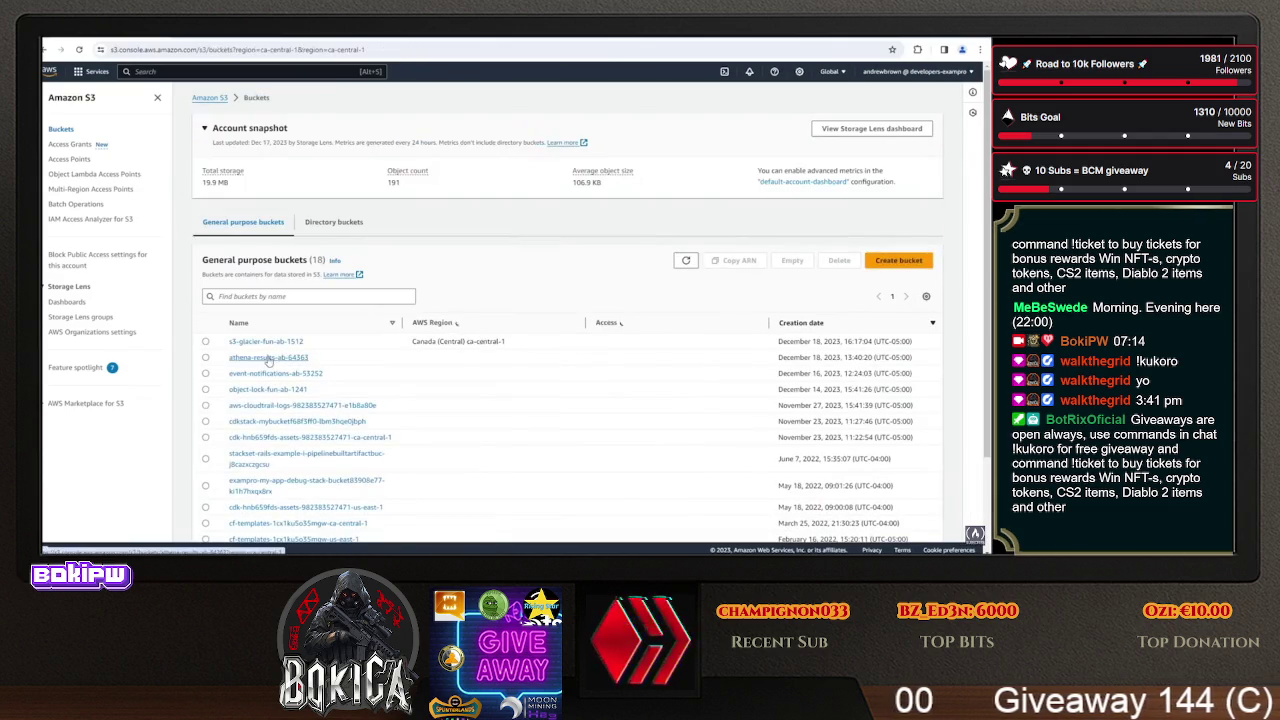
{"action": "left_click", "coordinate": [280, 343]}
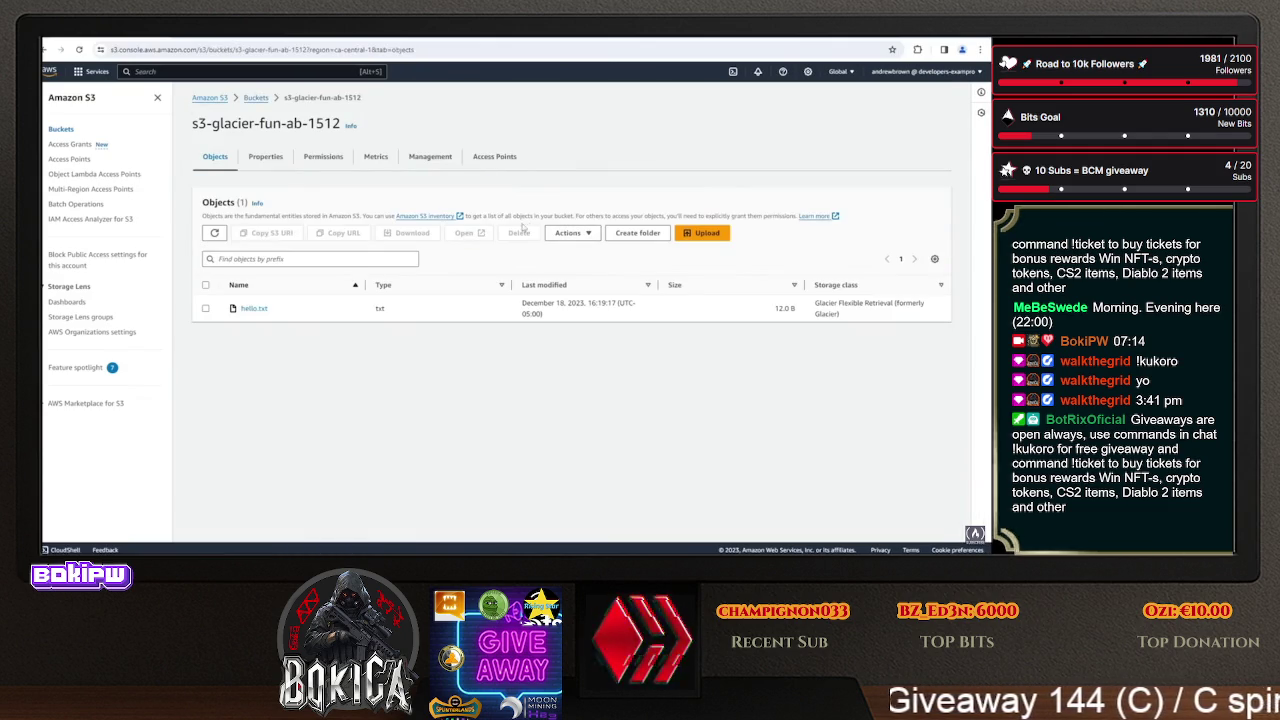
{"action": "left_click", "coordinate": [206, 309]}
{"action": "left_click", "coordinate": [206, 309]}
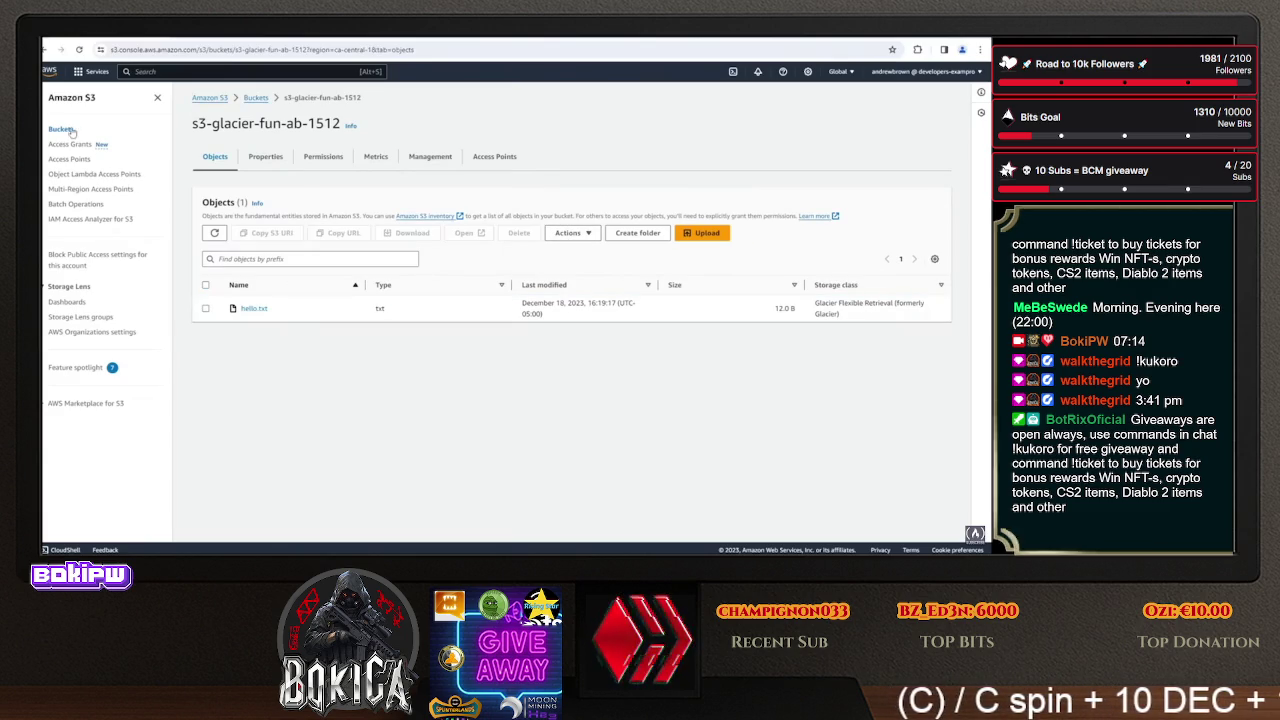
{"action": "left_click", "coordinate": [61, 129]}
{"action": "left_click", "coordinate": [206, 341]}
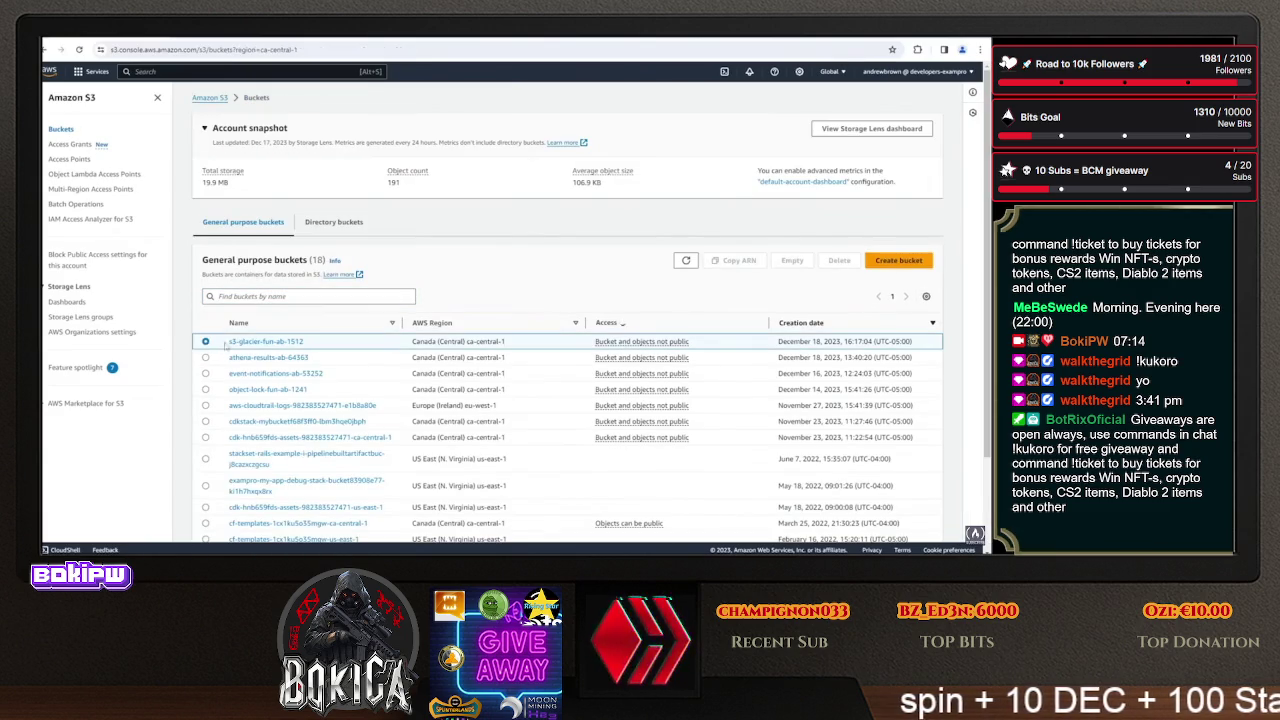
{"action": "left_click", "coordinate": [792, 260]}
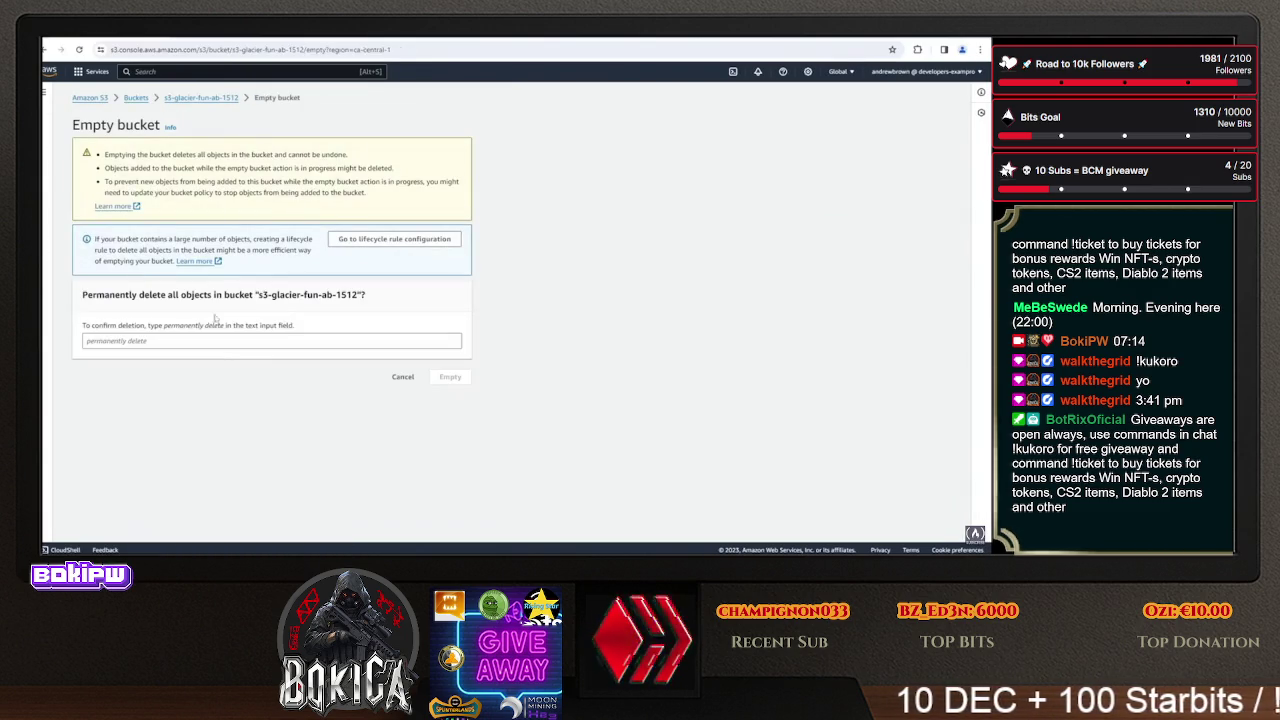
{"action": "left_click_drag", "start_coordinate": [223, 326], "coordinate": [163, 326]}
{"action": "key", "text": "ctrl+c"}
{"action": "left_click", "coordinate": [300, 341]}
{"action": "key", "text": "ctrl+v"}
{"action": "left_click", "coordinate": [450, 377]}
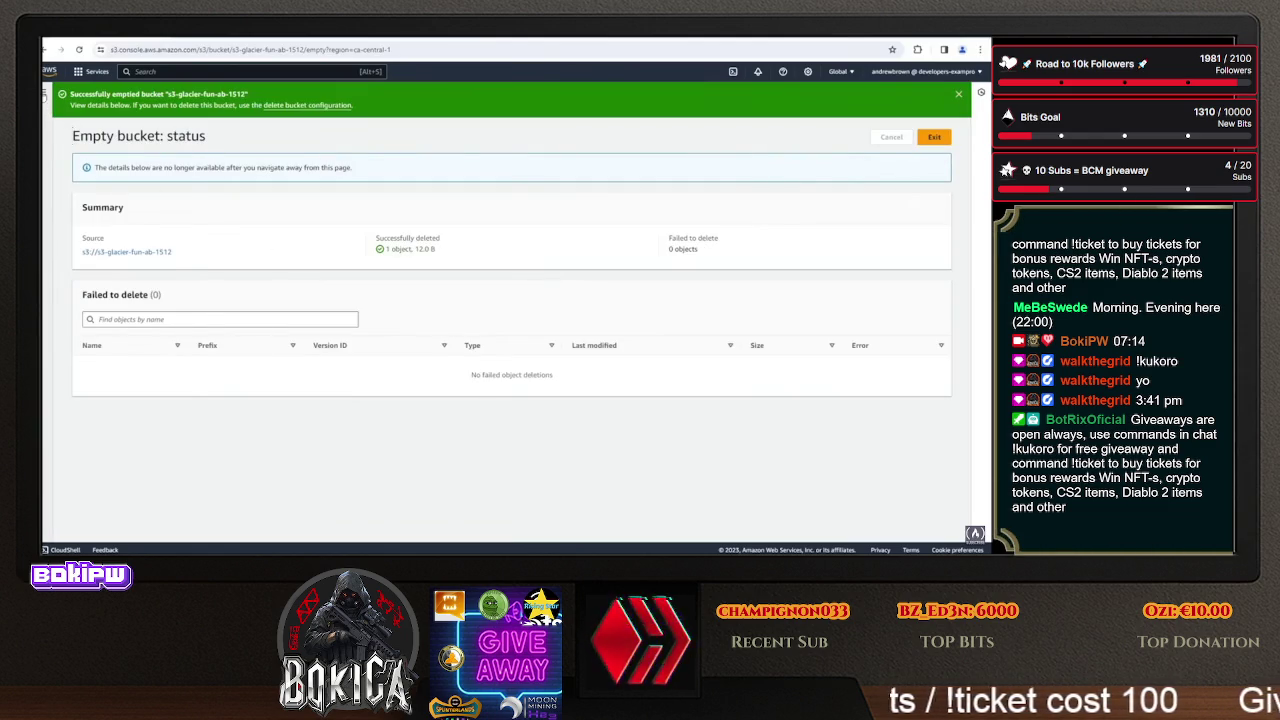
Delete the emptied s3-glacier-fun-ab-1512 bucket, confirming with its name.
{"action": "left_click", "coordinate": [49, 113]}
{"action": "left_click", "coordinate": [74, 129]}
{"action": "left_click", "coordinate": [205, 340]}
{"action": "left_click", "coordinate": [836, 262]}
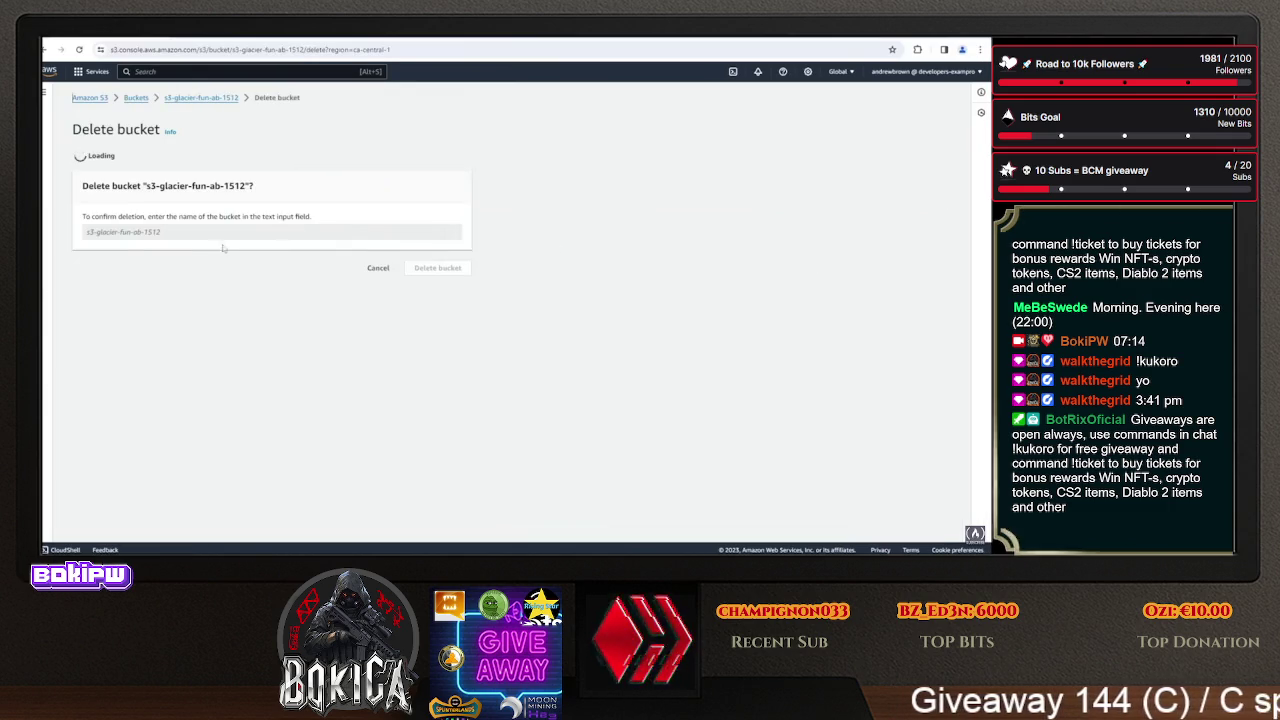
{"action": "triple_click", "coordinate": [146, 275]}
{"action": "left_click_drag", "start_coordinate": [146, 275], "coordinate": [244, 280]}
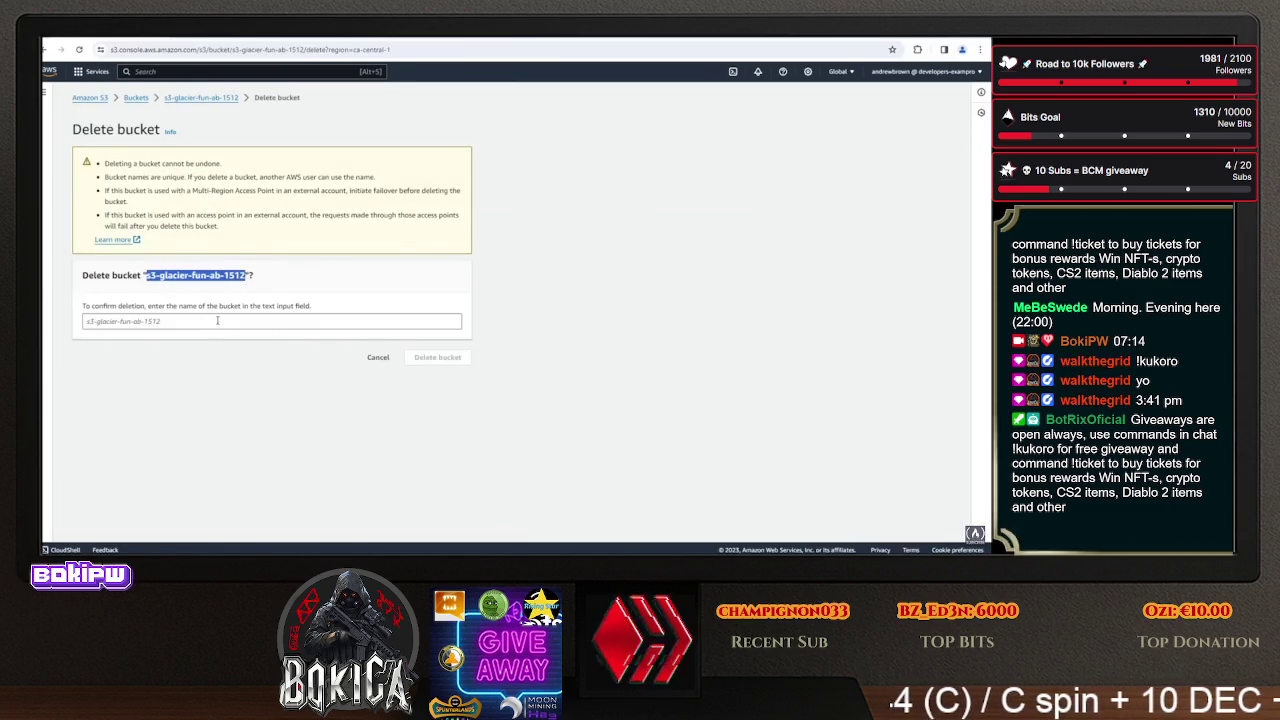
{"action": "left_click", "coordinate": [270, 321]}
{"action": "key", "text": "ctrl+v"}
{"action": "left_click", "coordinate": [437, 357]}
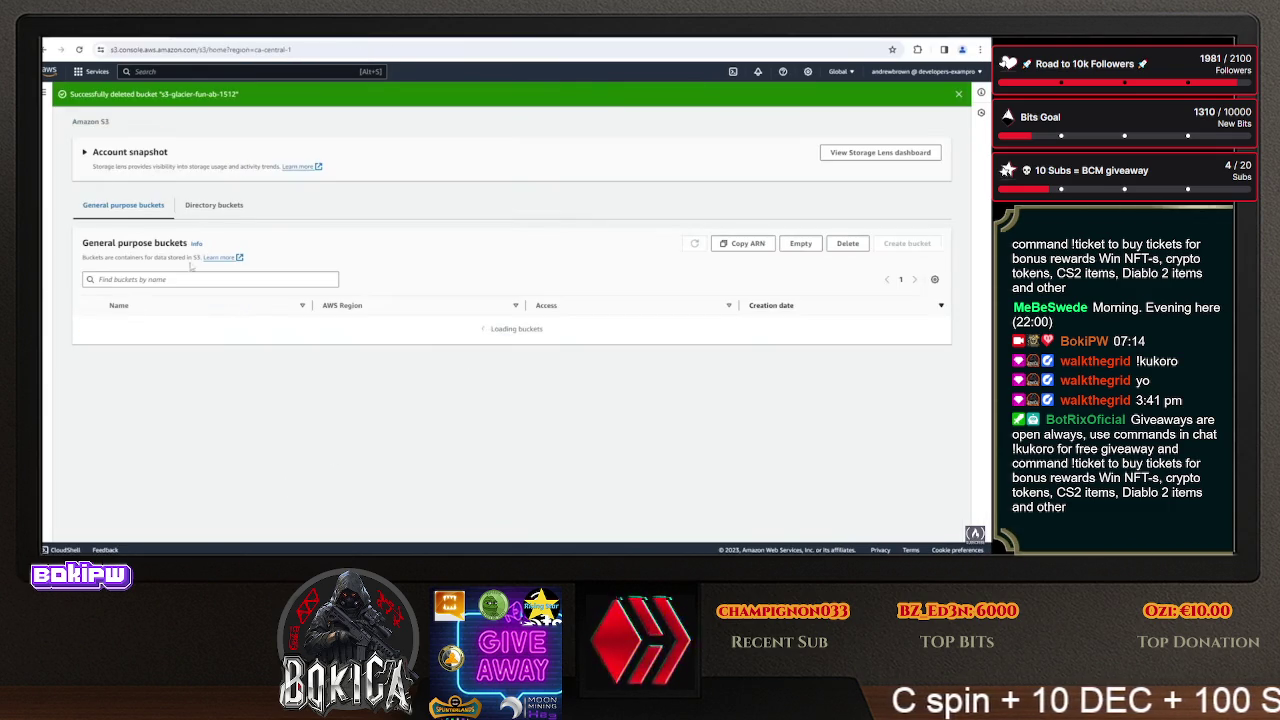
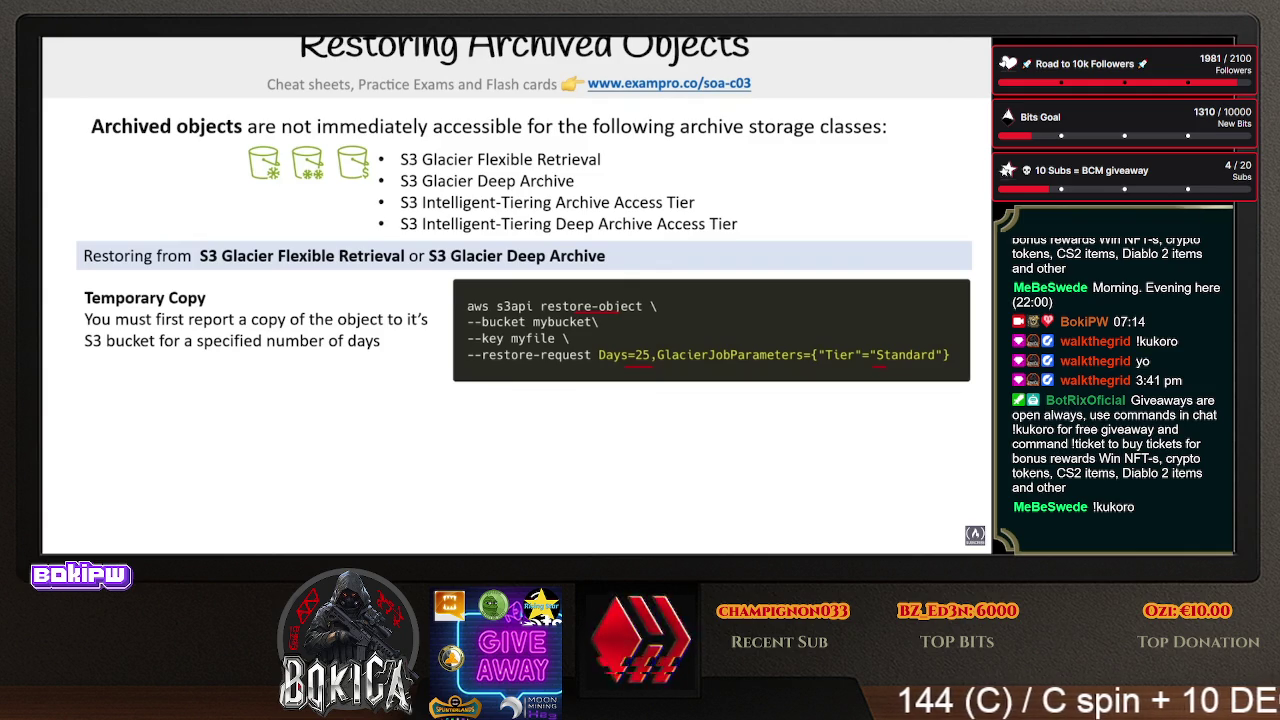
Reveal the Permanent Copy step, the pay-for-both-copies note, and the retrieval-type note.
{"action": "key", "text": "Right"}
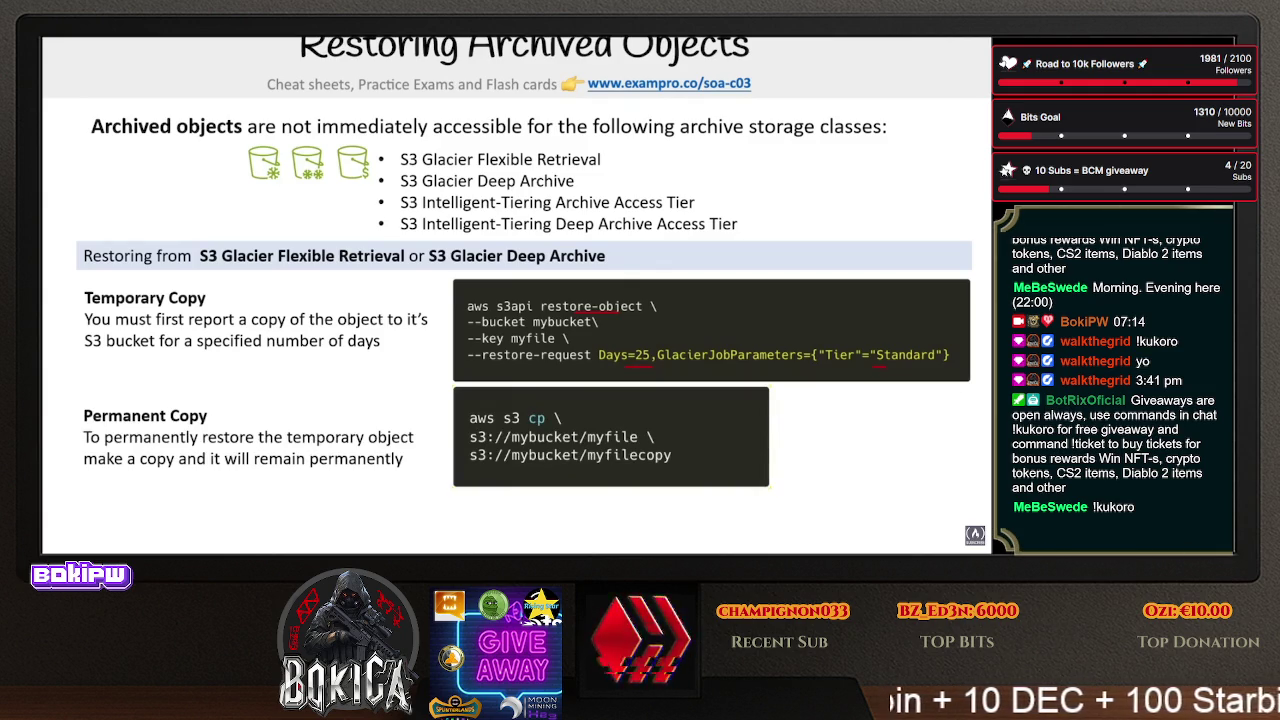
{"action": "key", "text": "Right"}
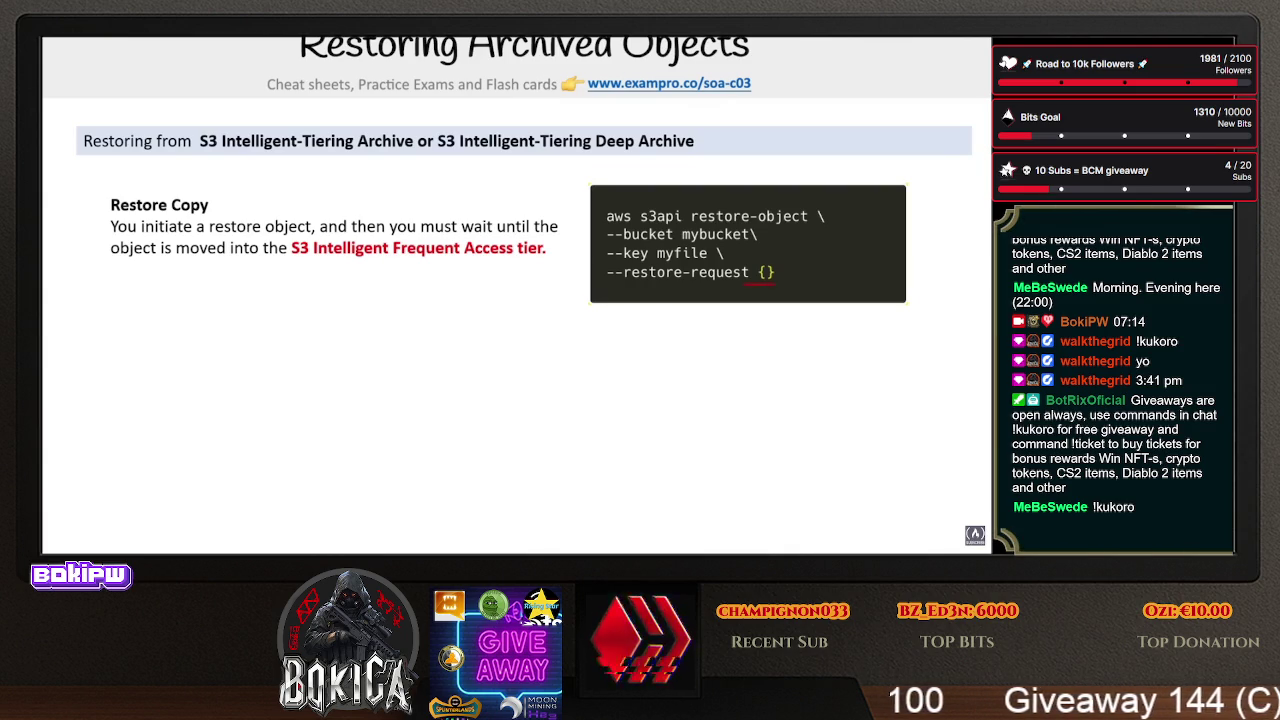
{"action": "key", "text": "Right"}
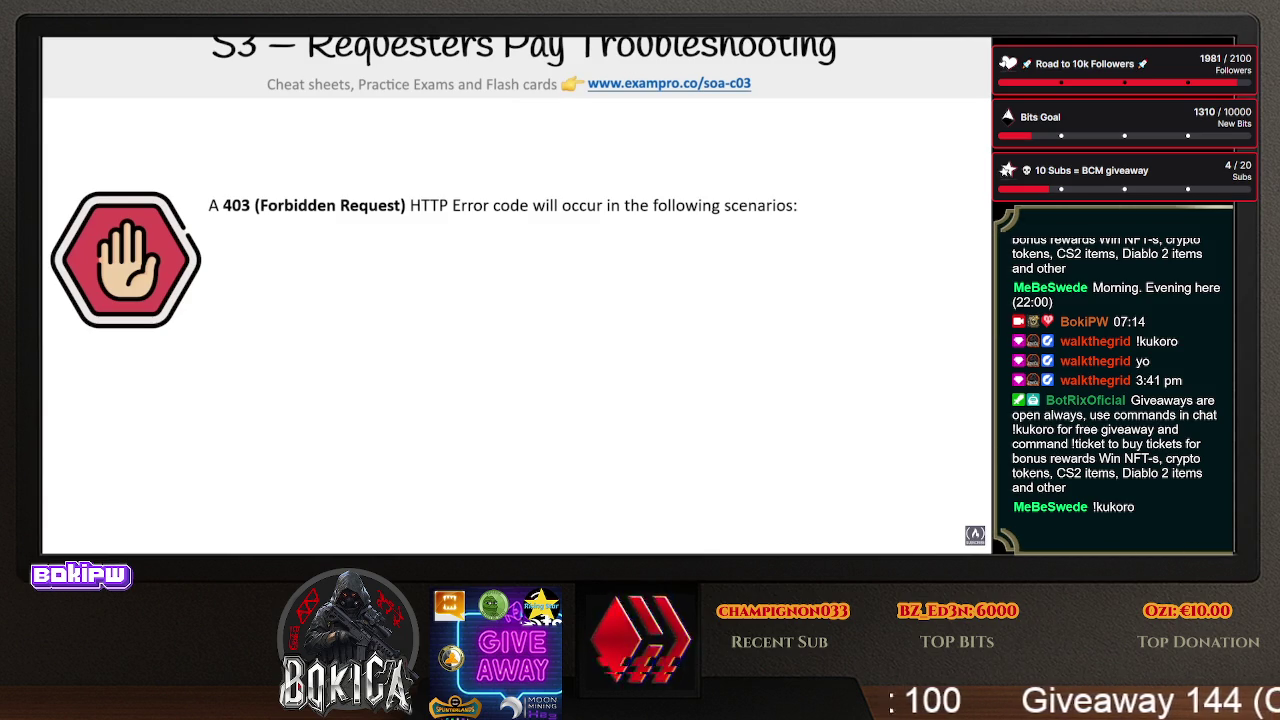
Reveal the first 403 scenario: the requester omits the x-amz-request-payer parameter.
{"action": "key", "text": "Right"}
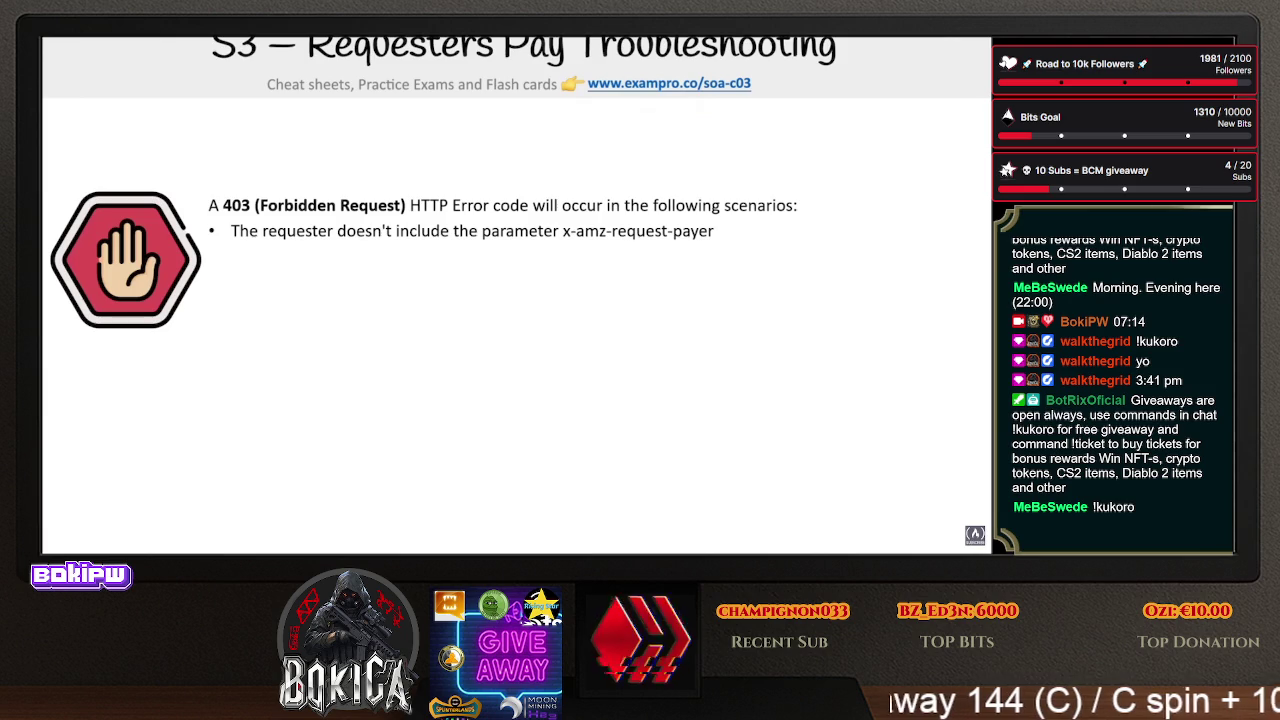
Reveal the authentication-failure, anonymous-request and SOAP-request 403 scenarios.
{"action": "key", "text": "Right"}
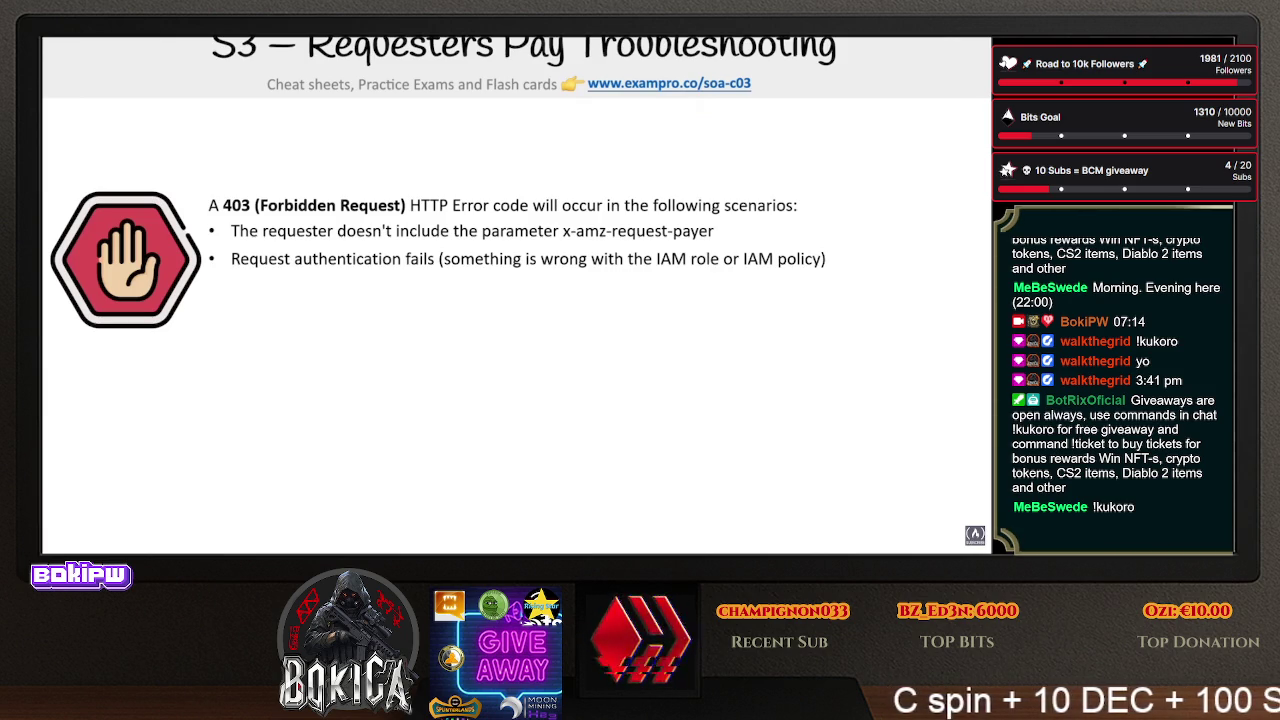
{"action": "key", "text": "Right"}
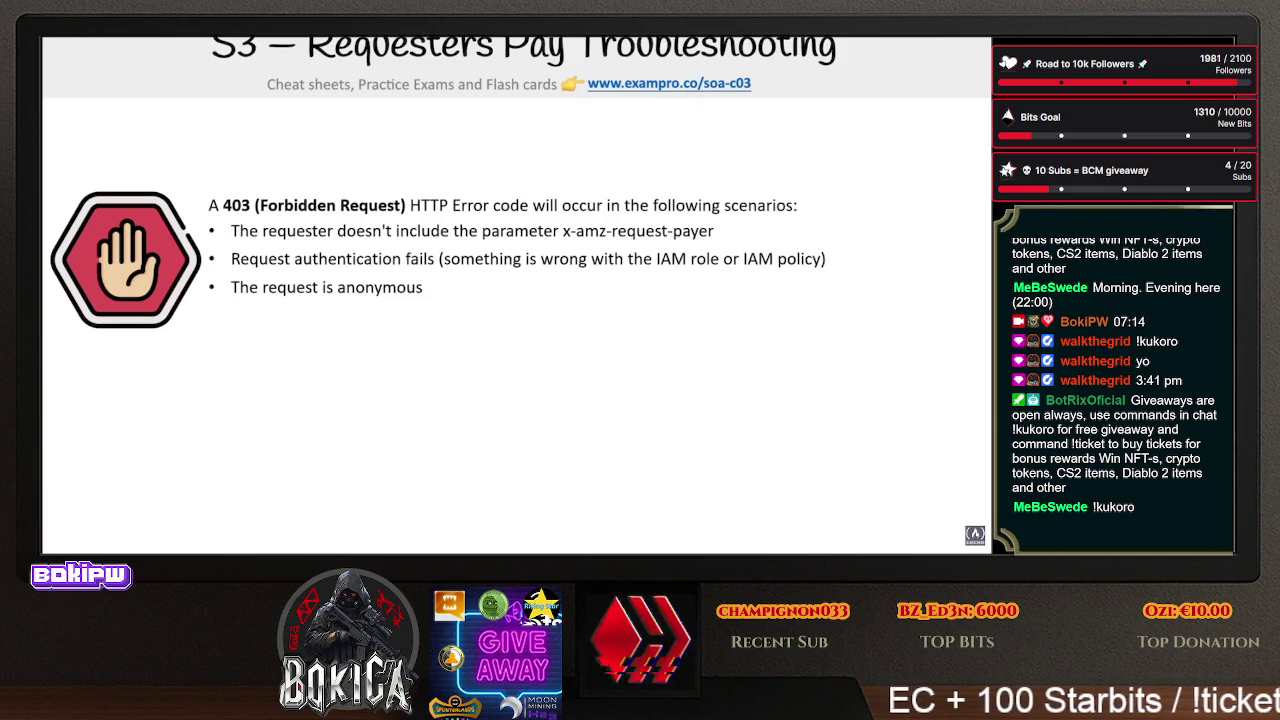
{"action": "key", "text": "Right"}
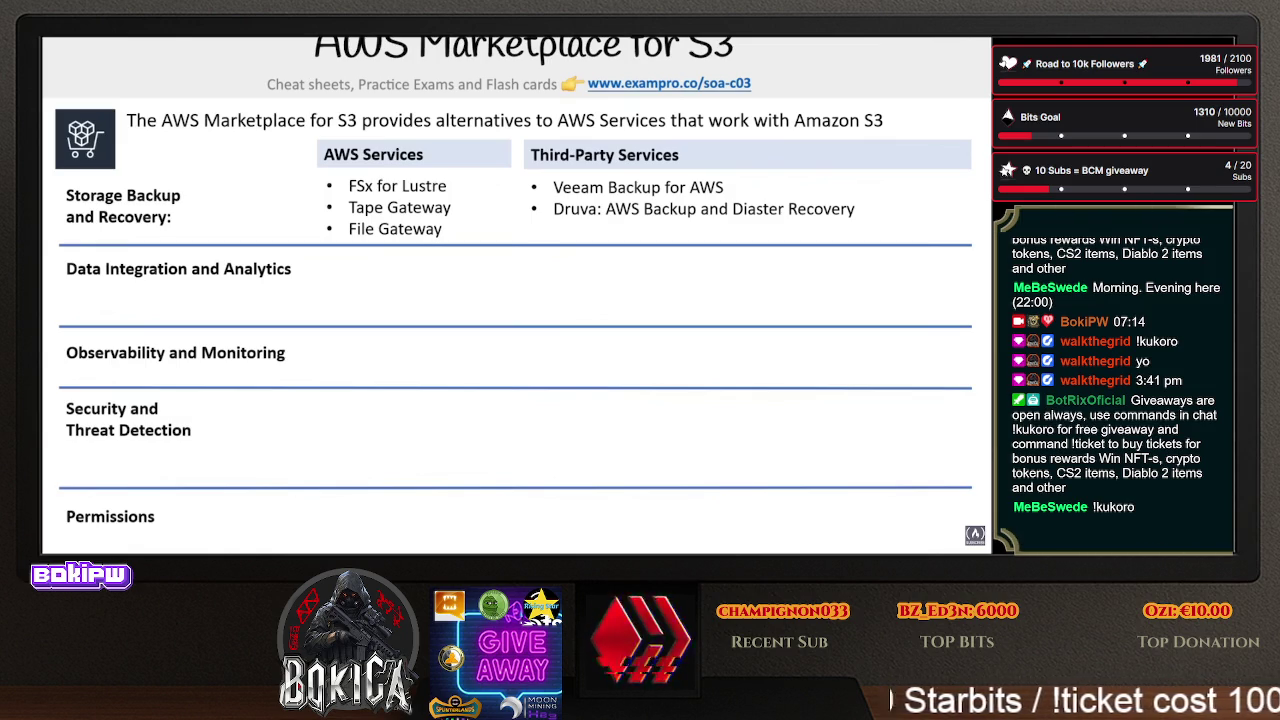
Underline Veeam in red on the AWS Marketplace for S3 slide.
{"action": "left_click_drag", "start_coordinate": [551, 191], "coordinate": [603, 196]}
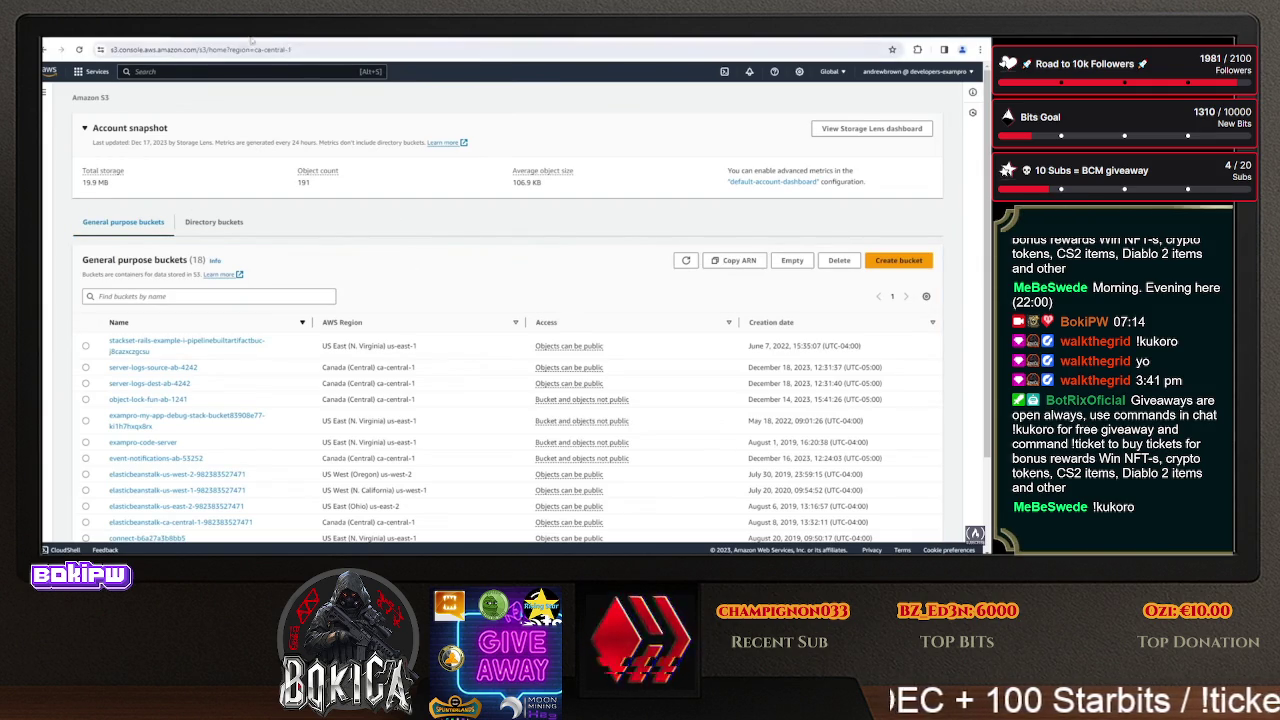
In Gitpod's widened Explorer, create a batch-operations folder inside s3.
{"action": "key", "text": "ctrl+Tab"}
{"action": "key", "text": "ctrl+Tab"}
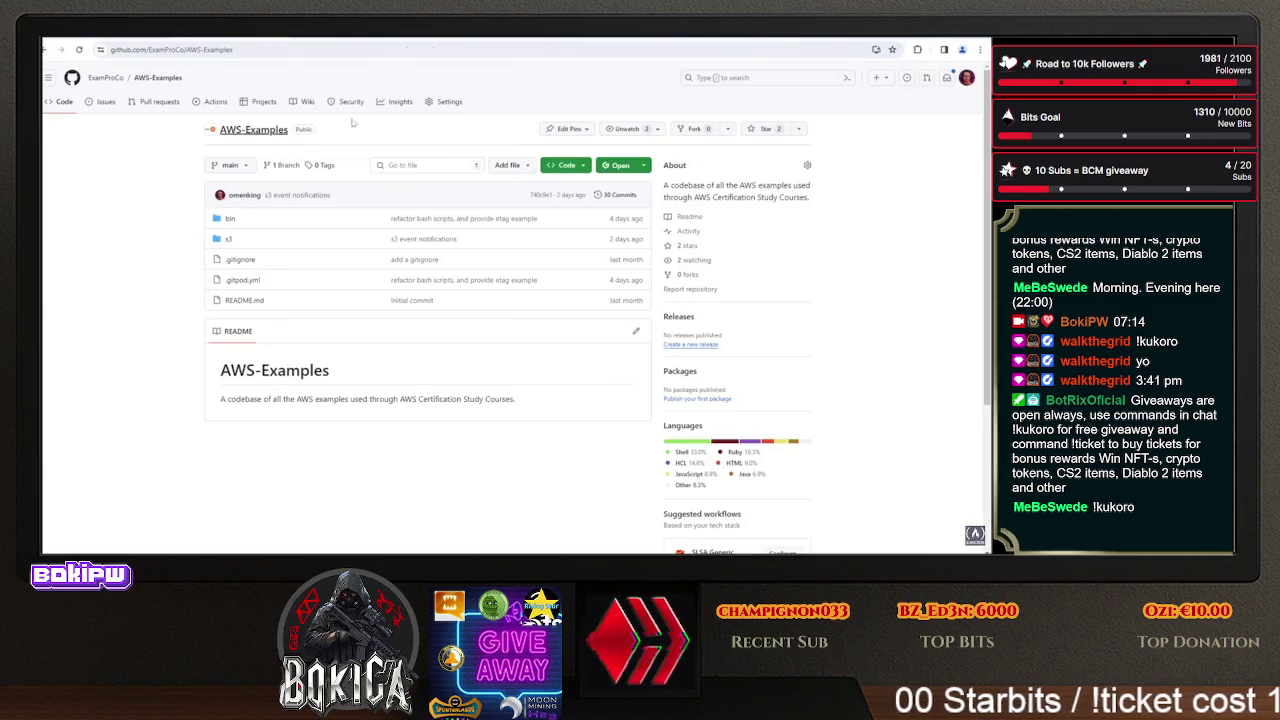
{"action": "key", "text": "ctrl+Tab"}
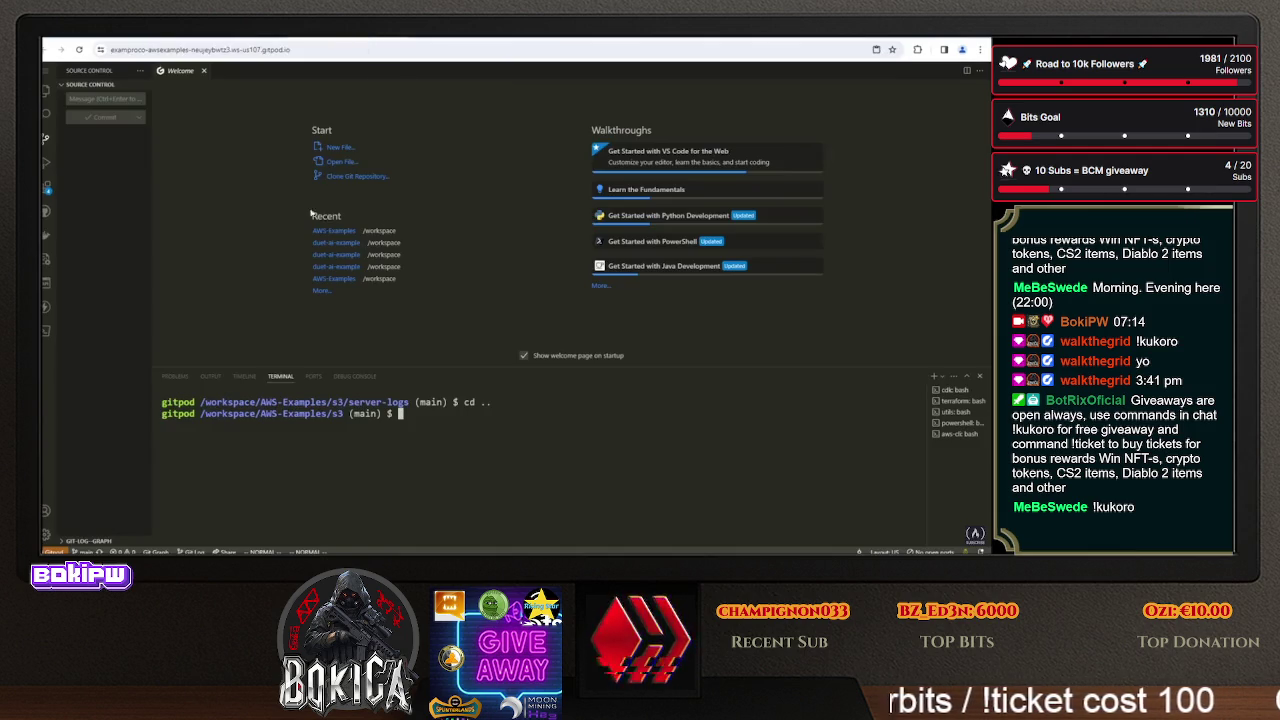
{"action": "left_click", "coordinate": [45, 90]}
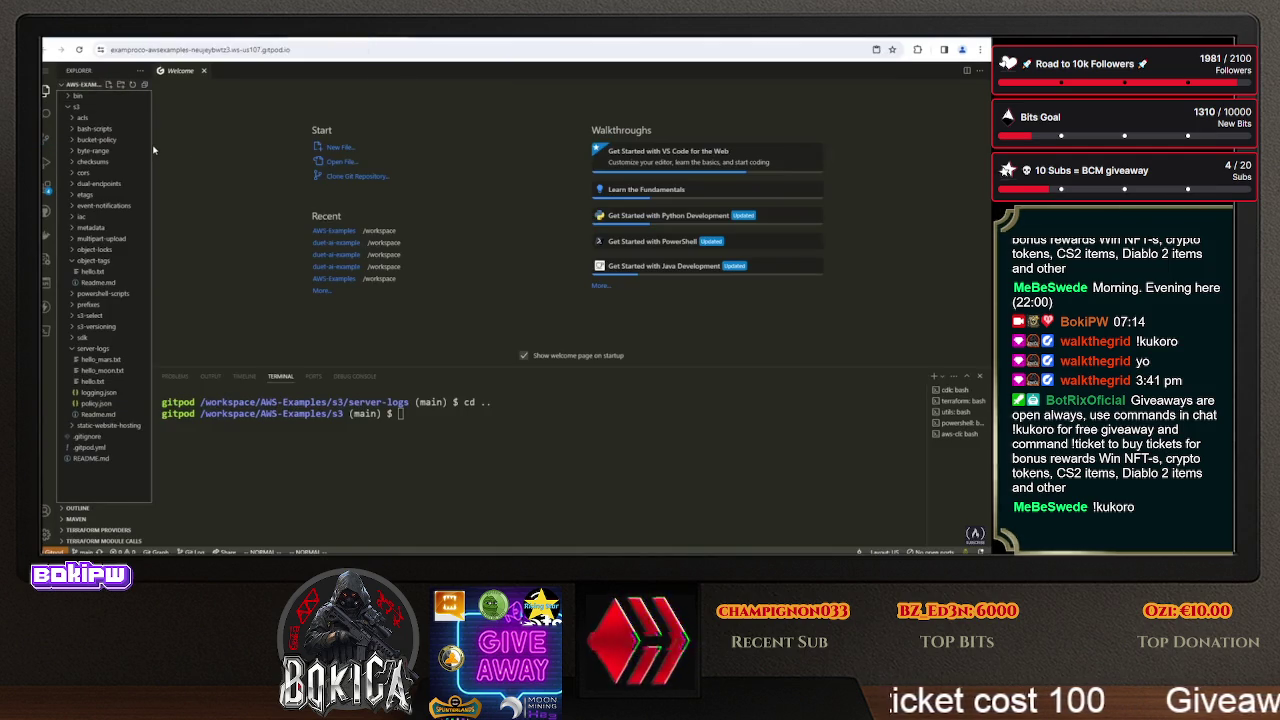
{"action": "left_click_drag", "start_coordinate": [153, 148], "coordinate": [253, 148]}
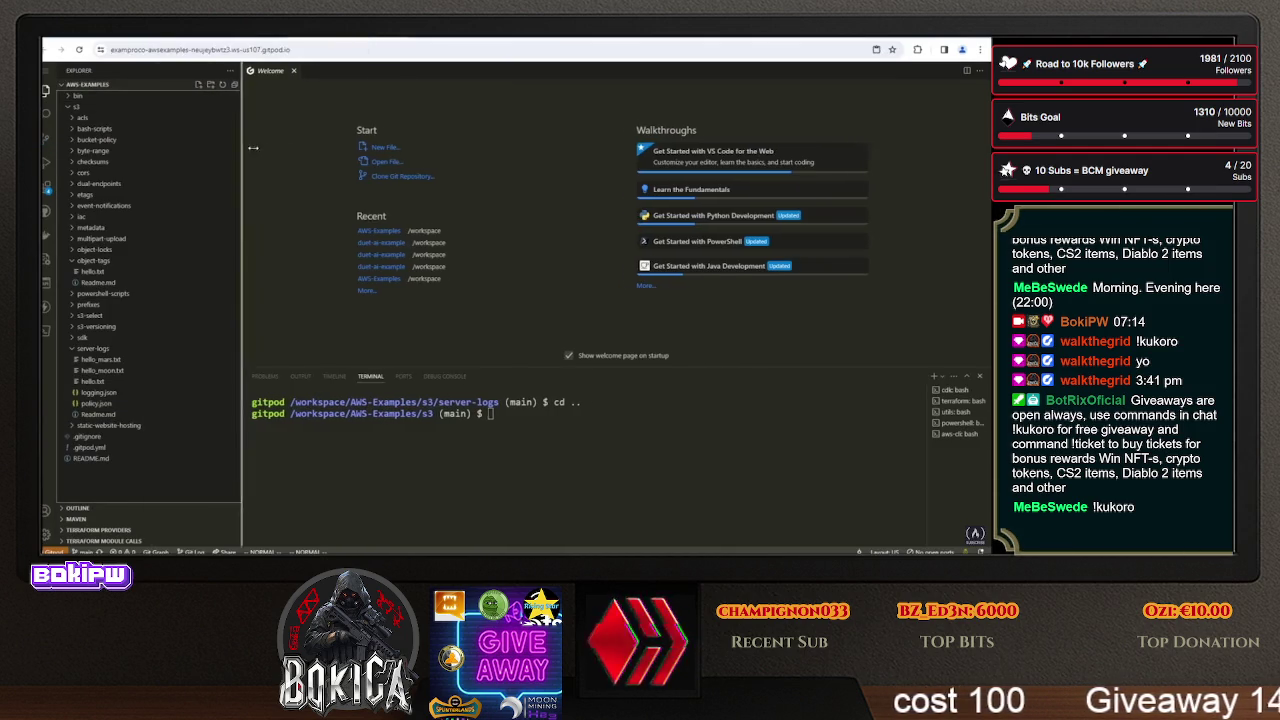
{"action": "right_click", "coordinate": [92, 108]}
{"action": "left_click", "coordinate": [136, 131]}
{"action": "type", "text": "batch-operations"}
{"action": "key", "text": "Return"}
Add a new Readme.md file inside the batch-operations folder.
{"action": "right_click", "coordinate": [124, 140]}
{"action": "left_click", "coordinate": [160, 150]}
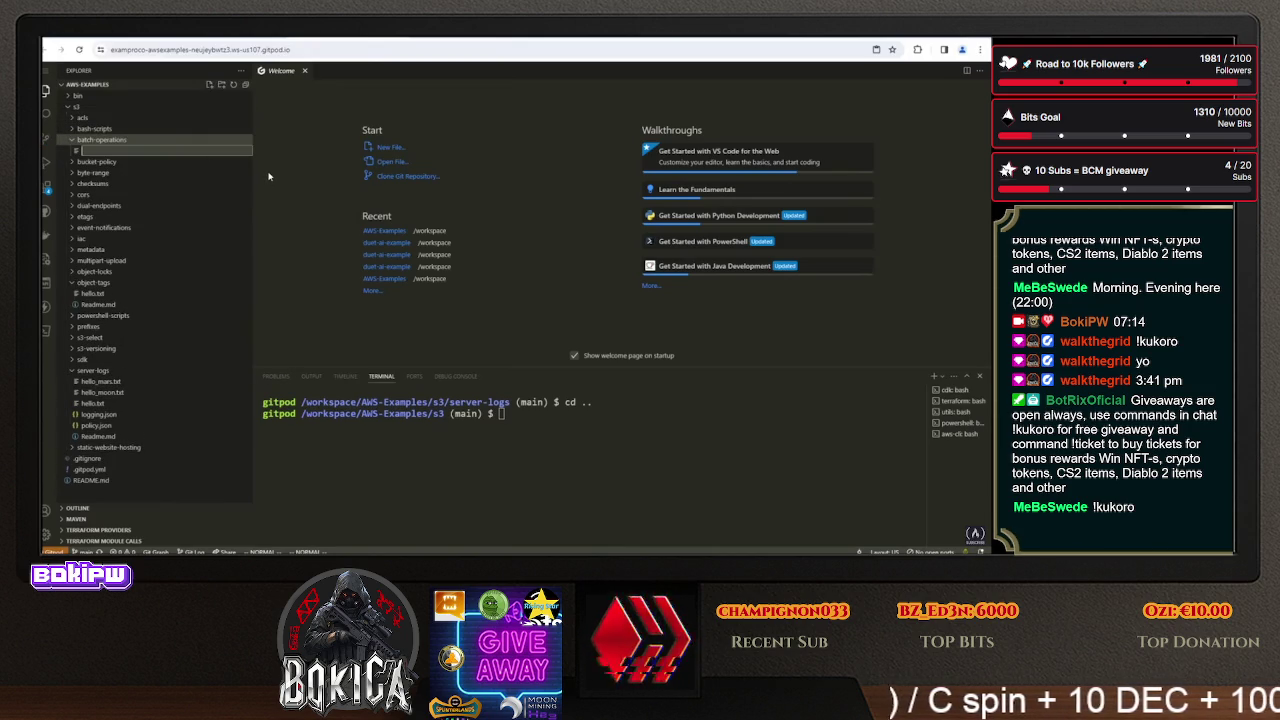
{"action": "type", "text": "Readme.md"}
{"action": "key", "text": "Return"}
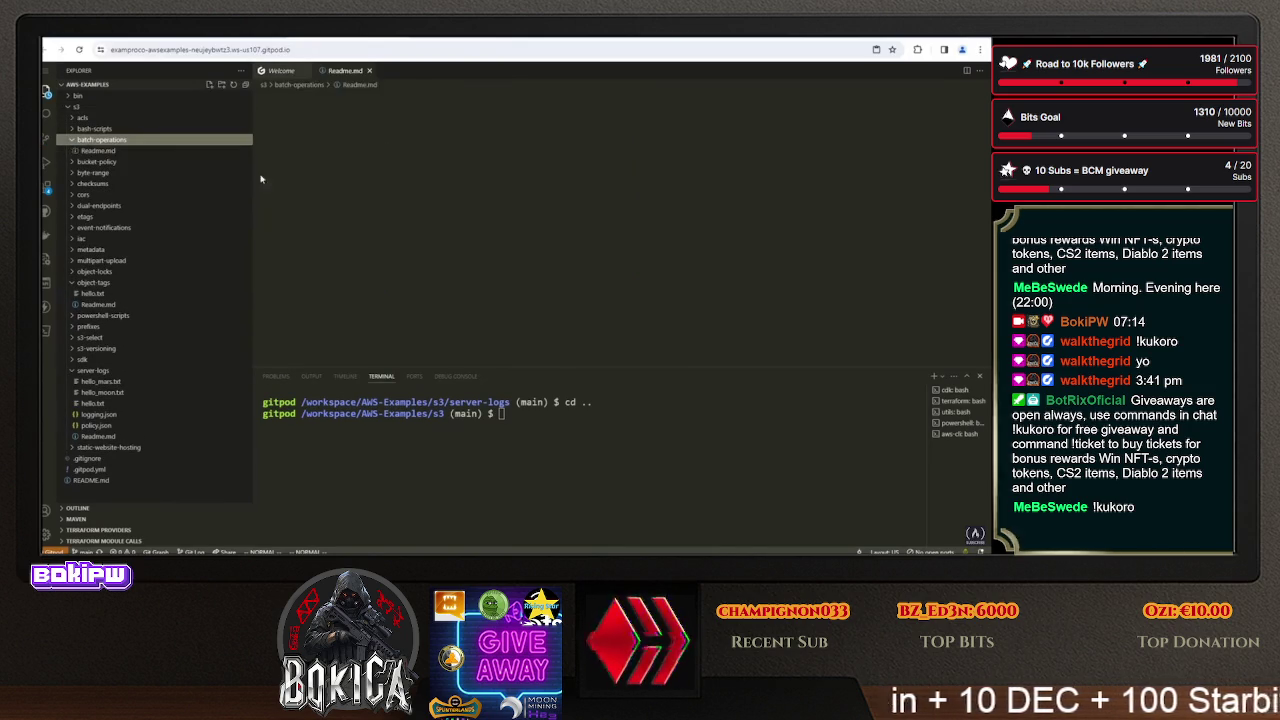
Write a '## Create a bucket' heading and 'aws s3 mb s3://batch-fun-ab6347' in Readme.md.
{"action": "type", "text": "## Create two bucket"}
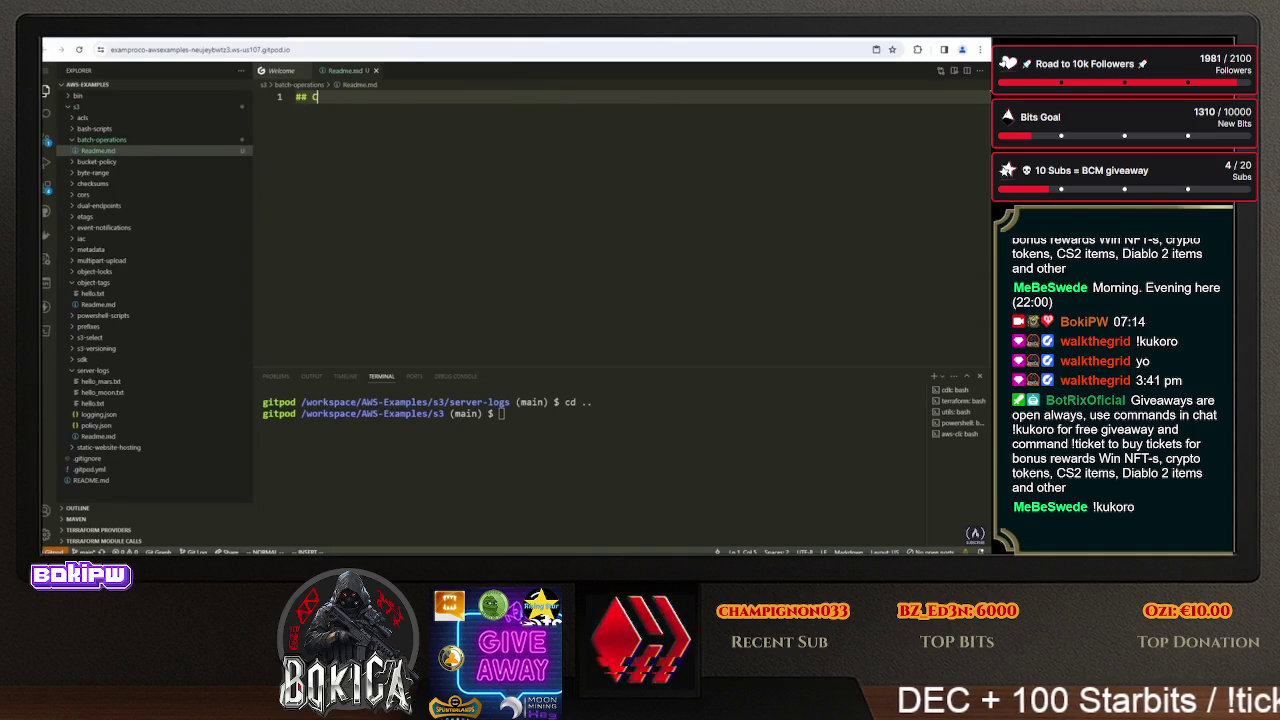
{"action": "type", "text": "s"}
{"action": "key", "text": "Return"}
{"action": "key", "text": "Return"}
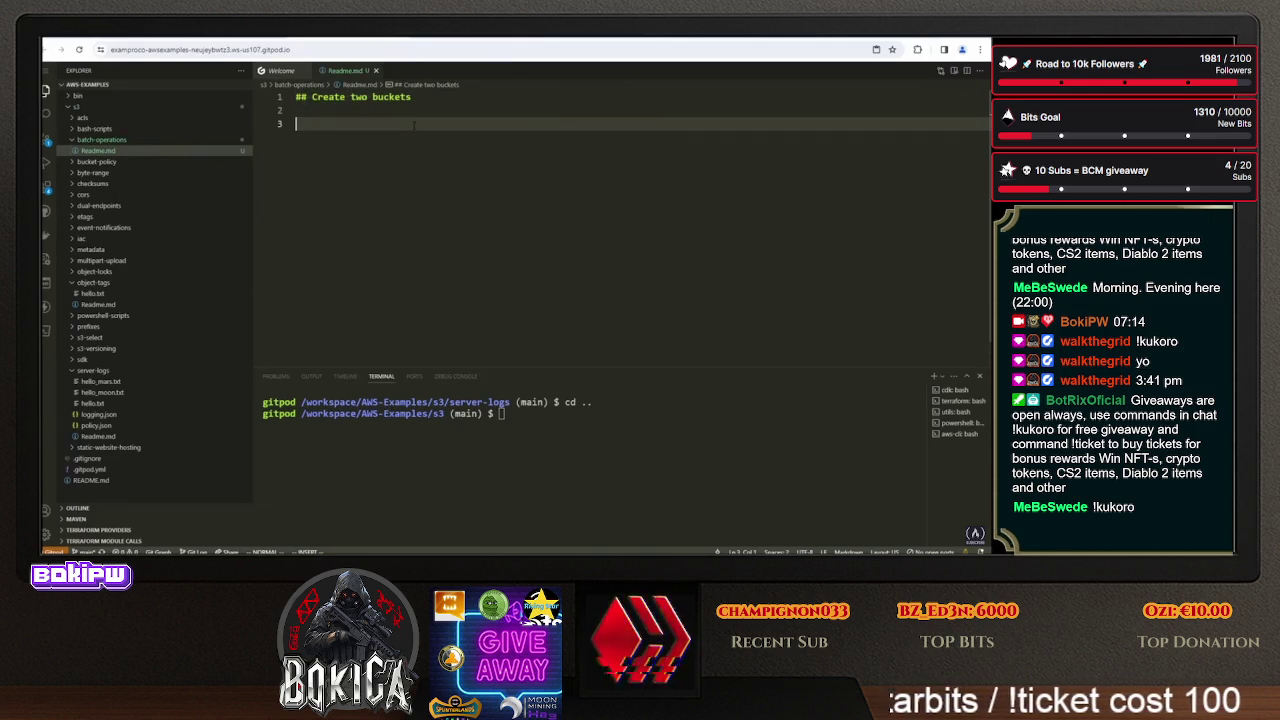
{"action": "key", "text": "BackSpace"}
{"action": "key", "text": "BackSpace"}
{"action": "key", "text": "BackSpace"}
{"action": "key", "text": "BackSpace"}
{"action": "type", "text": "reate a bucket"}
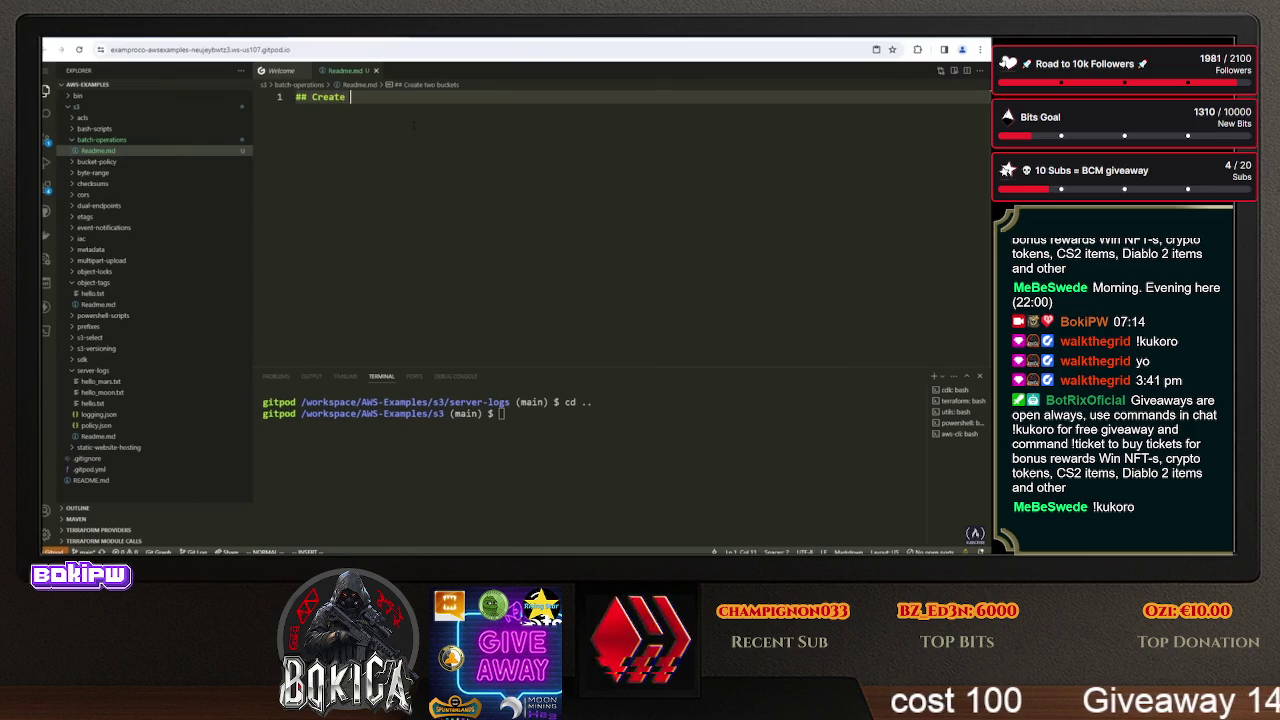
{"action": "key", "text": "Return"}
{"action": "key", "text": "Return"}
{"action": "type", "text": "s3"}
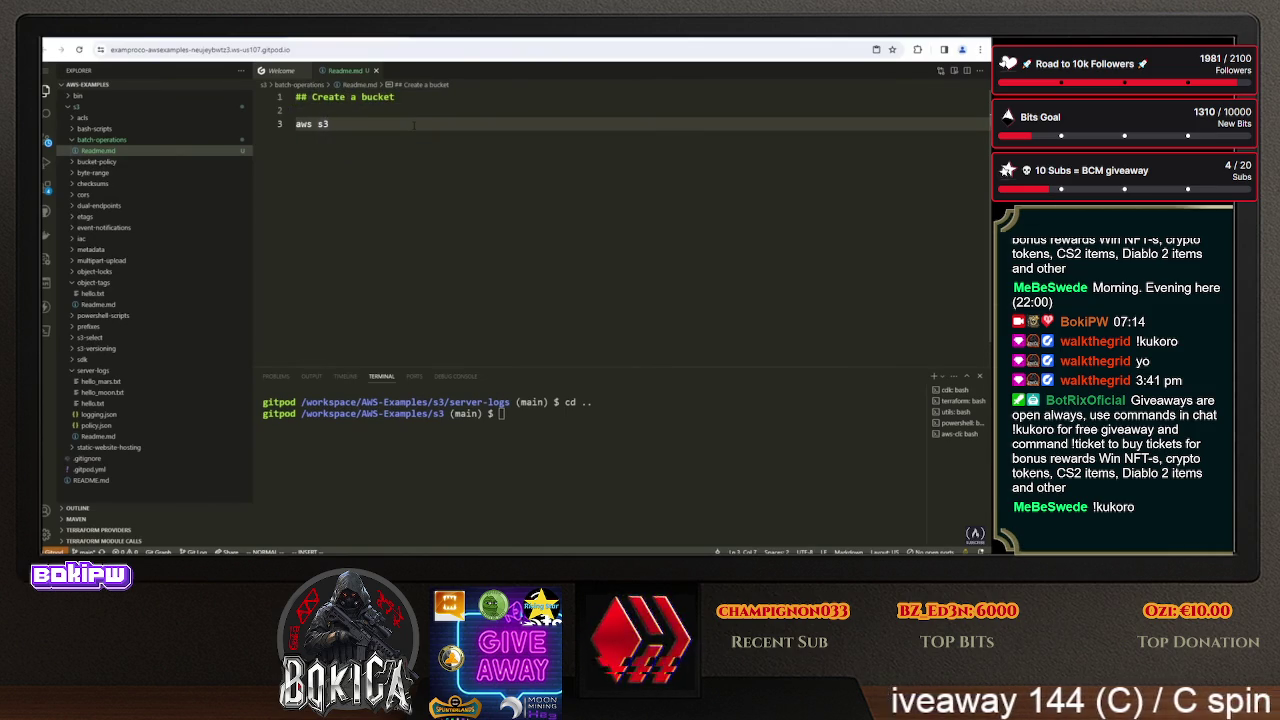
{"action": "type", "text": " mb s3:"}
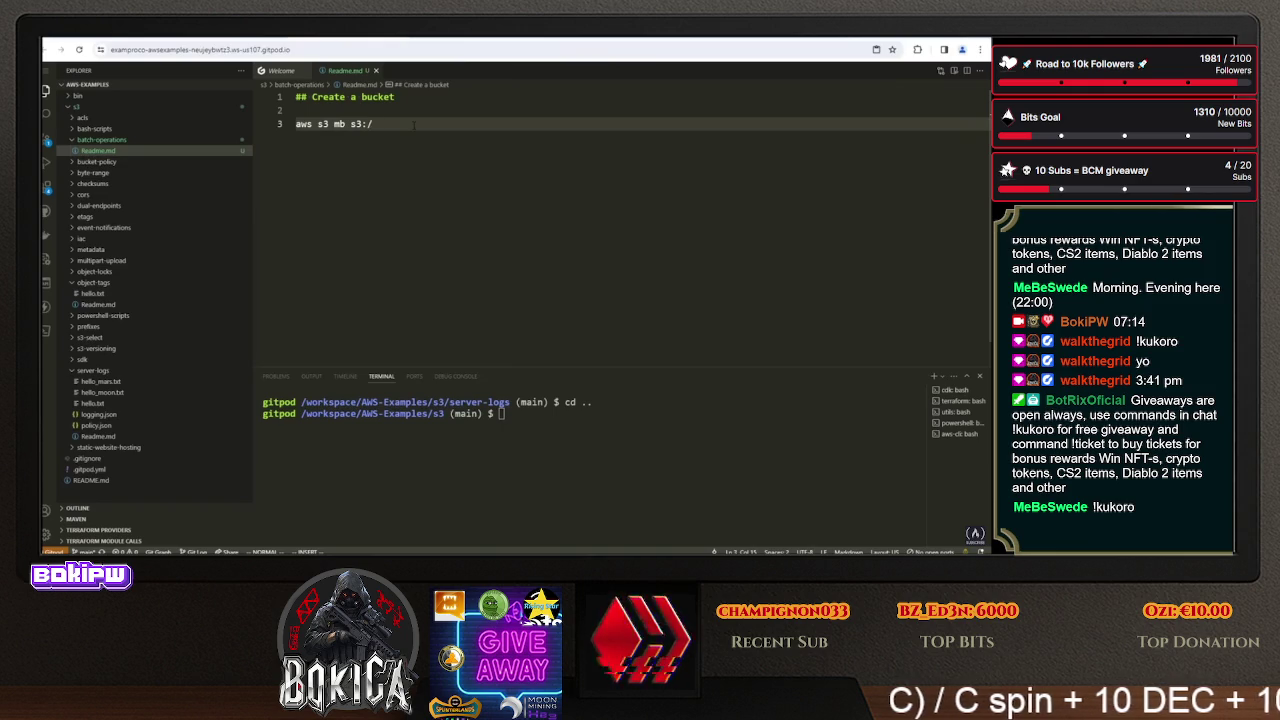
{"action": "type", "text": "//ba"}
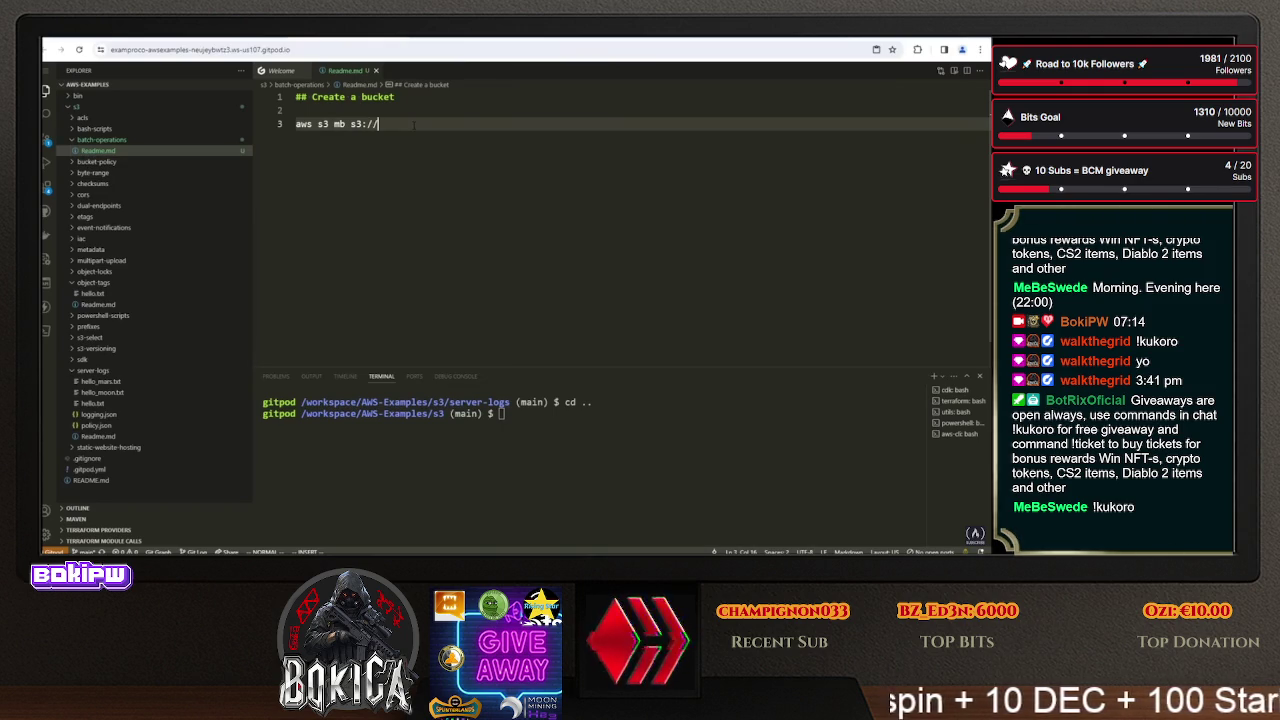
{"action": "type", "text": "tch-fun-"}
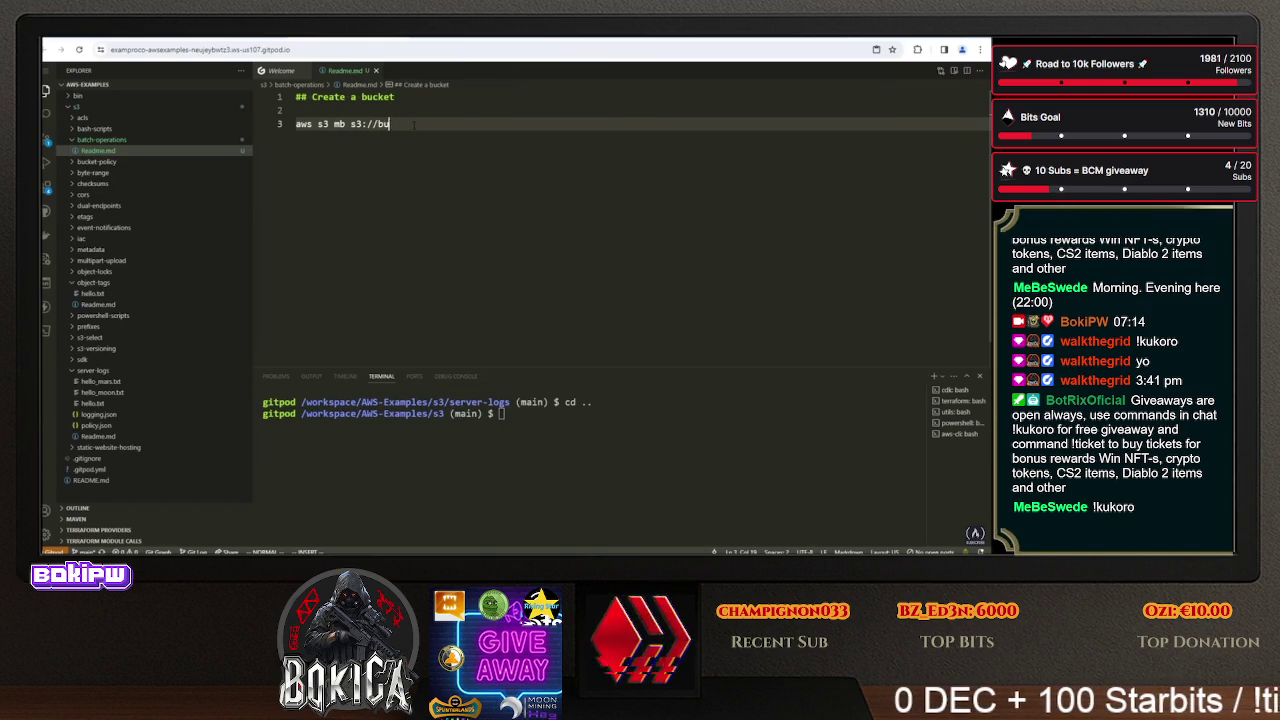
{"action": "type", "text": "ab6347"}
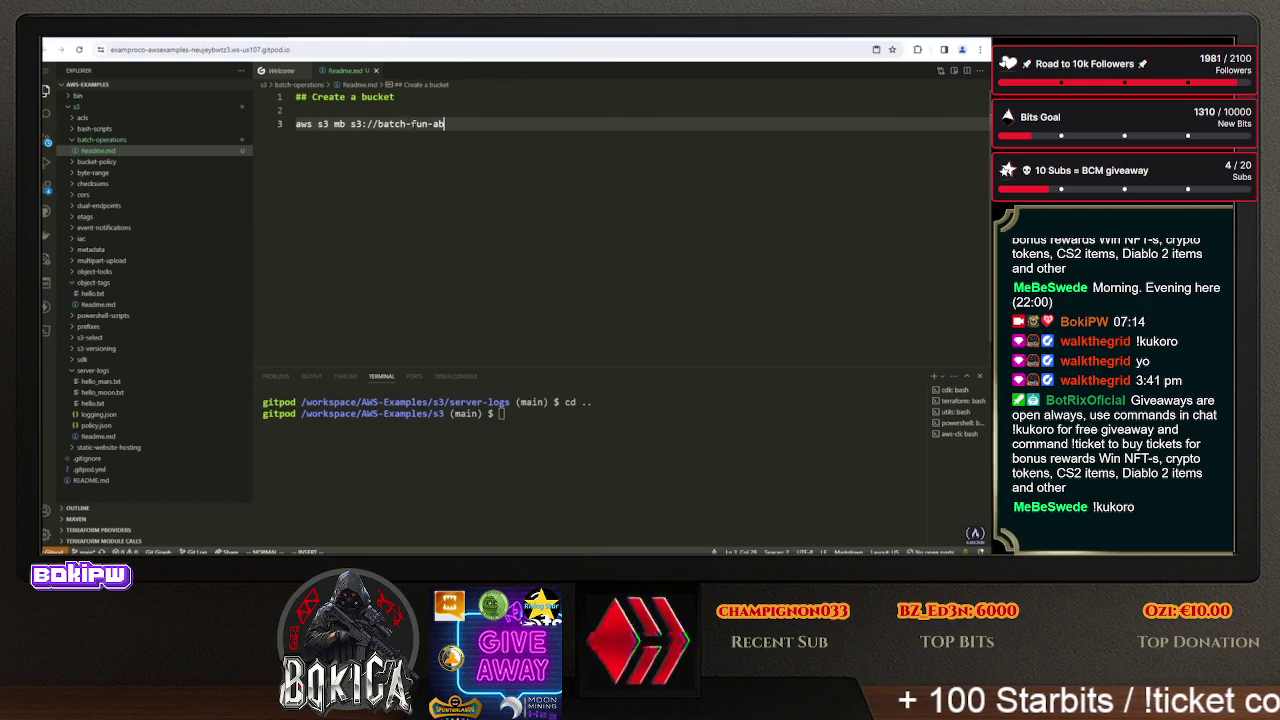
Run the copied aws s3 mb command in the terminal to create bucket batch-fun-ab6347.
{"action": "key", "text": "shift+Home"}
{"action": "key", "text": "ctrl+c"}
{"action": "key", "text": "y"}
{"action": "key", "text": "ctrl+grave"}
{"action": "type", "text": "log-fun-dest-ab-53532"}
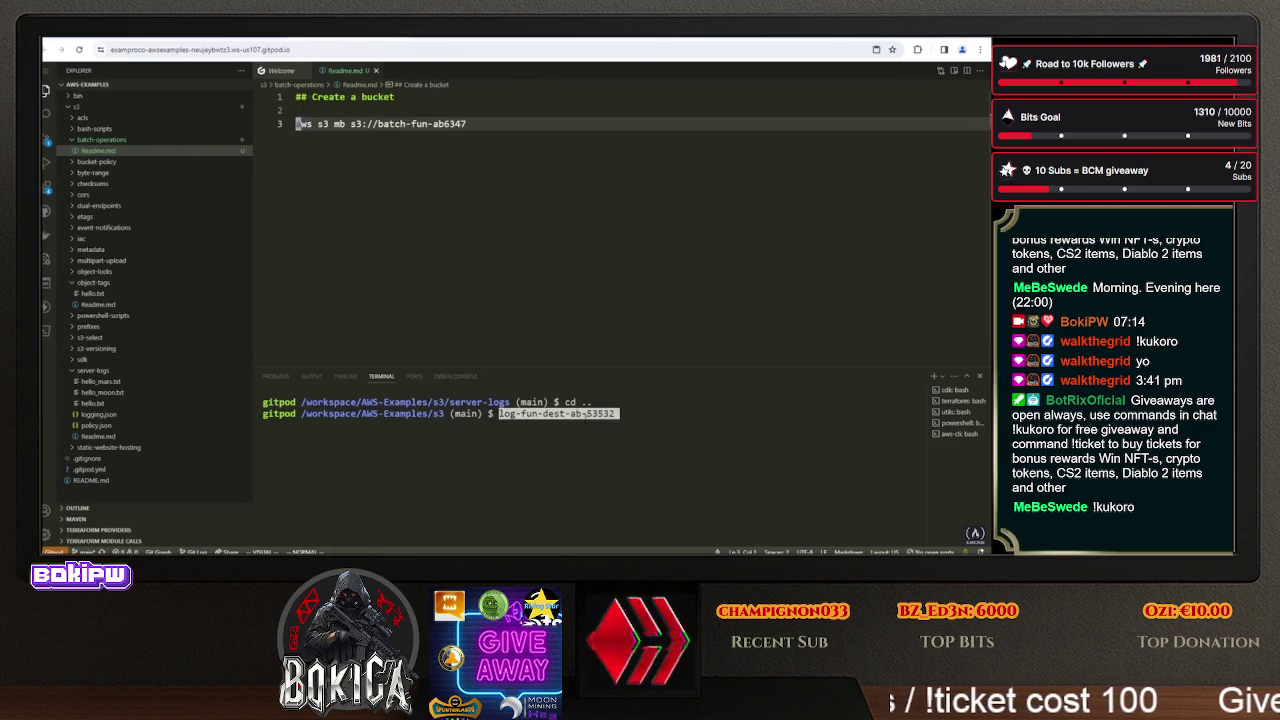
{"action": "key", "text": "Return"}
{"action": "key", "text": "ctrl+1"}
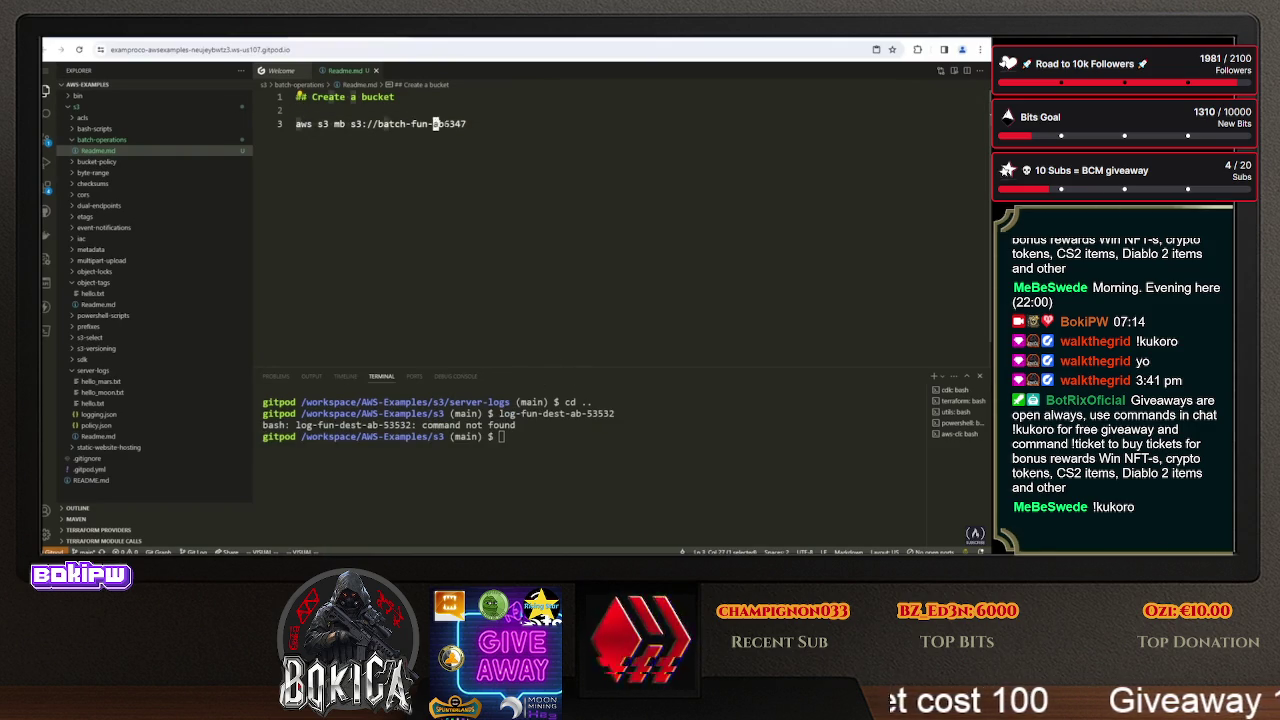
{"action": "key", "text": "y"}
{"action": "key", "text": "y"}
{"action": "key", "text": "ctrl+grave"}
{"action": "key", "text": "ctrl+shift+v"}
{"action": "key", "text": "Return"}
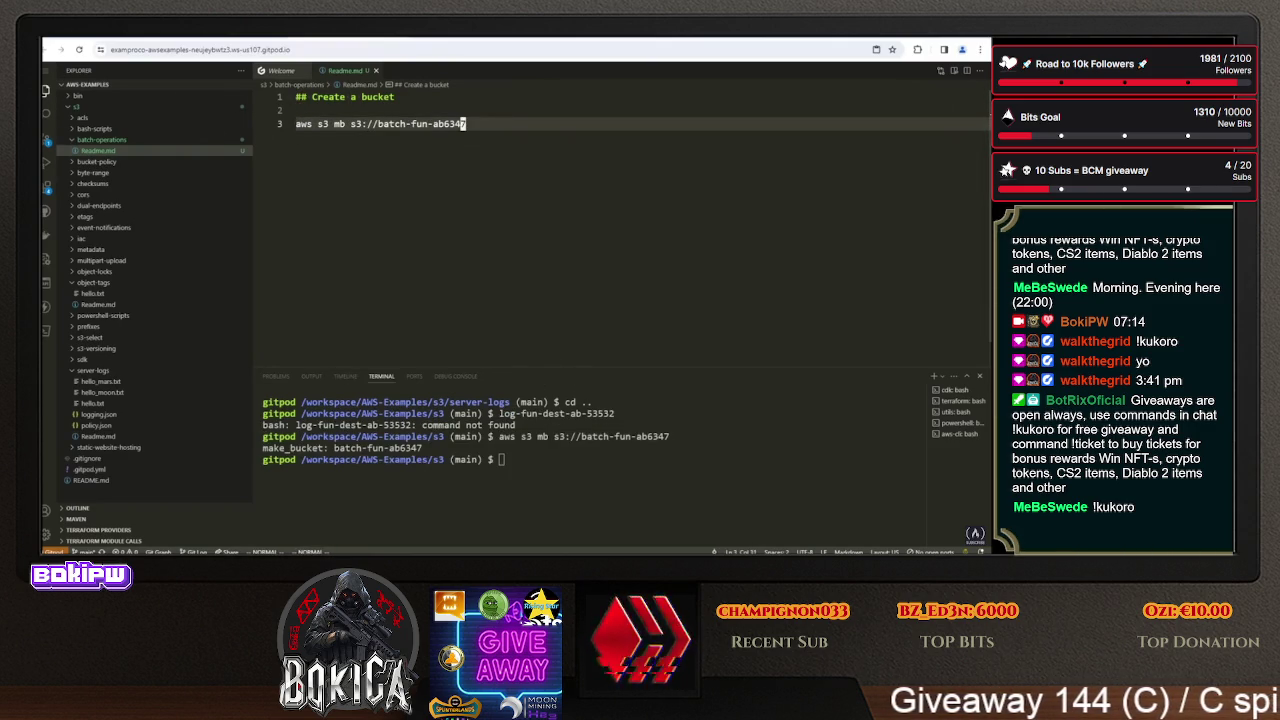
{"action": "key", "text": "alt+Tab"}
{"action": "left_click", "coordinate": [45, 91]}
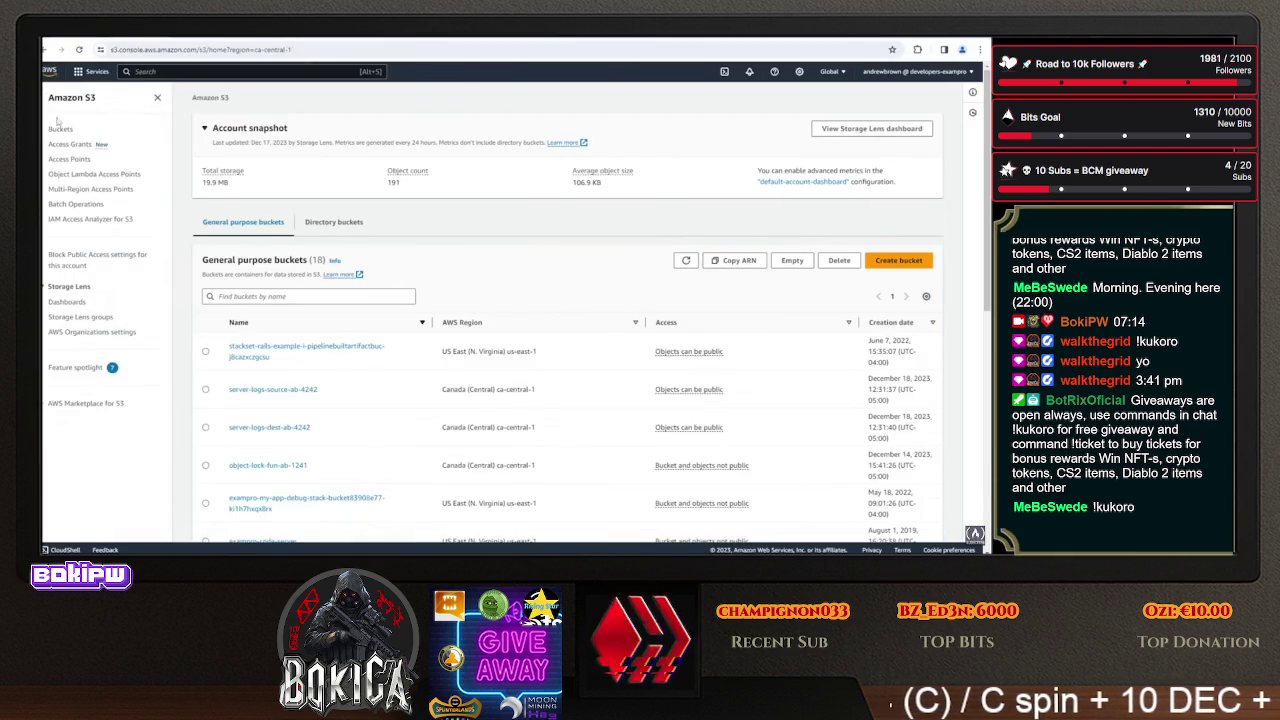
Open S3 Batch Operations and start a new Create job wizard.
{"action": "left_click", "coordinate": [75, 203]}
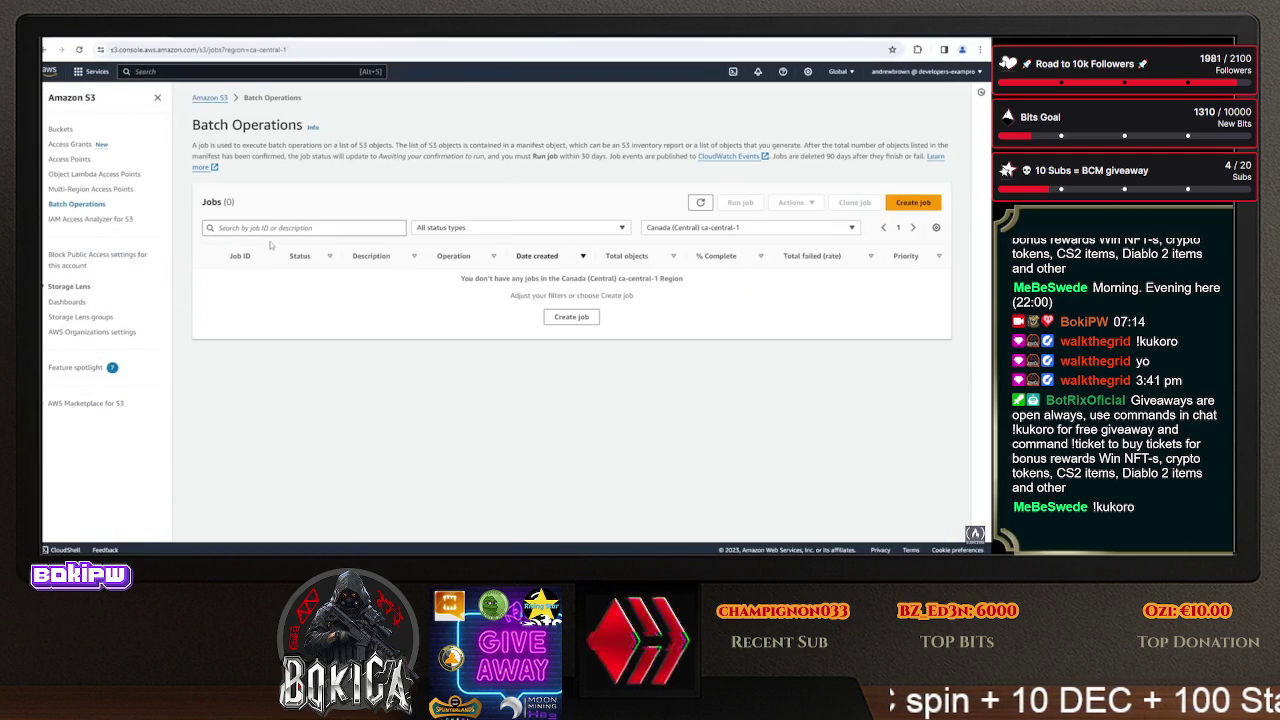
{"action": "left_click", "coordinate": [912, 201]}
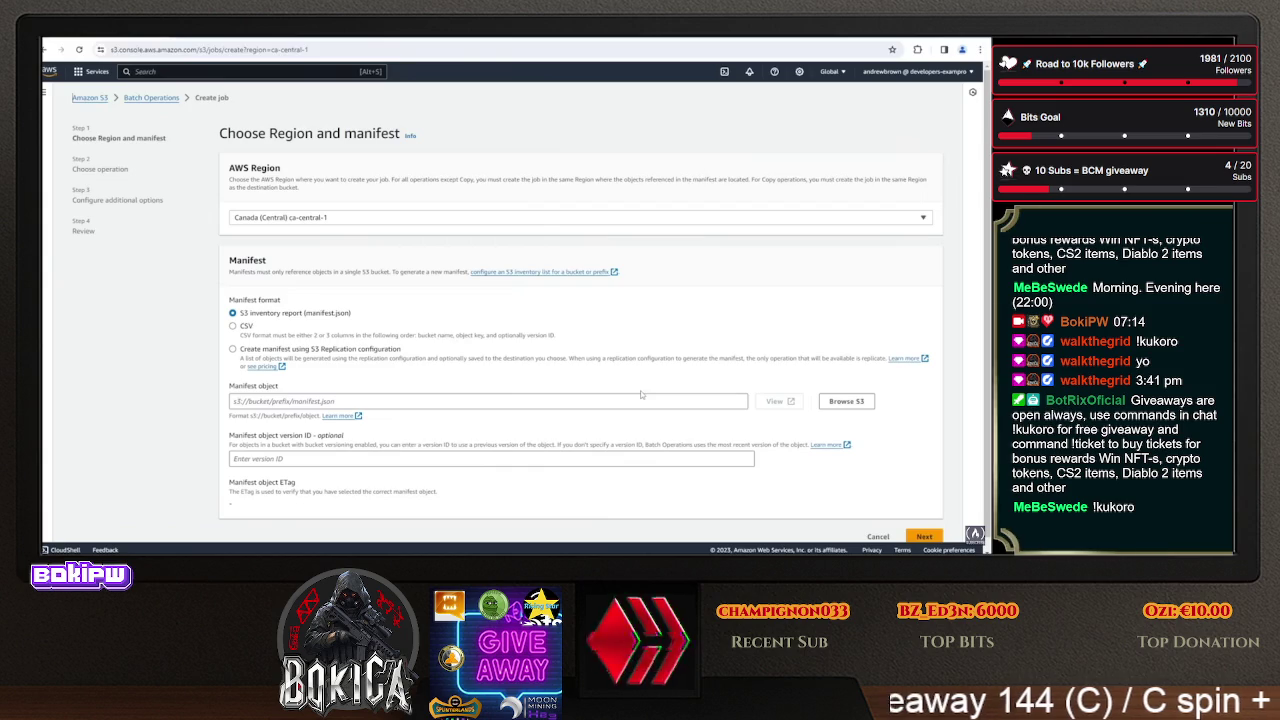
Ask ChatGPT for a bash script creating 20 files between 1 and 1000 bytes in a folder.
{"action": "key", "text": "ctrl+Tab"}
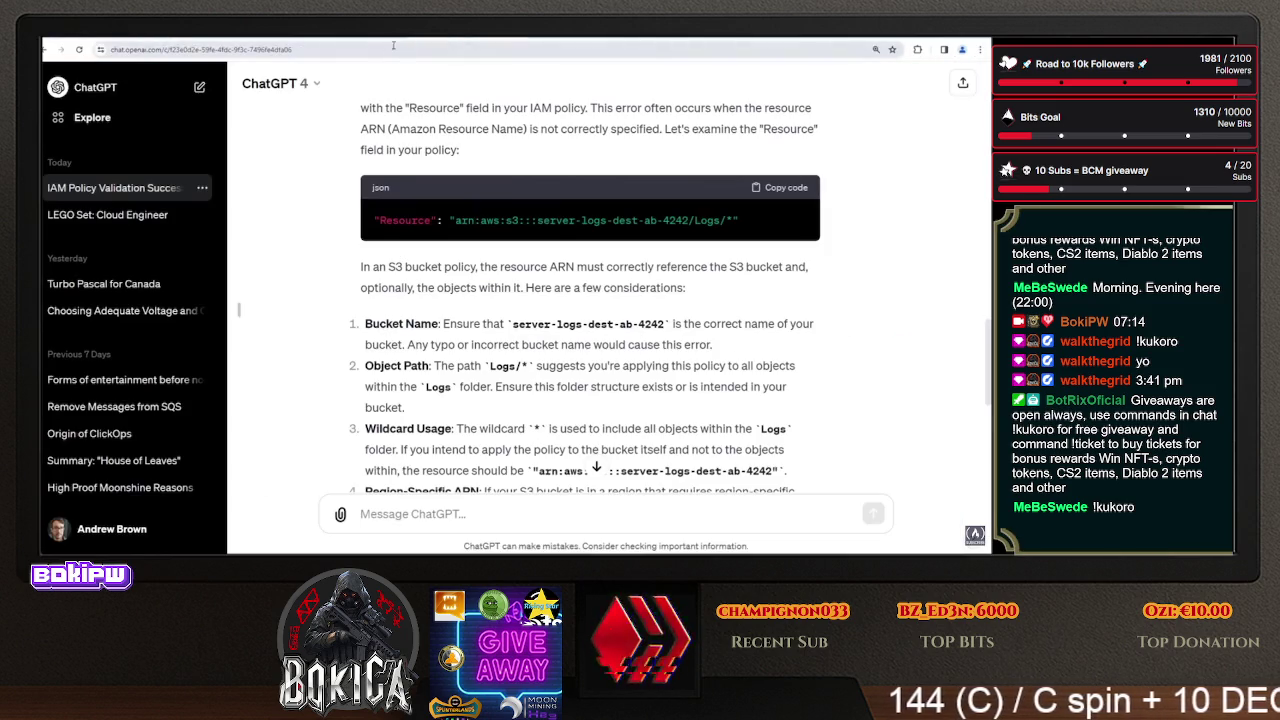
{"action": "scroll", "coordinate": [490, 366], "scroll_direction": "down", "scroll_amount": 5}
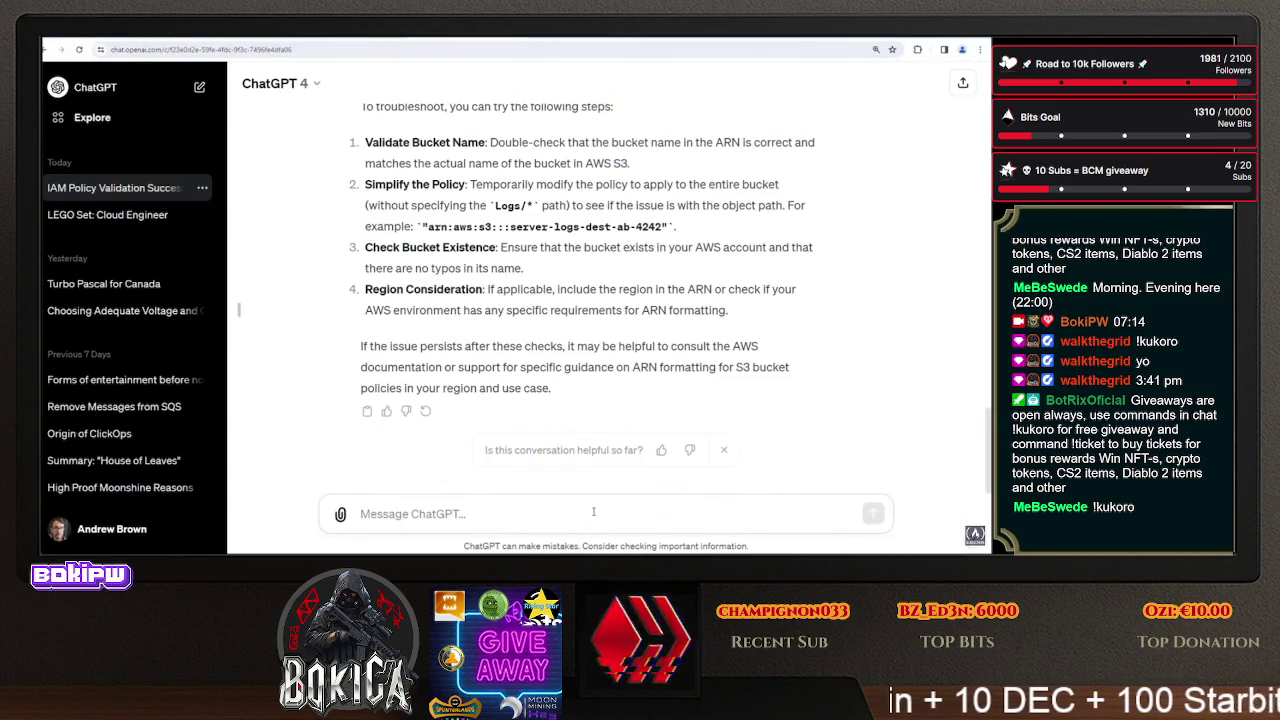
{"action": "type", "text": "Create 20 "}
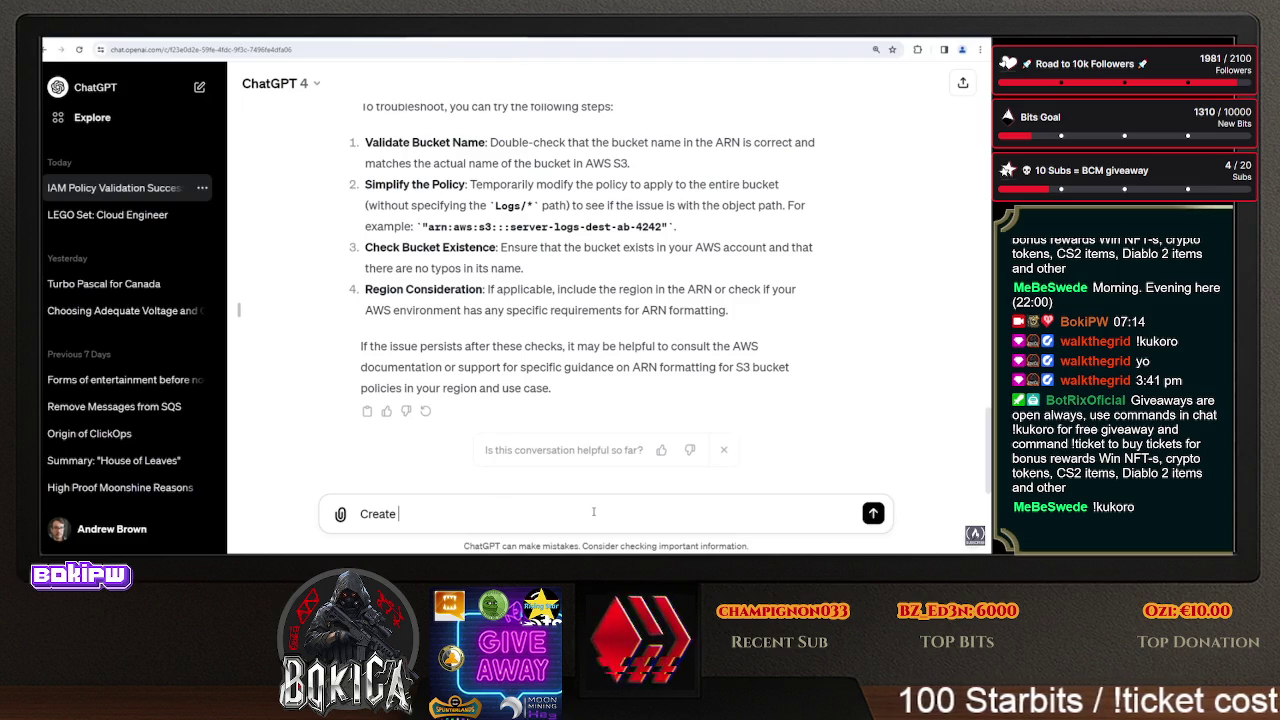
{"action": "type", "text": "different fil"}
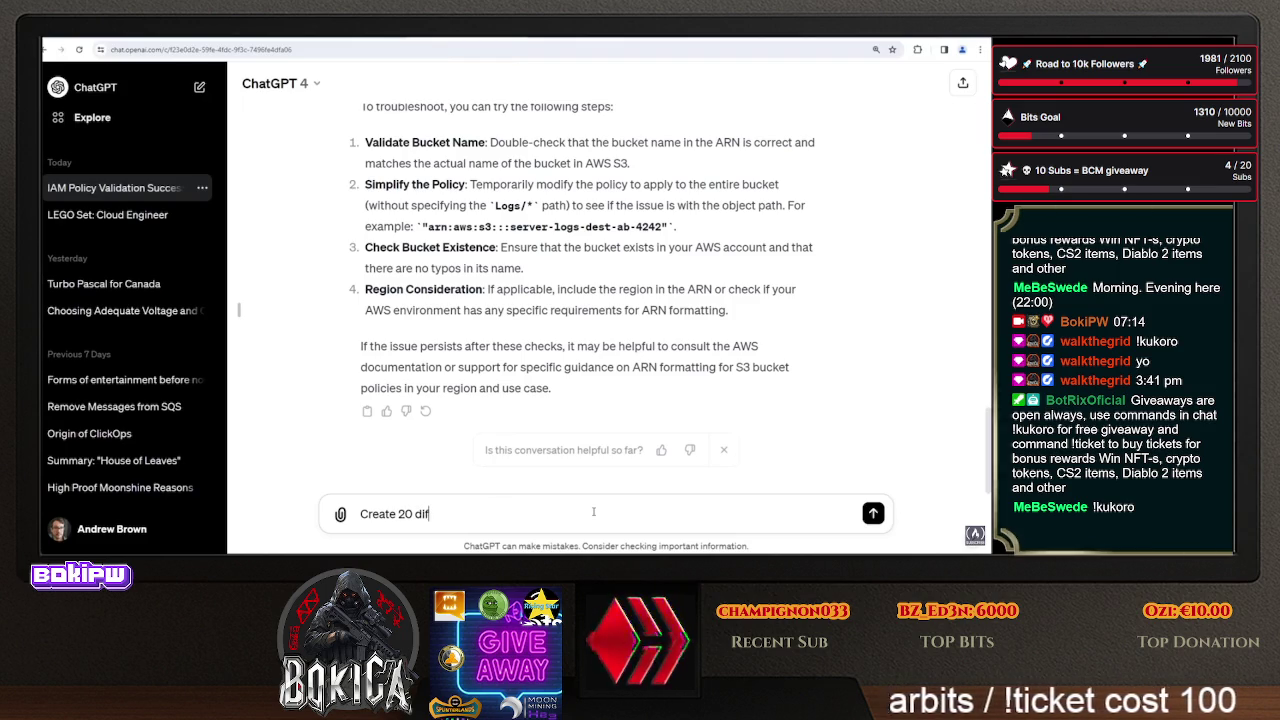
{"action": "type", "text": "es of various s"}
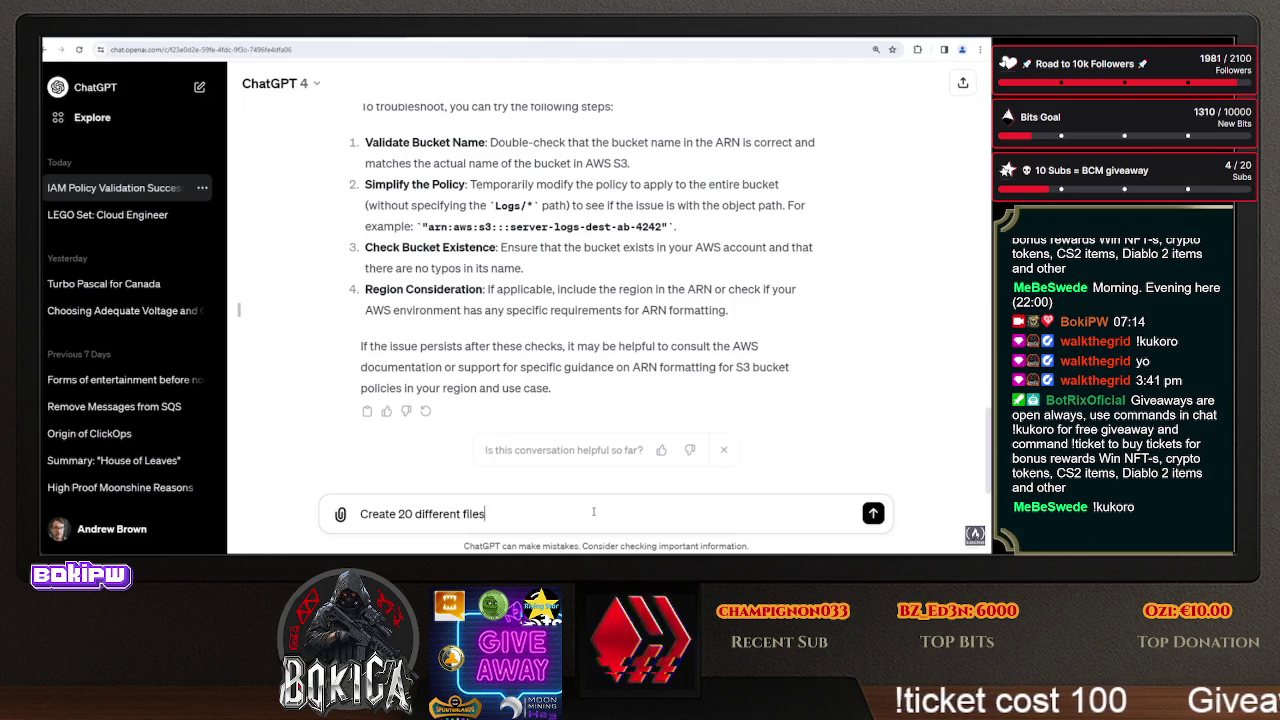
{"action": "type", "text": "izes between 1"}
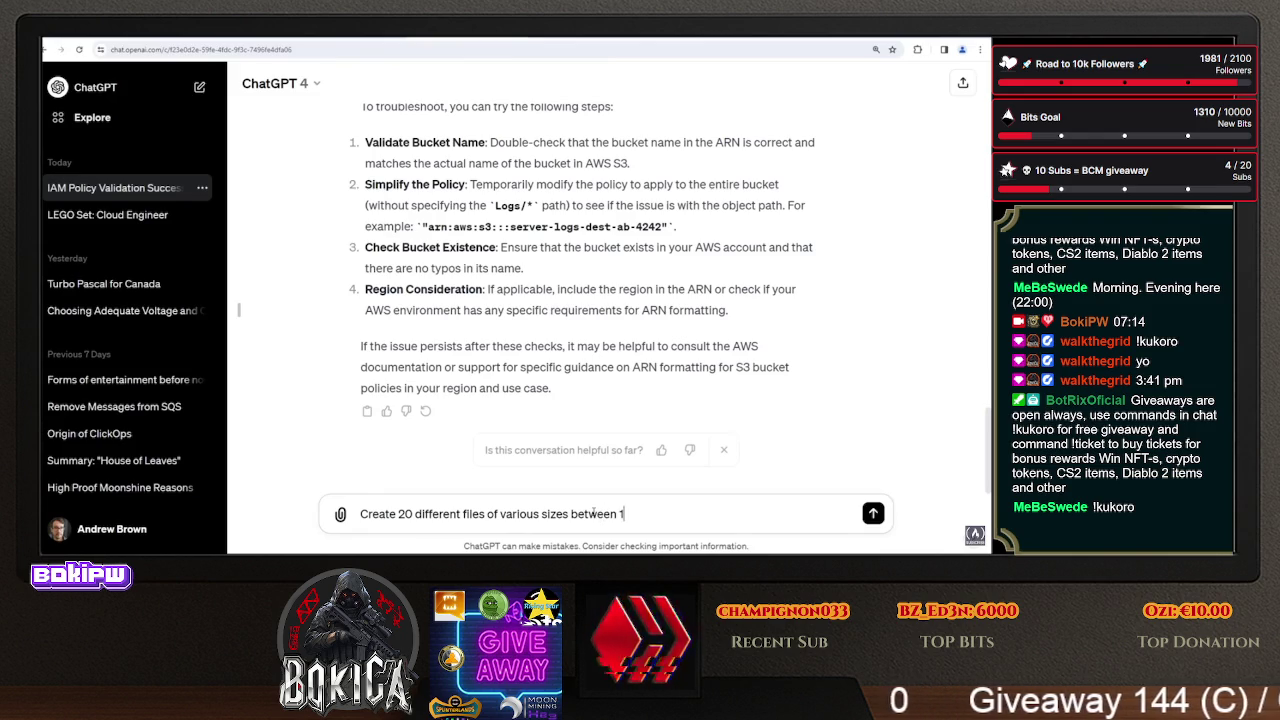
{"action": "type", "text": "btye"}
{"action": "key", "text": "BackSpace"}
{"action": "key", "text": "BackSpace"}
{"action": "type", "text": "yte and "}
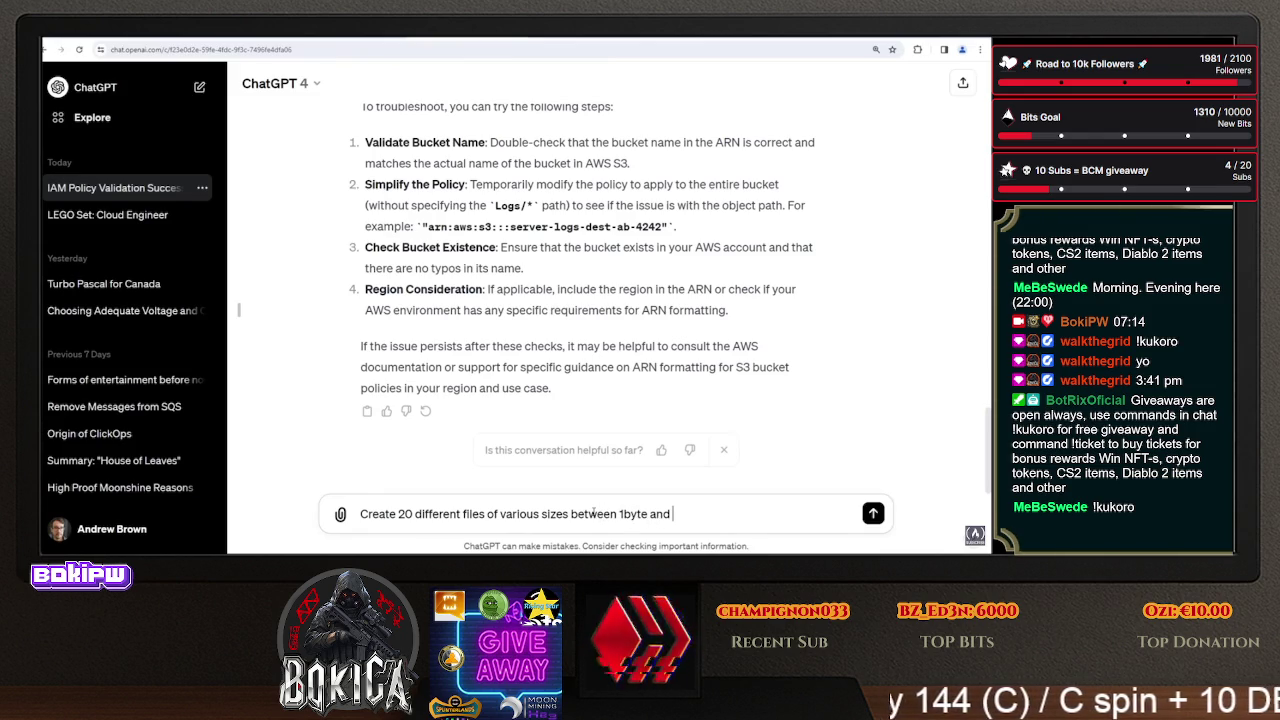
{"action": "type", "text": "1000 btyes "}
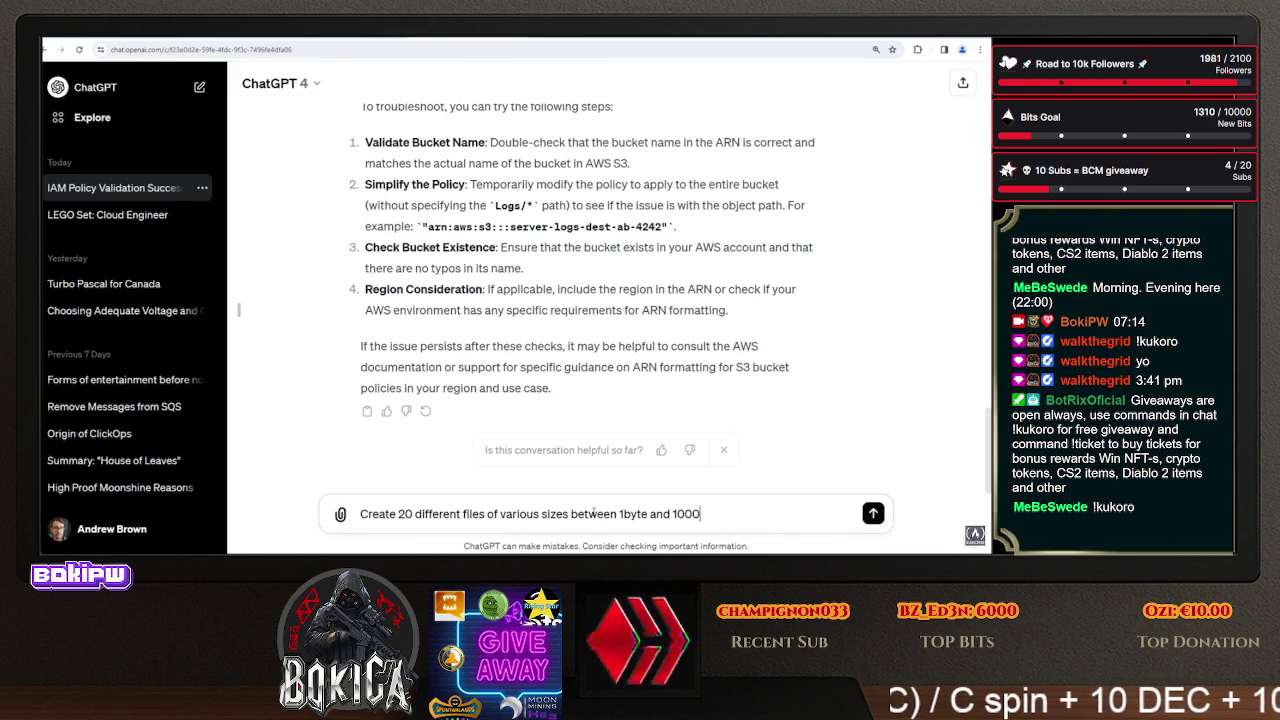
{"action": "type", "text": "in a folder"}
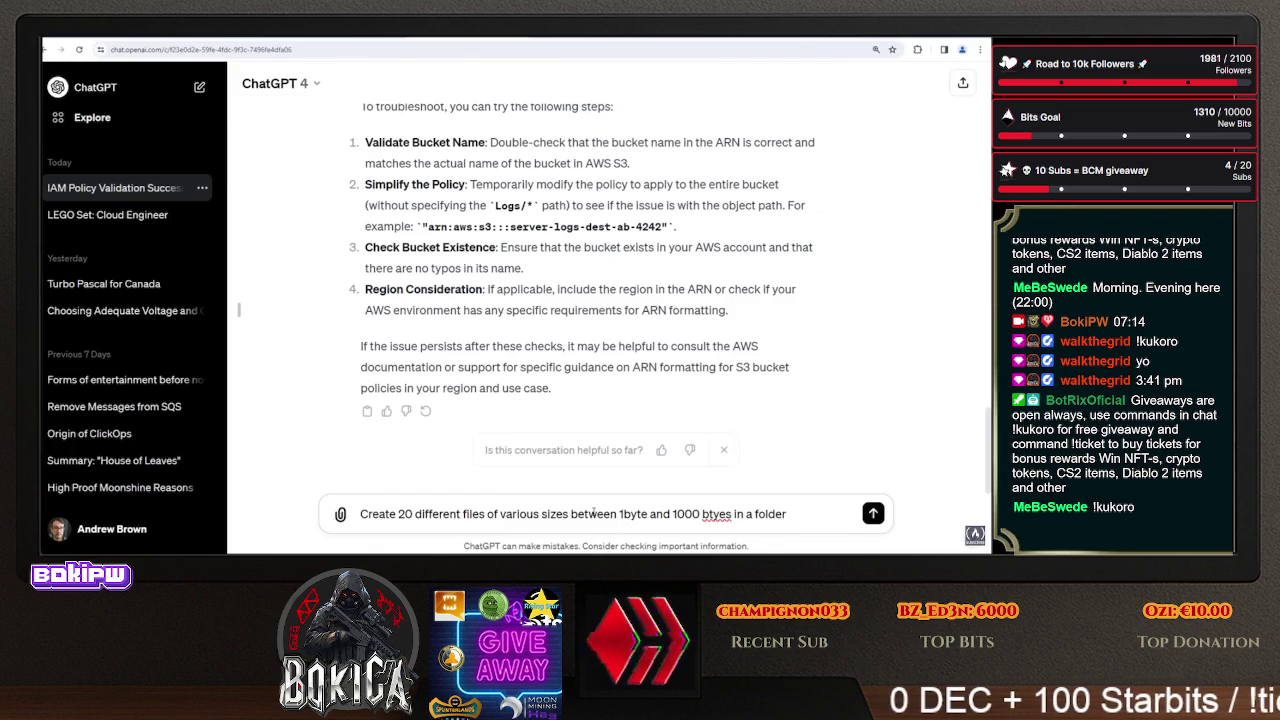
{"action": "type", "text": " via a bash script"}
{"action": "key", "text": "Return"}
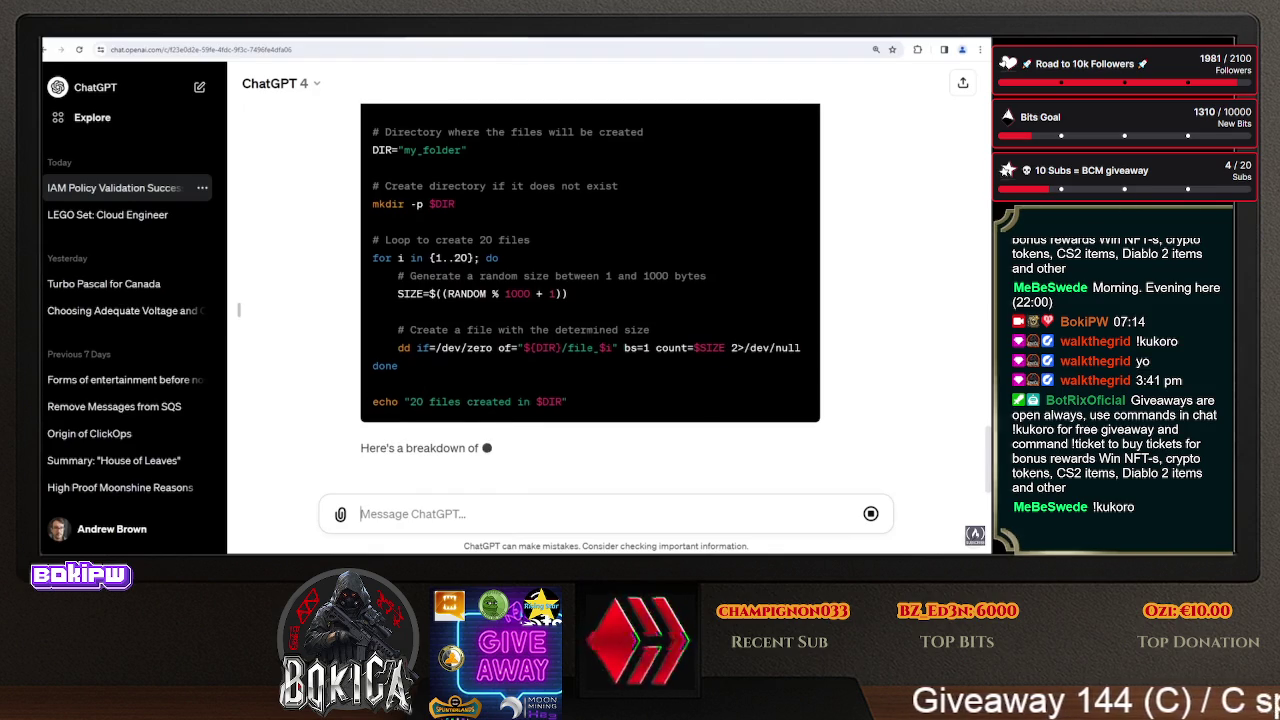
Copy the generated Bash script and return to Gitpod's batch-operations folder.
{"action": "scroll", "coordinate": [578, 426], "scroll_direction": "up", "scroll_amount": 2}
{"action": "mouse_move", "coordinate": [578, 426]}
{"action": "left_mouse_down"}
{"action": "mouse_move", "coordinate": [372, 255]}
{"action": "mouse_move", "coordinate": [365, 165]}
{"action": "mouse_move", "coordinate": [367, 299]}
{"action": "left_mouse_up"}
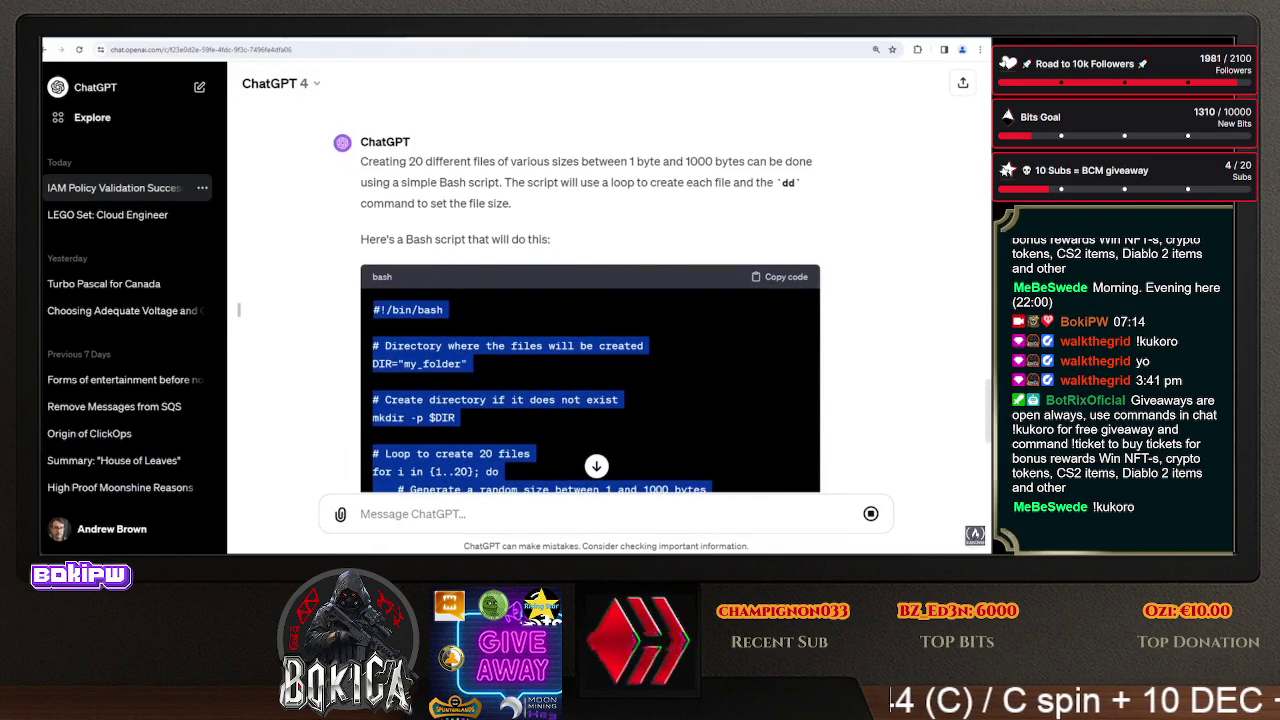
{"action": "key", "text": "ctrl+Tab"}
{"action": "right_click", "coordinate": [129, 145]}
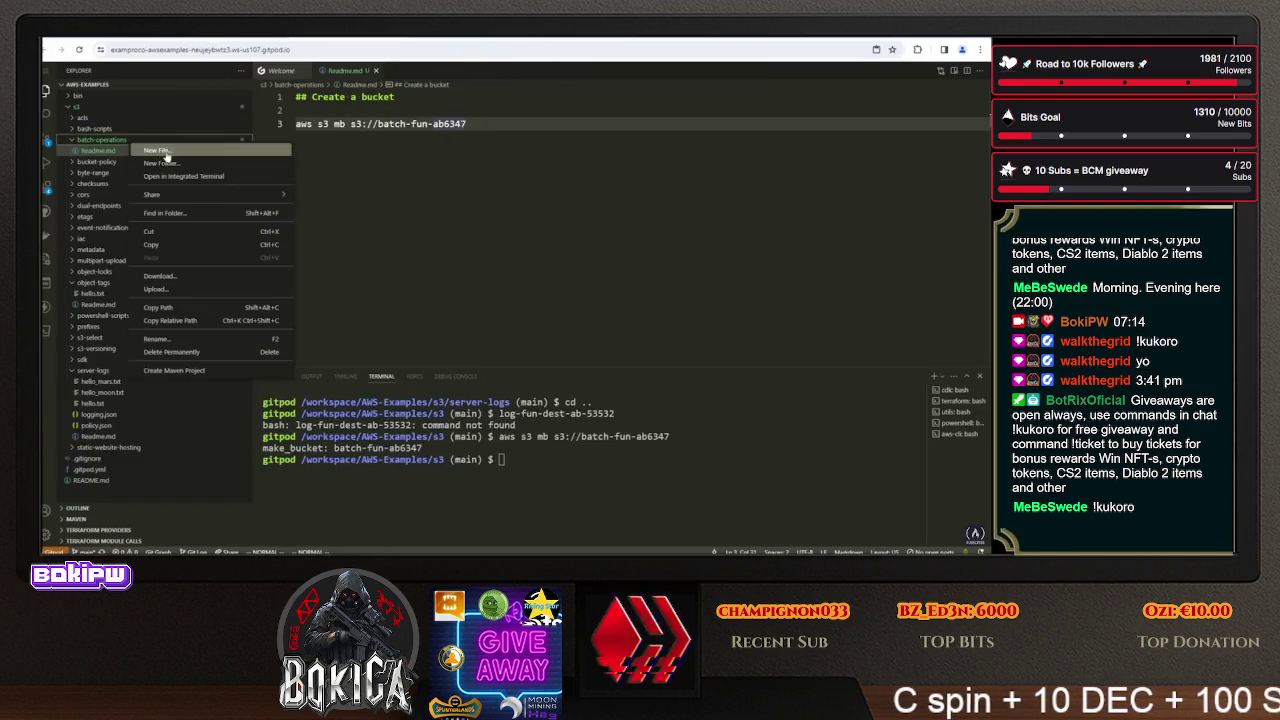
Create bin/create_files in batch-operations and paste the ChatGPT script into it.
{"action": "left_click", "coordinate": [163, 152]}
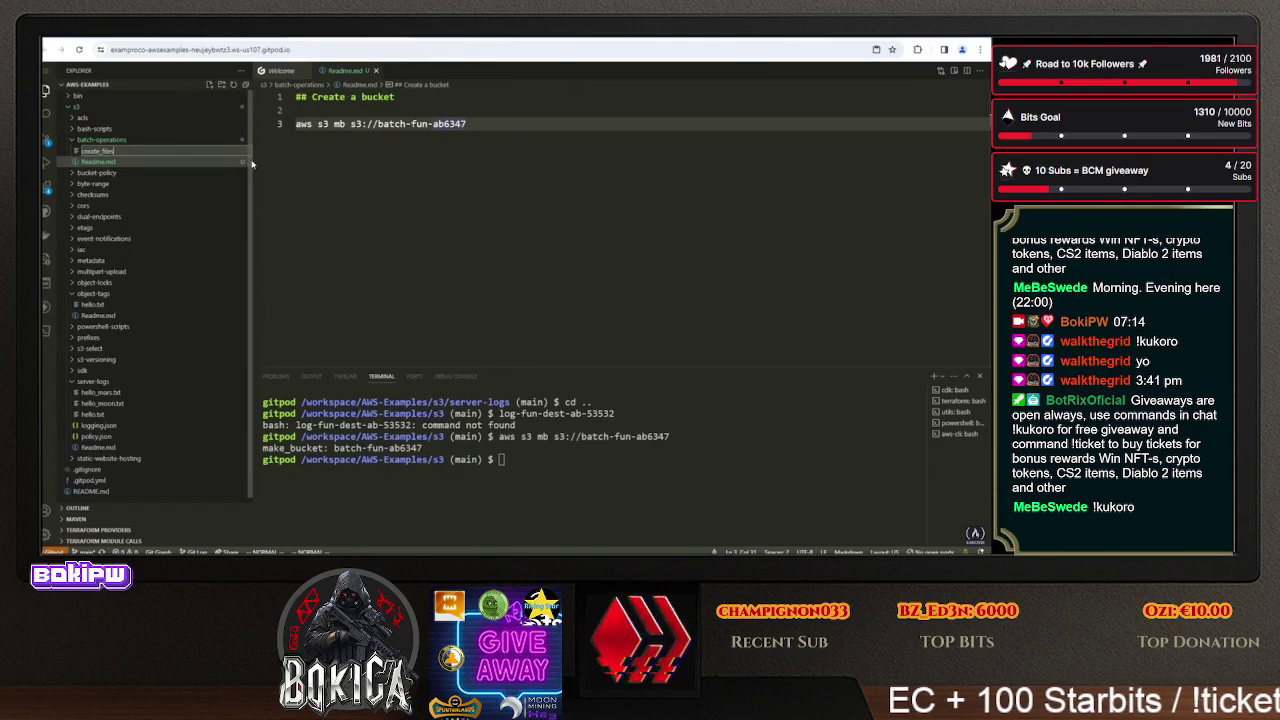
{"action": "key", "text": "Return"}
{"action": "right_click", "coordinate": [92, 148]}
{"action": "left_click", "coordinate": [140, 166]}
{"action": "type", "text": "bin"}
{"action": "key", "text": "Return"}
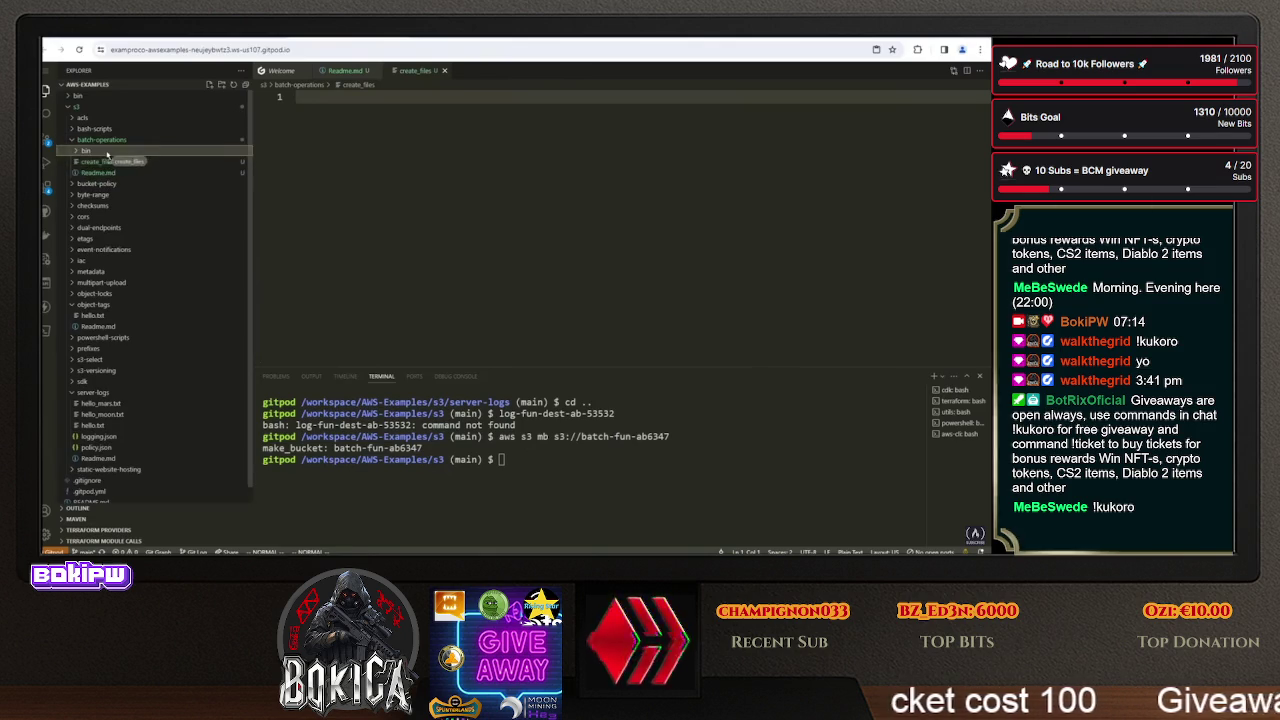
{"action": "left_click_drag", "start_coordinate": [121, 153], "coordinate": [121, 152]}
{"action": "left_click", "coordinate": [579, 335]}
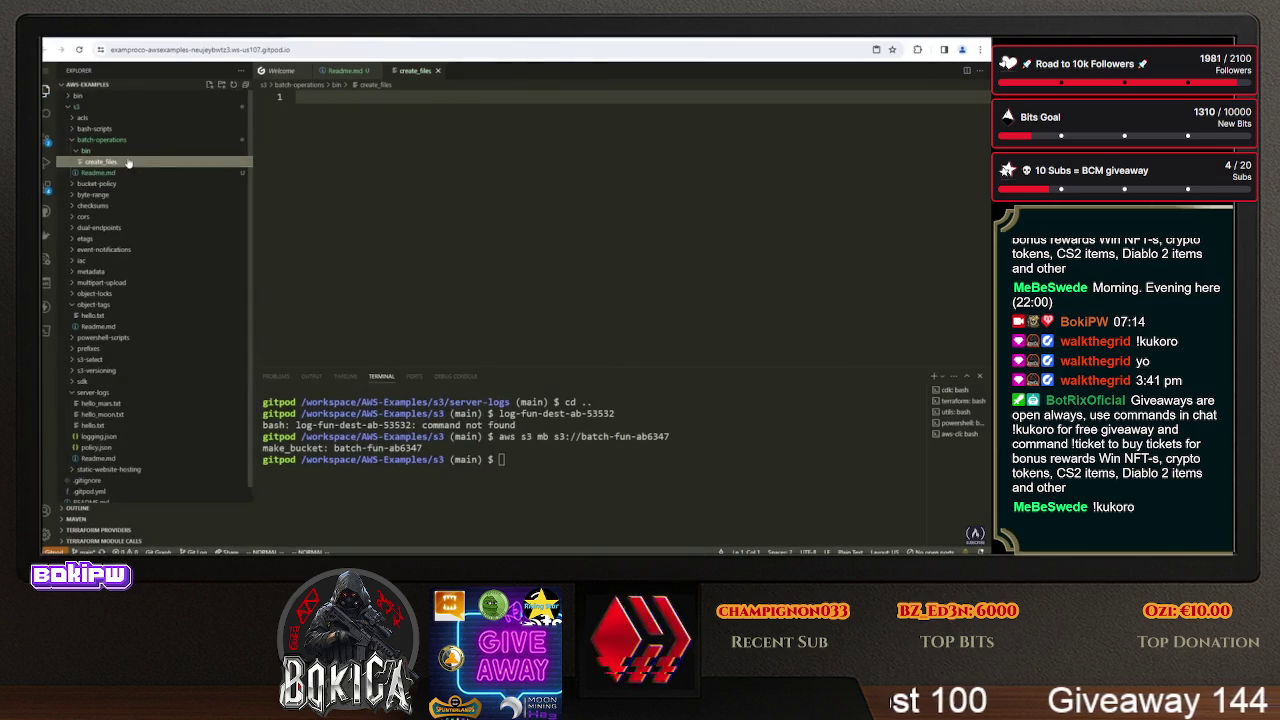
{"action": "right_click", "coordinate": [405, 143]}
{"action": "left_click", "coordinate": [450, 263]}
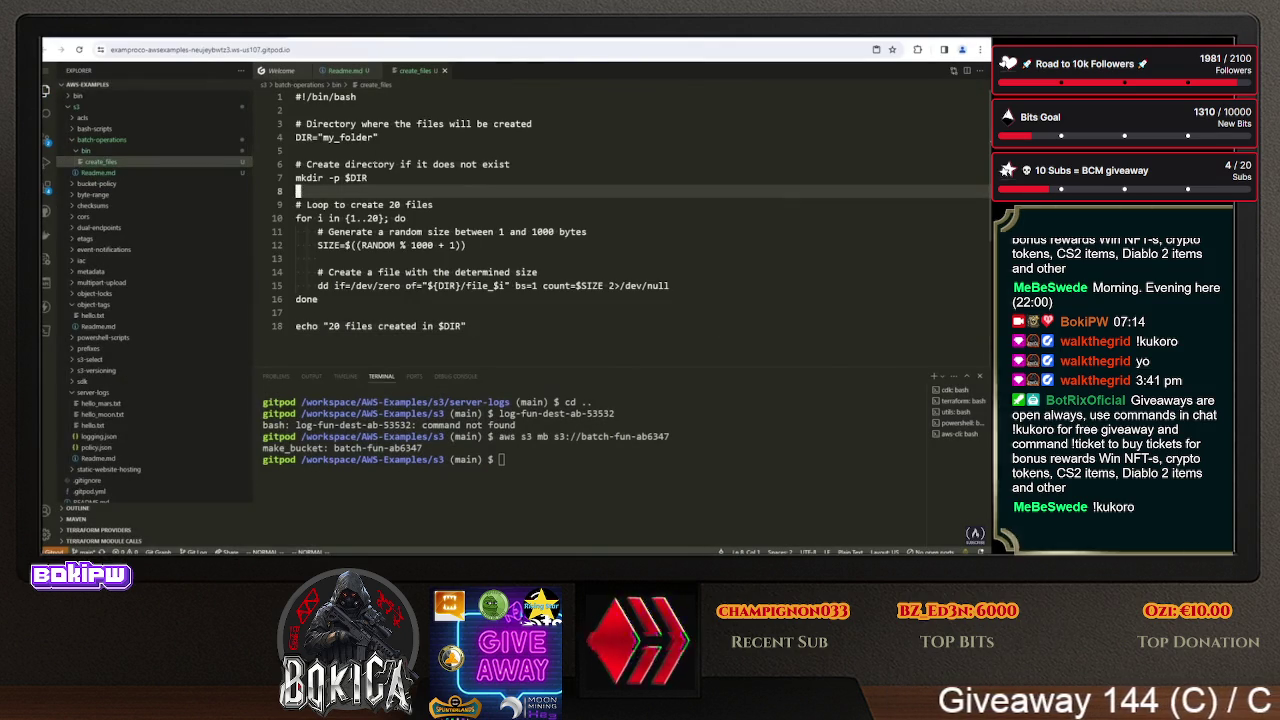
{"action": "double_click", "coordinate": [343, 97]}
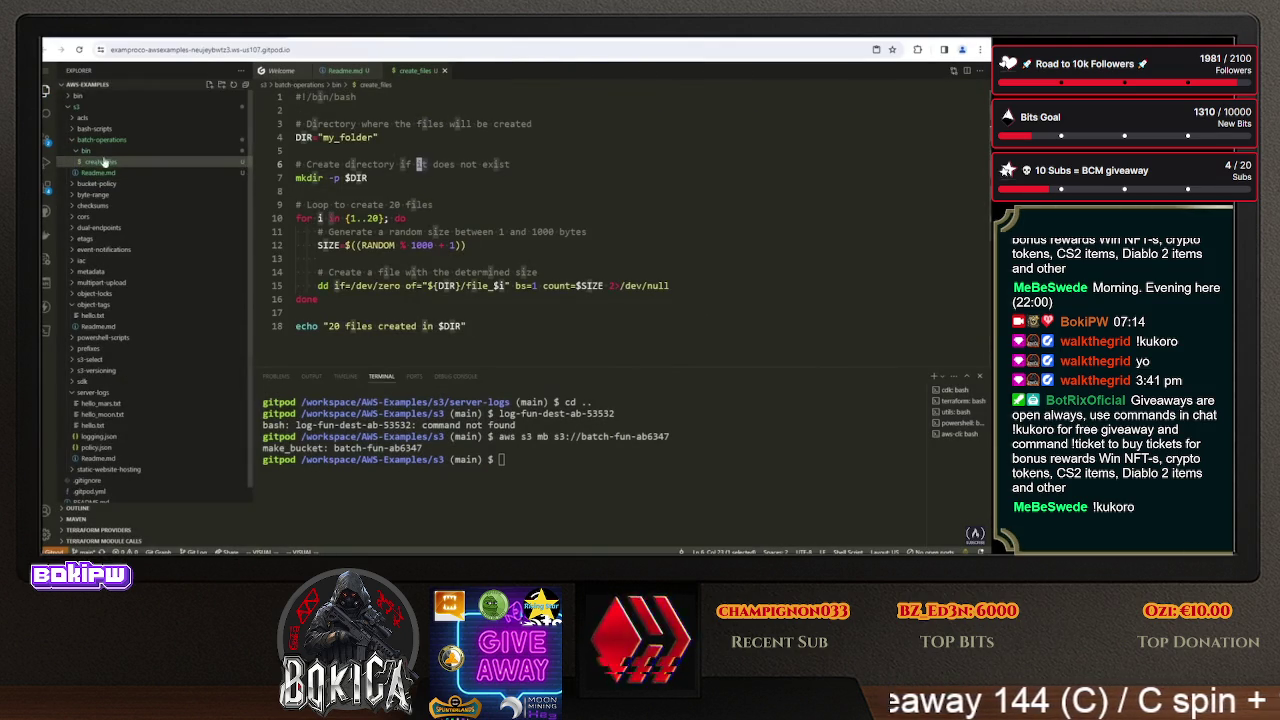
Add a files folder in batch-operations containing an empty .keep file.
{"action": "right_click", "coordinate": [120, 141]}
{"action": "left_click", "coordinate": [185, 162]}
{"action": "type", "text": "files"}
{"action": "key", "text": "Return"}
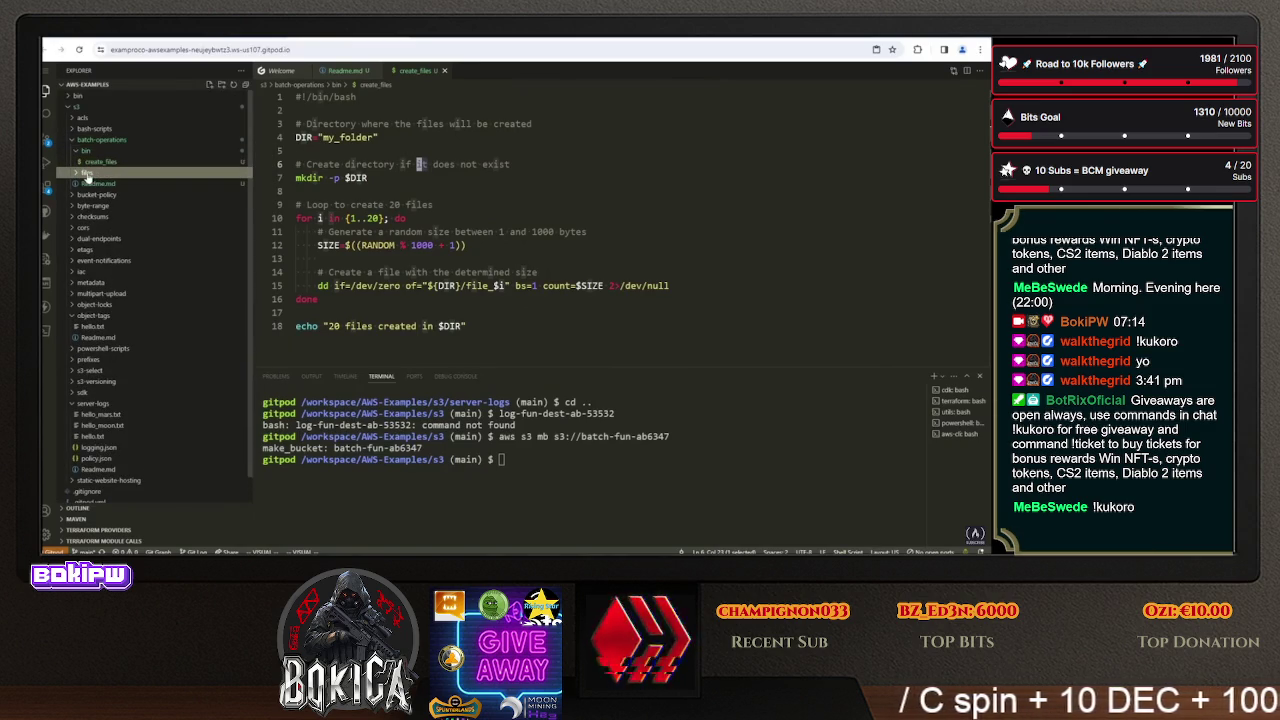
{"action": "right_click", "coordinate": [92, 176]}
{"action": "left_click", "coordinate": [120, 184]}
{"action": "key", "text": "Escape"}
{"action": "key", "text": "Return"}
Set the script's DIR to /workspace/AWS-Examples/s3/batch-operations/files and save it.
{"action": "mouse_move", "coordinate": [93, 184]}
{"action": "left_mouse_down"}
{"action": "mouse_move", "coordinate": [610, 465]}
{"action": "mouse_move", "coordinate": [821, 459]}
{"action": "left_mouse_up"}
{"action": "left_click_drag", "start_coordinate": [500, 459], "coordinate": [790, 459]}
{"action": "left_click", "coordinate": [790, 459]}
{"action": "left_click", "coordinate": [415, 71]}
{"action": "double_click", "coordinate": [348, 137]}
{"action": "right_click", "coordinate": [350, 141]}
{"action": "left_click", "coordinate": [404, 260]}
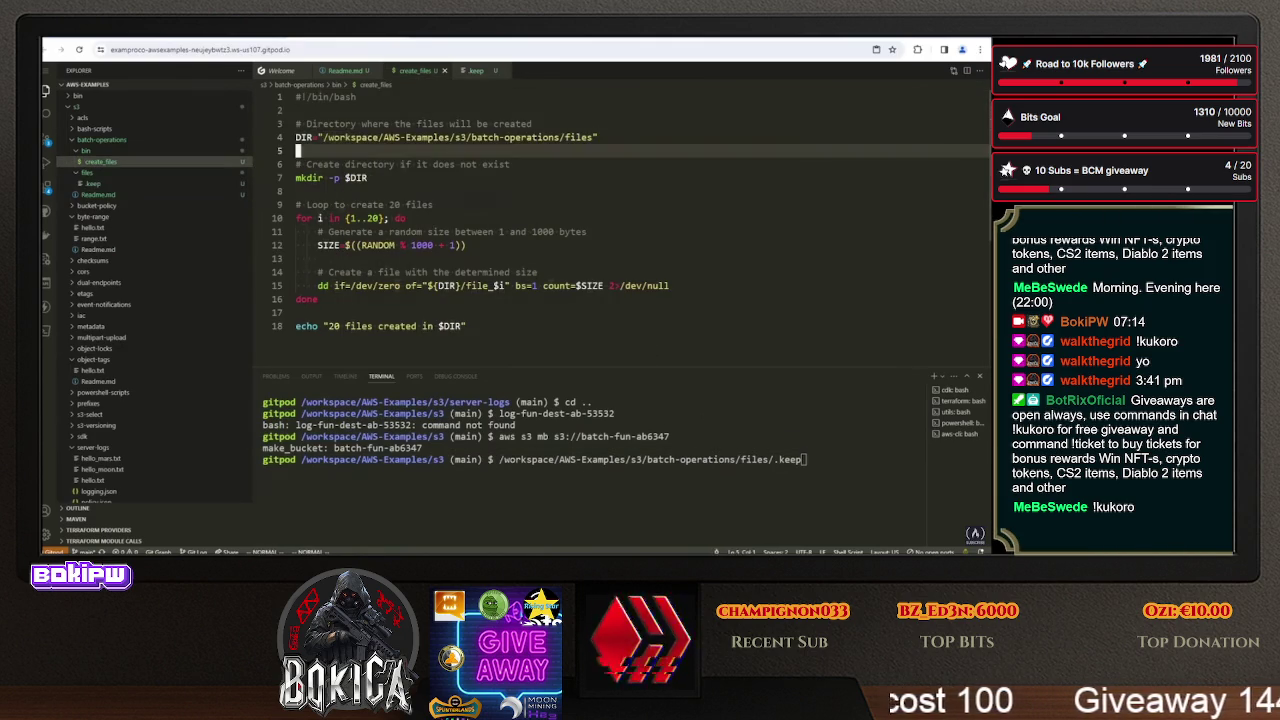
{"action": "left_click", "coordinate": [452, 286]}
{"action": "key", "text": "ctrl+s"}
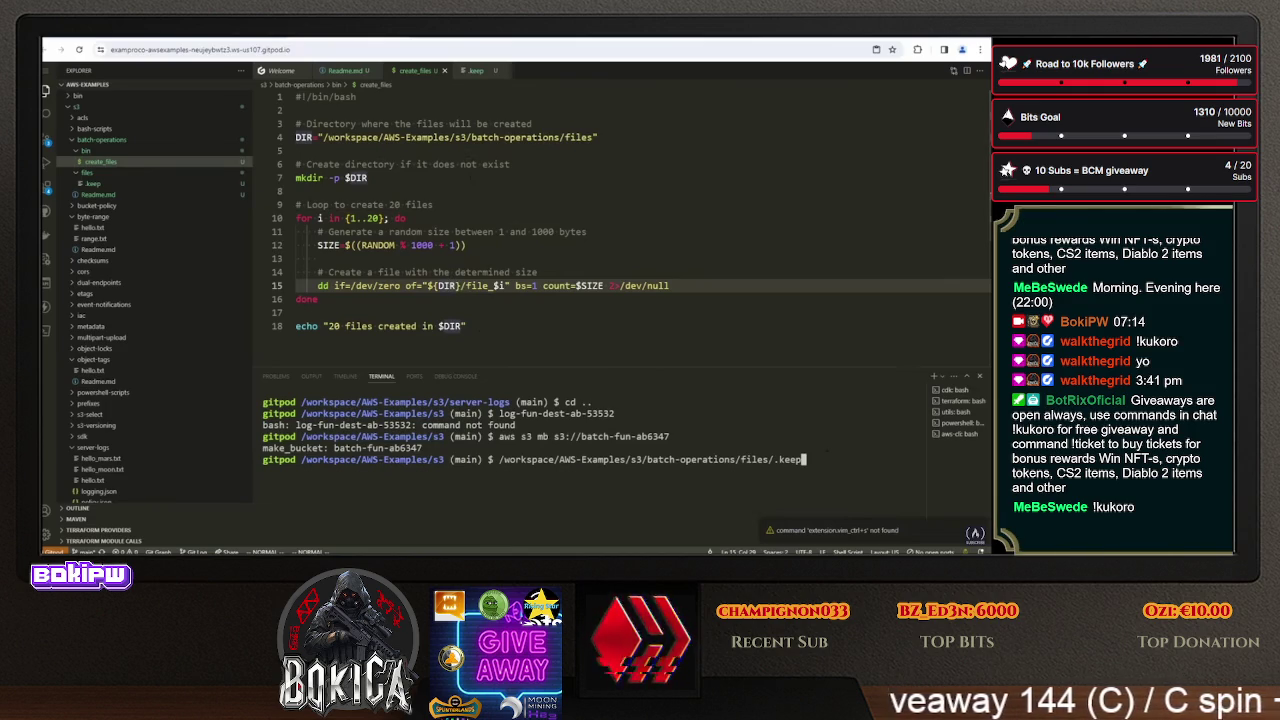
{"action": "key", "text": "Return"}
{"action": "type", "text": "clear"}
{"action": "key", "text": "Return"}
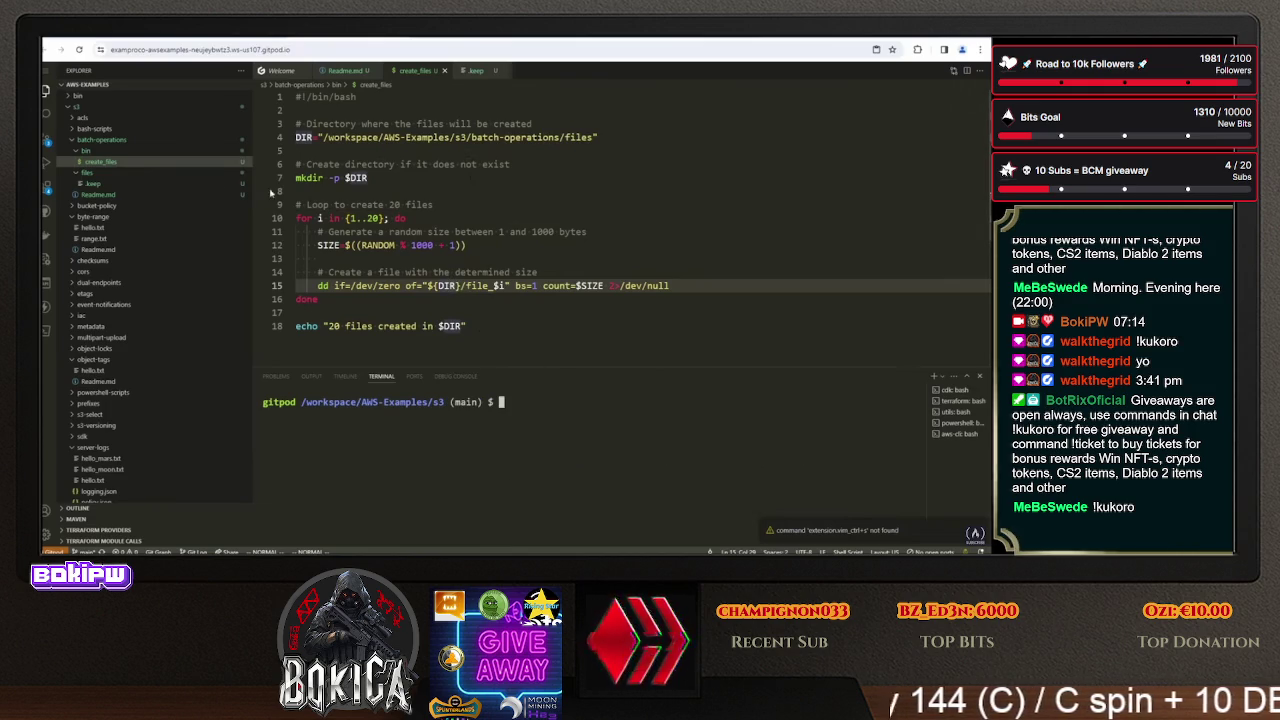
Create a .gitignore in batch-operations that ignores files/file_*.
{"action": "right_click", "coordinate": [195, 168]}
{"action": "left_click", "coordinate": [199, 174]}
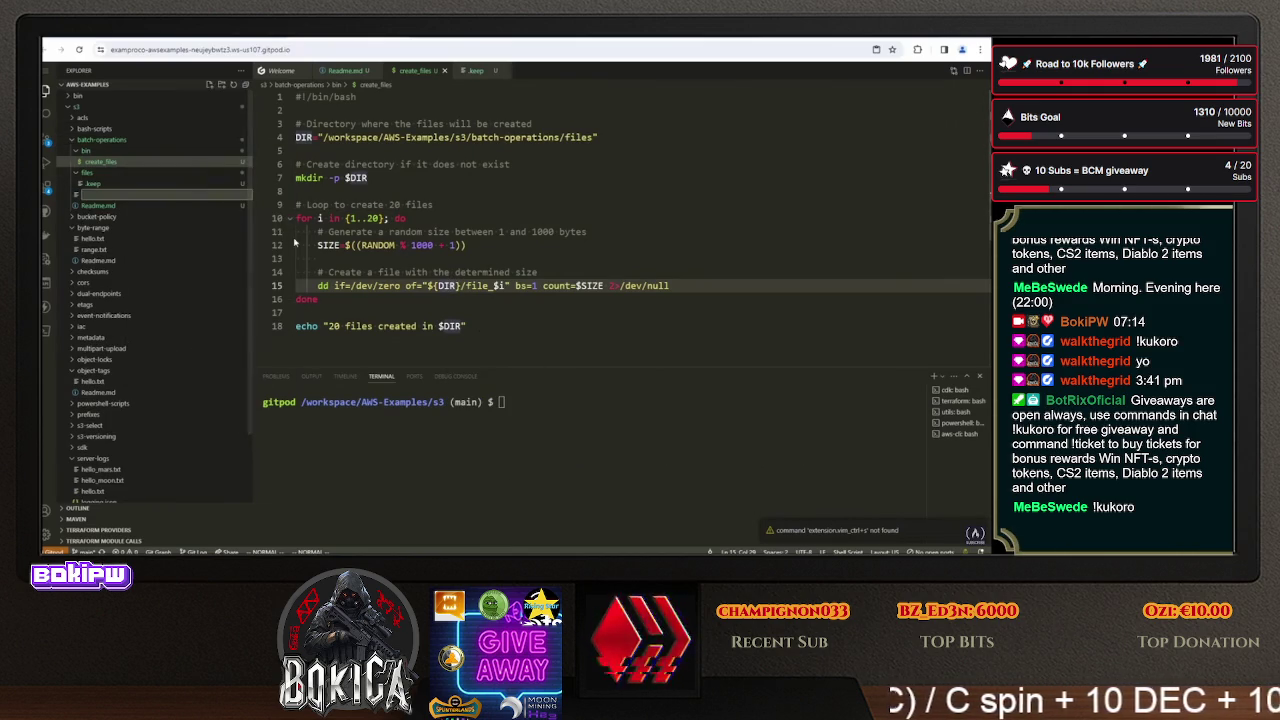
{"action": "type", "text": ".gitignore"}
{"action": "key", "text": "Return"}
{"action": "type", "text": "ifiles/file_*"}
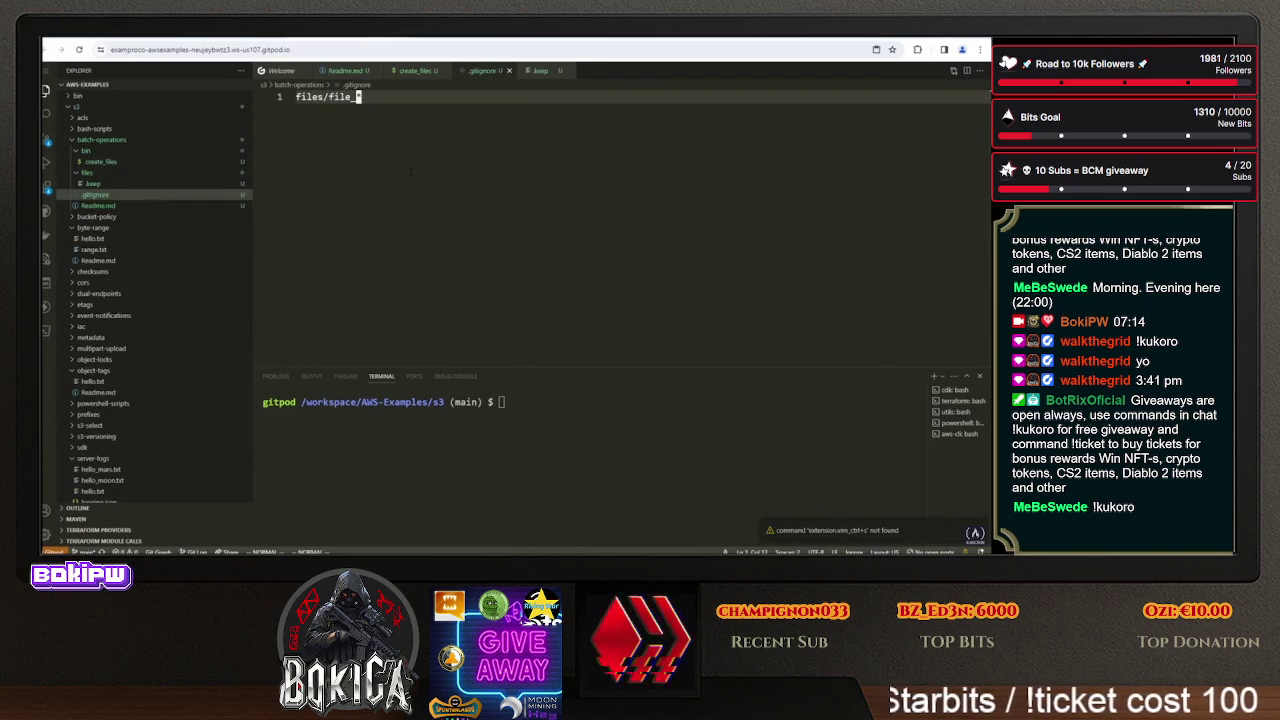
{"action": "key", "text": "Escape"}
{"action": "left_click", "coordinate": [414, 70]}
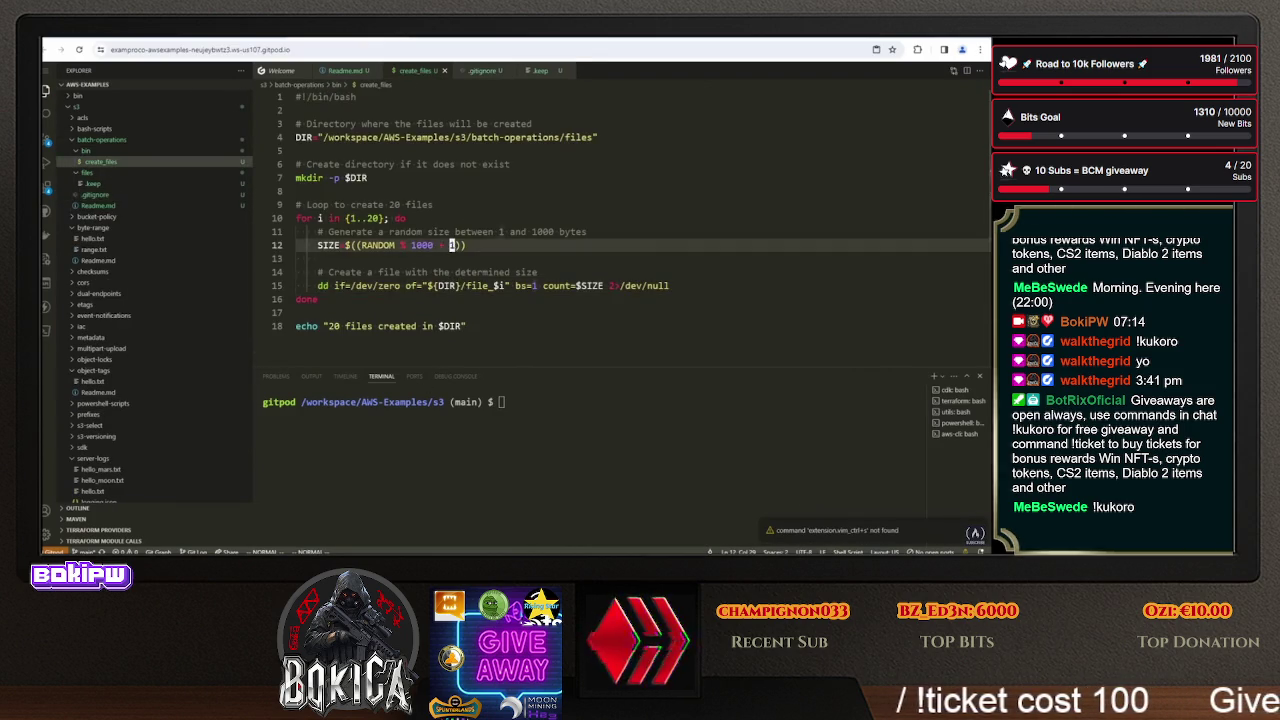
{"action": "left_click", "coordinate": [471, 297]}
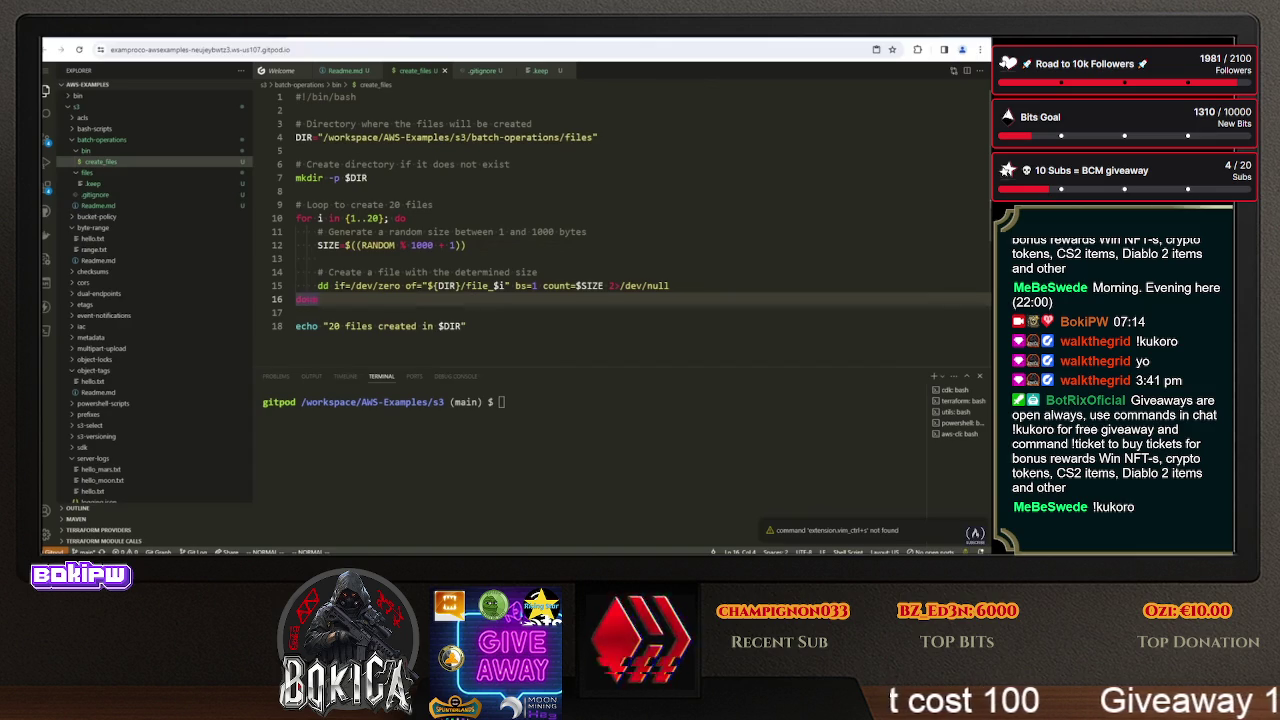
Make bin/create_files executable and run it in batch-operations to generate 20 files.
{"action": "left_click", "coordinate": [502, 401]}
{"action": "type", "text": "cd bat"}
{"action": "key", "text": "Tab"}
{"action": "key", "text": "Return"}
{"action": "type", "text": "u+x bin/create_files"}
{"action": "key", "text": "Return"}
{"action": "type", "text": "bin/create_files"}
{"action": "key", "text": "Return"}
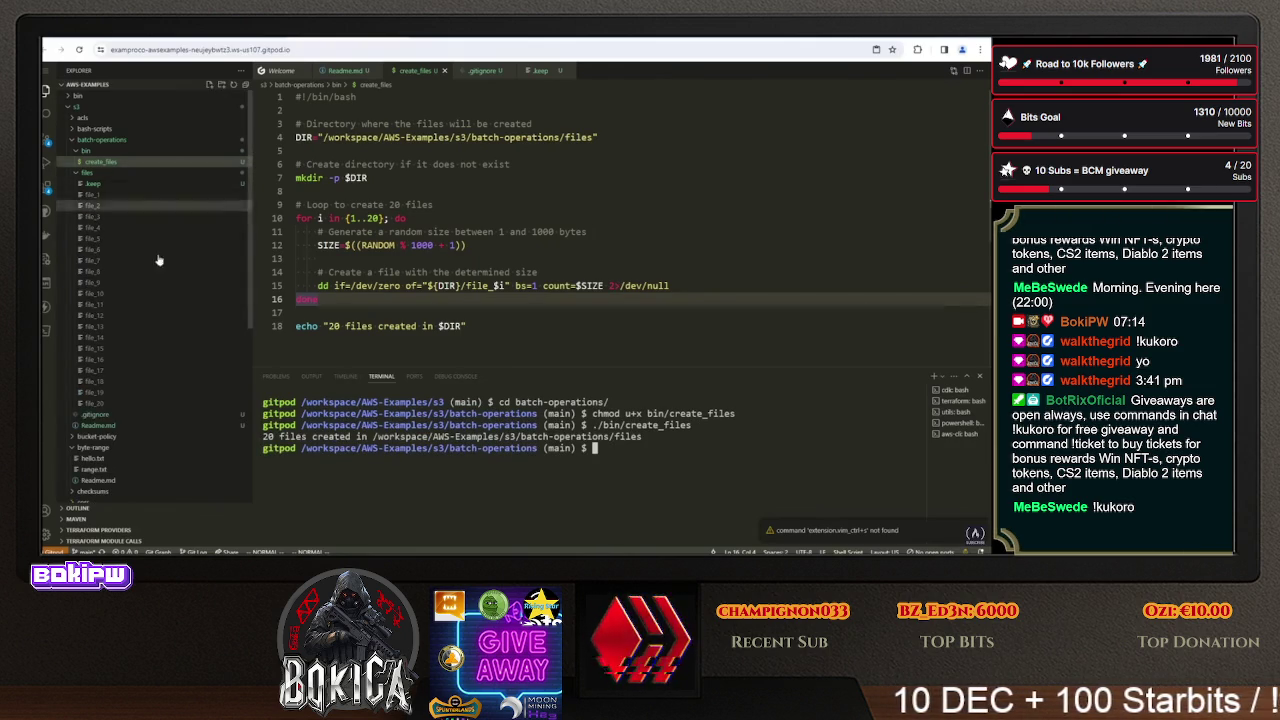
Go back through the open editor files to the Readme.md notes.
{"action": "left_click", "coordinate": [446, 164]}
{"action": "key", "text": "j"}
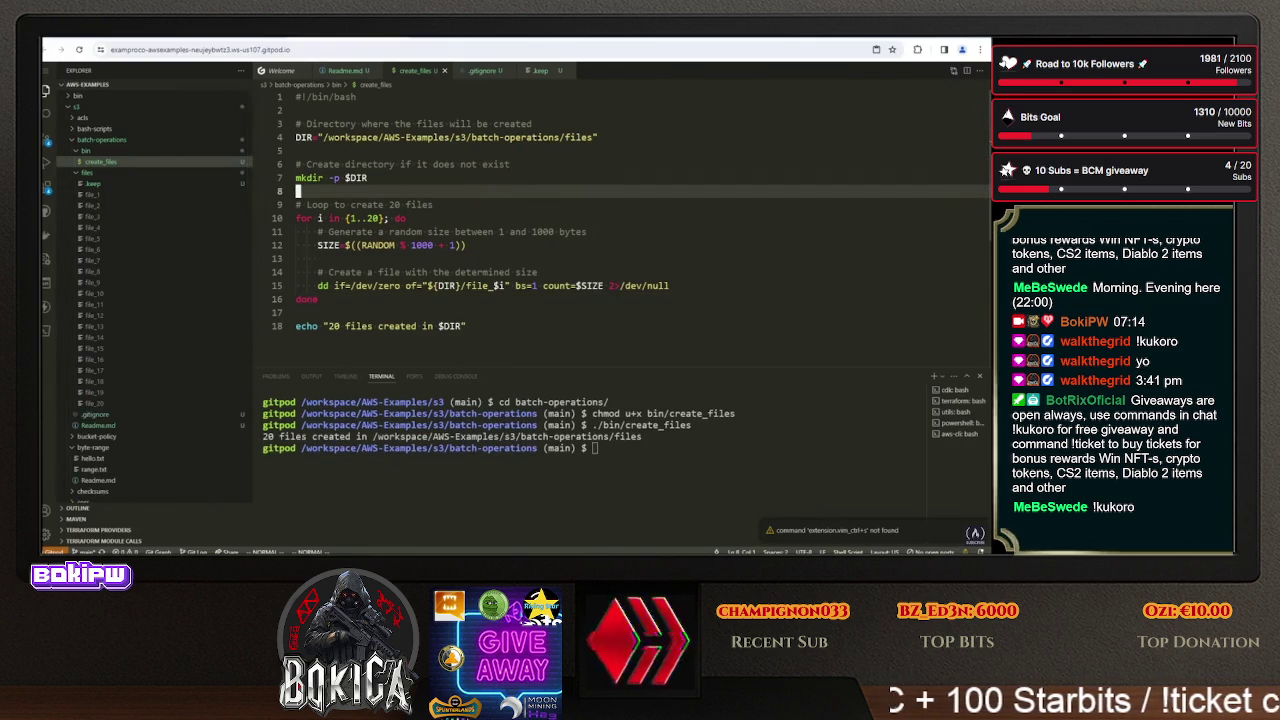
{"action": "left_click", "coordinate": [507, 164]}
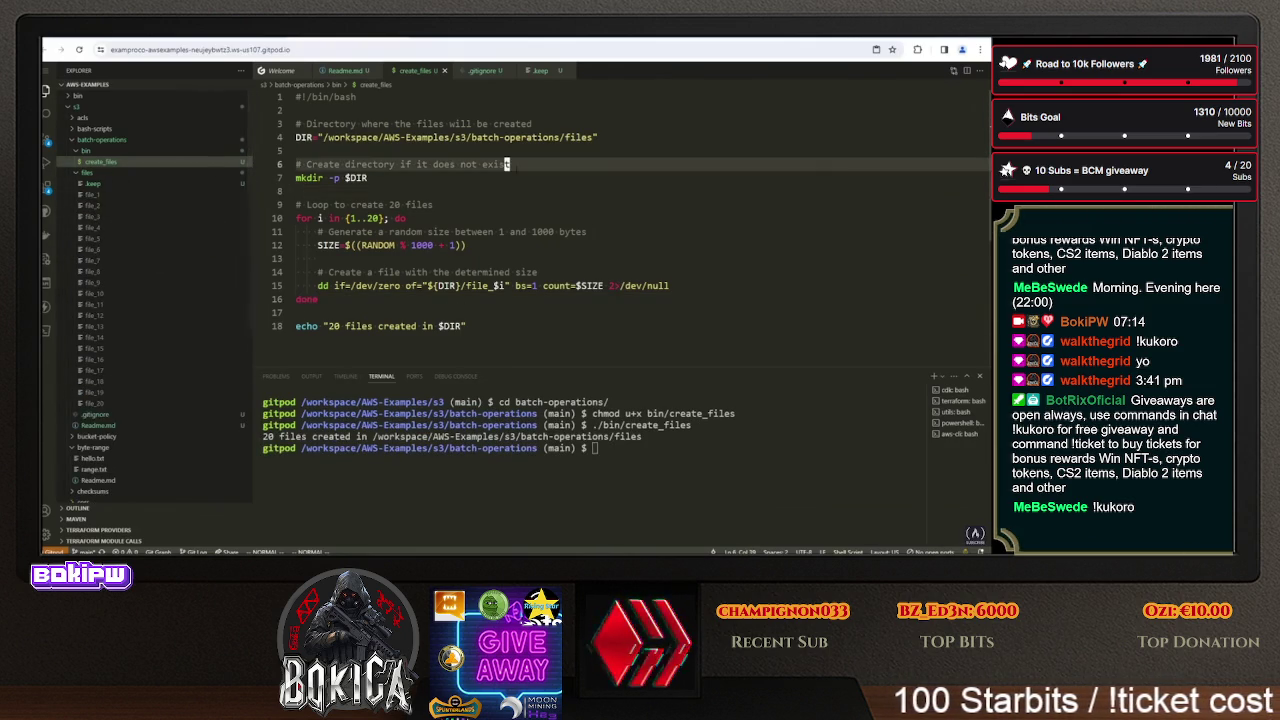
{"action": "left_click", "coordinate": [484, 72]}
{"action": "left_click", "coordinate": [345, 71]}
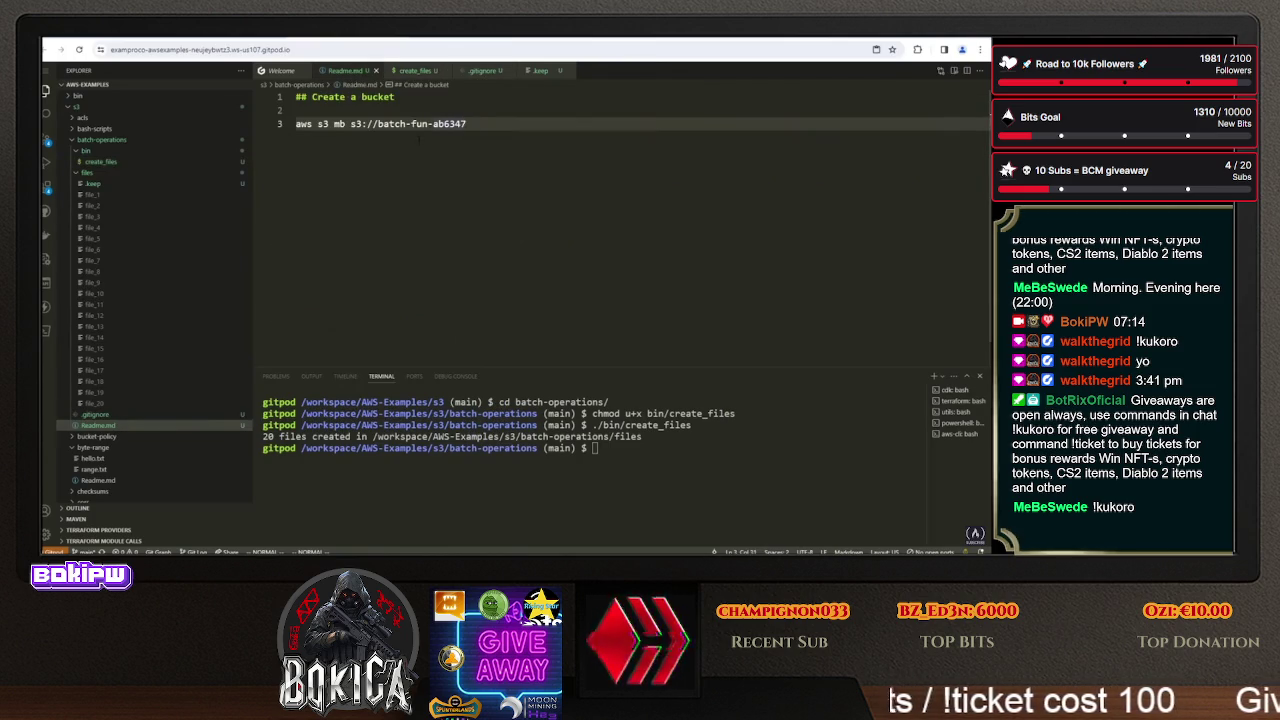
Add a 'Sync created files' heading below the bucket command in Readme.md.
{"action": "key", "text": "o"}
{"action": "key", "text": "Return"}
{"action": "key", "text": "Return"}
{"action": "type", "text": "c created files"}
{"action": "key", "text": "Return"}
{"action": "key", "text": "Escape"}
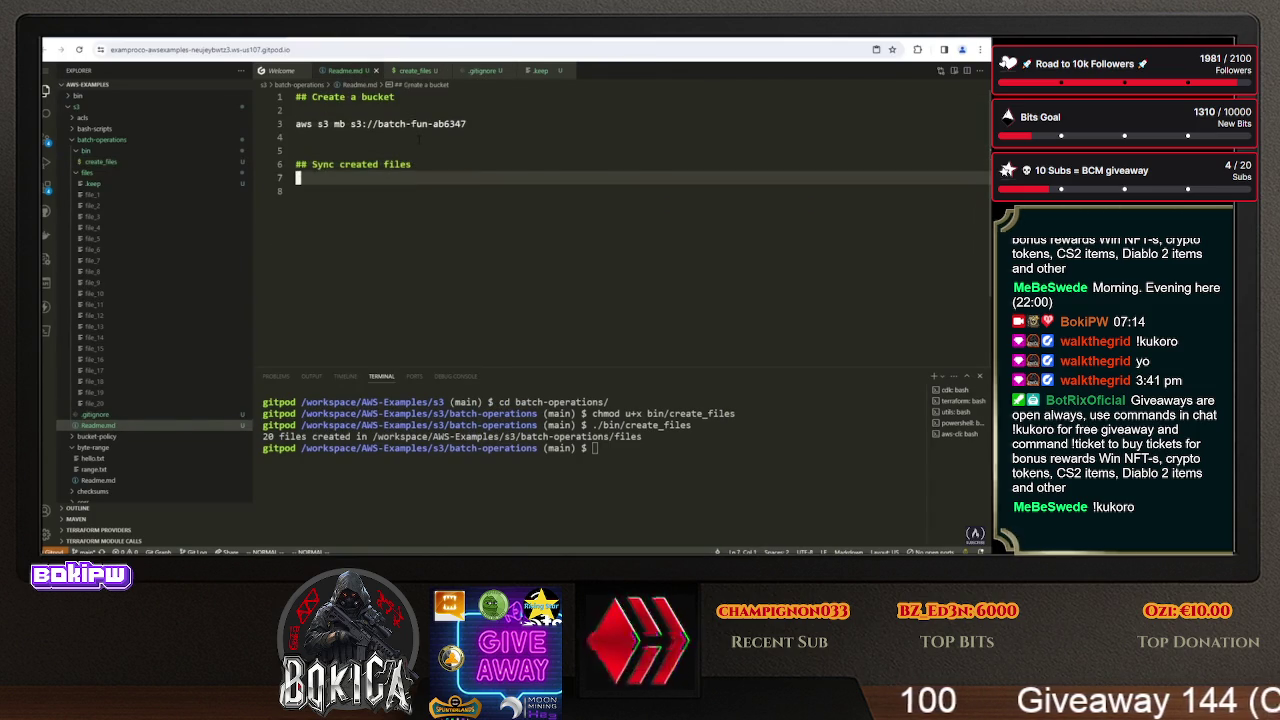
Write 'aws s3 sync files/* s3://batch-fun-ab6347' on line 8, pasting the bucket address from line 3.
{"action": "key", "text": "o"}
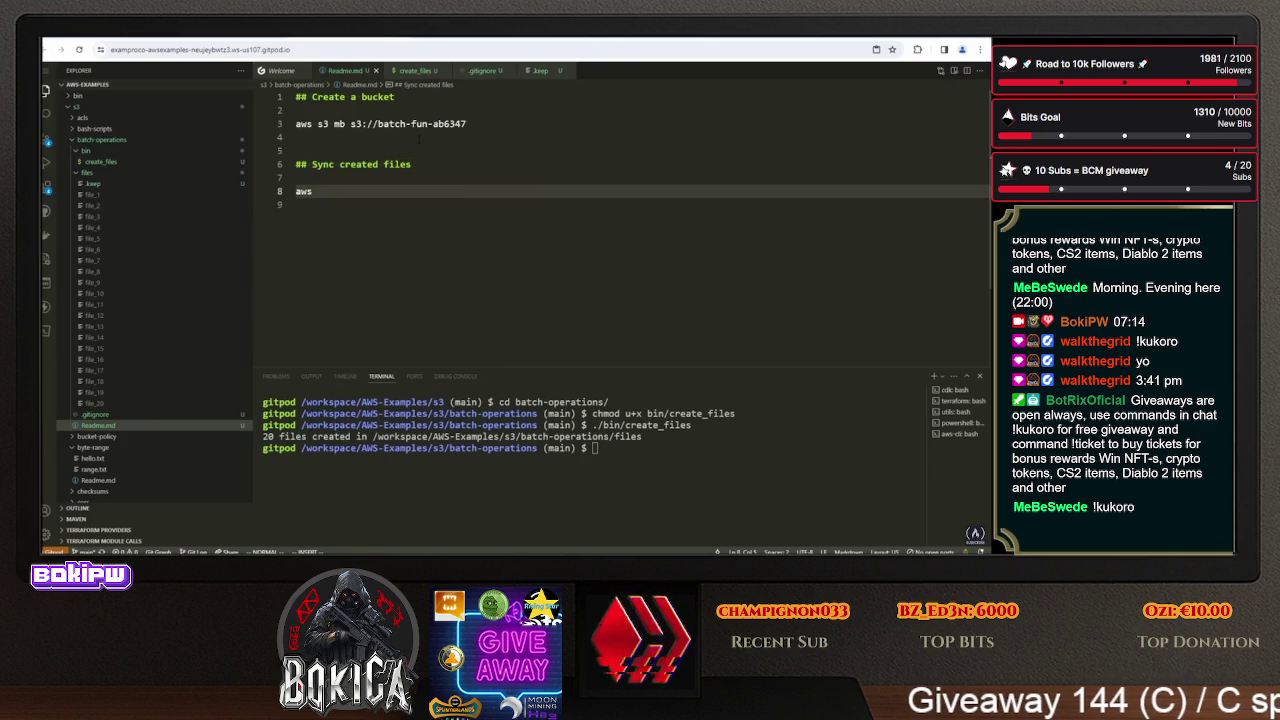
{"action": "type", "text": "s3 sync"}
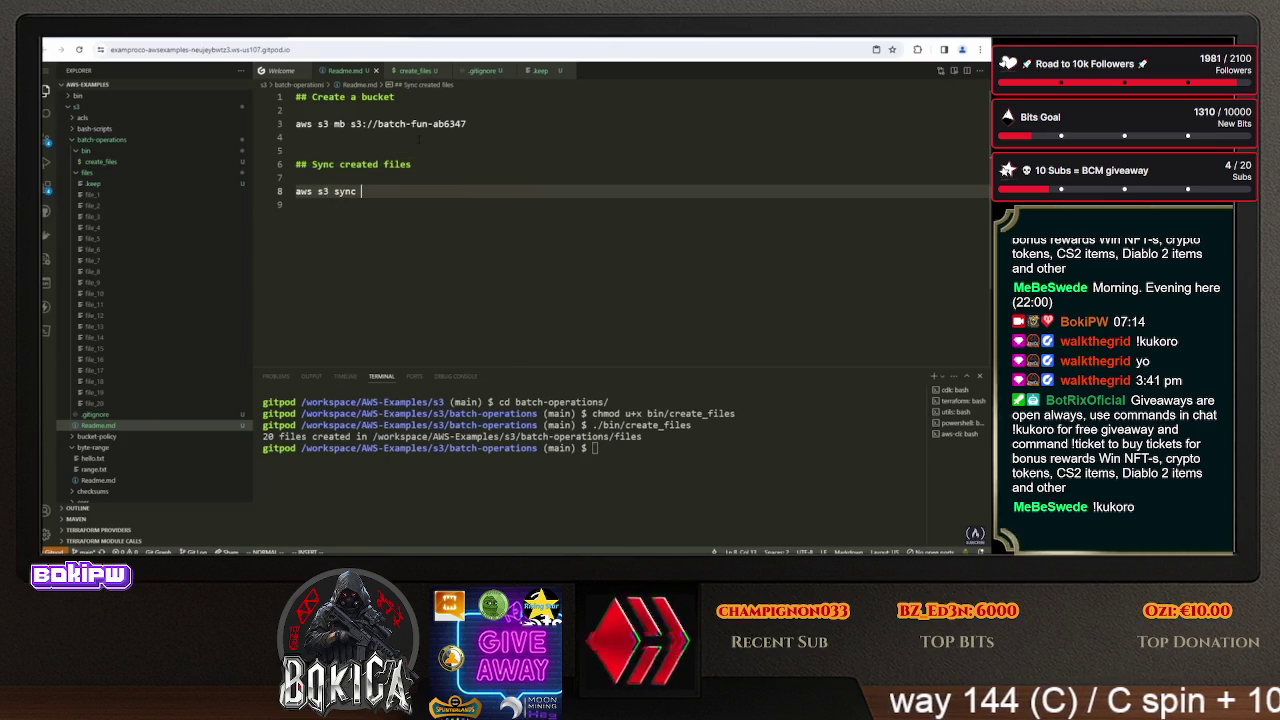
{"action": "type", "text": "/"}
{"action": "type", "text": "il"}
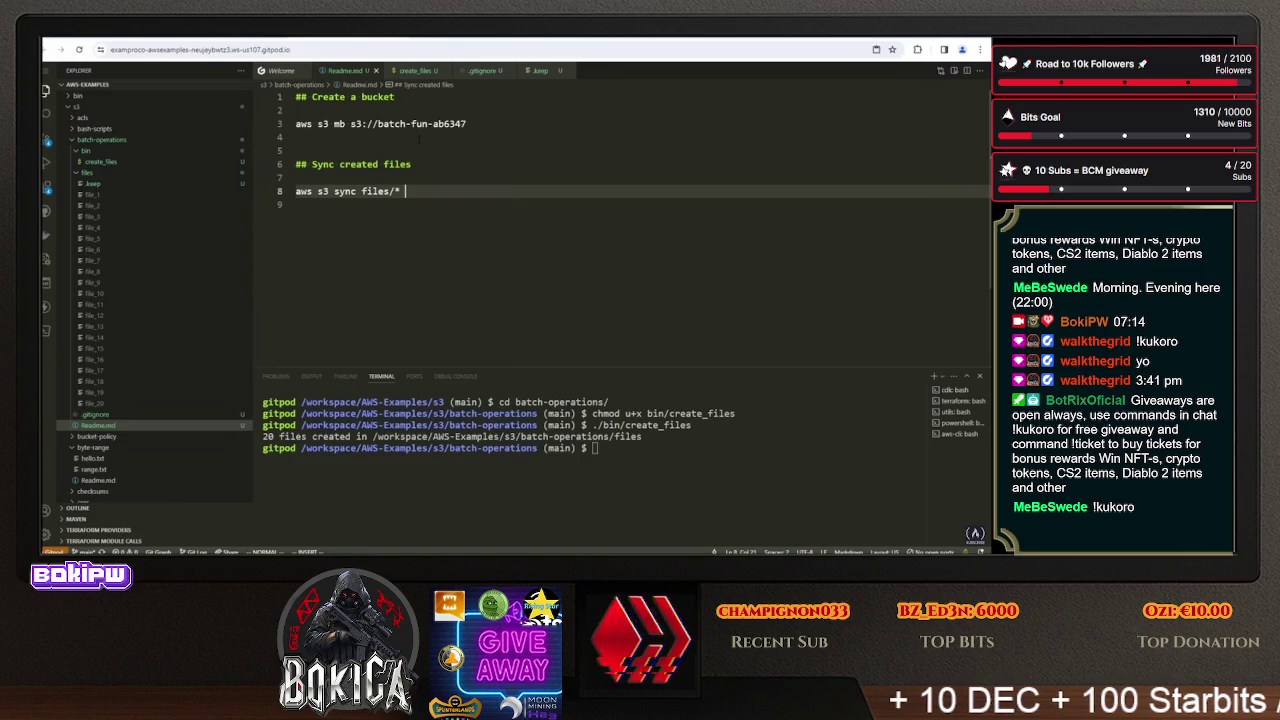
{"action": "left_click_drag", "start_coordinate": [342, 124], "coordinate": [466, 124]}
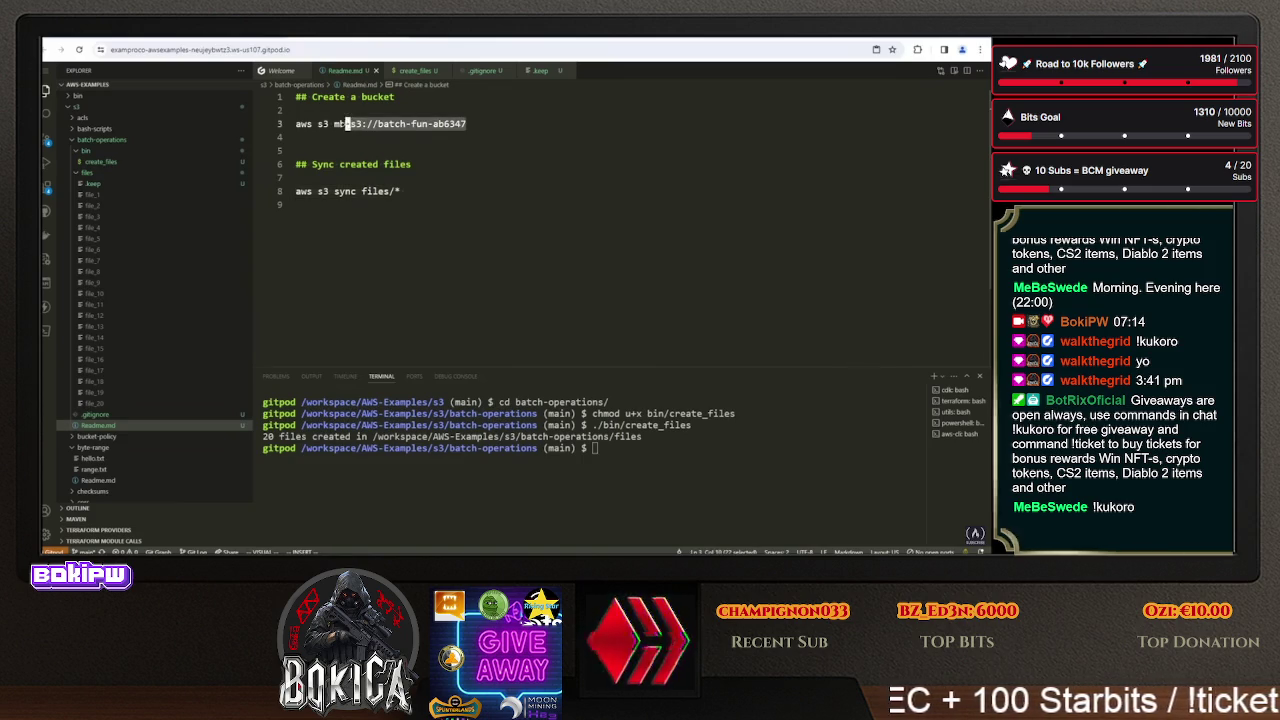
{"action": "left_click", "coordinate": [449, 190]}
{"action": "right_click", "coordinate": [446, 190]}
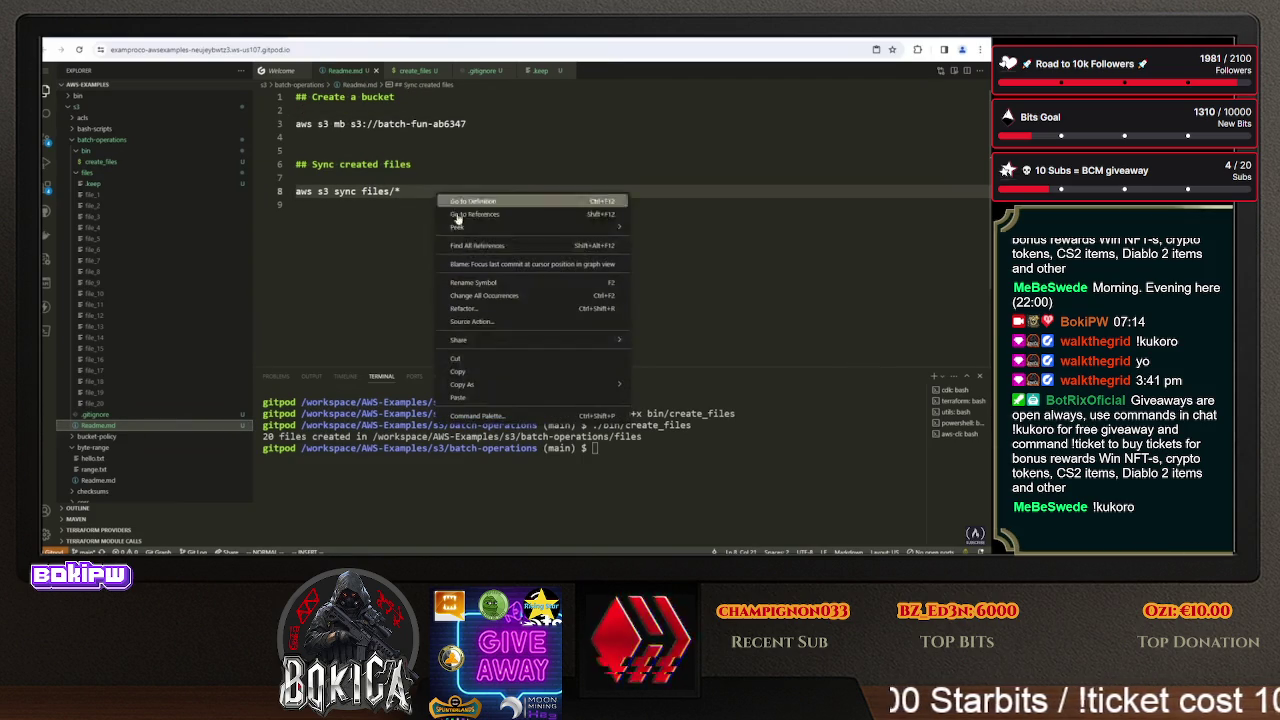
{"action": "left_click", "coordinate": [520, 402]}
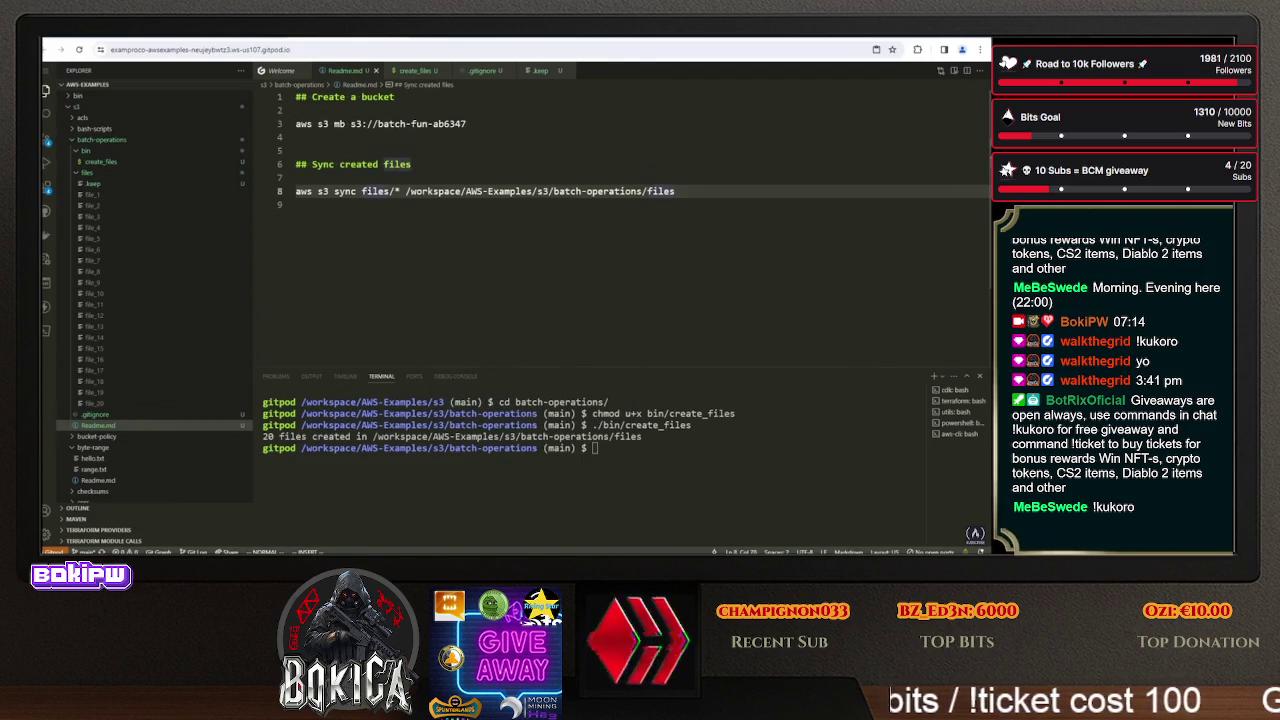
{"action": "left_click_drag", "start_coordinate": [466, 124], "coordinate": [346, 124]}
{"action": "right_click", "coordinate": [352, 124]}
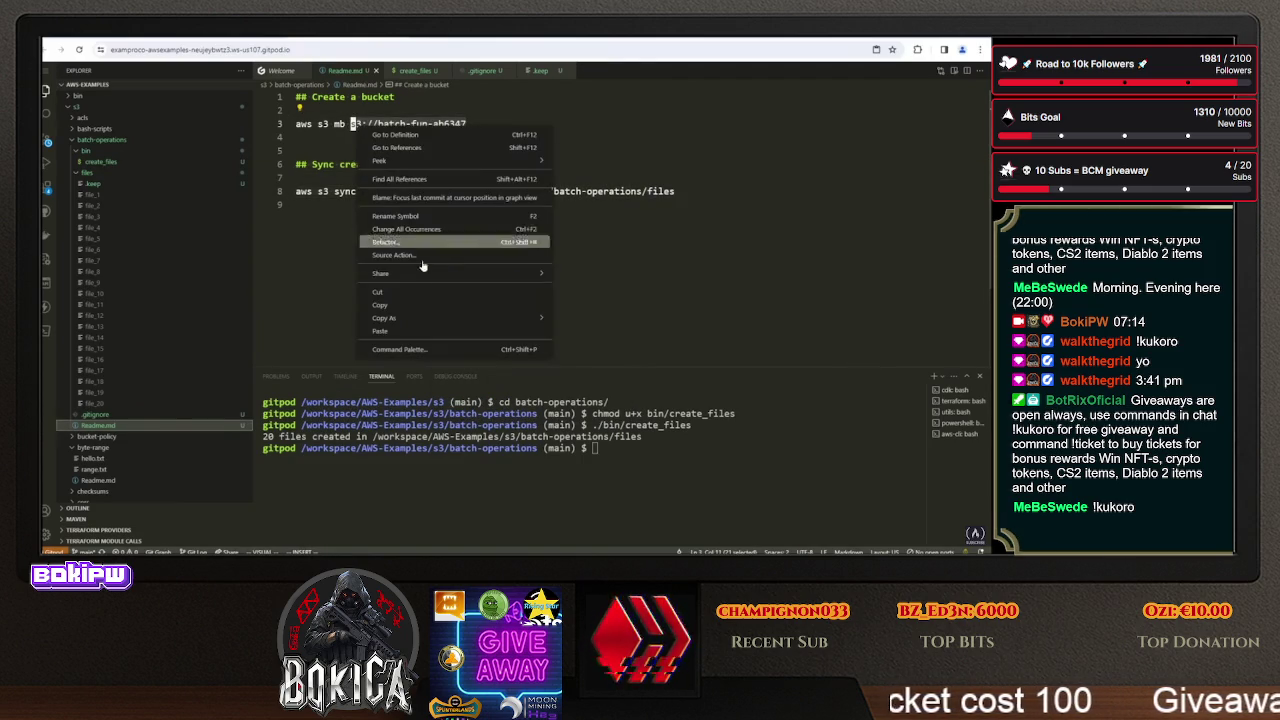
{"action": "left_click", "coordinate": [400, 288]}
{"action": "left_click", "coordinate": [298, 204]}
{"action": "left_click_drag", "start_coordinate": [676, 191], "coordinate": [406, 191]}
{"action": "right_click", "coordinate": [408, 192]}
{"action": "left_click", "coordinate": [436, 399]}
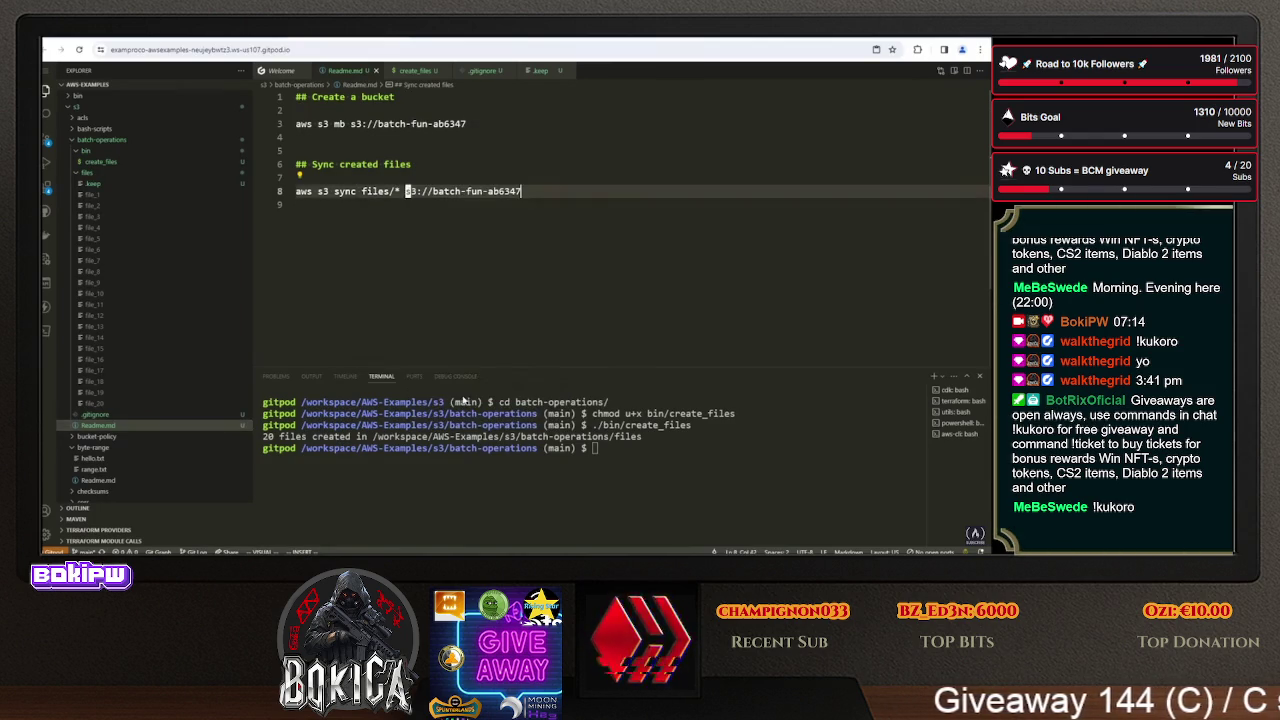
Run the line 8 sync command in the terminal, then clear the terminal output.
{"action": "mouse_move", "coordinate": [521, 191]}
{"action": "left_mouse_down"}
{"action": "mouse_move", "coordinate": [390, 164]}
{"action": "mouse_move", "coordinate": [296, 191]}
{"action": "left_mouse_up"}
{"action": "key", "text": "Escape"}
{"action": "left_click", "coordinate": [594, 447]}
{"action": "key", "text": "ctrl+shift+v"}
{"action": "key", "text": "Return"}
{"action": "left_click_drag", "start_coordinate": [521, 191], "coordinate": [296, 191]}
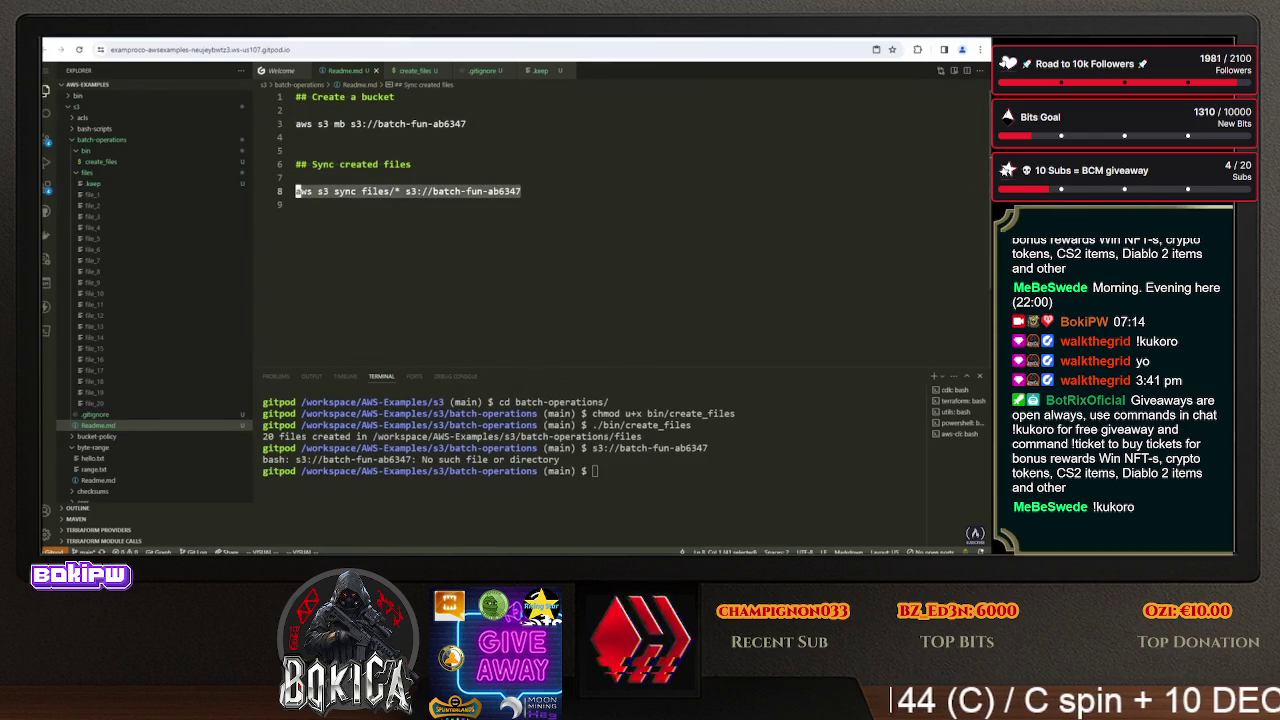
{"action": "right_click", "coordinate": [322, 191]}
{"action": "left_click", "coordinate": [400, 372]}
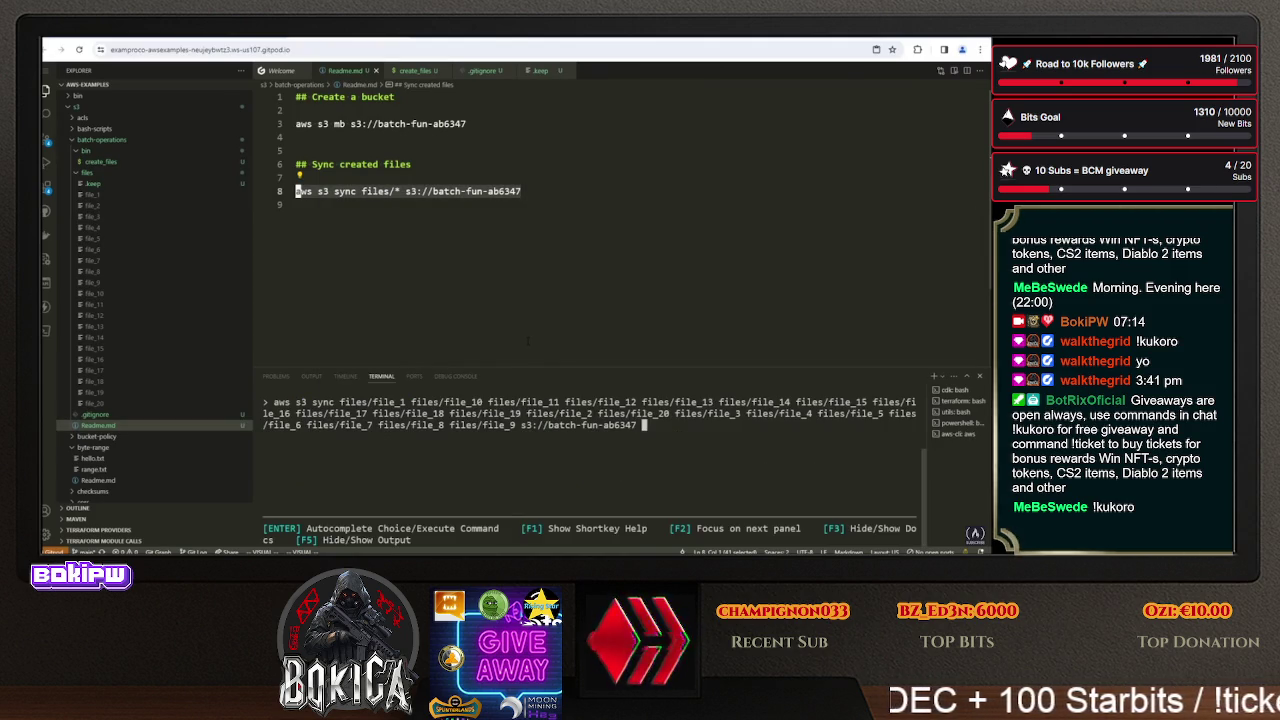
{"action": "key", "text": "Return"}
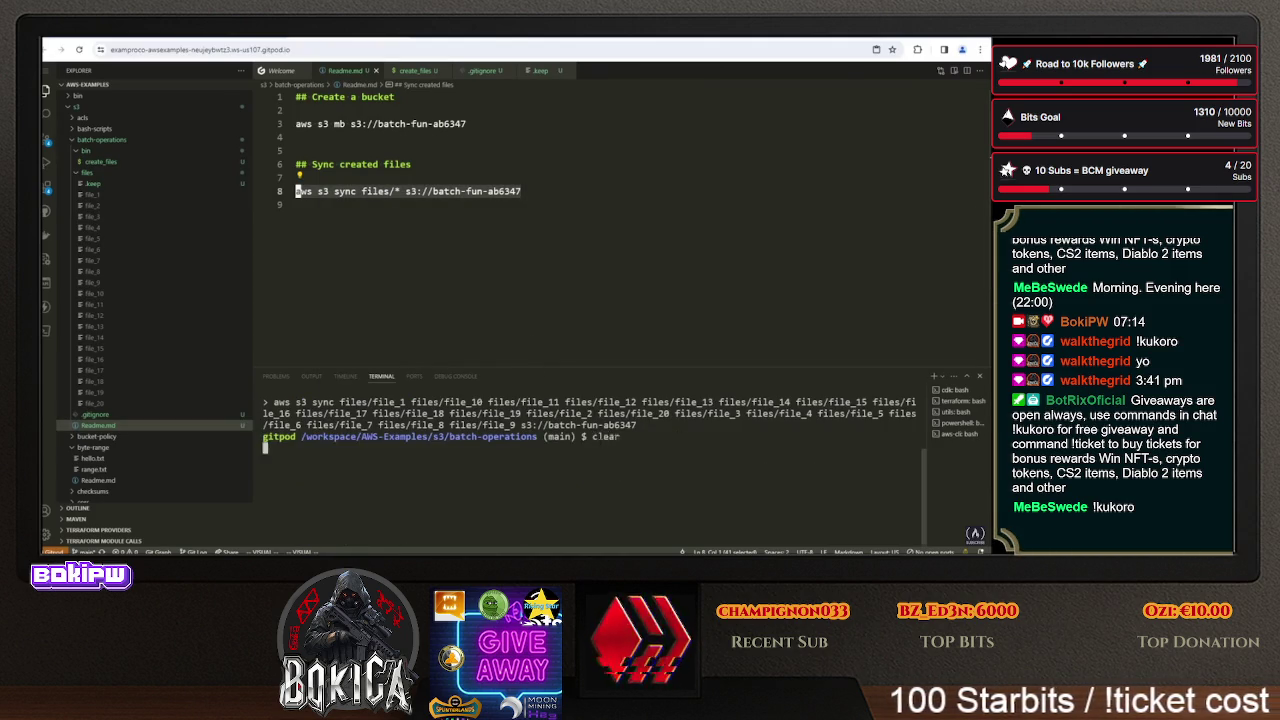
{"action": "type", "text": "r"}
{"action": "key", "text": "Return"}
Search Google for 'aws s3 sync' and open the AWS CLI sync reference page.
{"action": "key", "text": "ctrl+t"}
{"action": "type", "text": "aws s"}
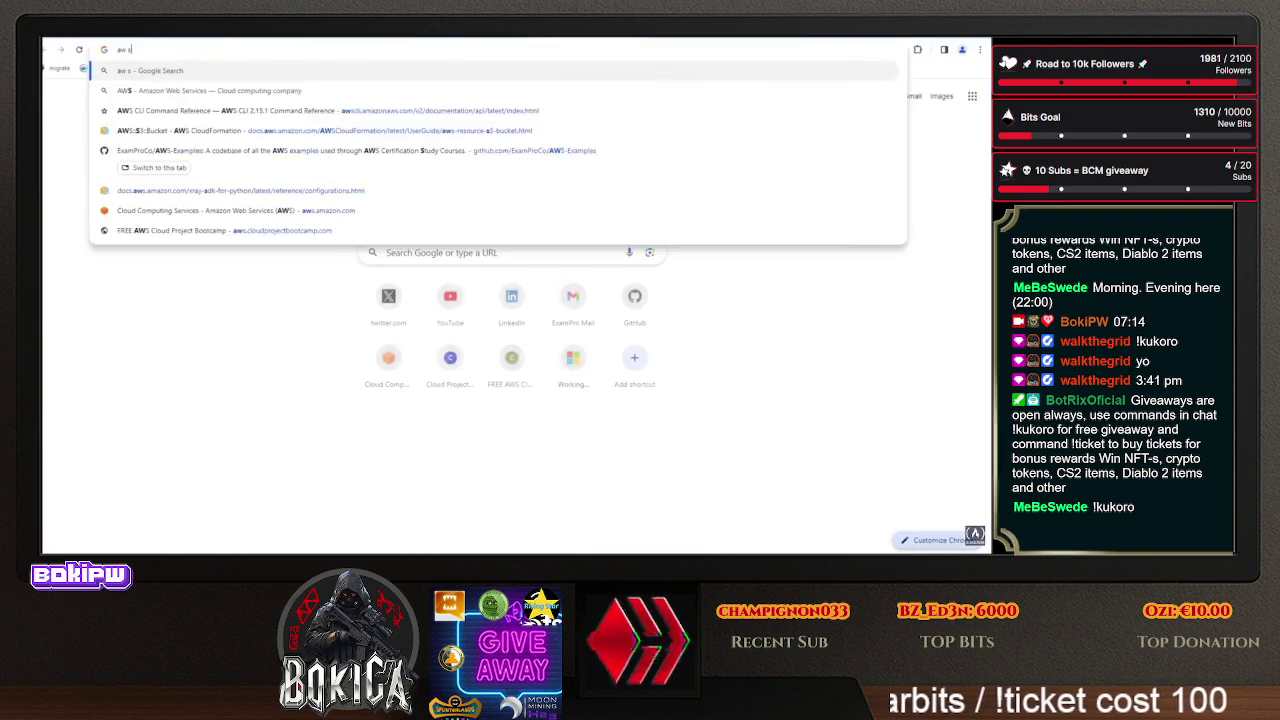
{"action": "type", "text": "3 syb"}
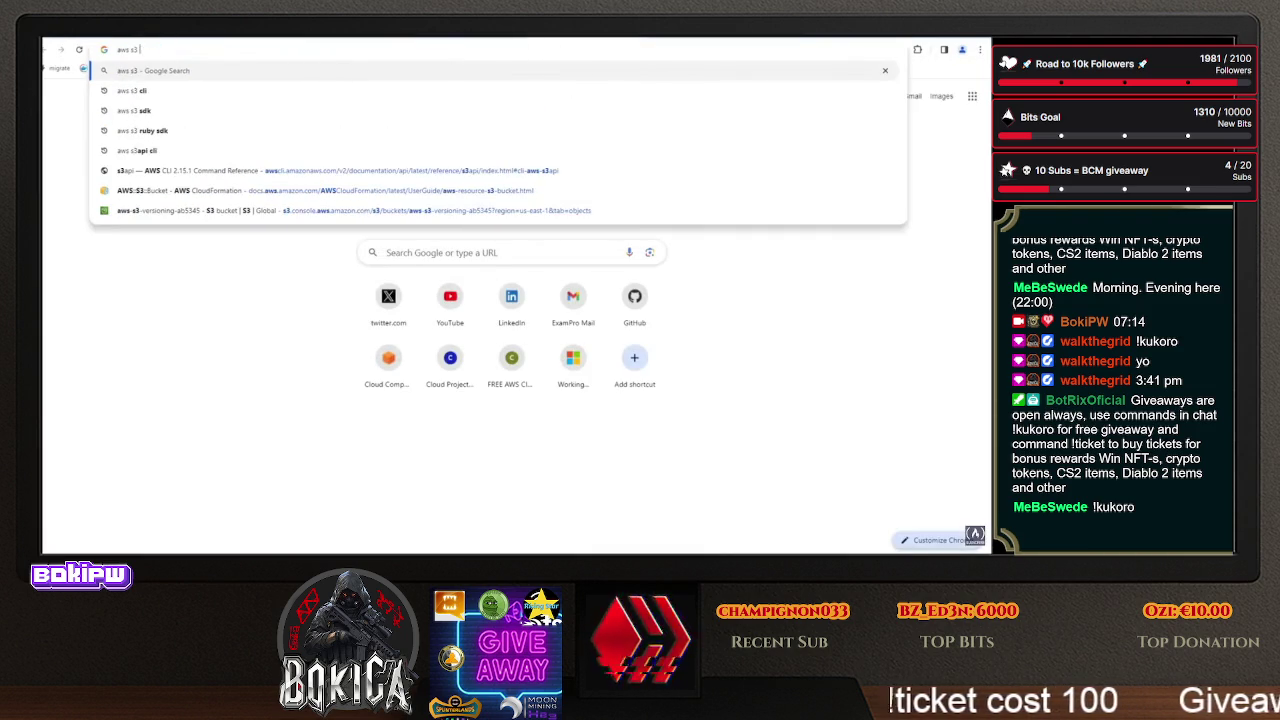
{"action": "key", "text": "BackSpace"}
{"action": "key", "text": "Return"}
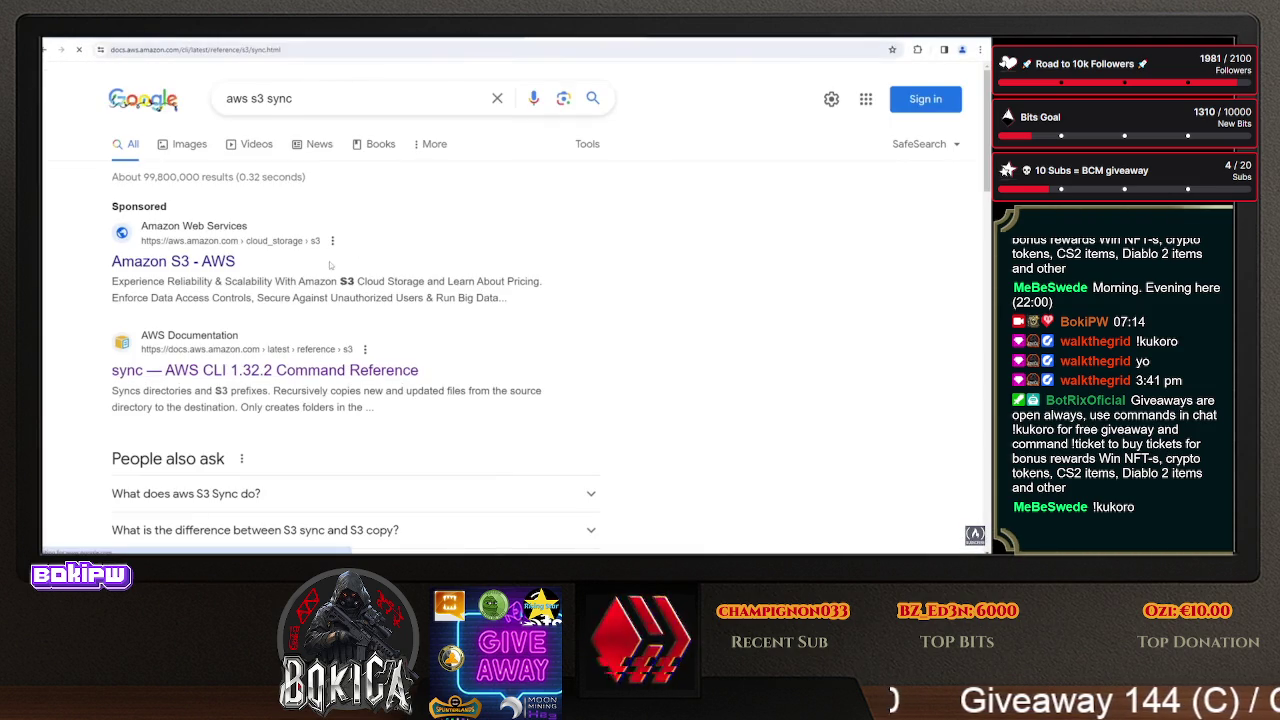
{"action": "left_click", "coordinate": [264, 370]}
Read through the sync Examples section, including --delete, --exclude and --include usage.
{"action": "scroll", "coordinate": [298, 222], "scroll_direction": "down", "scroll_amount": 10}
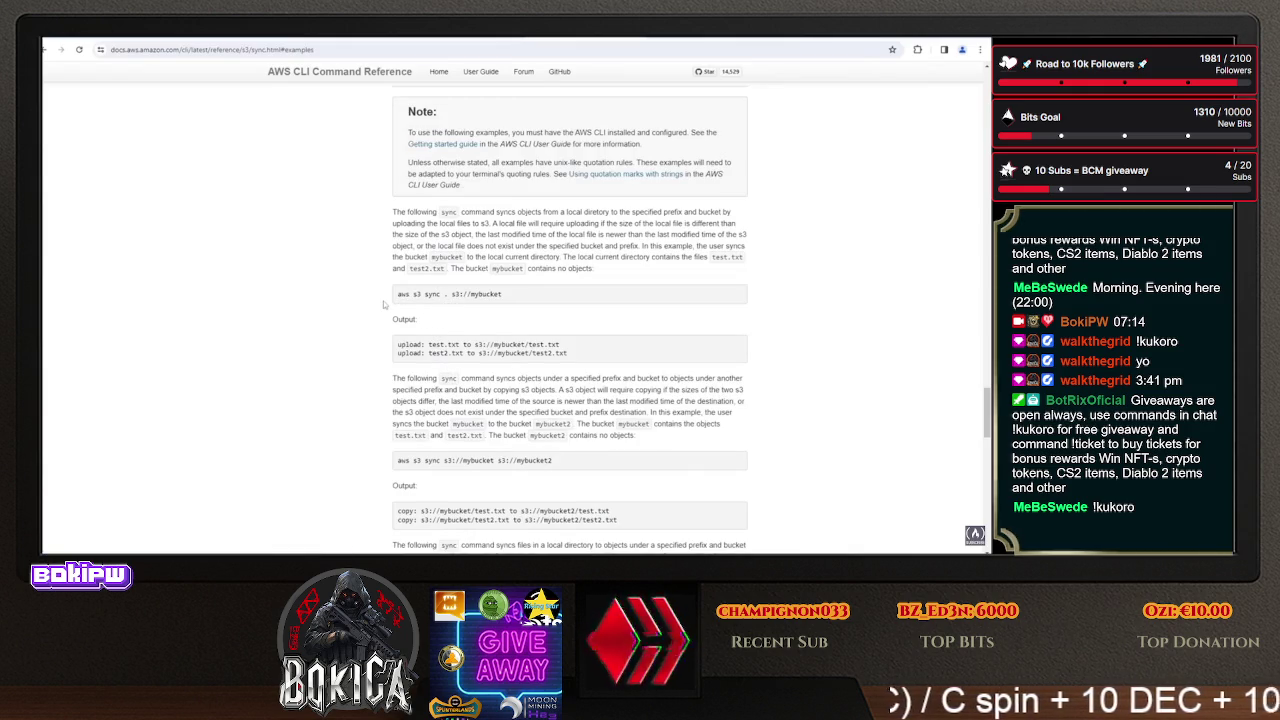
{"action": "scroll", "coordinate": [400, 295], "scroll_direction": "down", "scroll_amount": 2}
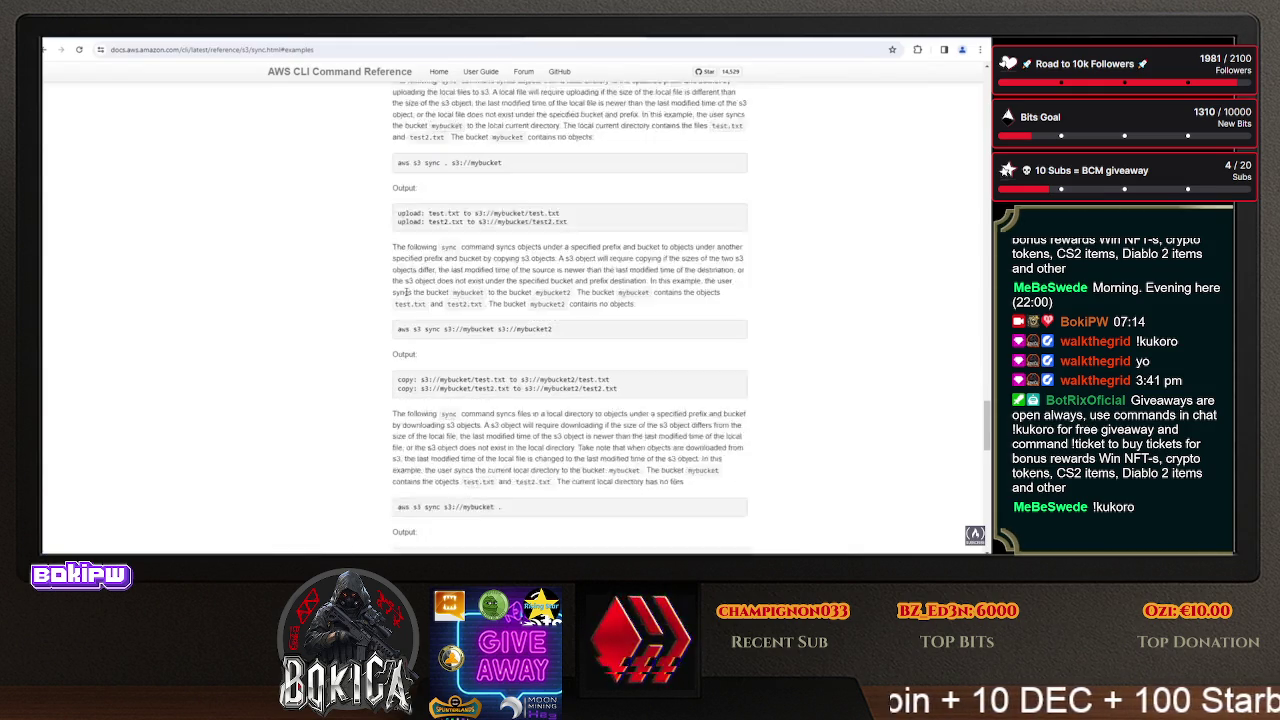
{"action": "scroll", "coordinate": [406, 295], "scroll_direction": "up", "scroll_amount": 3}
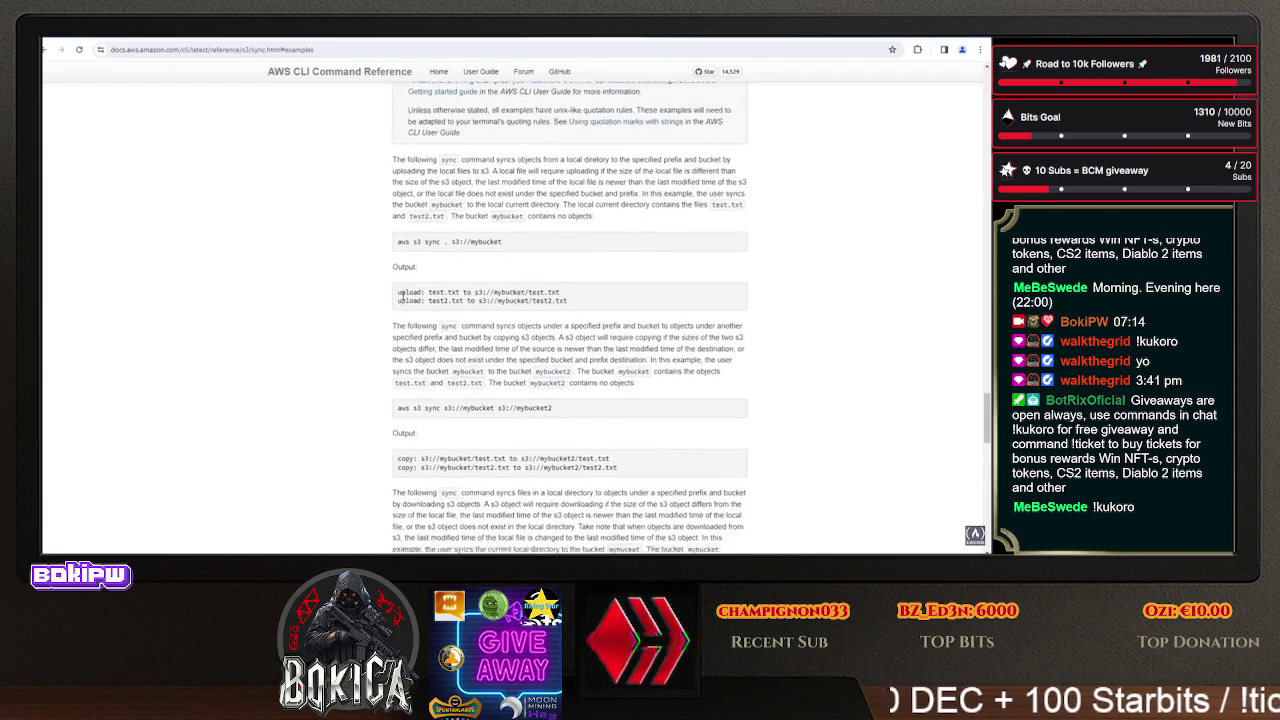
{"action": "scroll", "coordinate": [396, 295], "scroll_direction": "up", "scroll_amount": 1}
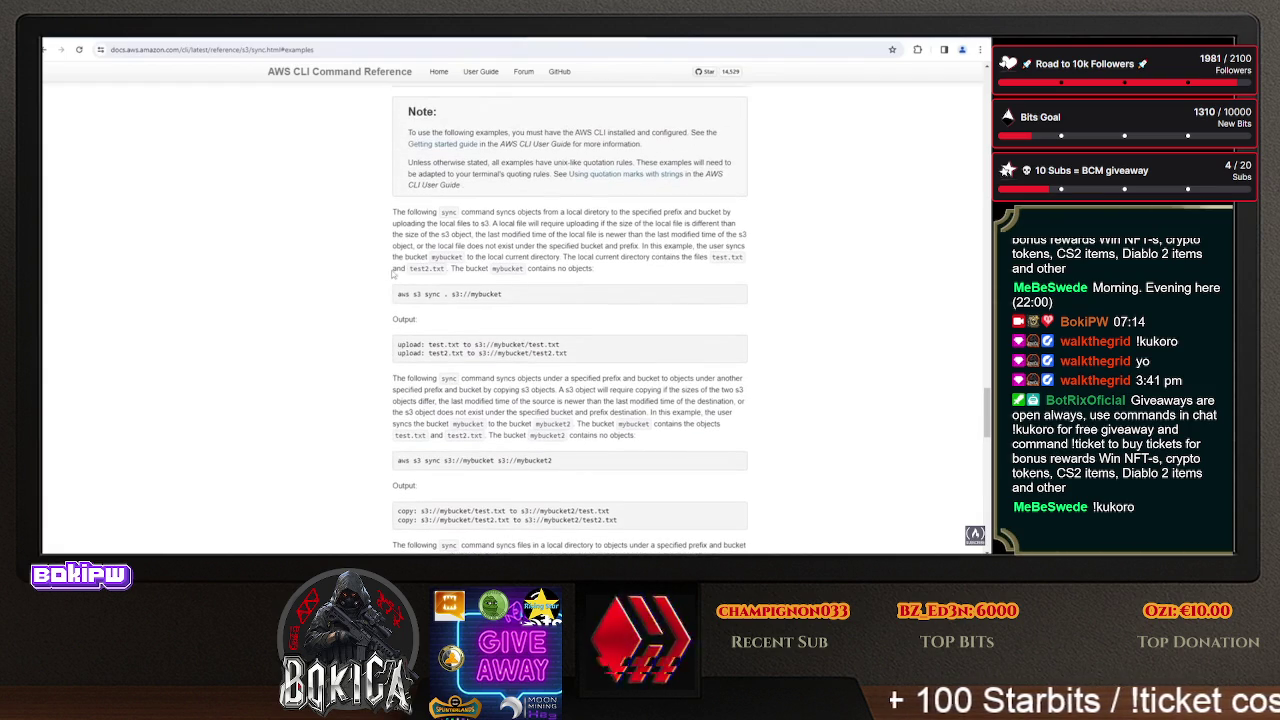
{"action": "left_click_drag", "start_coordinate": [498, 212], "coordinate": [678, 212]}
{"action": "scroll", "coordinate": [364, 195], "scroll_direction": "down", "scroll_amount": 6}
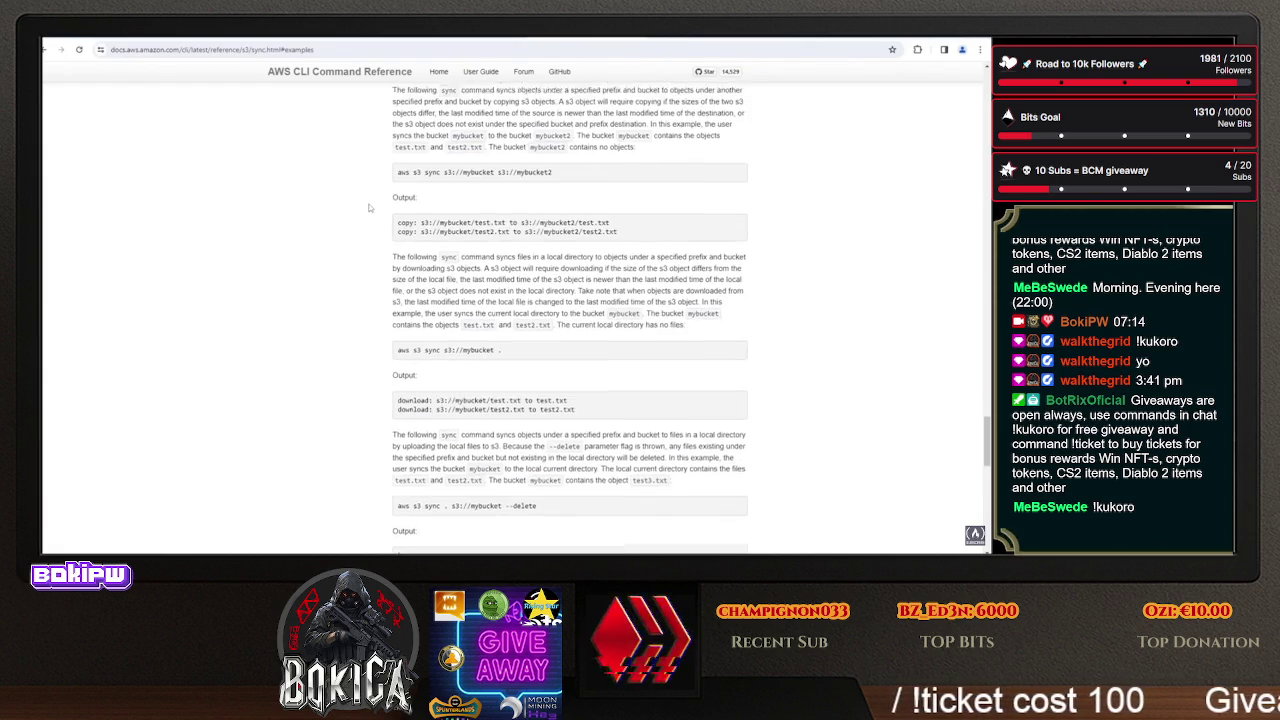
{"action": "scroll", "coordinate": [369, 206], "scroll_direction": "down", "scroll_amount": 4}
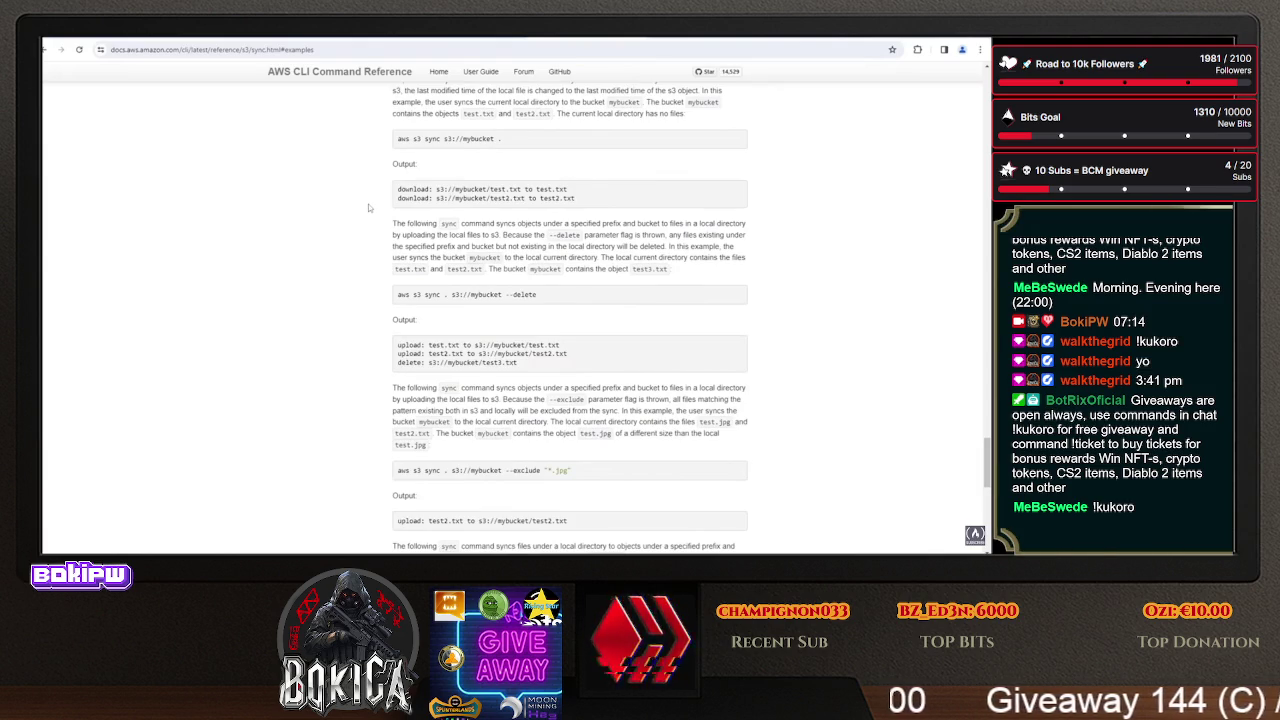
{"action": "scroll", "coordinate": [369, 207], "scroll_direction": "down", "scroll_amount": 4}
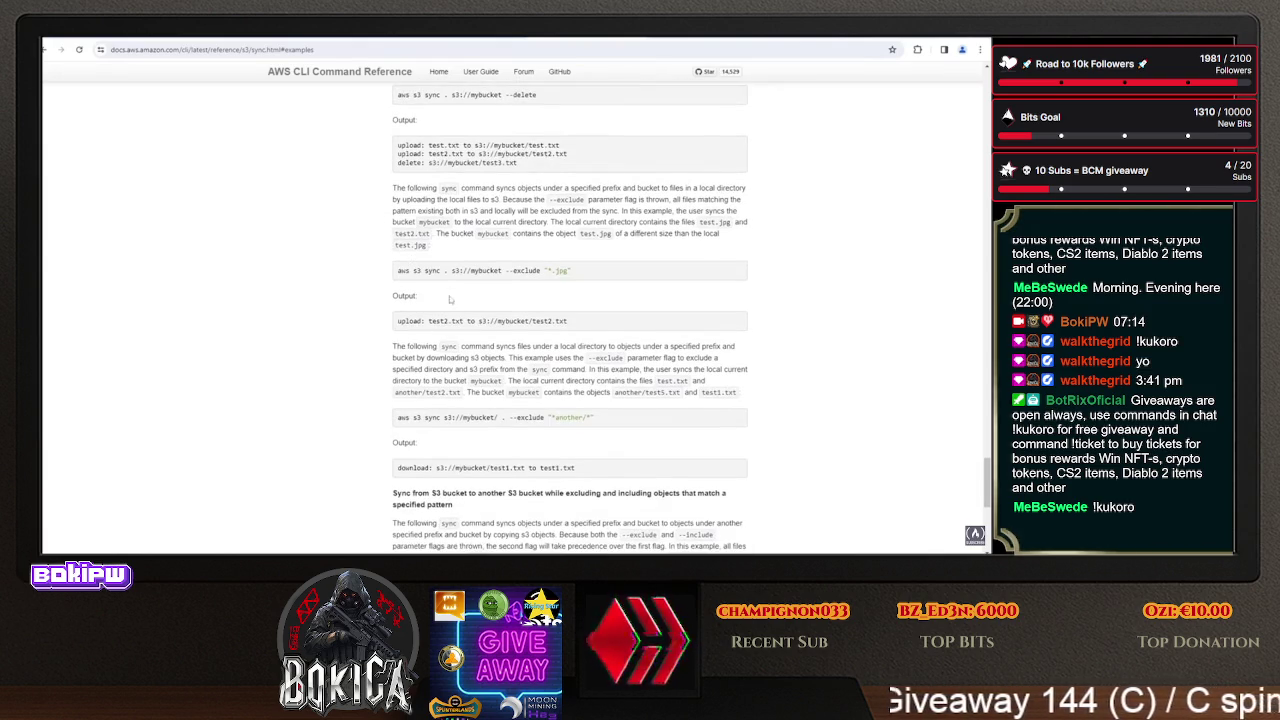
{"action": "scroll", "coordinate": [457, 316], "scroll_direction": "down", "scroll_amount": 1}
{"action": "scroll", "coordinate": [568, 341], "scroll_direction": "down", "scroll_amount": 7}
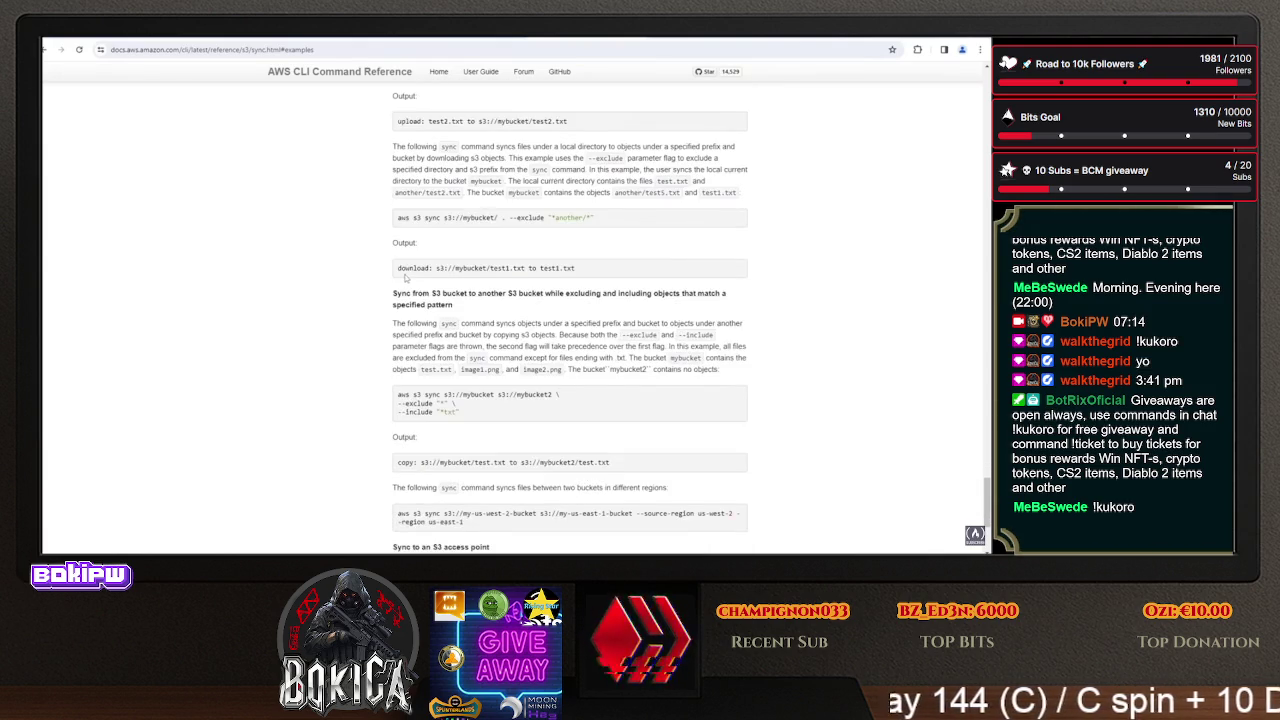
Change the source to 'files/' in the sync command and run it in the terminal.
{"action": "key", "text": "ctrl+Tab"}
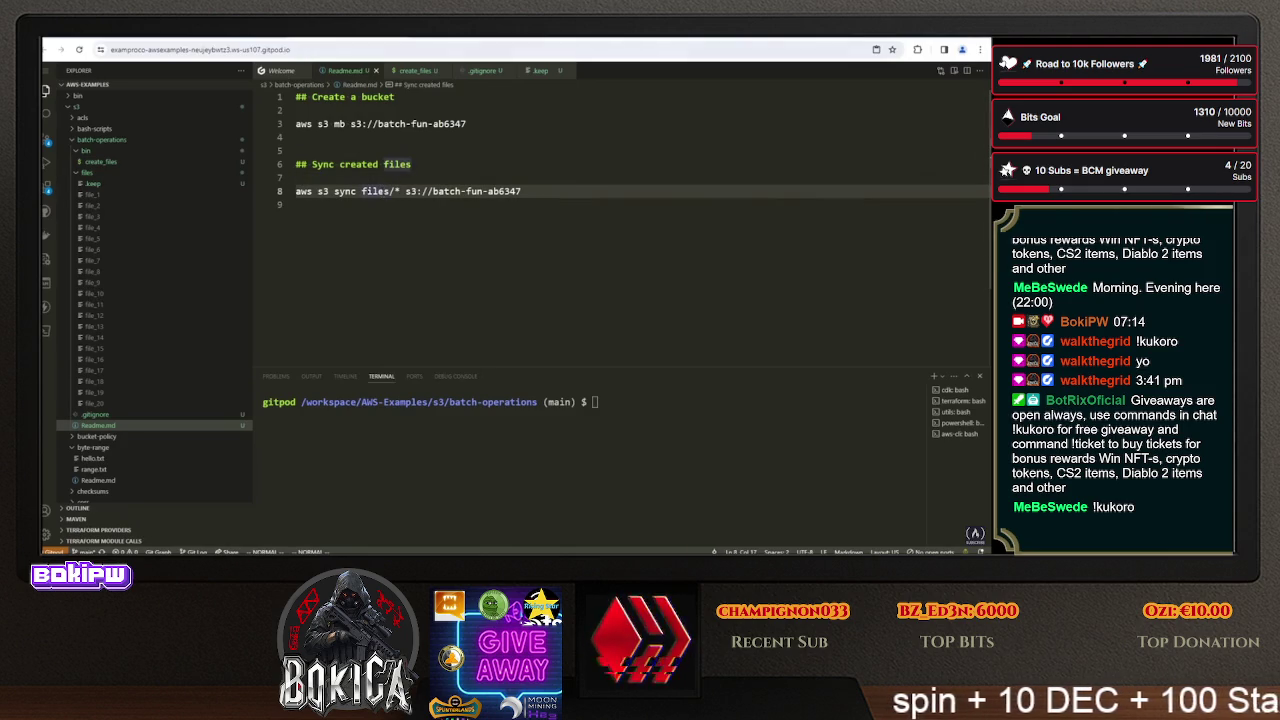
{"action": "left_click", "coordinate": [397, 191]}
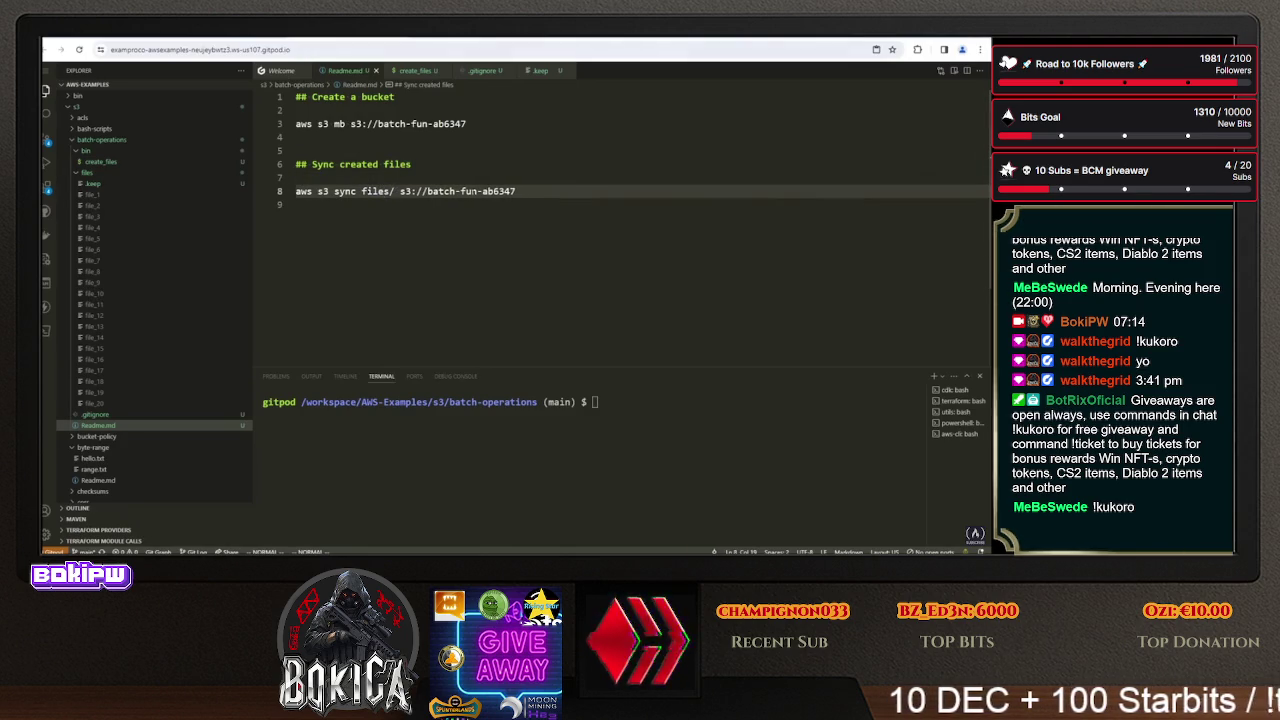
{"action": "key", "text": "x"}
{"action": "key", "text": "0"}
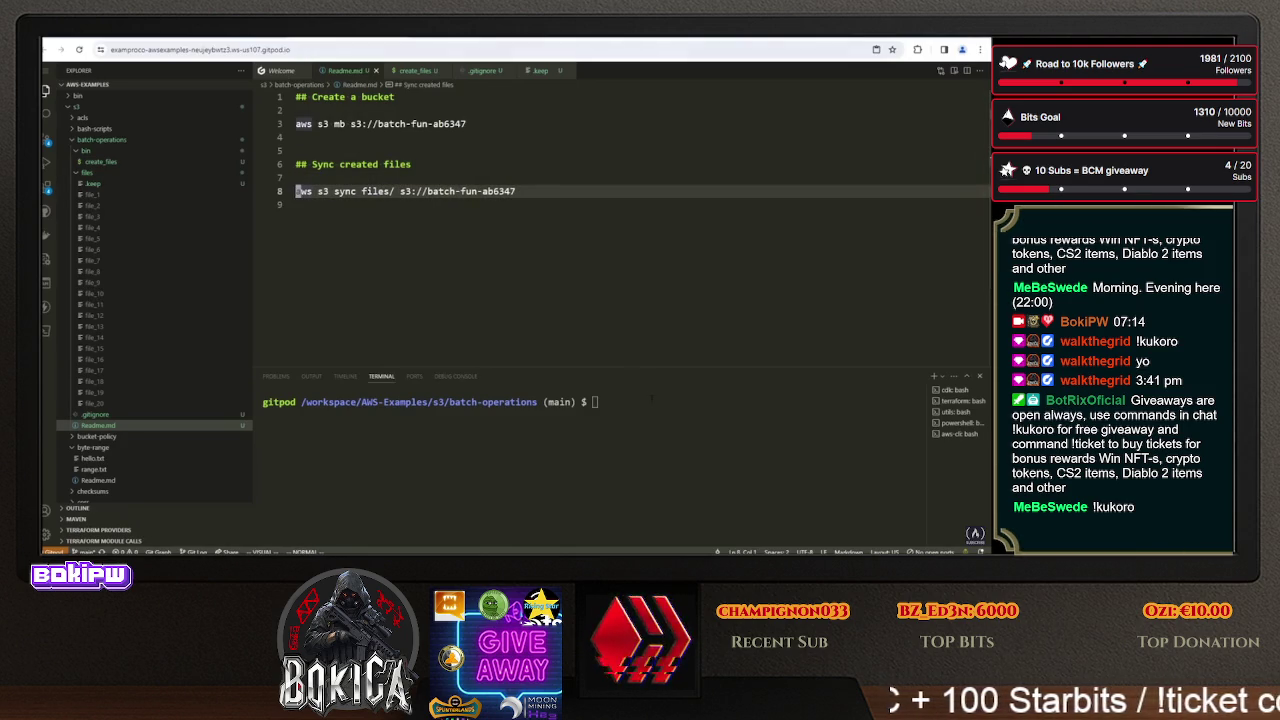
{"action": "key", "text": "shift+v"}
{"action": "right_click", "coordinate": [346, 262]}
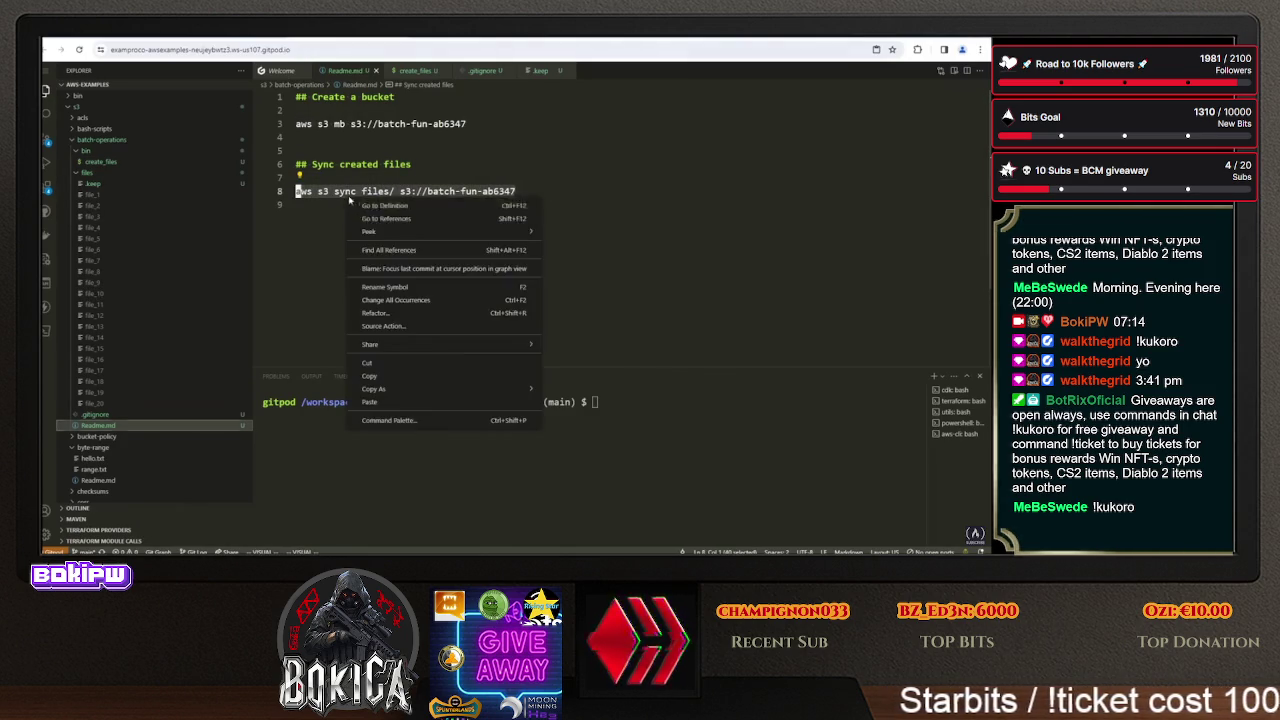
{"action": "left_click", "coordinate": [408, 377]}
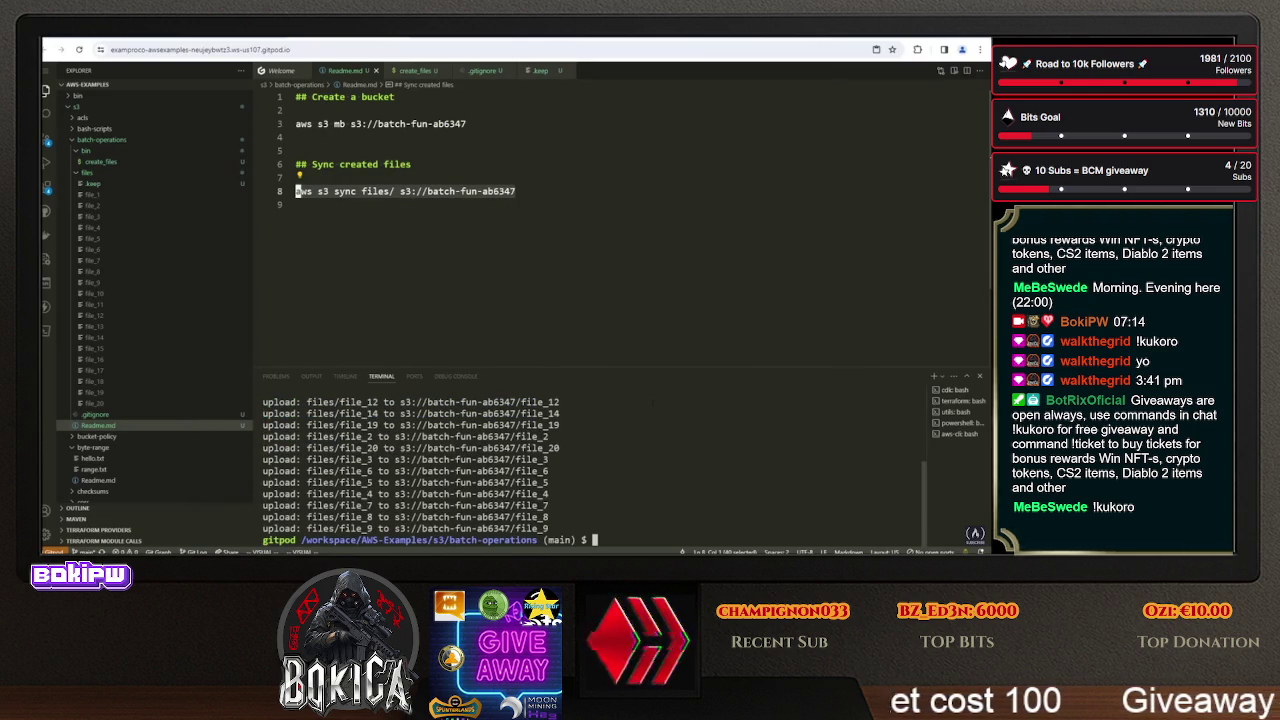
Return to the aws s3 sync reference page.
{"action": "left_click", "coordinate": [298, 204]}
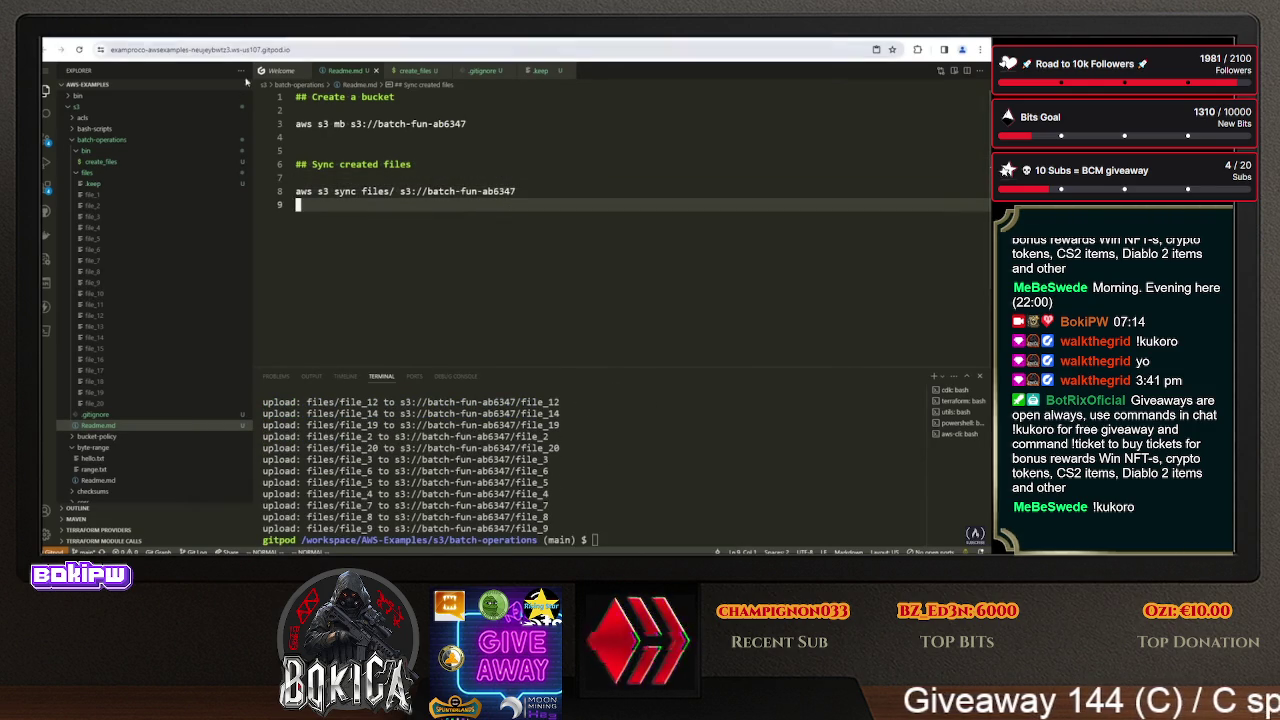
{"action": "key", "text": "Up"}
{"action": "key", "text": "Up"}
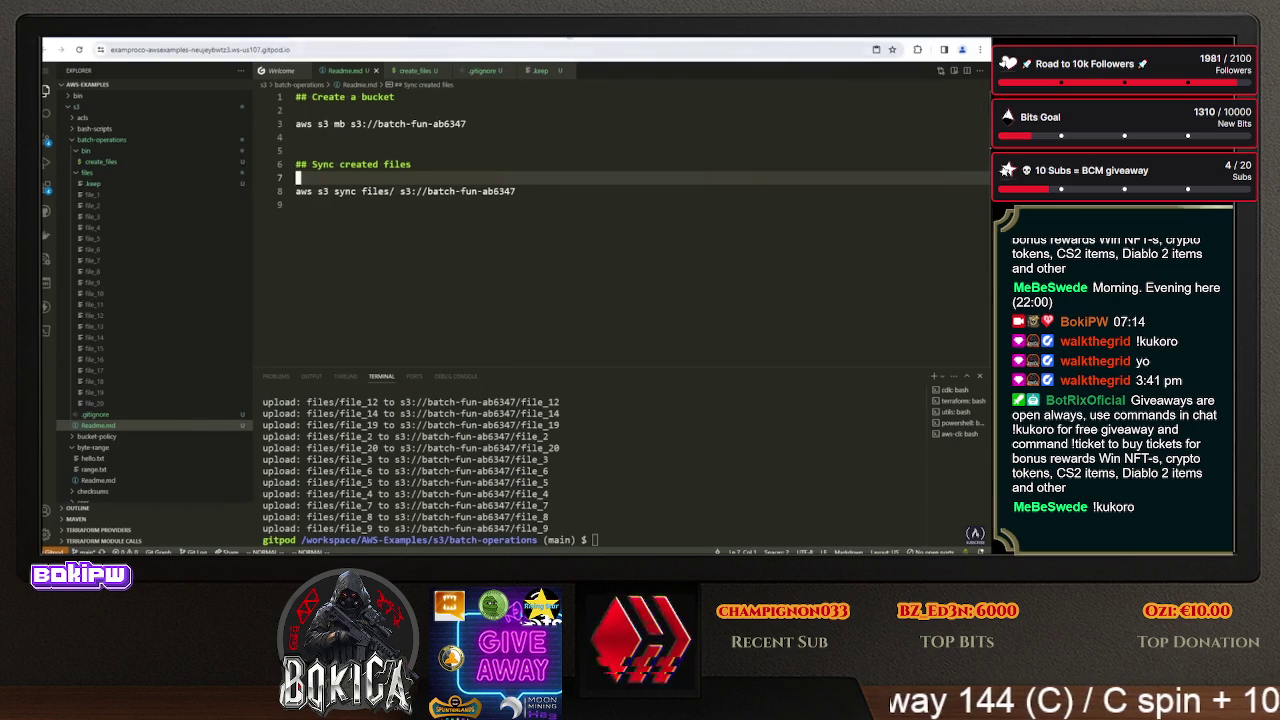
{"action": "key", "text": "alt+Tab"}
{"action": "scroll", "coordinate": [462, 197], "scroll_direction": "up", "scroll_amount": 15}
Go to the top-level AWS CLI command list and open the s3api reference.
{"action": "scroll", "coordinate": [462, 197], "scroll_direction": "up", "scroll_amount": 15}
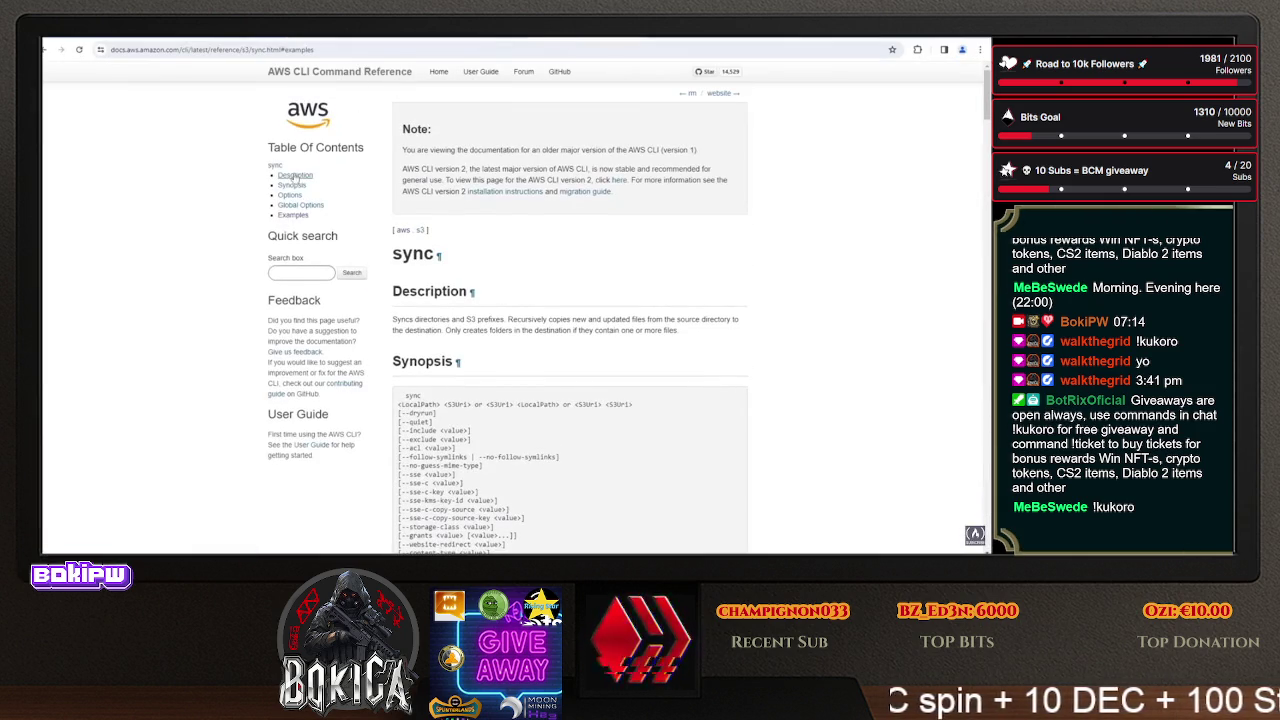
{"action": "left_click", "coordinate": [619, 180]}
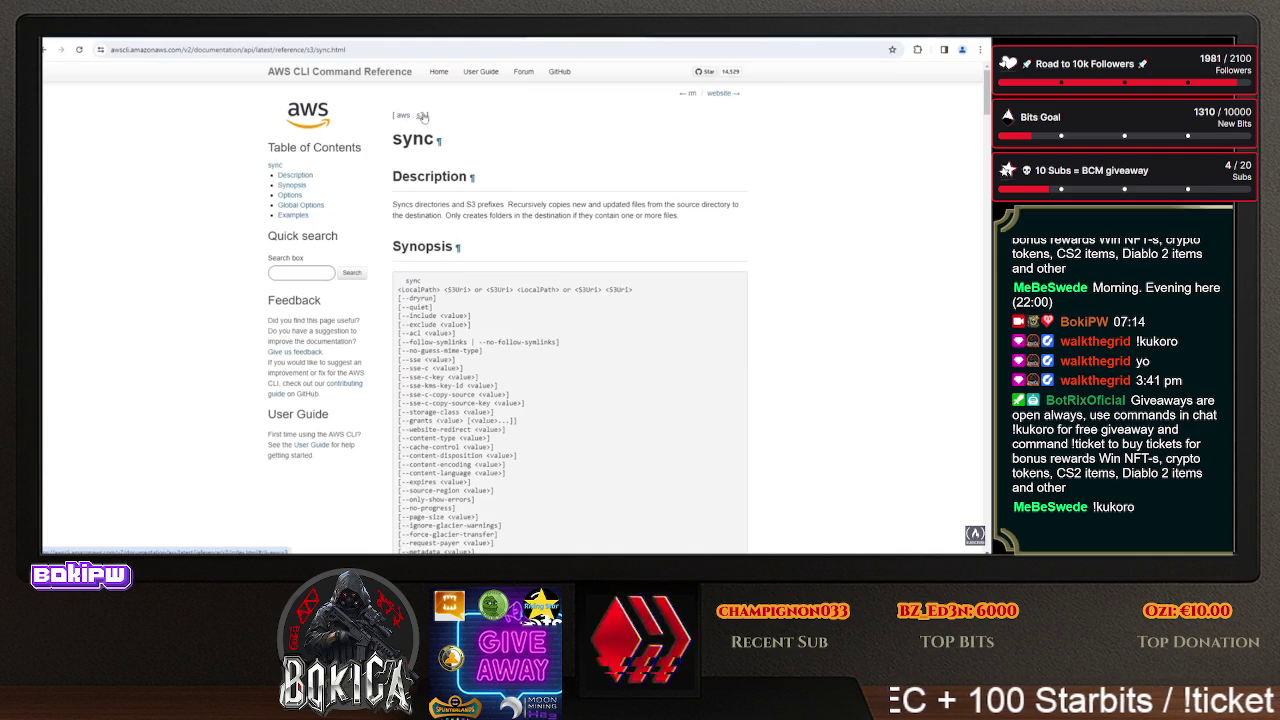
{"action": "left_click", "coordinate": [404, 116]}
{"action": "key", "text": "ctrl+f"}
{"action": "type", "text": "s3api"}
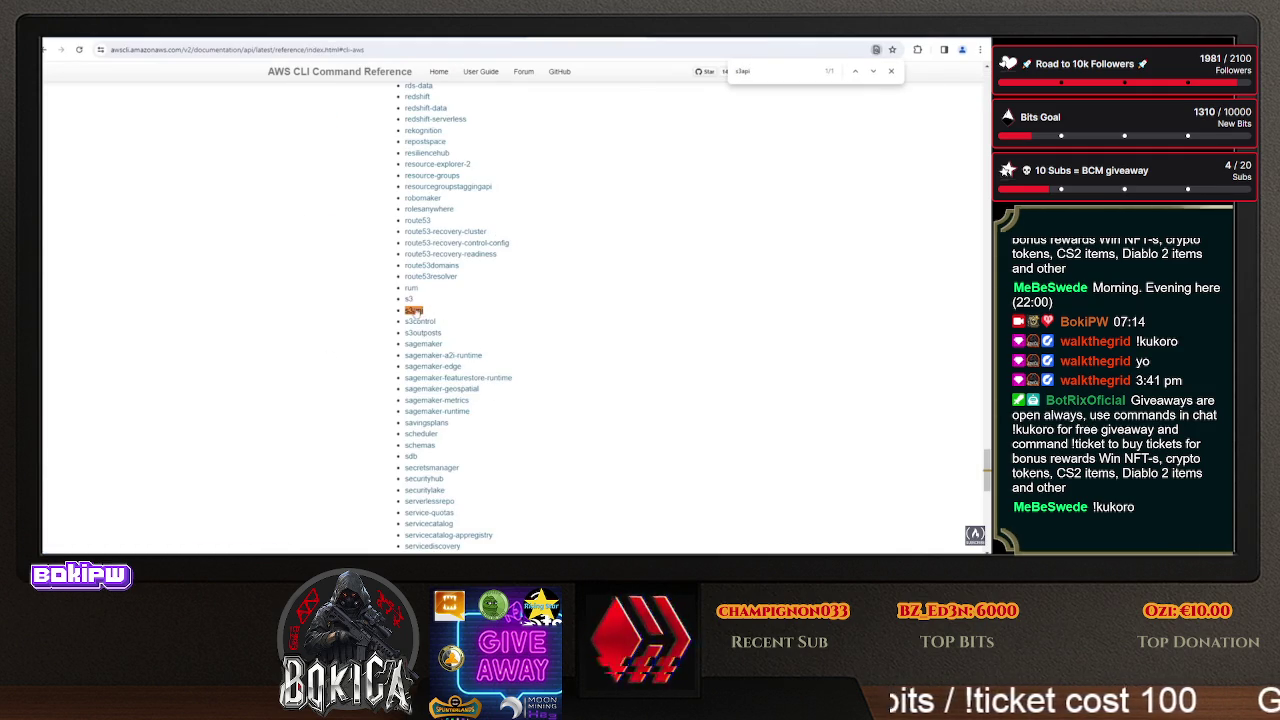
{"action": "key", "text": "ctrl+Return"}
Open put-bucket-inventory-configuration and copy its Example 1 command.
{"action": "key", "text": "ctrl+f"}
{"action": "type", "text": "invent"}
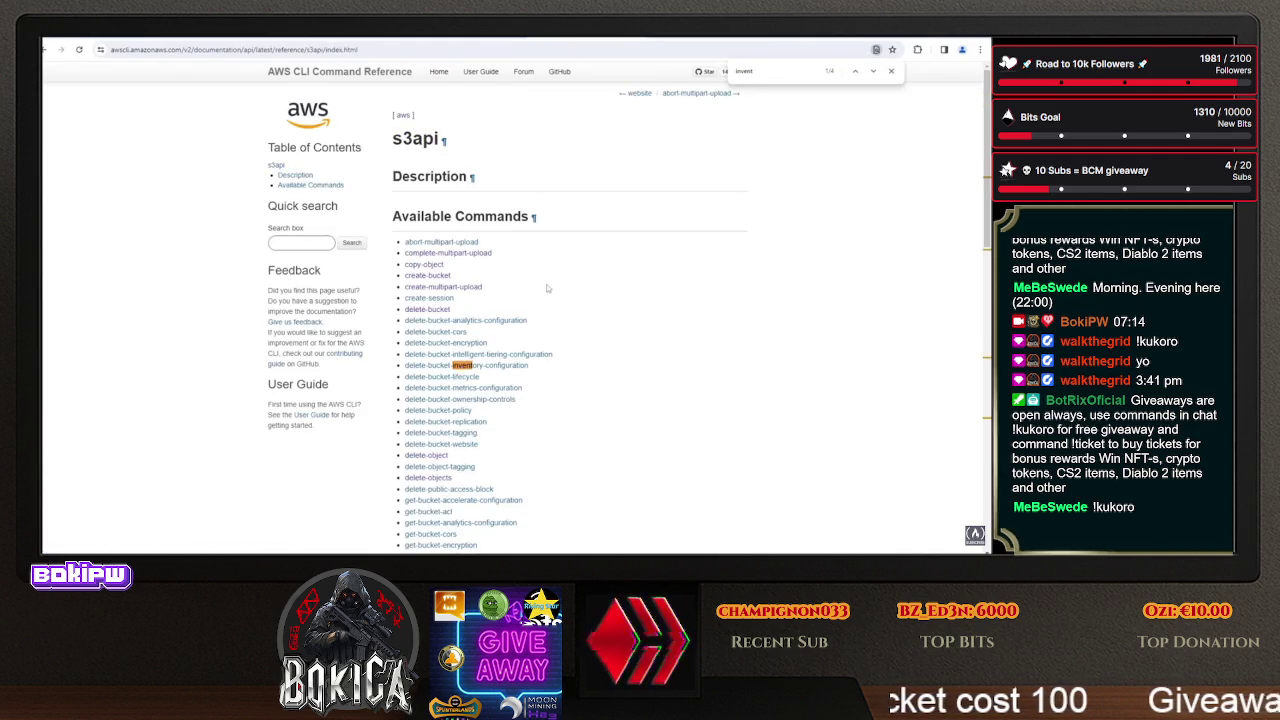
{"action": "key", "text": "Return"}
{"action": "key", "text": "Return"}
{"action": "key", "text": "Return"}
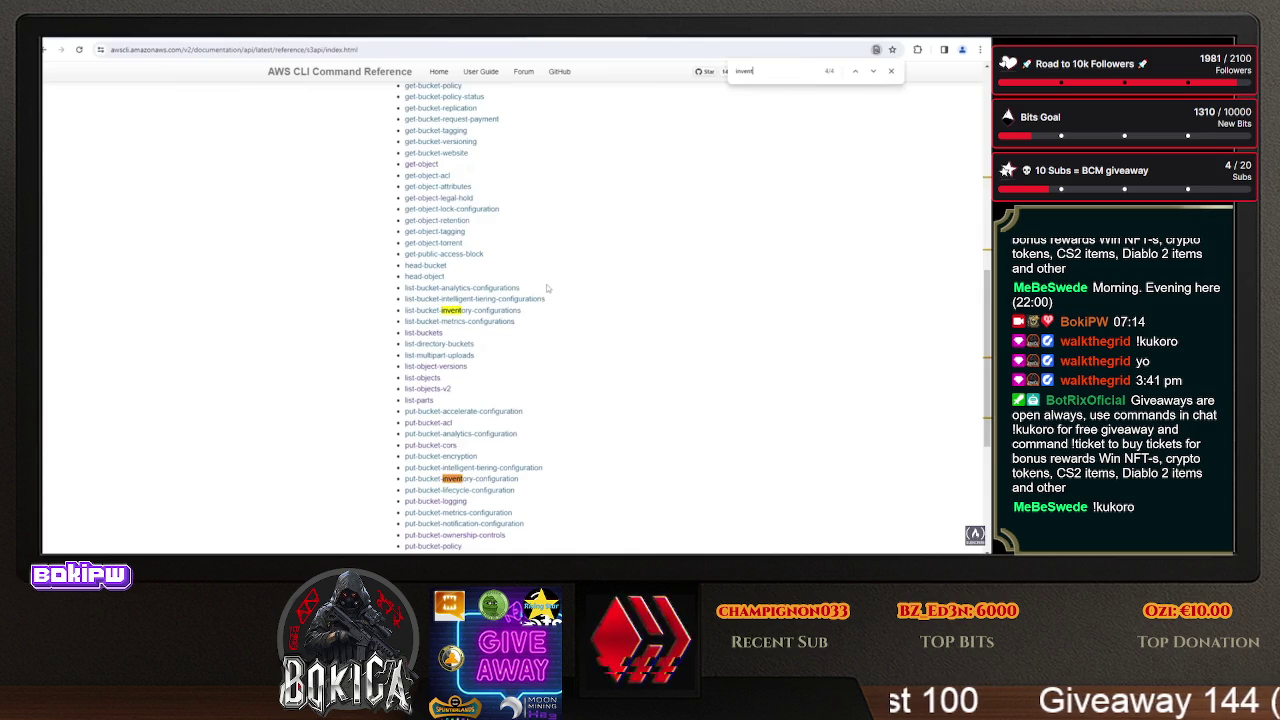
{"action": "key", "text": "ctrl+Return"}
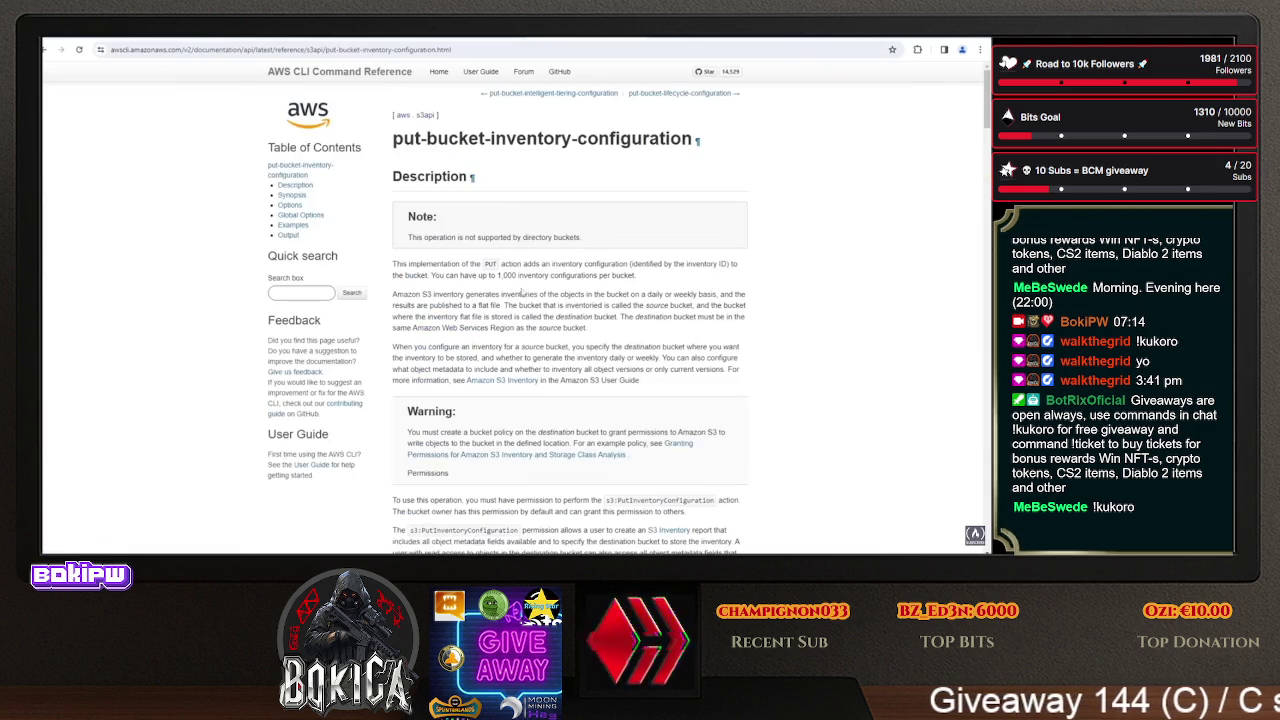
{"action": "triple_click", "coordinate": [420, 273]}
{"action": "left_click", "coordinate": [296, 225]}
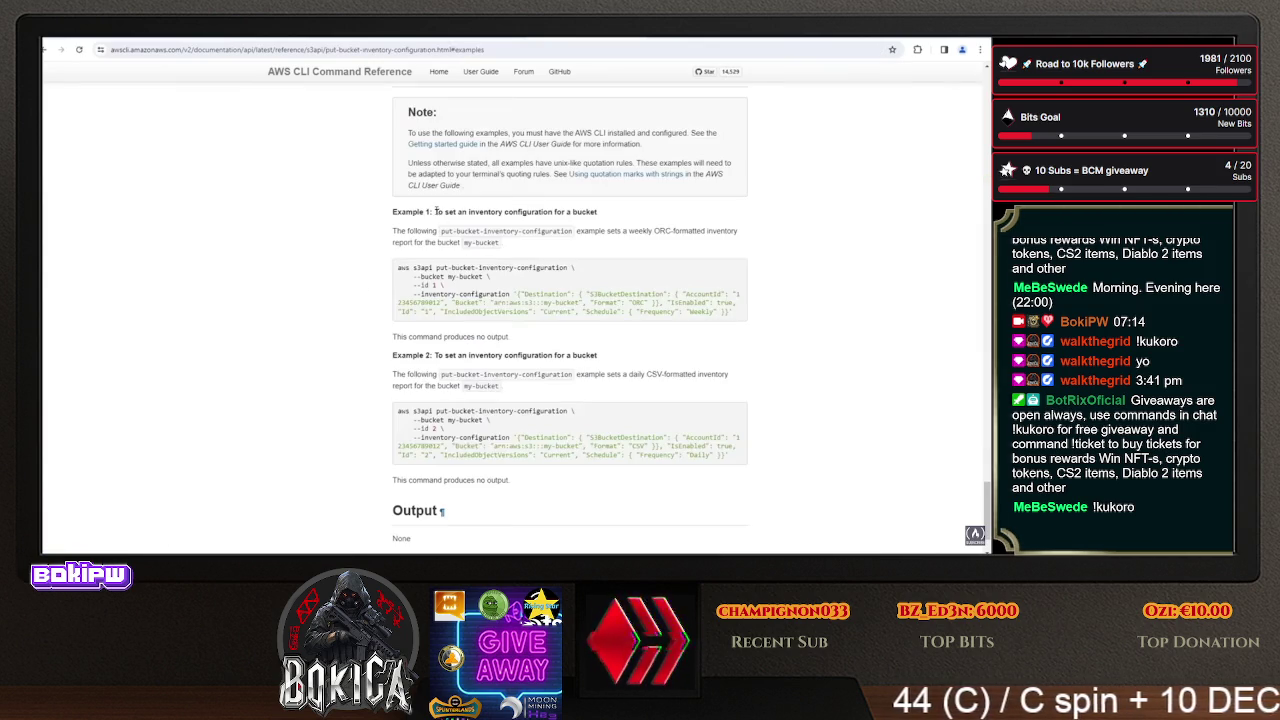
{"action": "left_click_drag", "start_coordinate": [436, 212], "coordinate": [520, 213]}
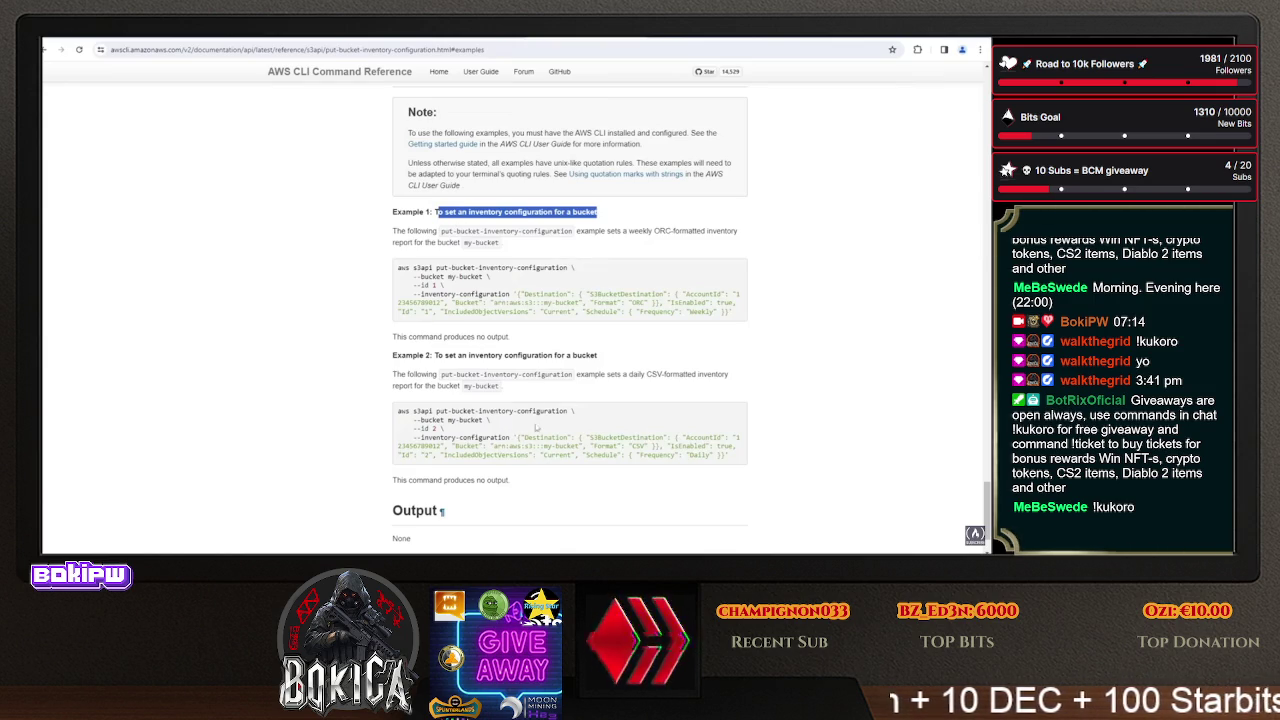
{"action": "left_click", "coordinate": [598, 294]}
{"action": "mouse_move", "coordinate": [746, 316]}
{"action": "left_mouse_down"}
{"action": "mouse_move", "coordinate": [400, 292]}
{"action": "mouse_move", "coordinate": [398, 267]}
{"action": "left_mouse_up"}
{"action": "key", "text": "ctrl+c"}
{"action": "key", "text": "alt+Tab"}
{"action": "left_click", "coordinate": [357, 205]}
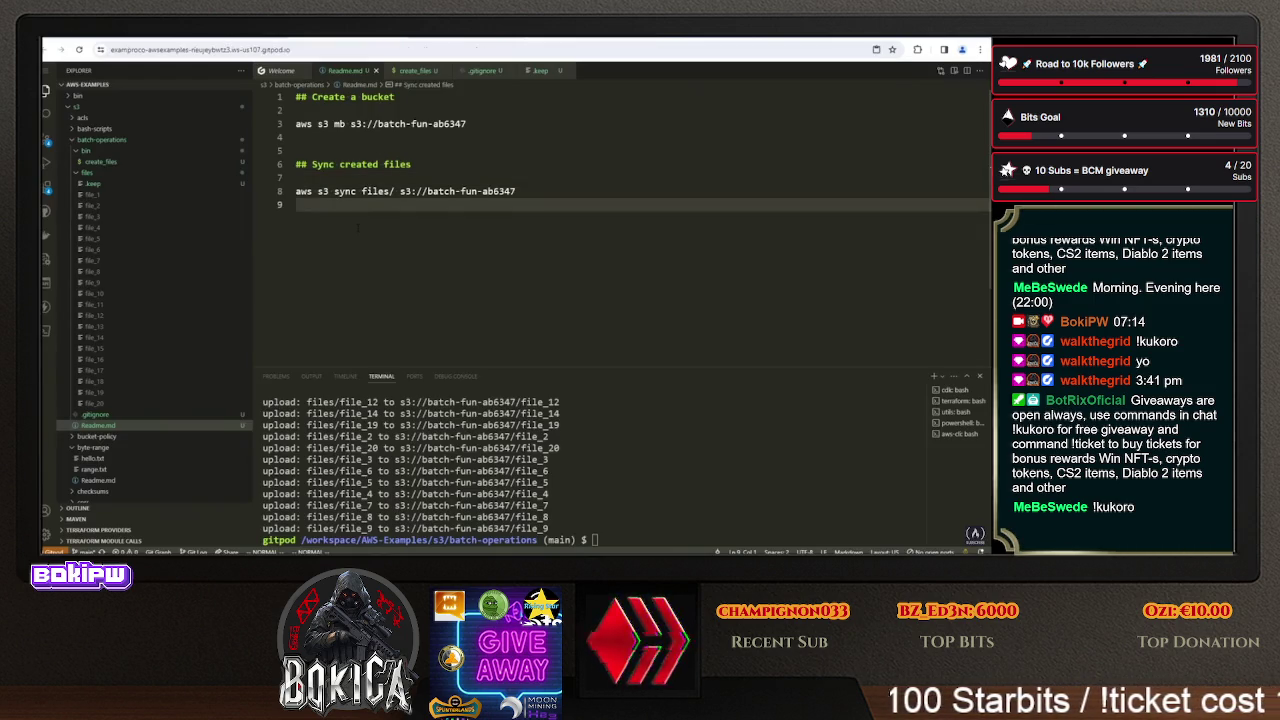
Add a '## Create an inventory' heading and paste the put-bucket-inventory-configuration example below it.
{"action": "key", "text": "Return"}
{"action": "type", "text": "## Create an inventory"}
{"action": "key", "text": "Return"}
{"action": "key", "text": "Return"}
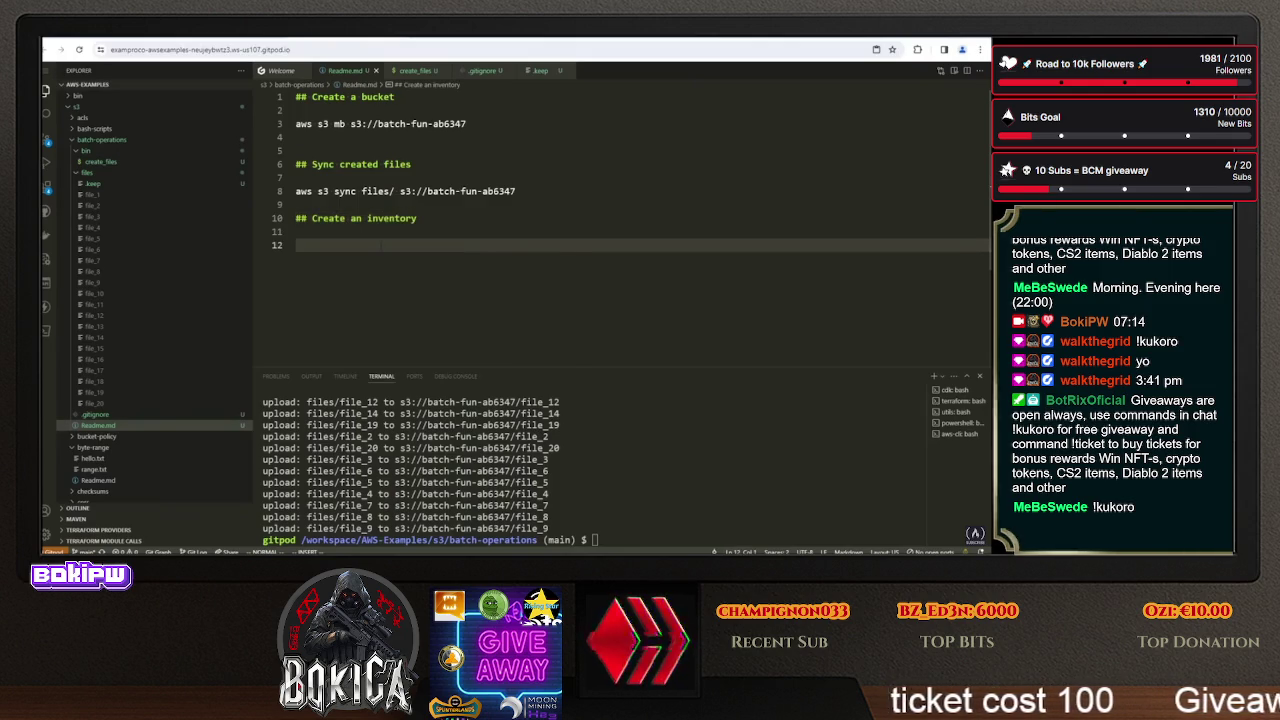
{"action": "right_click", "coordinate": [380, 250]}
{"action": "left_click", "coordinate": [420, 448]}
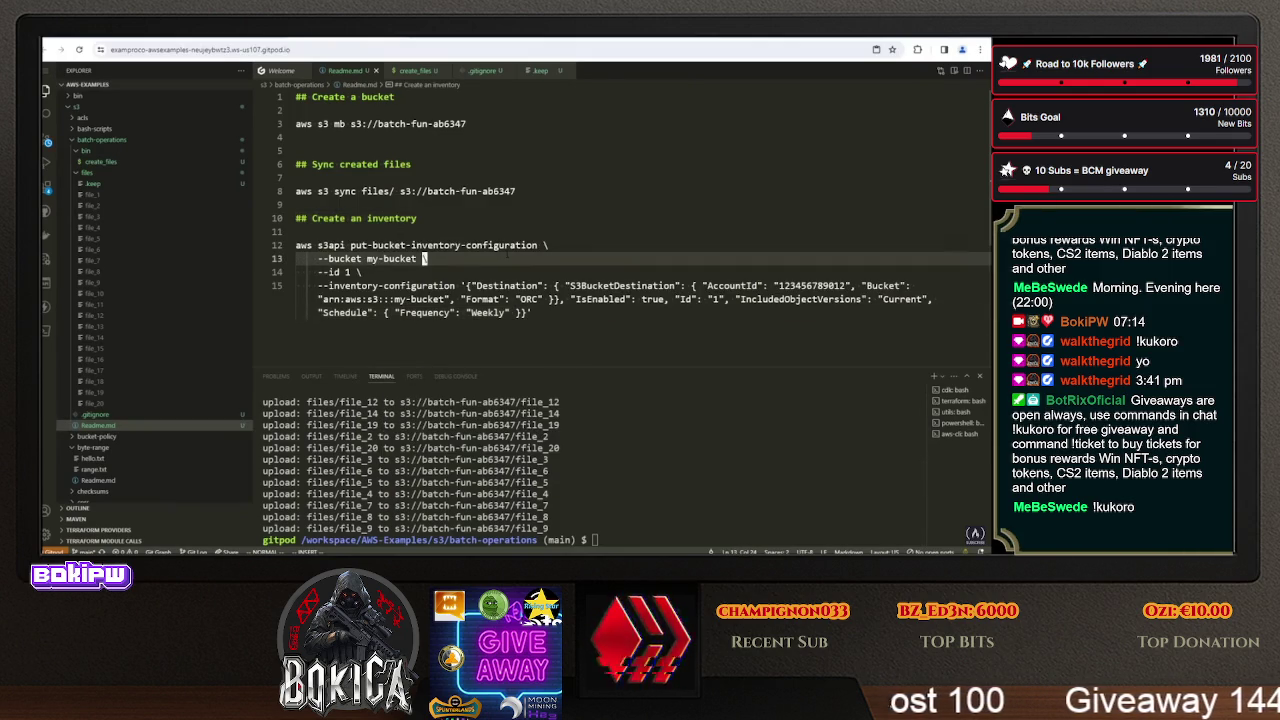
{"action": "key", "text": "Left"}
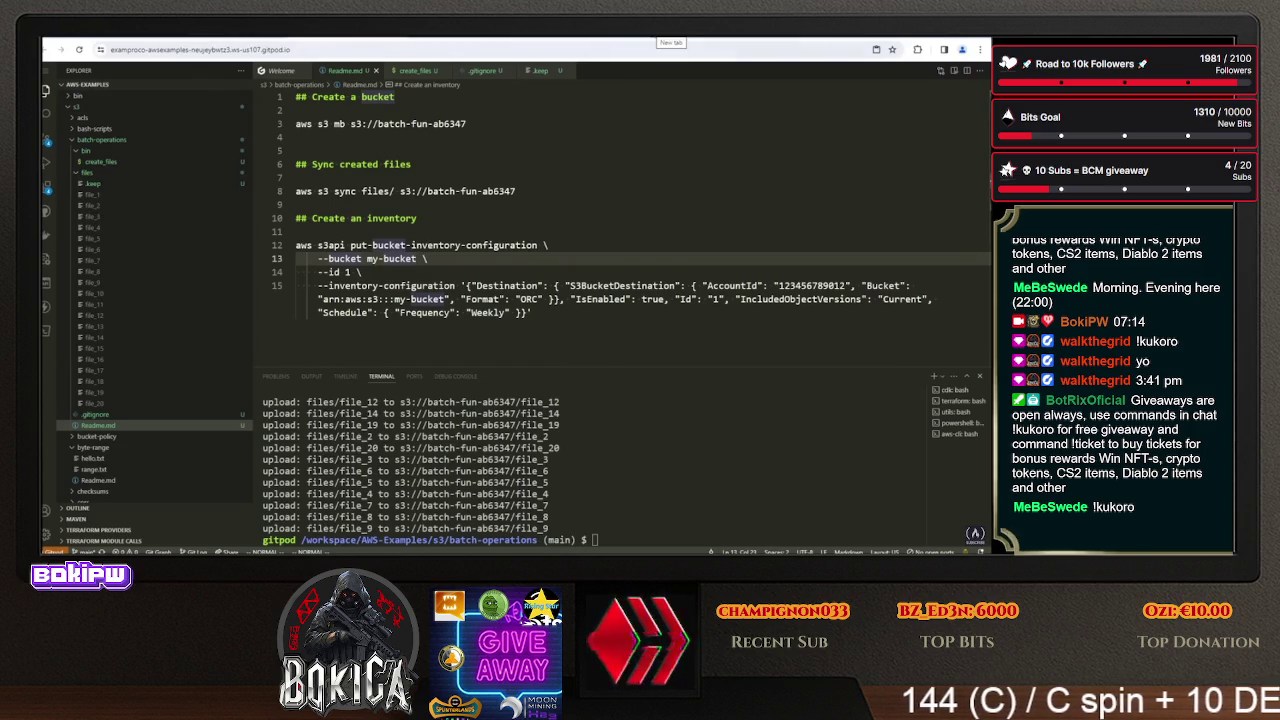
{"action": "key", "text": "ctrl+t"}
Search Google for 'aws s3 inventory' and open the Configuring Amazon S3 Inventory guide.
{"action": "type", "text": "aws s3 inventory"}
{"action": "key", "text": "Return"}
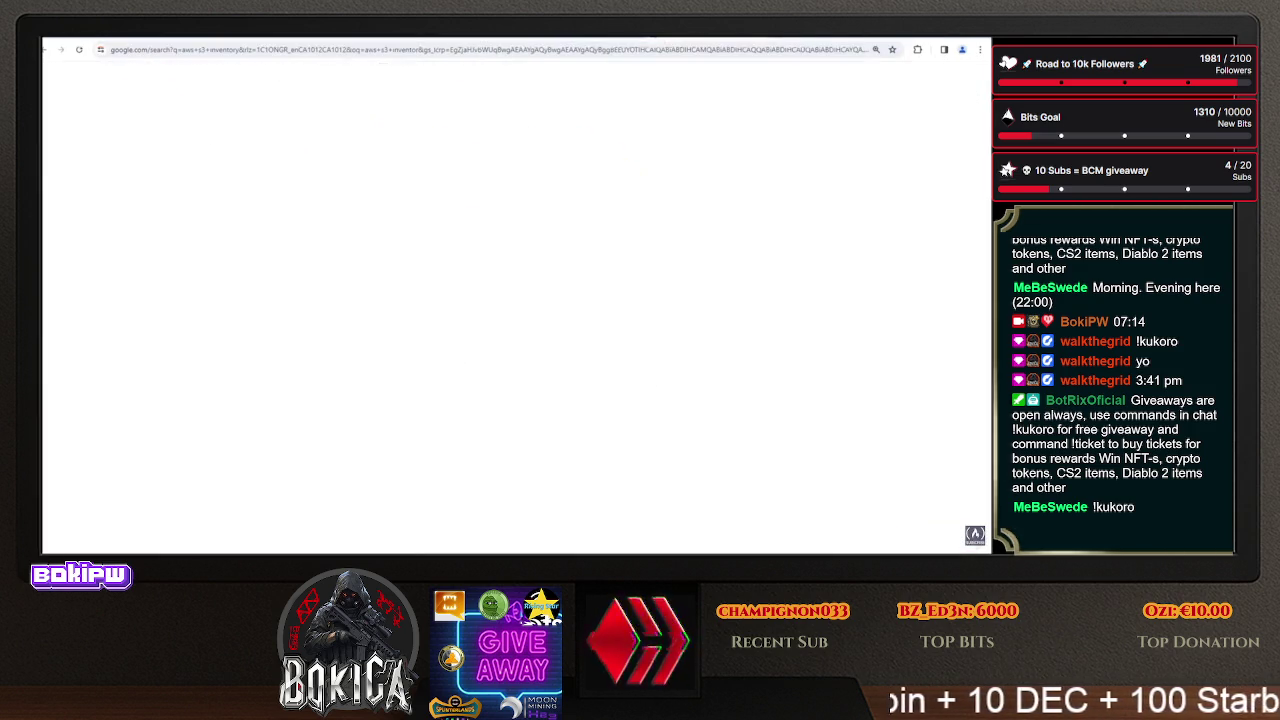
{"action": "scroll", "coordinate": [309, 370], "scroll_direction": "down", "scroll_amount": 4}
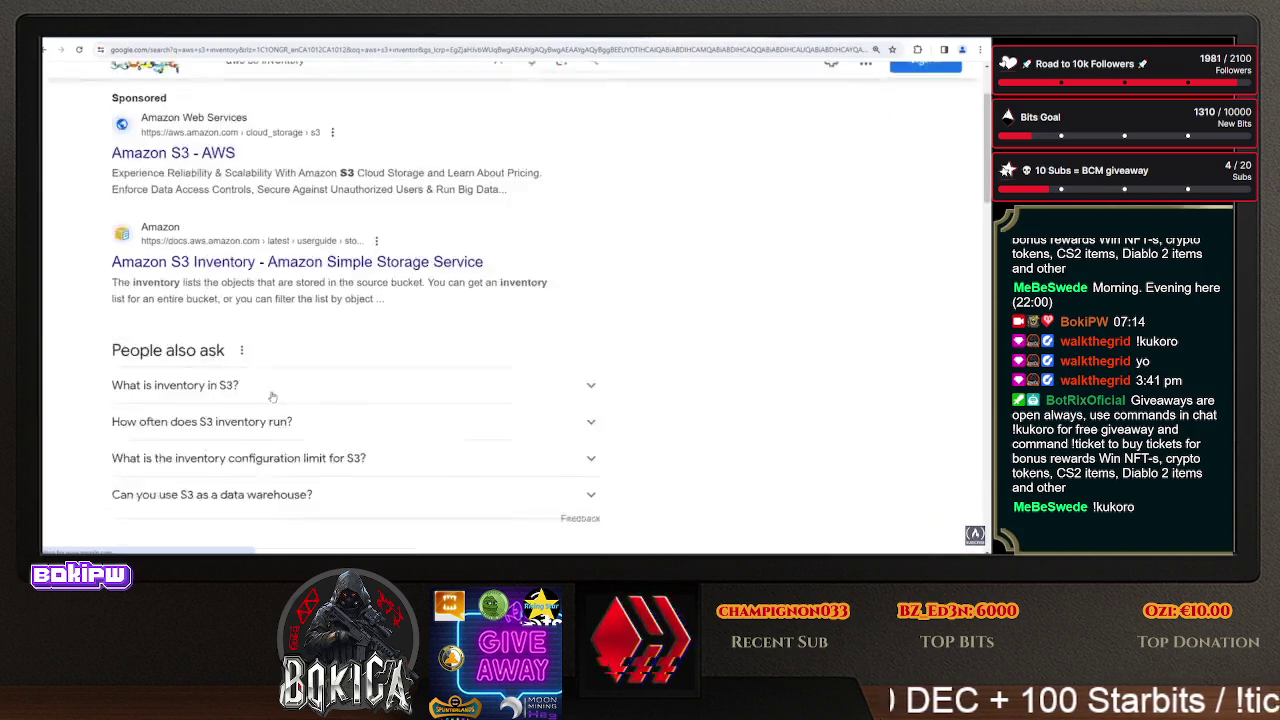
{"action": "left_click", "coordinate": [265, 360]}
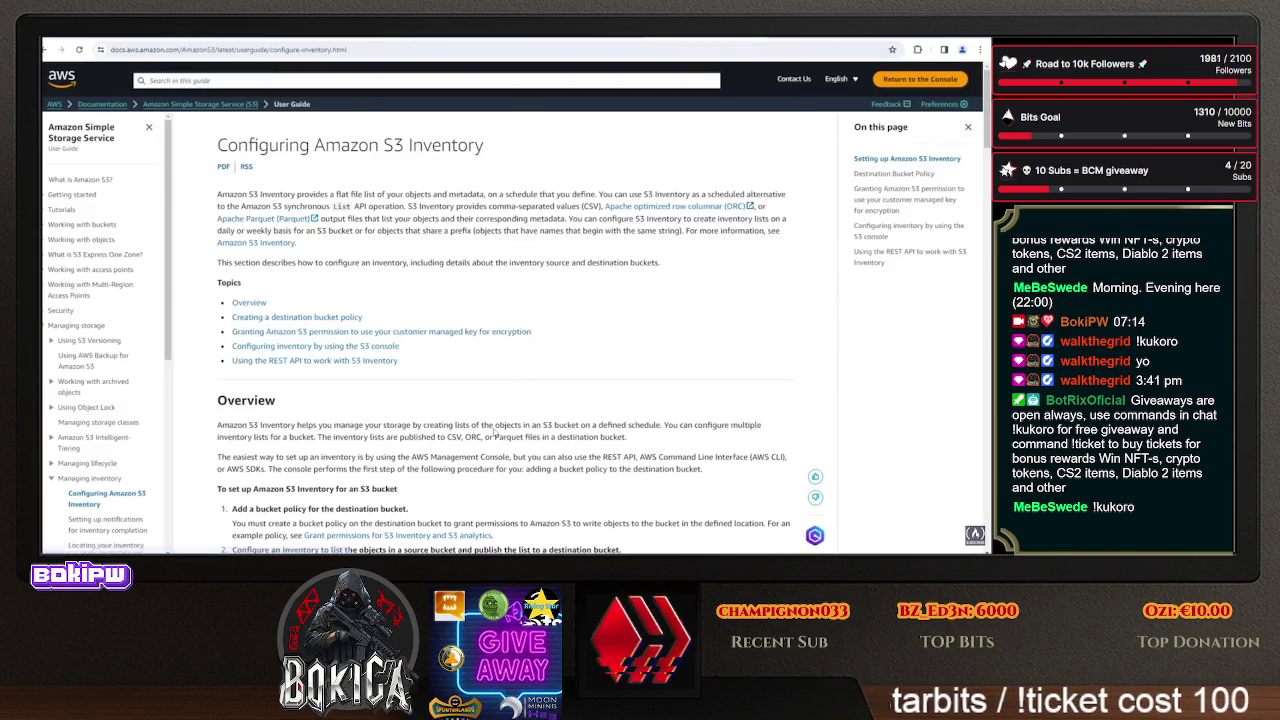
Find 'inventor' mentions and read the guide down to the REST API section.
{"action": "key", "text": "ctrl+f"}
{"action": "type", "text": "inventor"}
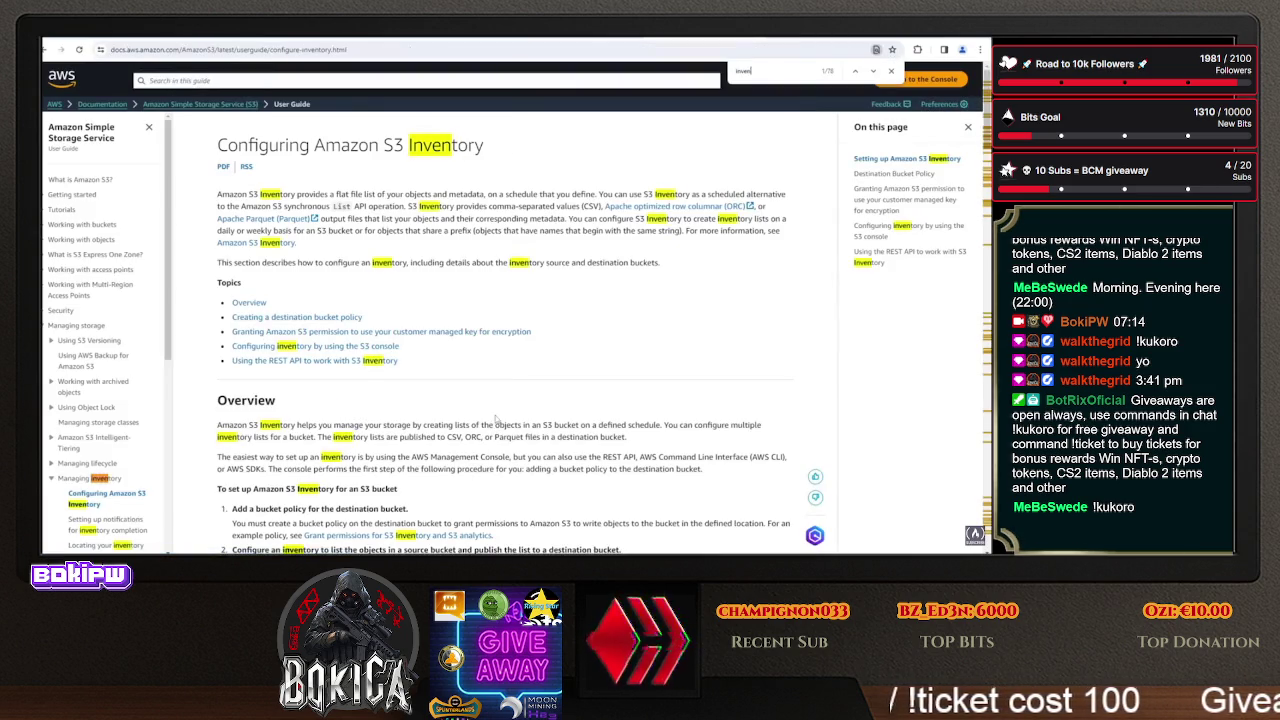
{"action": "scroll", "coordinate": [408, 387], "scroll_direction": "down", "scroll_amount": 10}
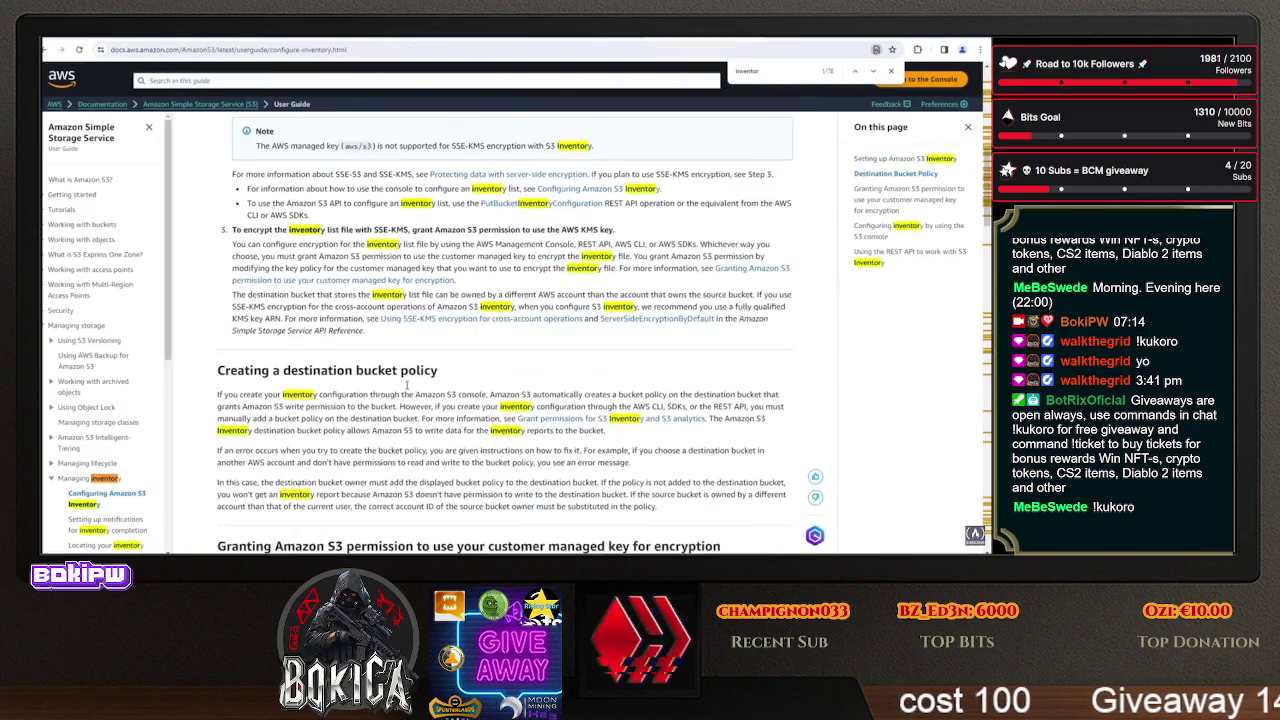
{"action": "scroll", "coordinate": [407, 381], "scroll_direction": "down", "scroll_amount": 10}
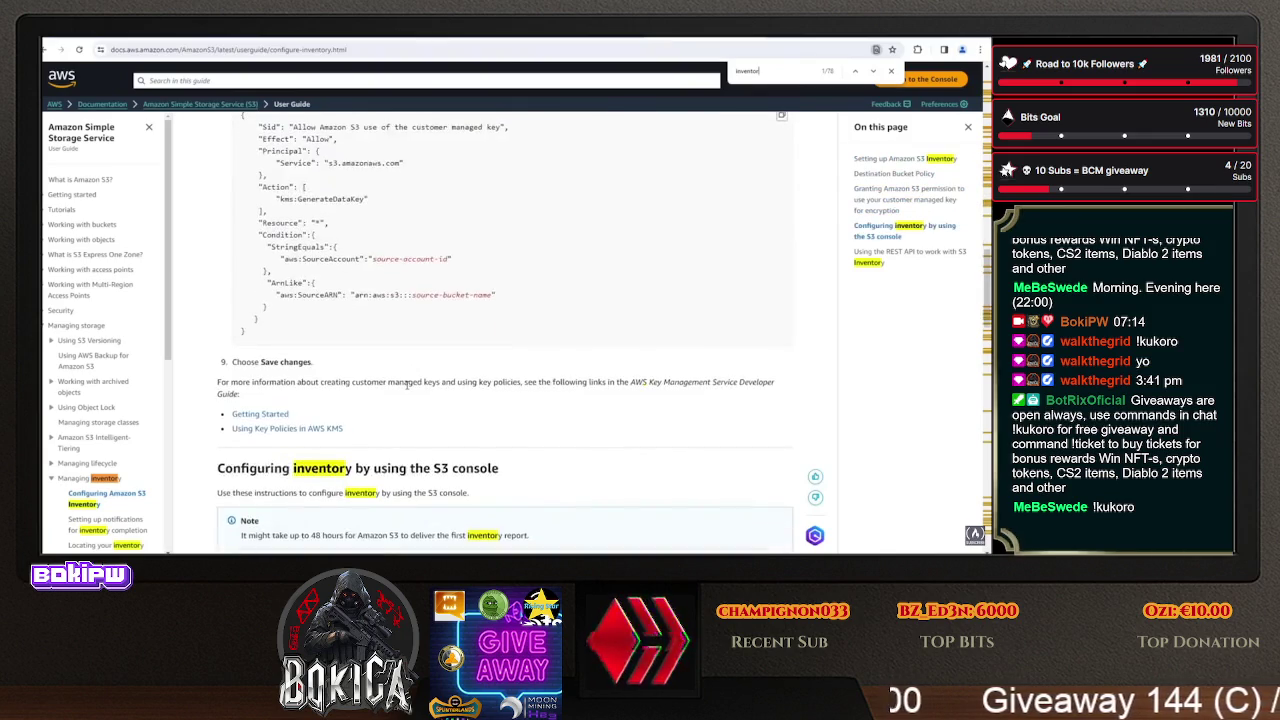
{"action": "scroll", "coordinate": [407, 385], "scroll_direction": "down", "scroll_amount": 10}
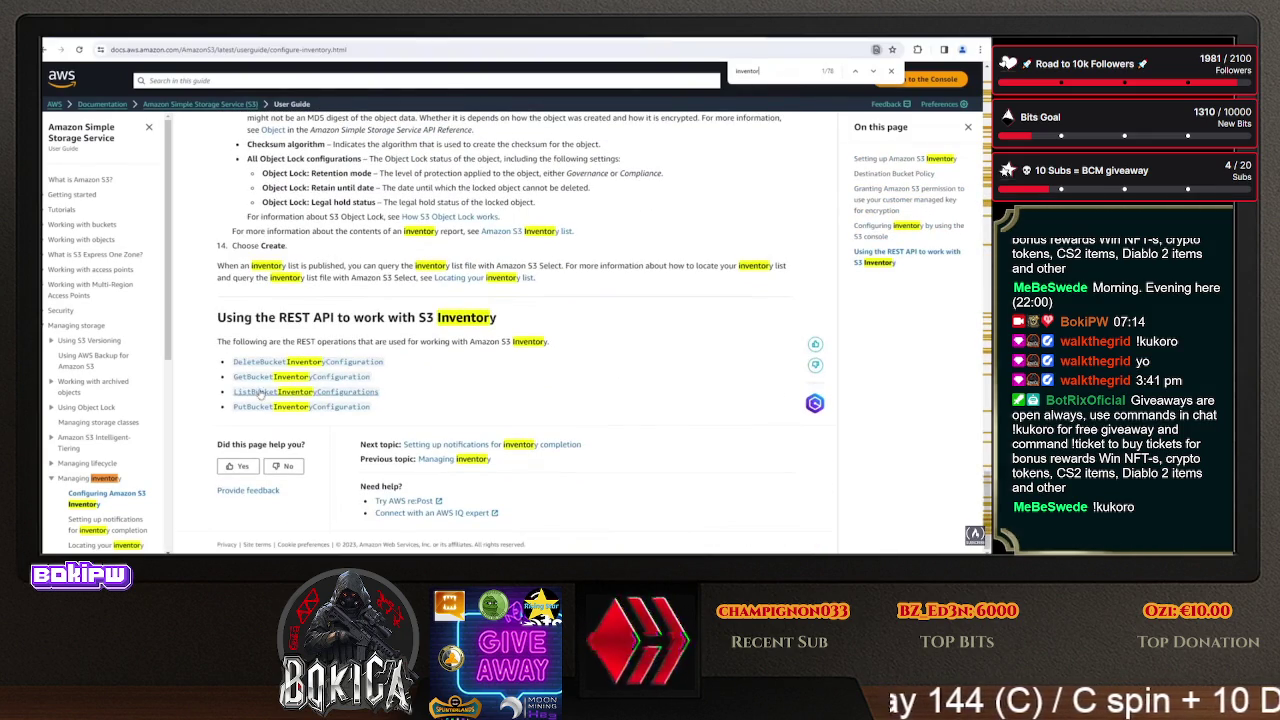
{"action": "scroll", "coordinate": [118, 392], "scroll_direction": "down", "scroll_amount": 3}
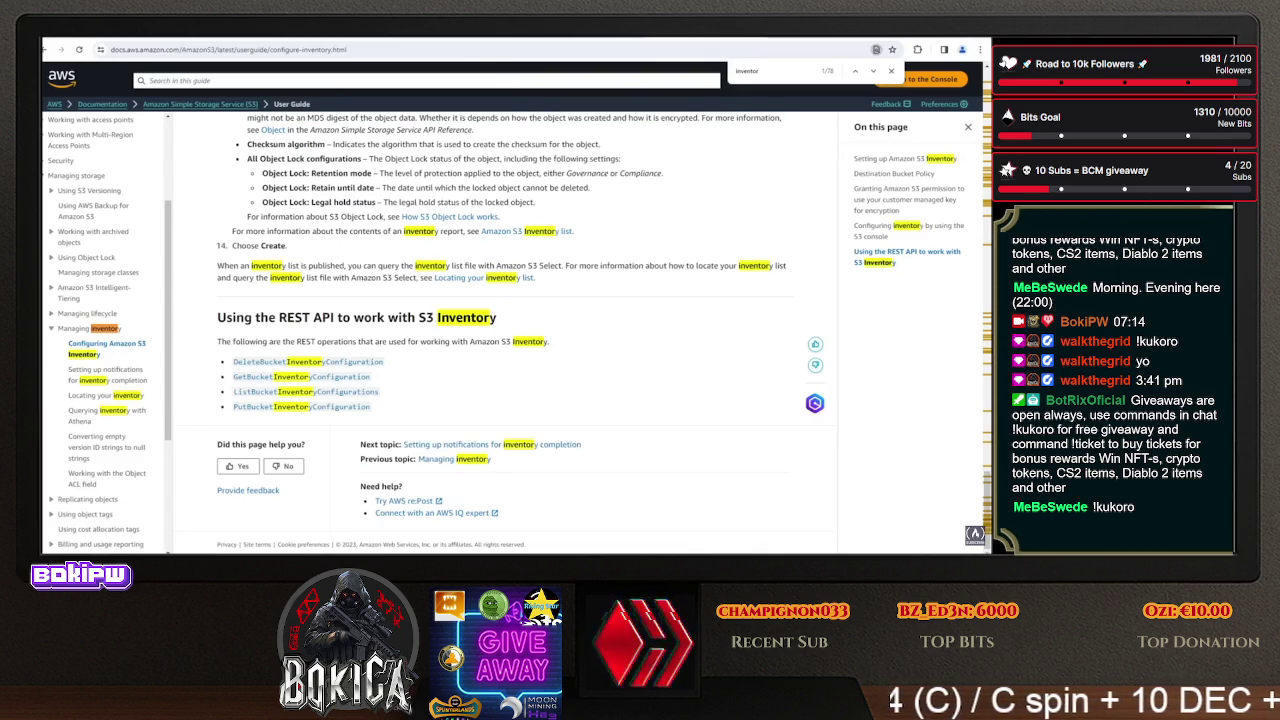
{"action": "key", "text": "alt+Tab"}
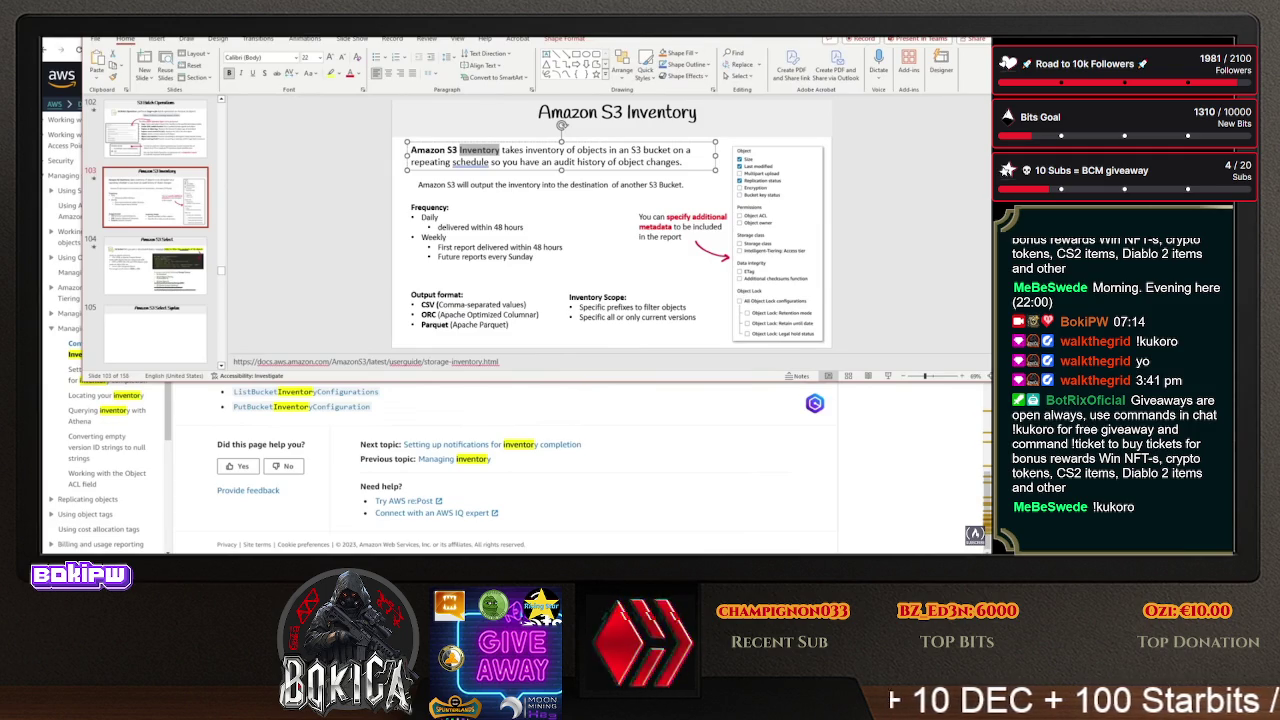
{"action": "key", "text": "alt+Tab"}
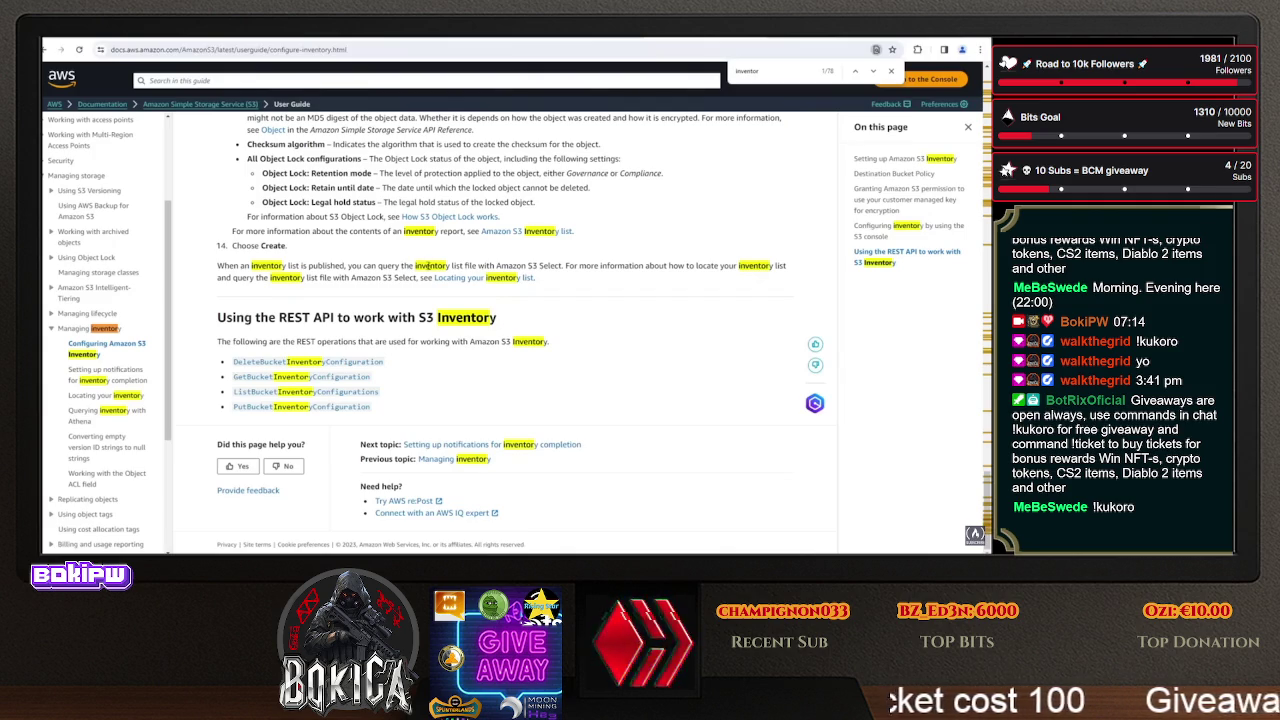
{"action": "key", "text": "ctrl+Tab"}
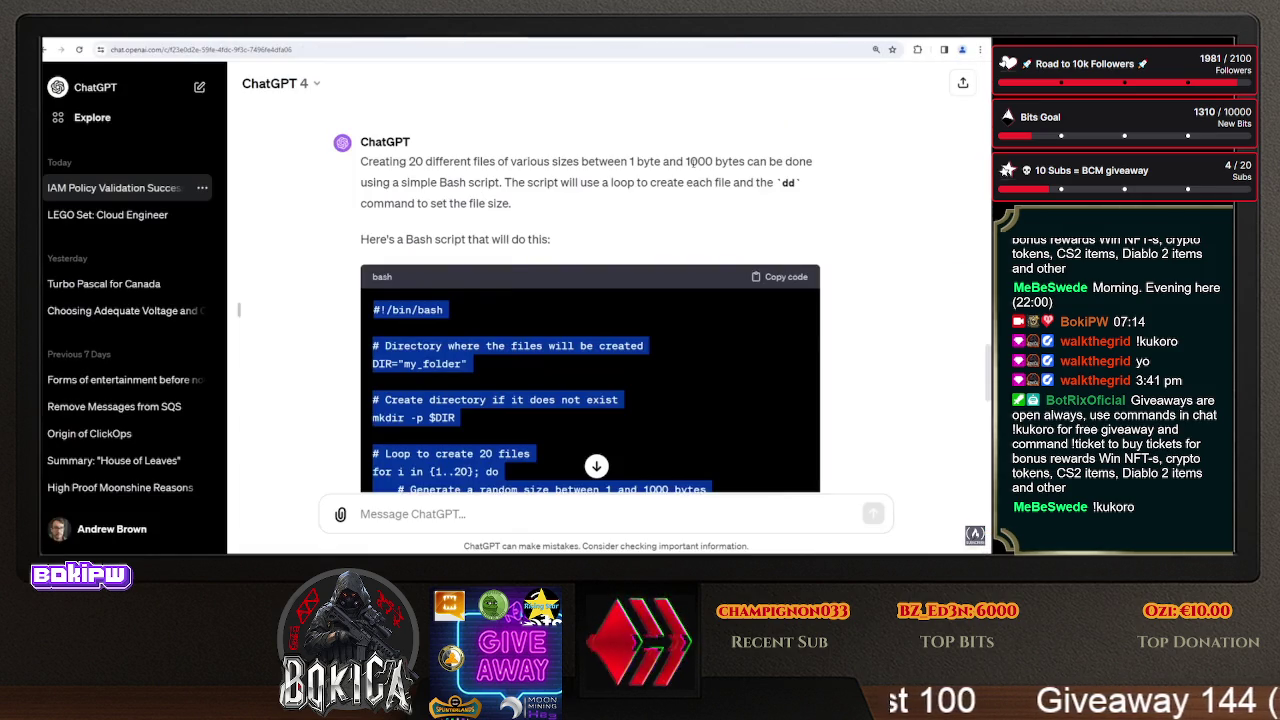
Delete the inventory command lines and rename the heading to '## Create a CSV File'.
{"action": "key", "text": "ctrl+Tab"}
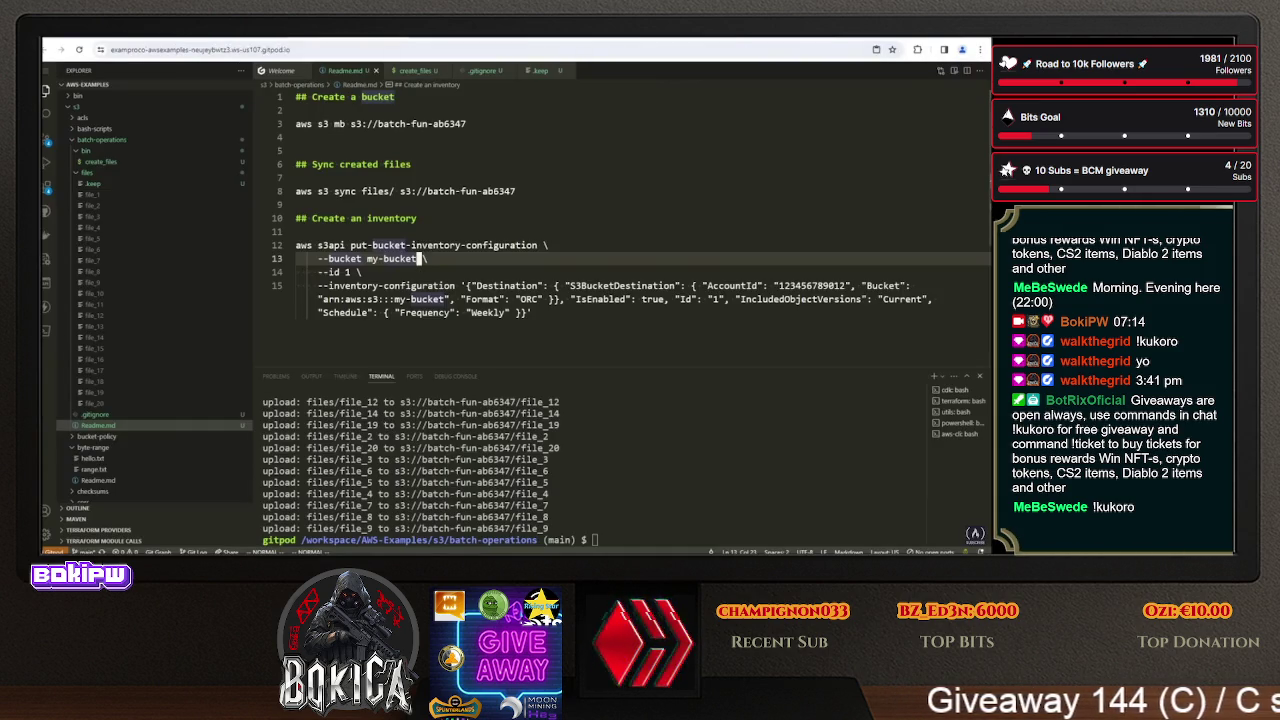
{"action": "key", "text": "y"}
{"action": "key", "text": "a"}
{"action": "key", "text": "p"}
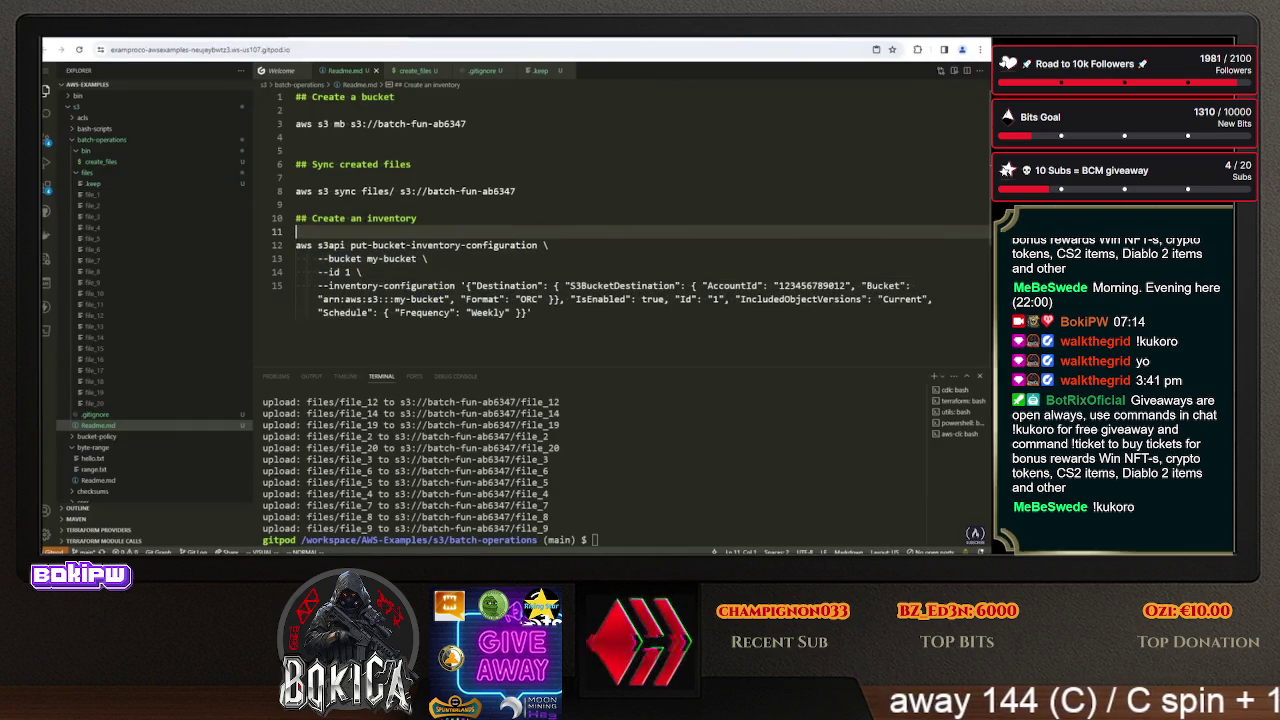
{"action": "key", "text": "d"}
{"action": "key", "text": "a"}
{"action": "key", "text": "p"}
{"action": "type", "text": "reate a SCSV FIL"}
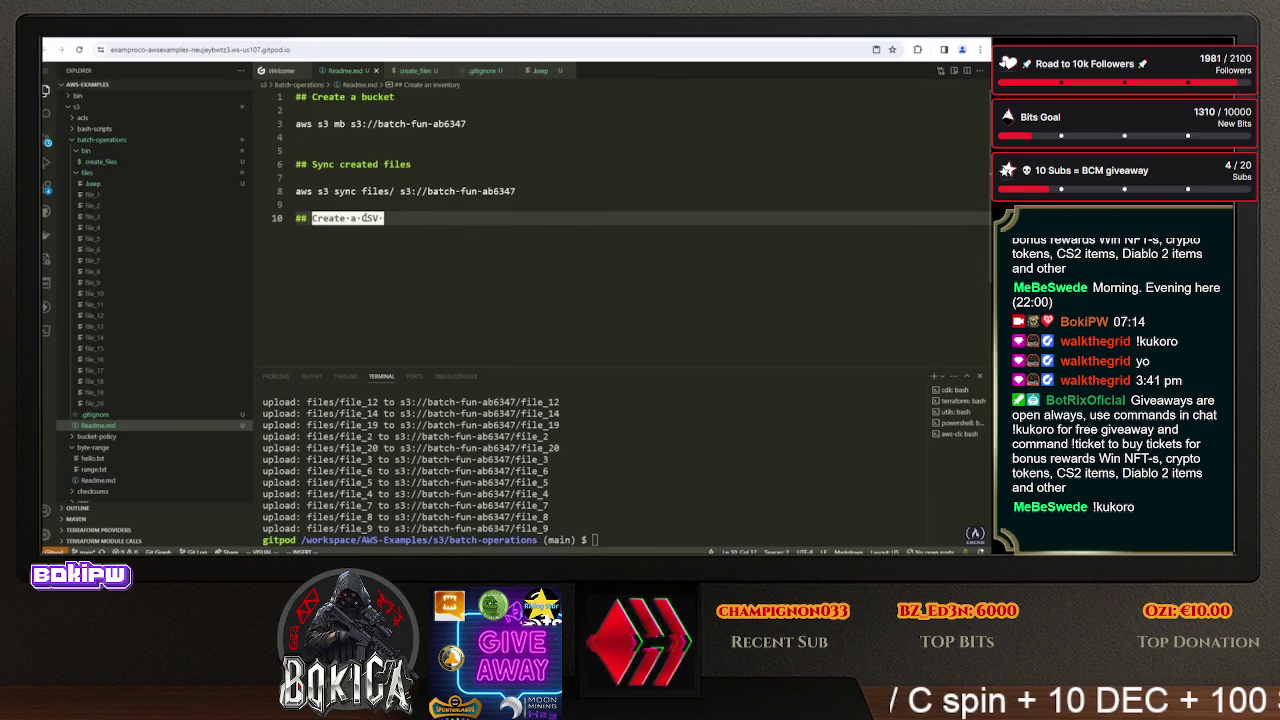
{"action": "type", "text": "e"}
{"action": "key", "text": "Escape"}
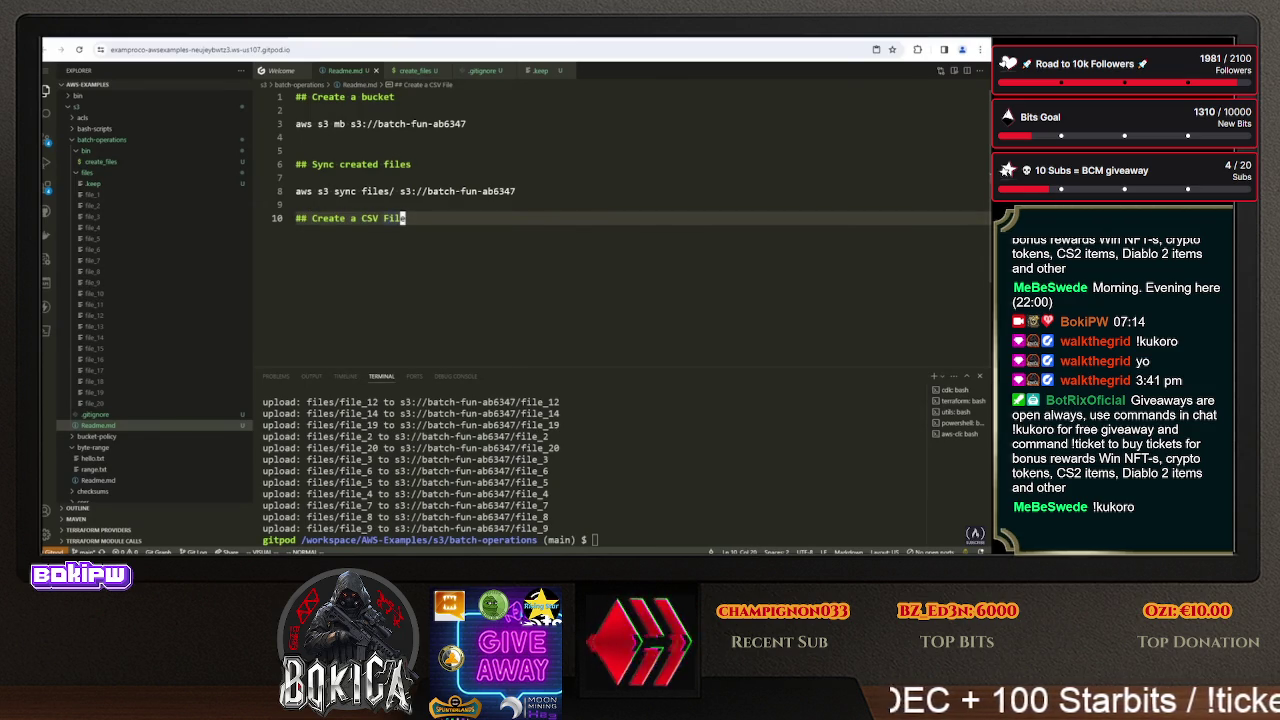
{"action": "key", "text": "k"}
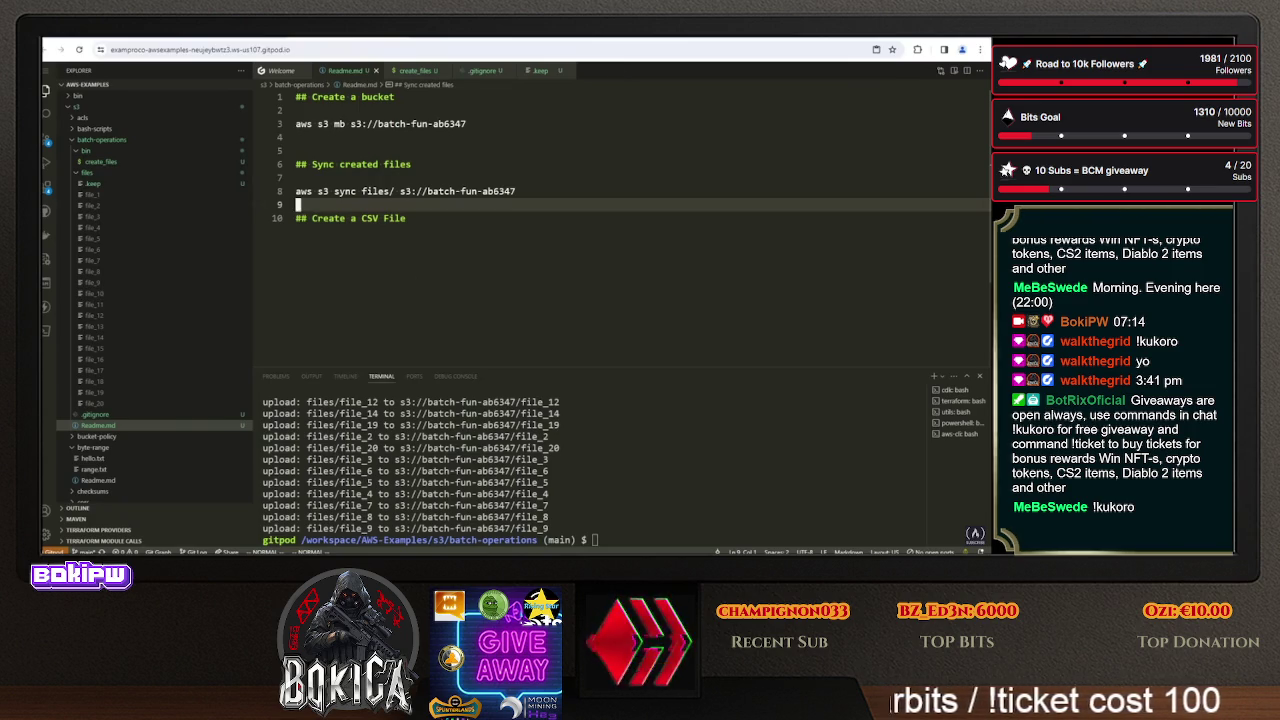
{"action": "key", "text": "alt+Tab"}
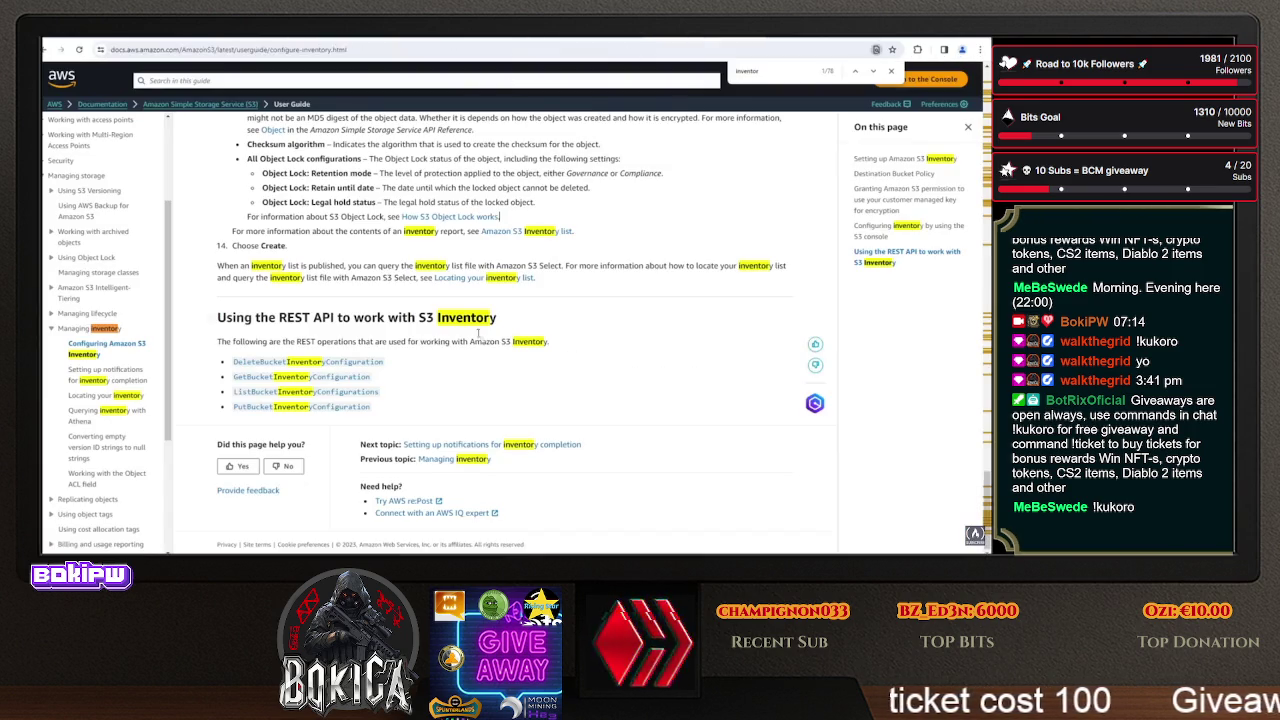
Choose CSV as the manifest format on the Batch Operations Create job page.
{"action": "key", "text": "alt+Tab"}
{"action": "key", "text": "alt+Tab"}
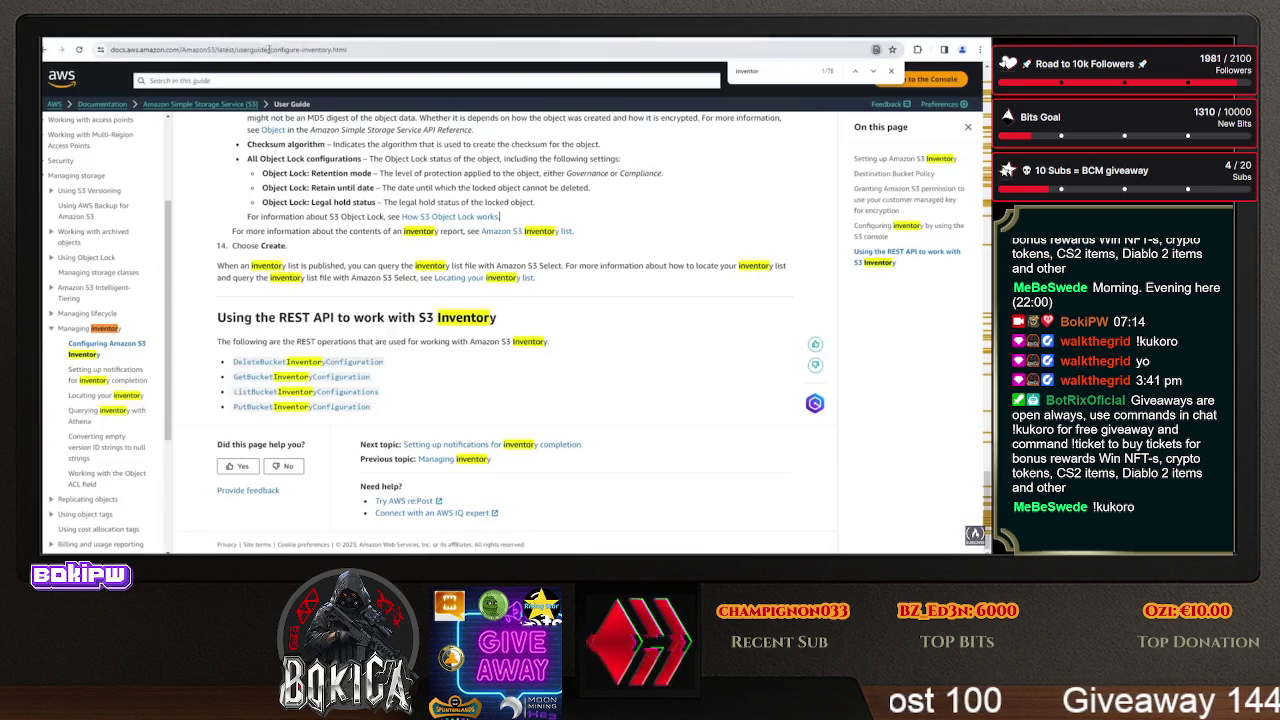
{"action": "key", "text": "alt+Tab"}
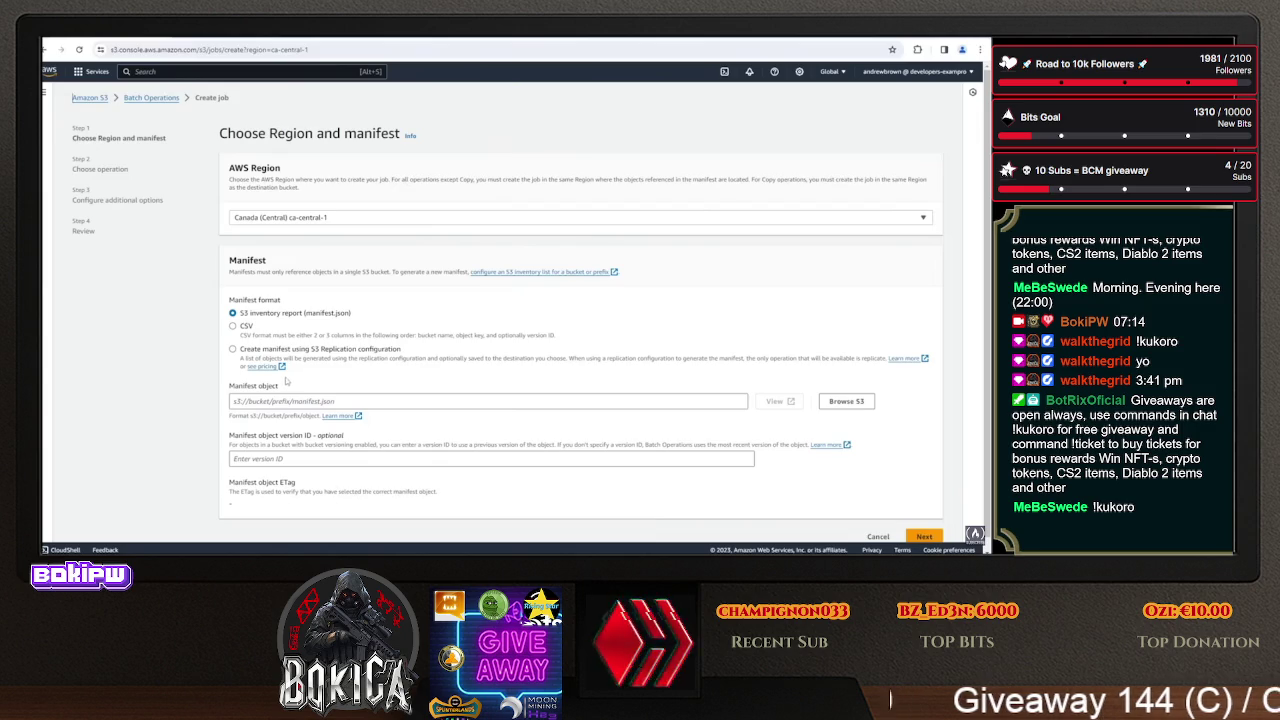
{"action": "left_click", "coordinate": [233, 326]}
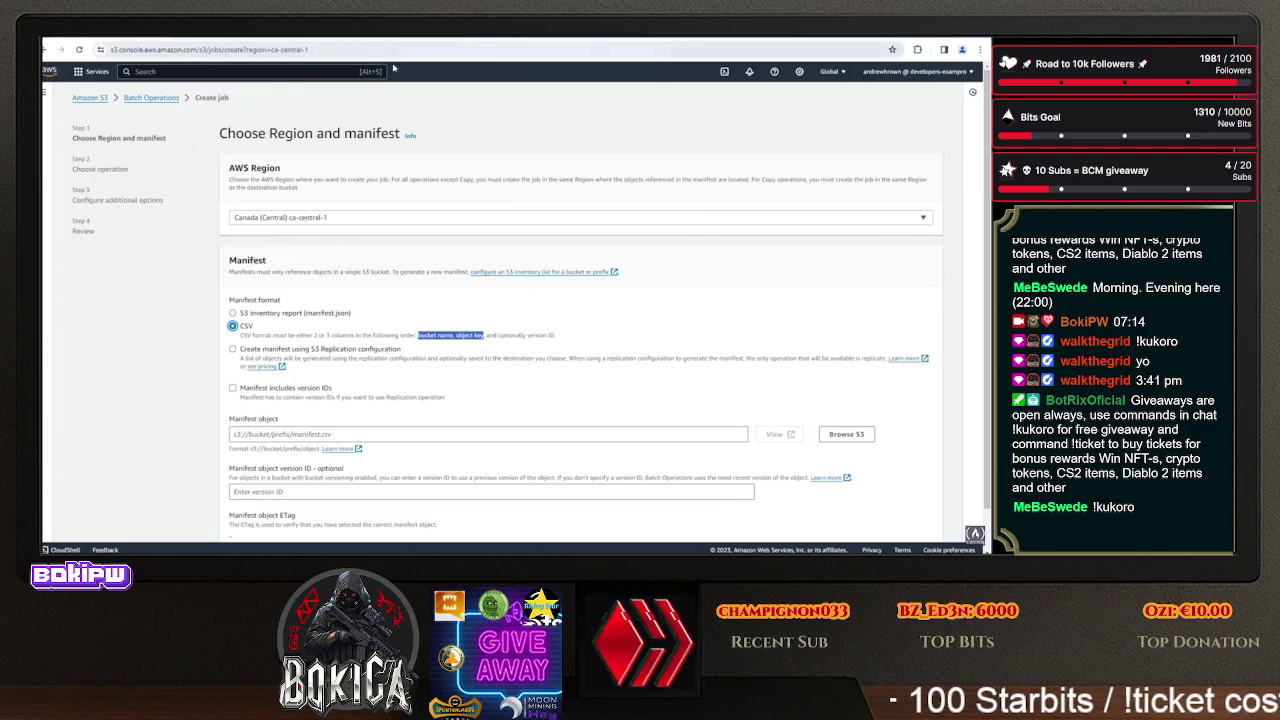
{"action": "key", "text": "alt+Tab"}
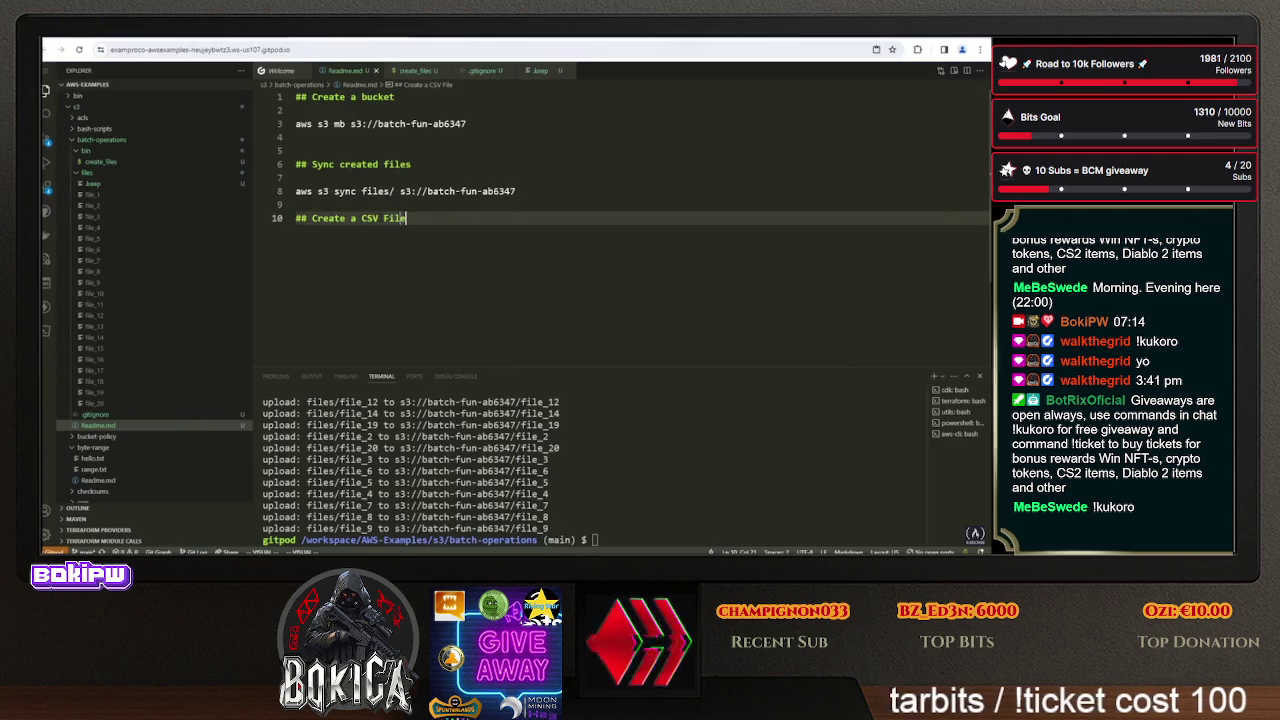
Paste a 'bucket name, object key' header on line 12 under Create a CSV File.
{"action": "key", "text": "Return"}
{"action": "key", "text": "Return"}
{"action": "right_click", "coordinate": [360, 256]}
{"action": "left_click", "coordinate": [430, 450]}
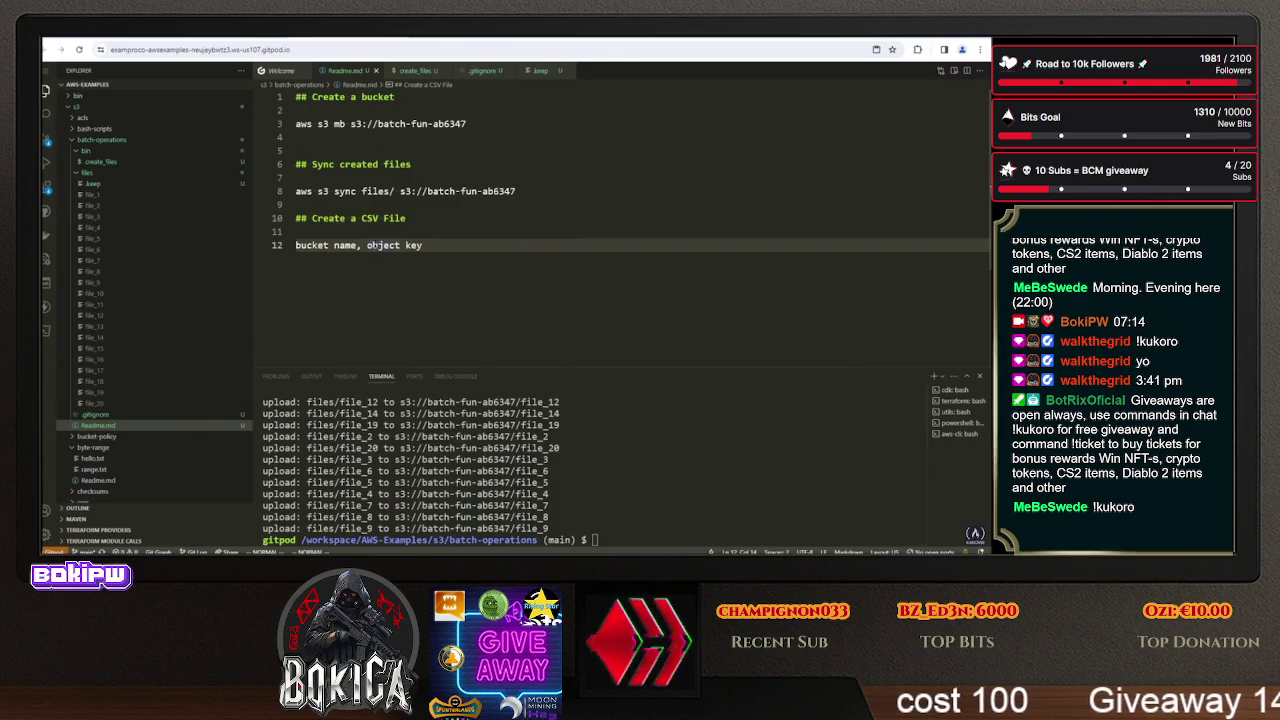
{"action": "key", "text": "o"}
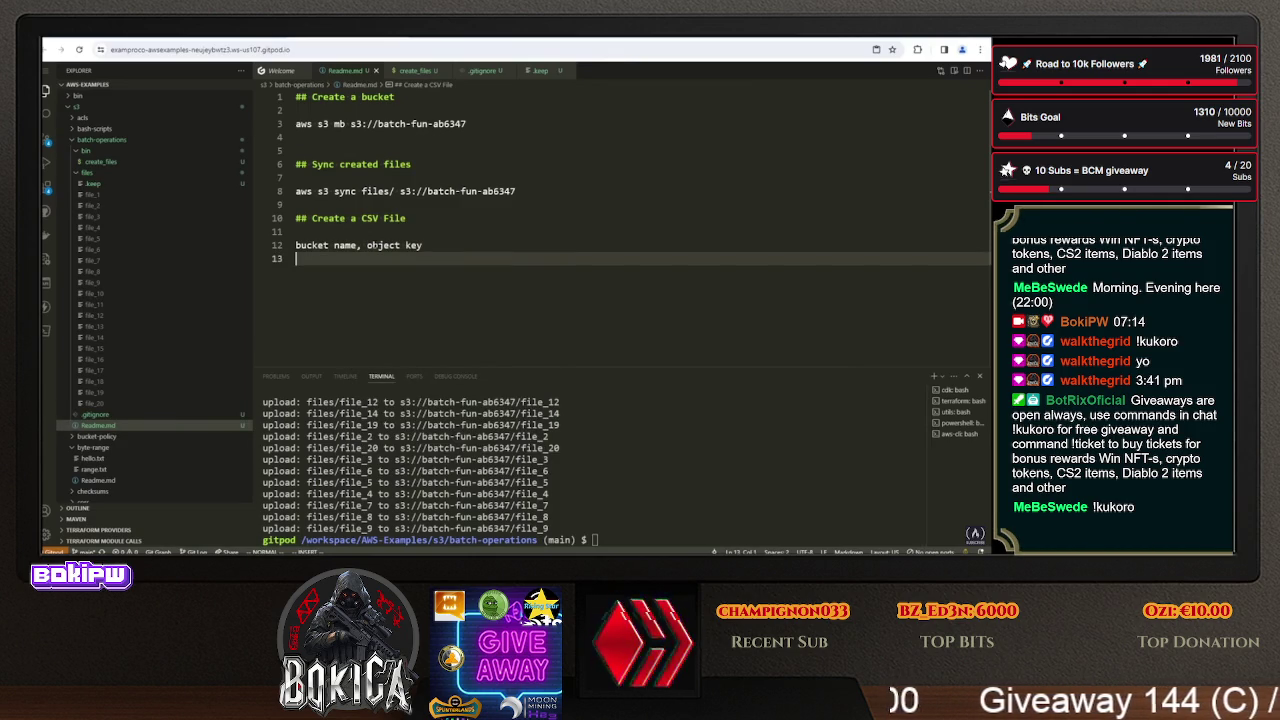
{"action": "key", "text": "Escape"}
Copy the bucket name batch-fun-ab6347 from line 8 onto line 13.
{"action": "left_click", "coordinate": [387, 124]}
{"action": "left_click", "coordinate": [402, 218]}
{"action": "left_click_drag", "start_coordinate": [443, 191], "coordinate": [480, 191]}
{"action": "key", "text": "y"}
{"action": "left_click", "coordinate": [330, 258]}
{"action": "right_click", "coordinate": [333, 258]}
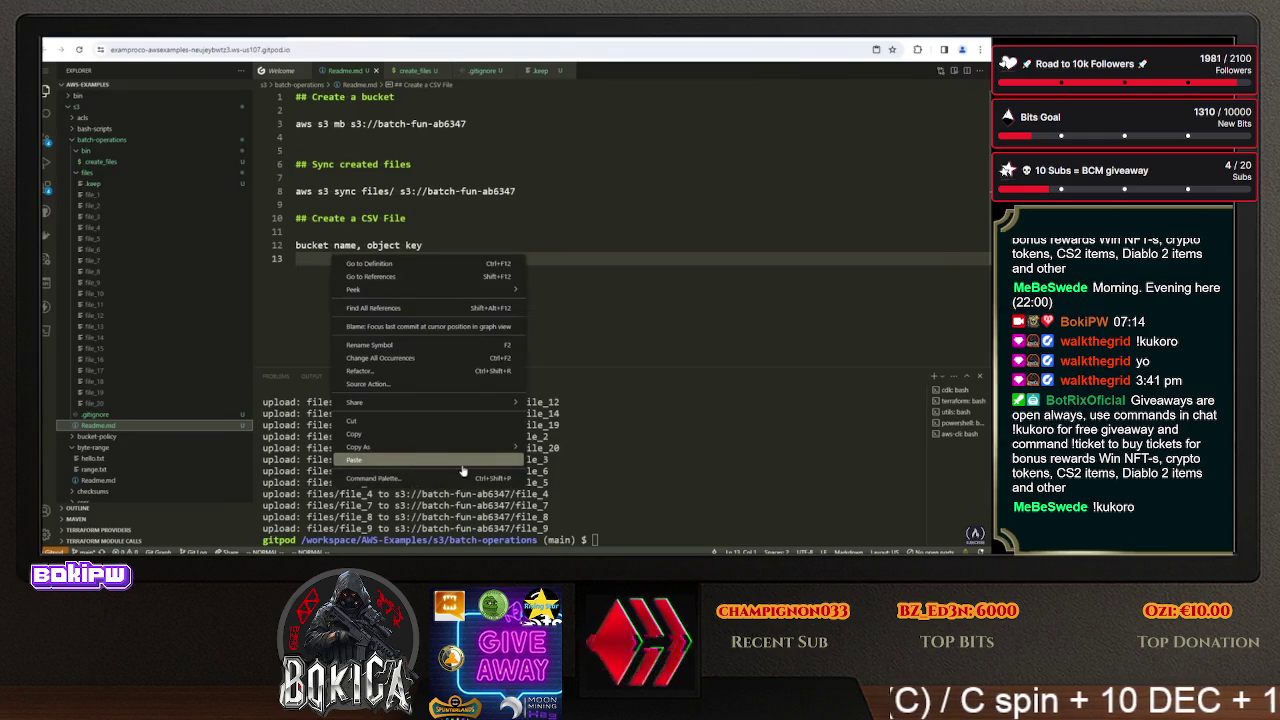
{"action": "left_click", "coordinate": [410, 461]}
{"action": "left_click", "coordinate": [515, 191]}
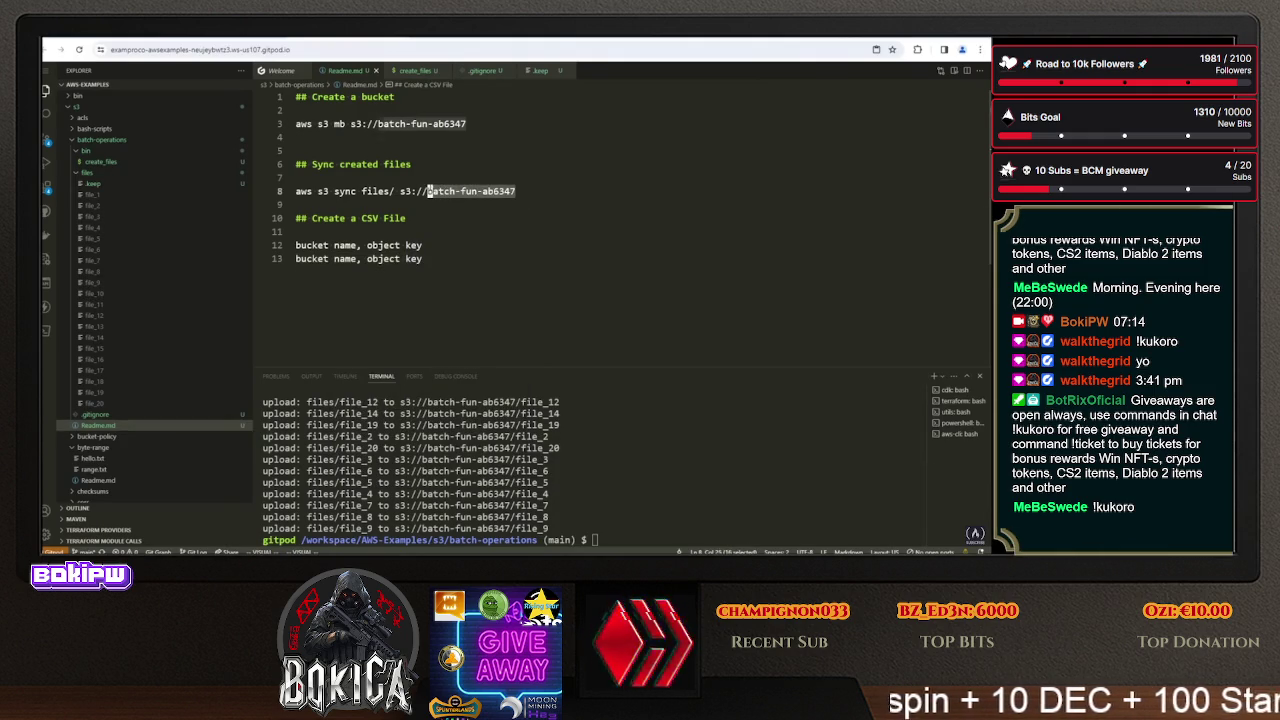
{"action": "left_click_drag", "start_coordinate": [334, 245], "coordinate": [380, 258]}
{"action": "right_click", "coordinate": [300, 258]}
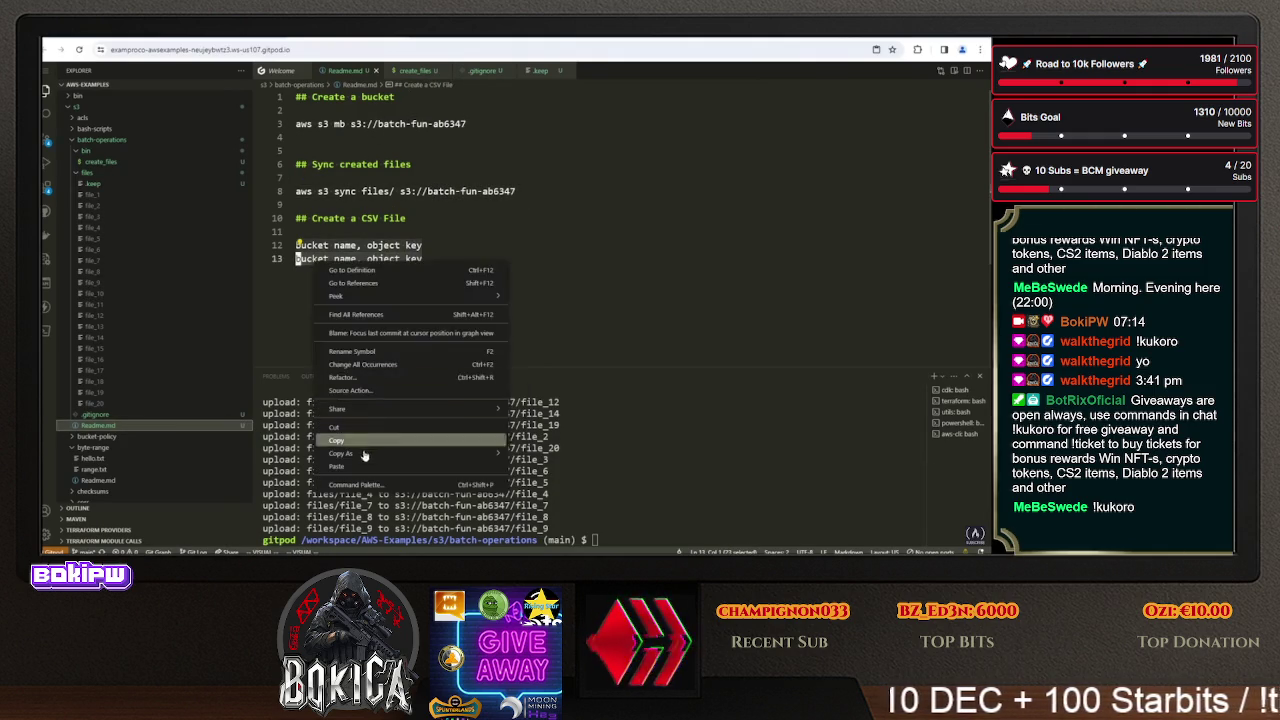
{"action": "left_click", "coordinate": [358, 468]}
Duplicate the batch-fun-ab6347 line six times, giving seven bucket lines.
{"action": "left_click", "coordinate": [368, 245]}
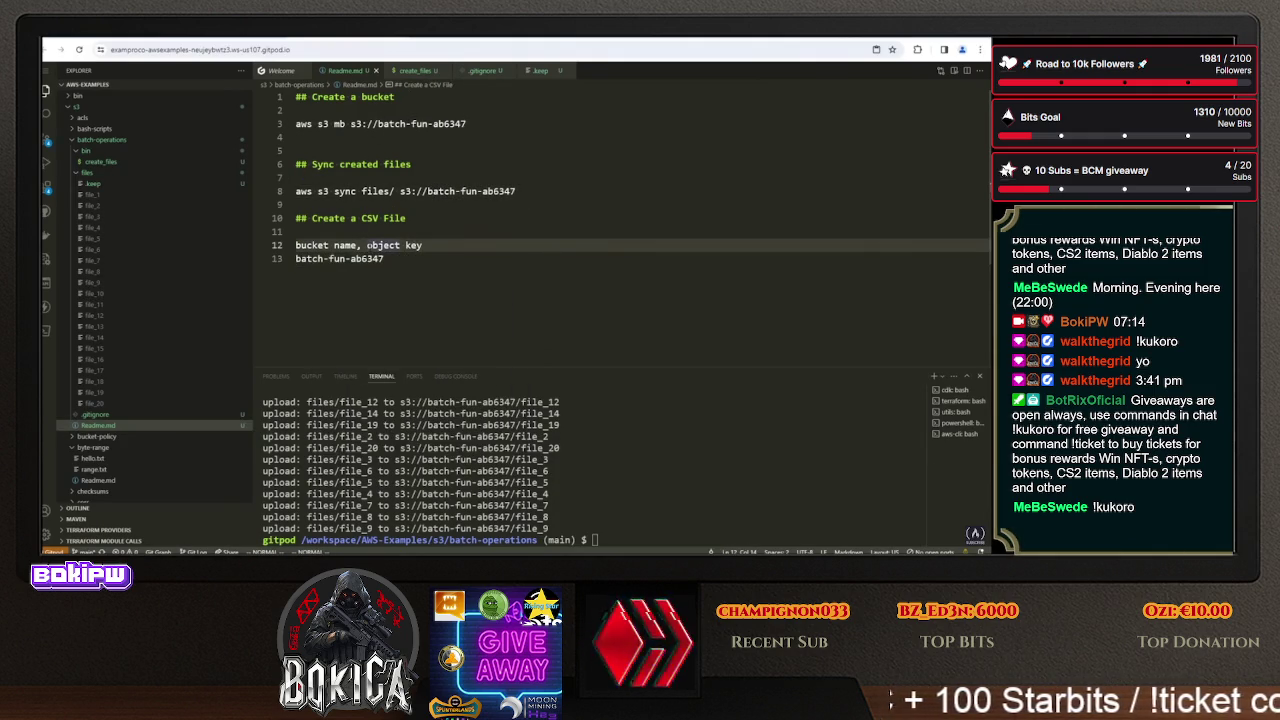
{"action": "key", "text": "Down"}
{"action": "left_click", "coordinate": [298, 252]}
{"action": "key", "text": "shift+alt+Down"}
{"action": "key", "text": "shift+alt+Down"}
{"action": "key", "text": "shift+alt+Down"}
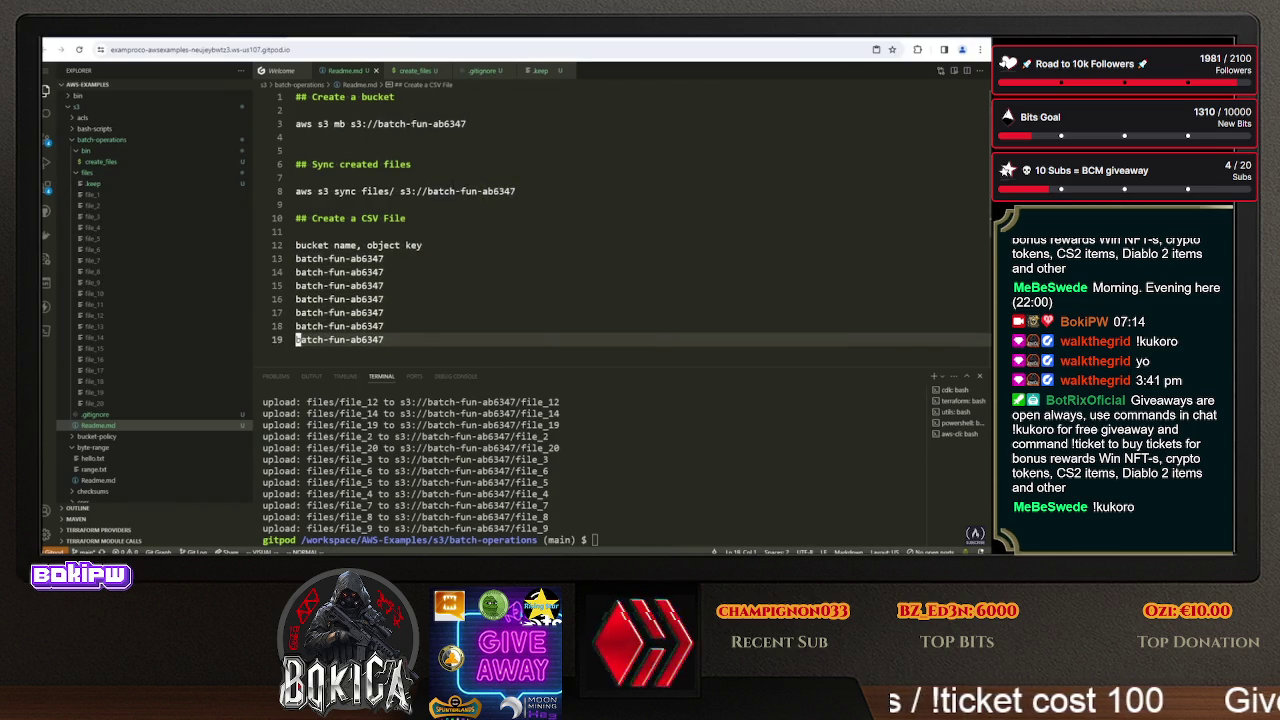
Duplicate the batch-fun-ab6347 line into extra rows and place edit points down them.
{"action": "key", "text": "shift+alt+Down"}
{"action": "key", "text": "shift+alt+Down"}
{"action": "key", "text": "shift+alt+Down"}
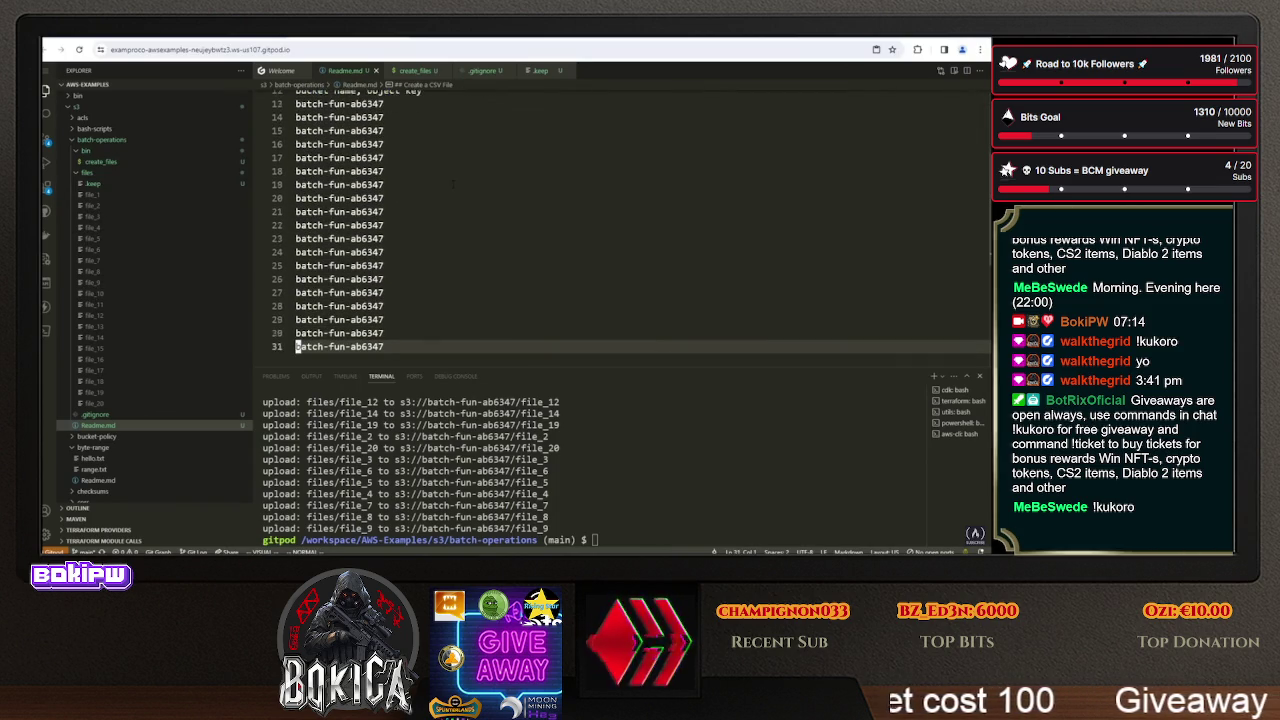
{"action": "key", "text": "shift+alt+Down"}
{"action": "key", "text": "Up"}
{"action": "key", "text": "Up"}
{"action": "key", "text": "Up"}
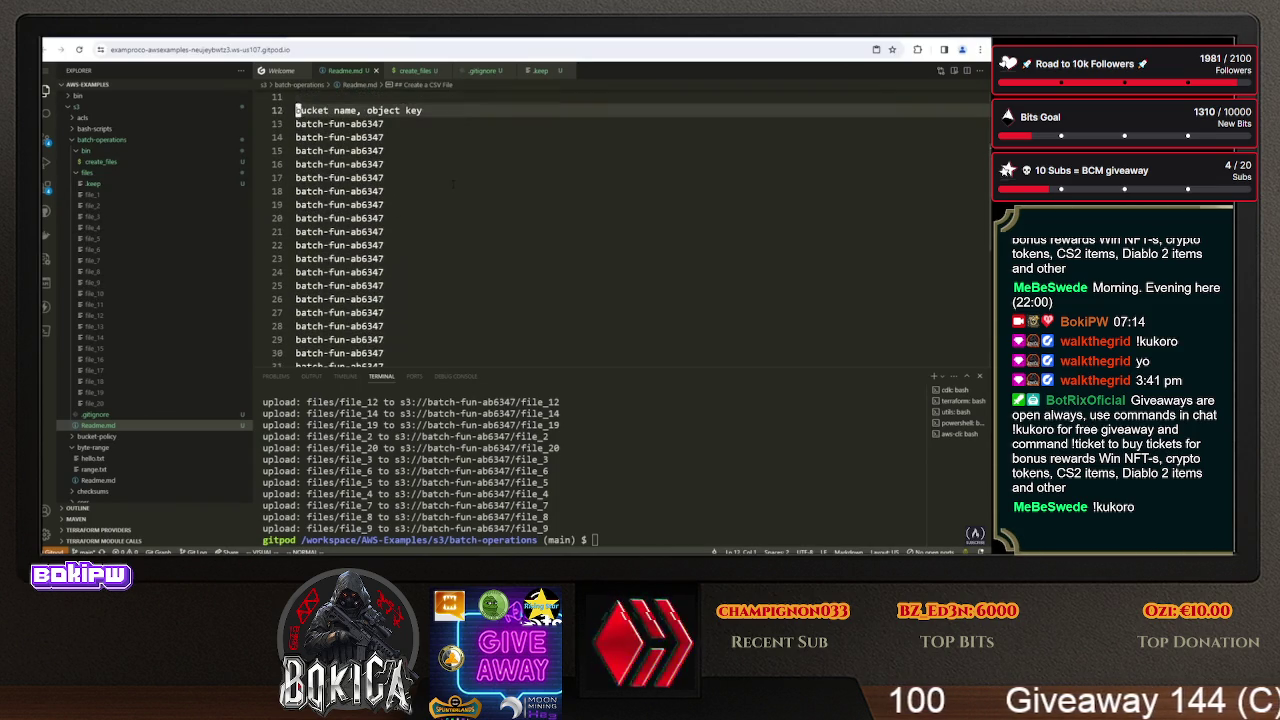
{"action": "key", "text": "j"}
{"action": "key", "text": "shift+a"}
{"action": "key", "text": "ctrl+alt+Down"}
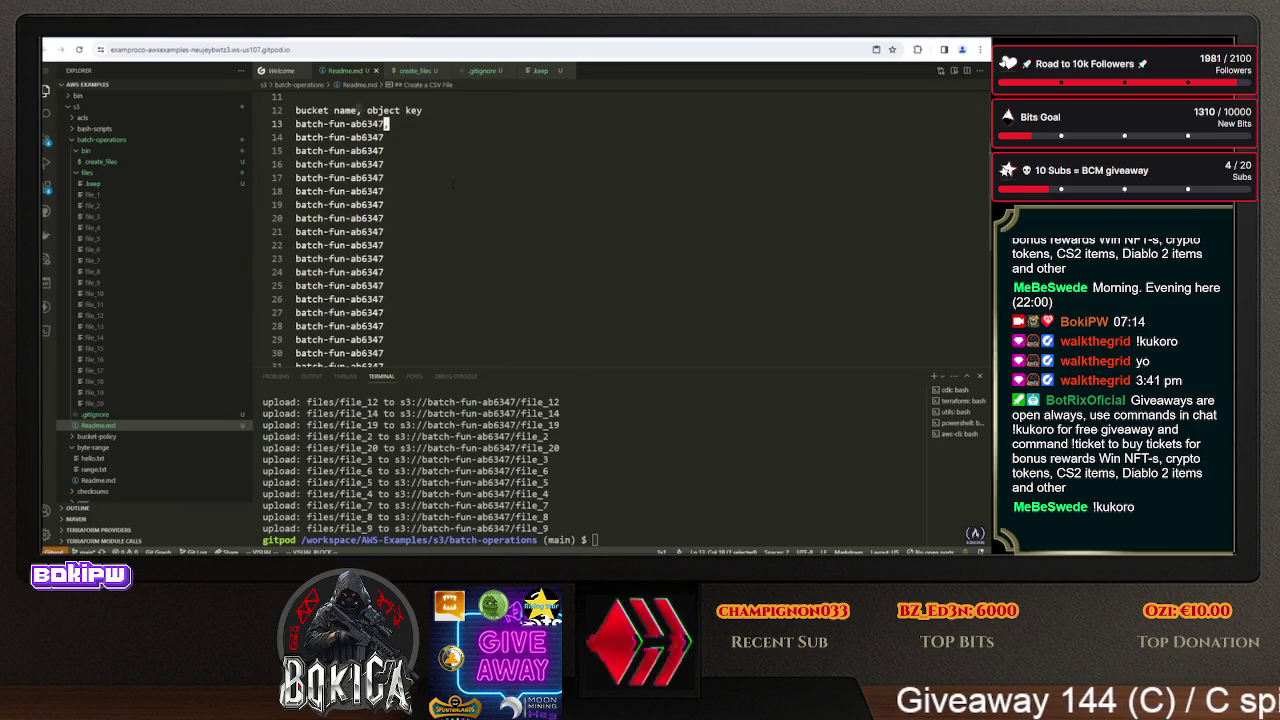
{"action": "key", "text": "ctrl+alt+Down"}
{"action": "key", "text": "ctrl+alt+Down"}
{"action": "key", "text": "ctrl+alt+Down"}
{"action": "key", "text": "ctrl+alt+Down"}
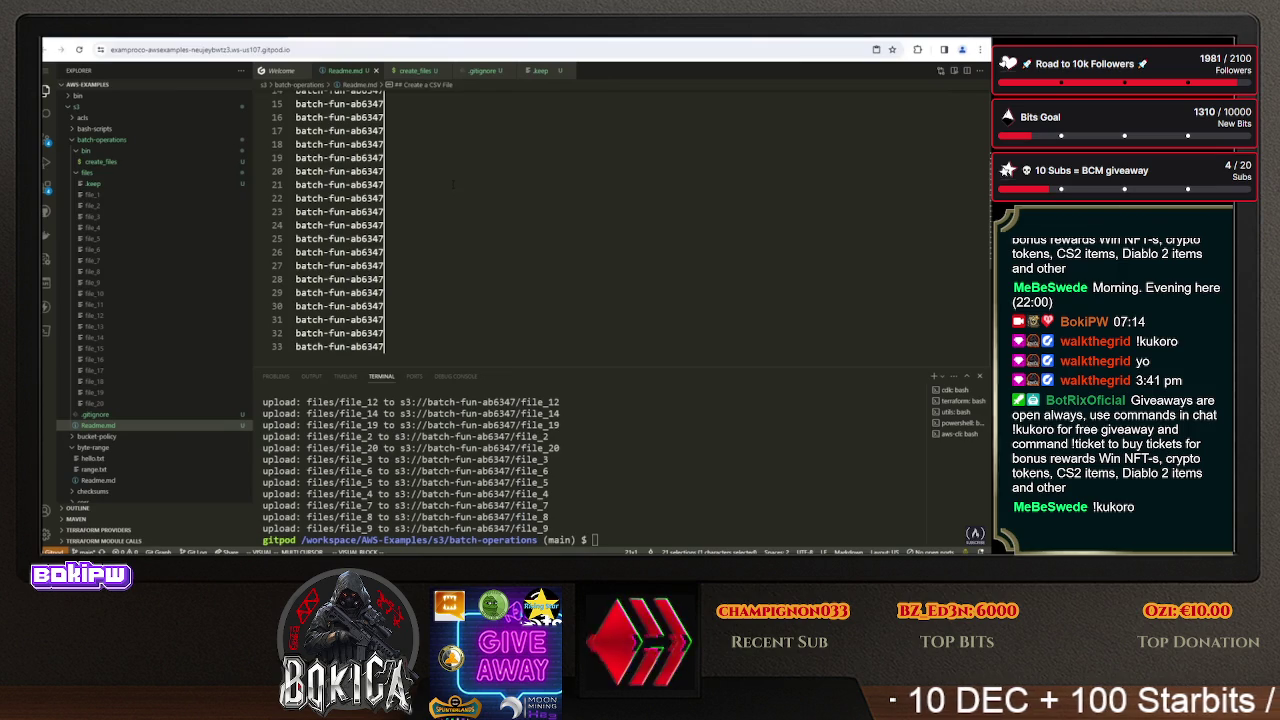
{"action": "key", "text": "Escape"}
{"action": "key", "text": "Up"}
{"action": "key", "text": "Left"}
Make line 13 read 'batch-fun-ab6347, file_1' and copy it down to fill the rows.
{"action": "key", "text": "Up"}
{"action": "key", "text": "Up"}
{"action": "key", "text": "Up"}
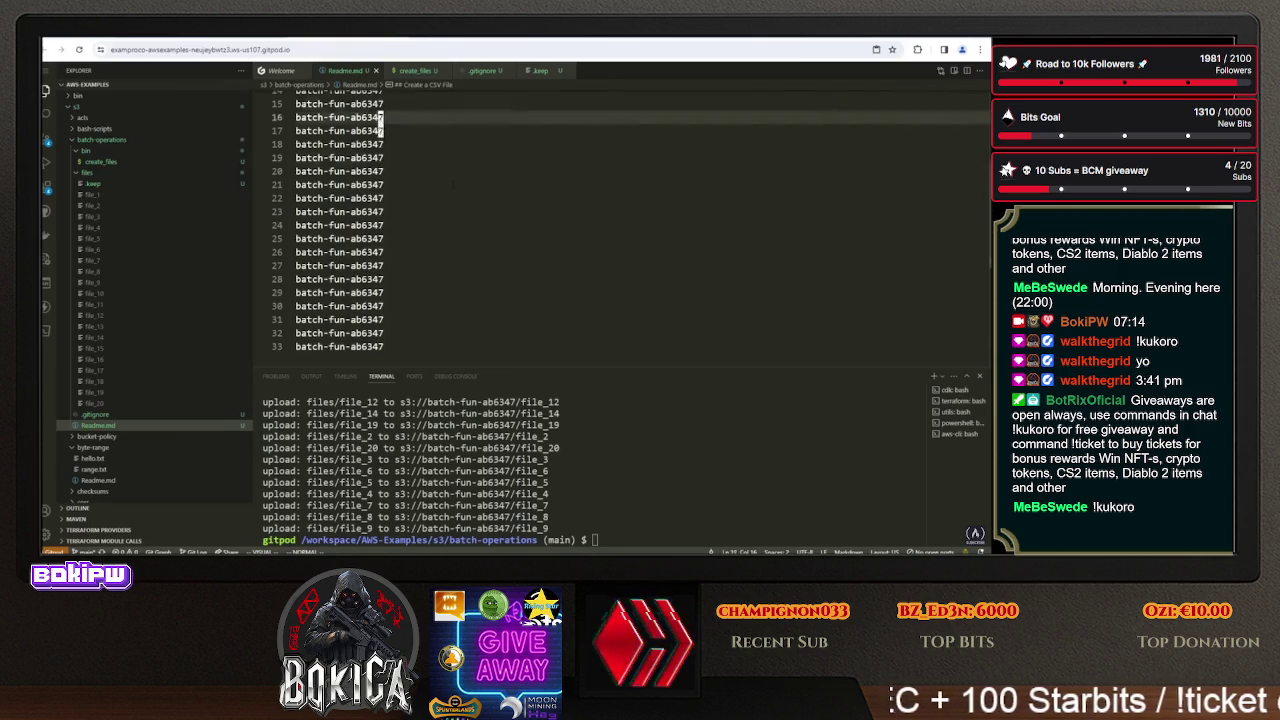
{"action": "key", "text": "Down"}
{"action": "key", "text": "Down"}
{"action": "key", "text": "Home"}
{"action": "key", "text": "shift+Down"}
{"action": "key", "text": "shift+Down"}
{"action": "key", "text": "shift+Down"}
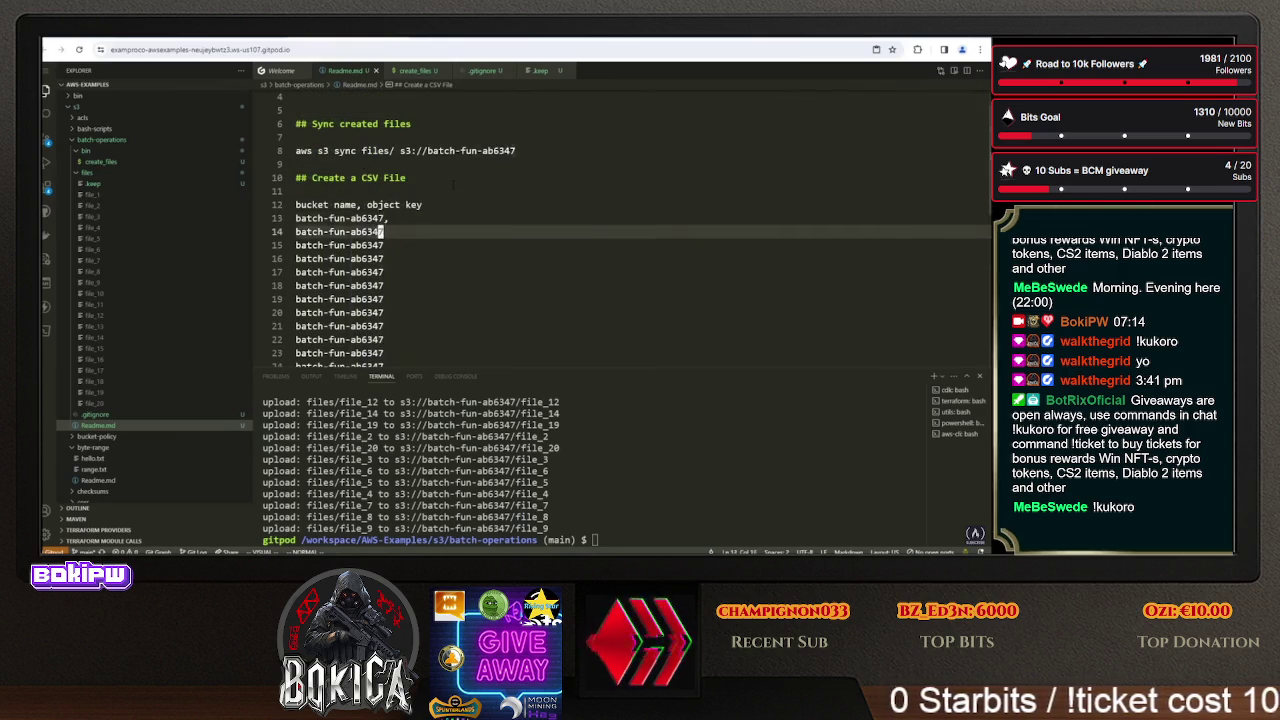
{"action": "key", "text": "BackSpace"}
{"action": "key", "text": "BackSpace"}
{"action": "type", "text": "1"}
{"action": "scroll", "coordinate": [453, 184], "scroll_direction": "up", "scroll_amount": 1}
{"action": "key", "text": "Home"}
{"action": "key", "text": "shift+alt+Down"}
{"action": "key", "text": "shift+alt+Down"}
{"action": "key", "text": "shift+alt+Down"}
{"action": "key", "text": "shift+alt+Down"}
{"action": "scroll", "coordinate": [453, 184], "scroll_direction": "up", "scroll_amount": 5}
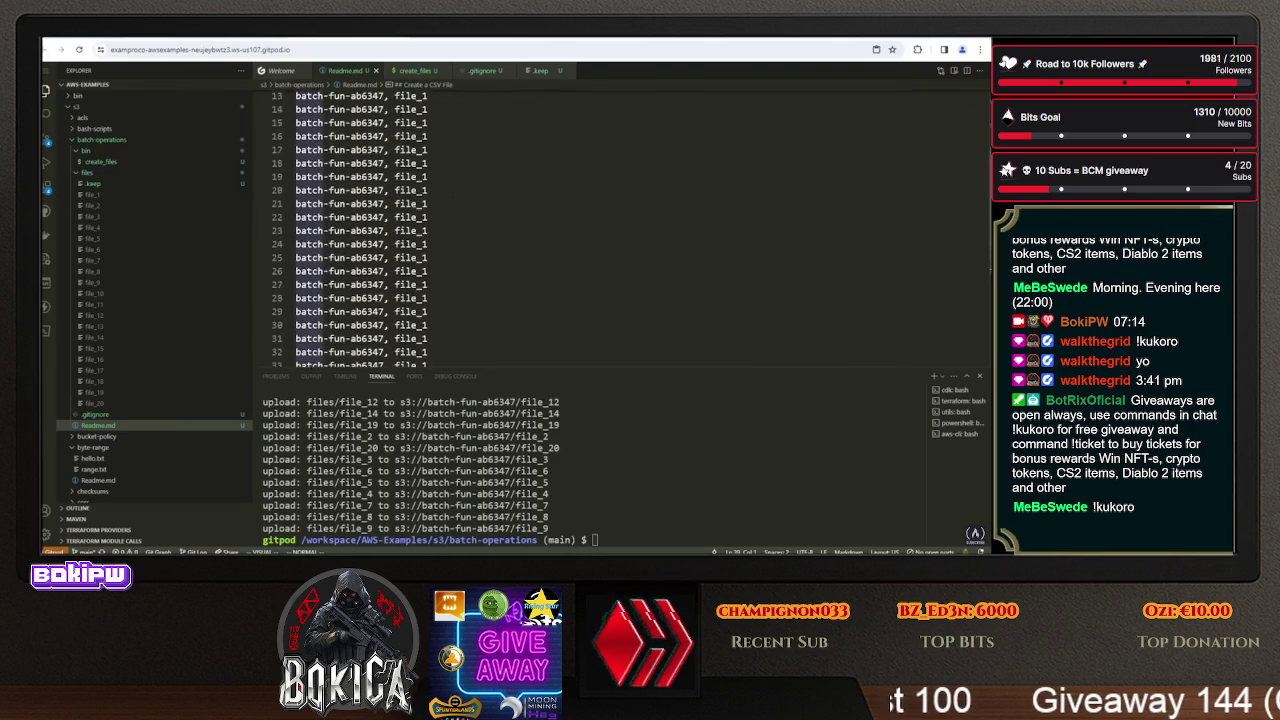
Renumber the copied rows as file_2 through file_9.
{"action": "left_click", "coordinate": [423, 196]}
{"action": "key", "text": "j"}
{"action": "key", "text": "r"}
{"action": "key", "text": "2"}
{"action": "key", "text": "j"}
{"action": "key", "text": "r"}
{"action": "key", "text": "3"}
{"action": "key", "text": "j"}
{"action": "key", "text": "r"}
{"action": "key", "text": "4"}
{"action": "key", "text": "j"}
{"action": "key", "text": "r"}
{"action": "key", "text": "5"}
{"action": "key", "text": "j"}
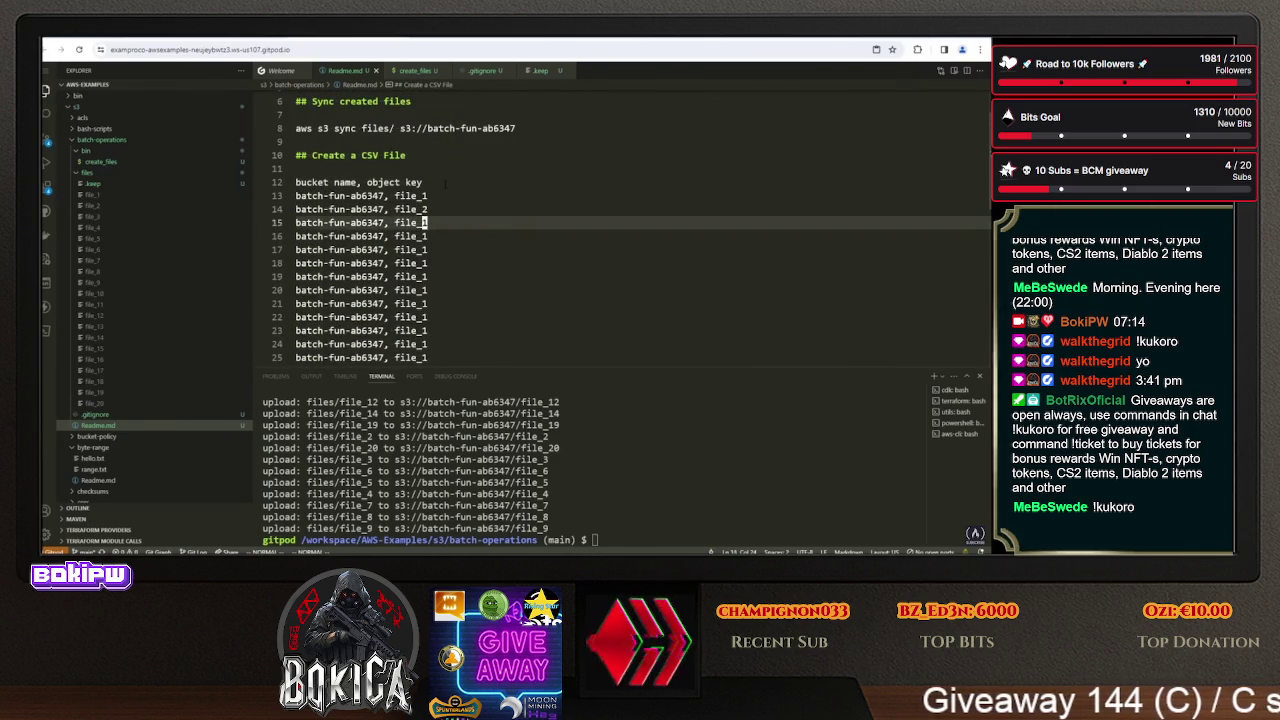
{"action": "key", "text": "r"}
{"action": "key", "text": "6"}
Renumber the remaining rows file_10 through file_19, then delete the two leftover file_1 rows.
{"action": "key", "text": "j"}
{"action": "key", "text": "r"}
{"action": "key", "text": "7"}
{"action": "key", "text": "j"}
{"action": "key", "text": "r"}
{"action": "key", "text": "8"}
{"action": "key", "text": "j"}
{"action": "key", "text": "r"}
{"action": "key", "text": "9"}
{"action": "key", "text": "j"}
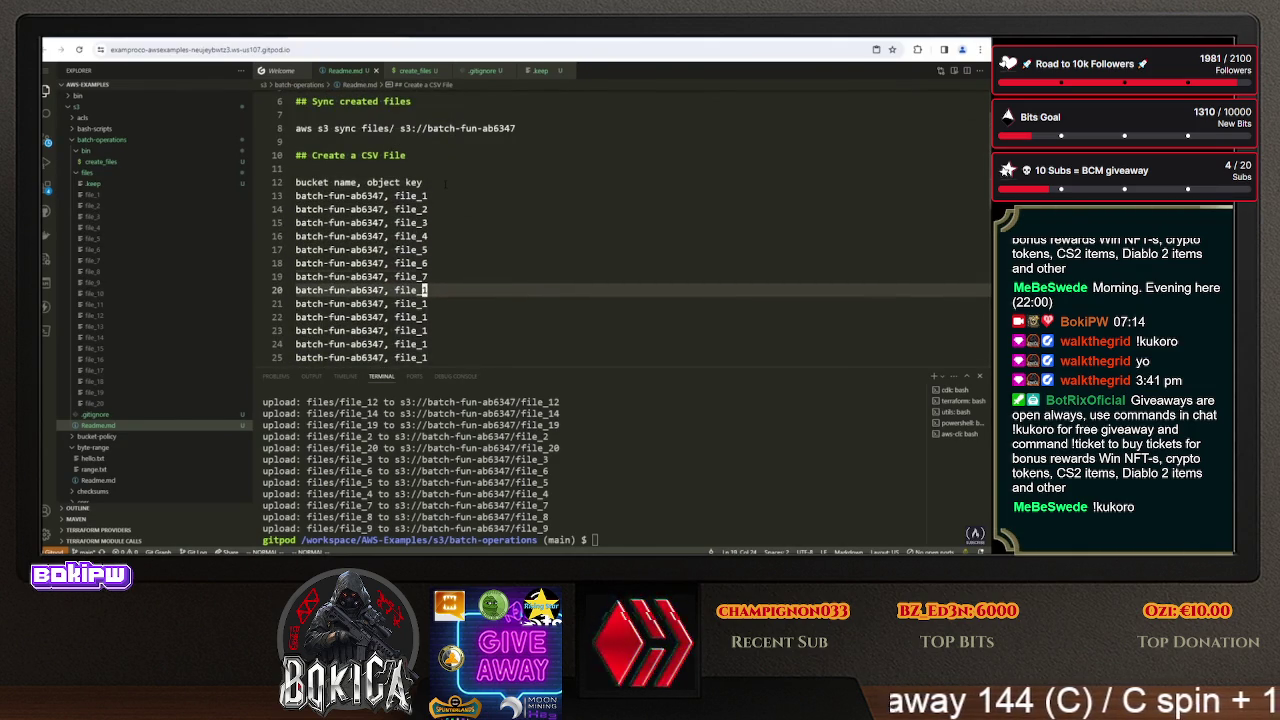
{"action": "key", "text": "A"}
{"action": "key", "text": "0"}
{"action": "key", "text": "Escape"}
{"action": "key", "text": "j"}
{"action": "key", "text": "A"}
{"action": "key", "text": "1"}
{"action": "key", "text": "Escape"}
{"action": "key", "text": "j"}
{"action": "key", "text": "A"}
{"action": "key", "text": "2"}
{"action": "key", "text": "Escape"}
{"action": "key", "text": "j"}
{"action": "key", "text": "A"}
{"action": "key", "text": "3"}
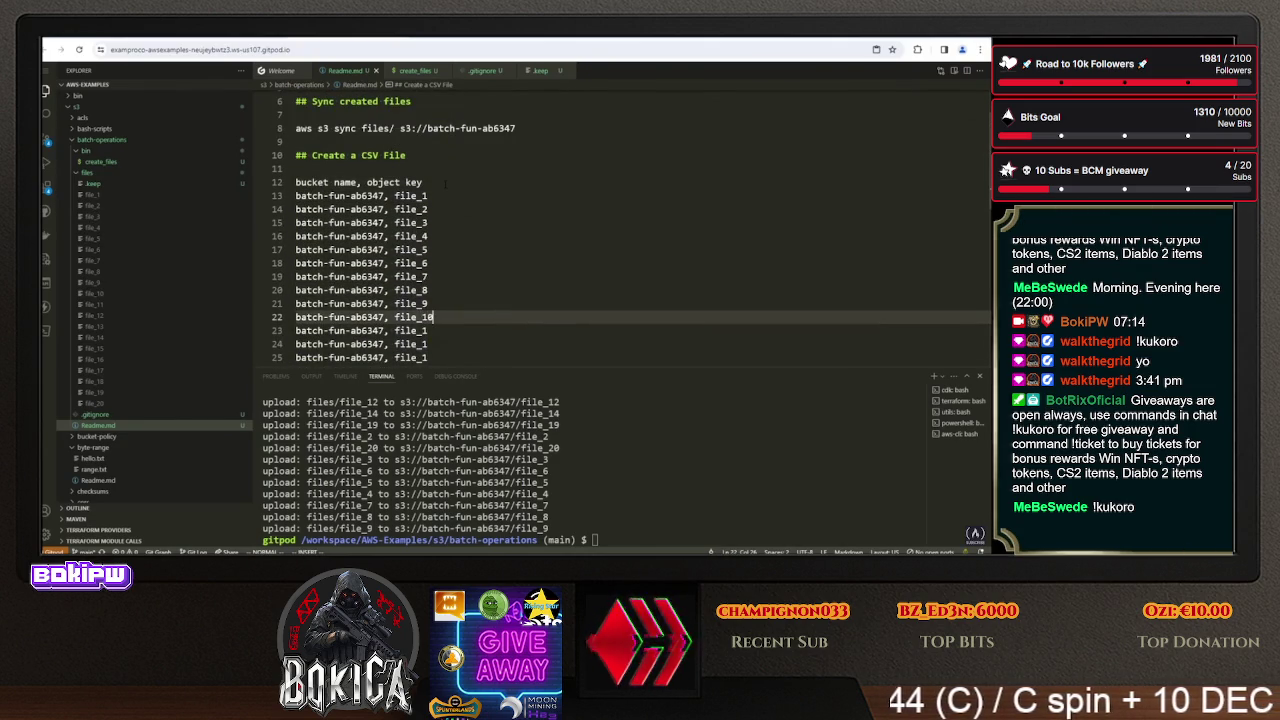
{"action": "key", "text": "Escape"}
{"action": "key", "text": "j"}
{"action": "key", "text": "A"}
{"action": "key", "text": "4"}
{"action": "key", "text": "Escape"}
{"action": "key", "text": "j"}
{"action": "key", "text": "A"}
{"action": "key", "text": "5"}
{"action": "key", "text": "Escape"}
{"action": "key", "text": "j"}
{"action": "key", "text": "A"}
{"action": "key", "text": "6"}
{"action": "key", "text": "Escape"}
{"action": "key", "text": "j"}
{"action": "key", "text": "A"}
{"action": "key", "text": "7"}
{"action": "key", "text": "Escape"}
{"action": "key", "text": "j"}
{"action": "key", "text": "A"}
{"action": "key", "text": "8"}
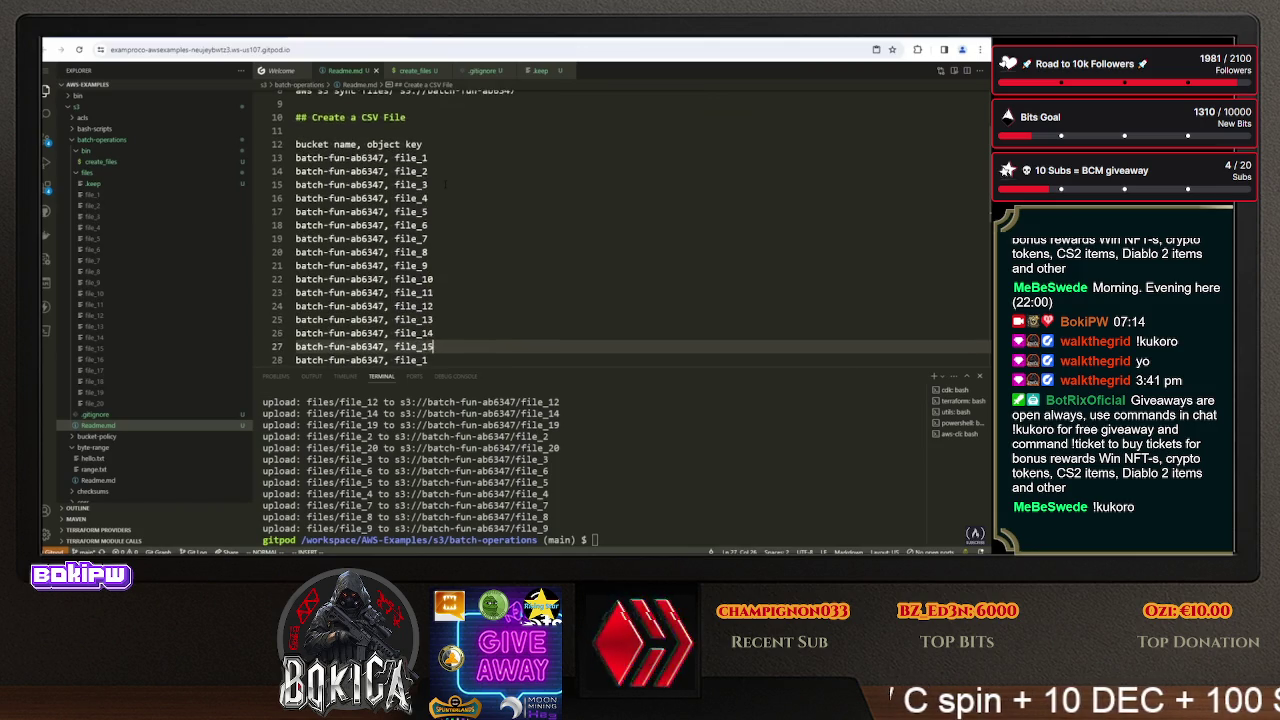
{"action": "key", "text": "Escape"}
{"action": "key", "text": "j"}
{"action": "key", "text": "A"}
{"action": "key", "text": "9"}
{"action": "key", "text": "Escape"}
{"action": "key", "text": "j"}
{"action": "key", "text": "A"}
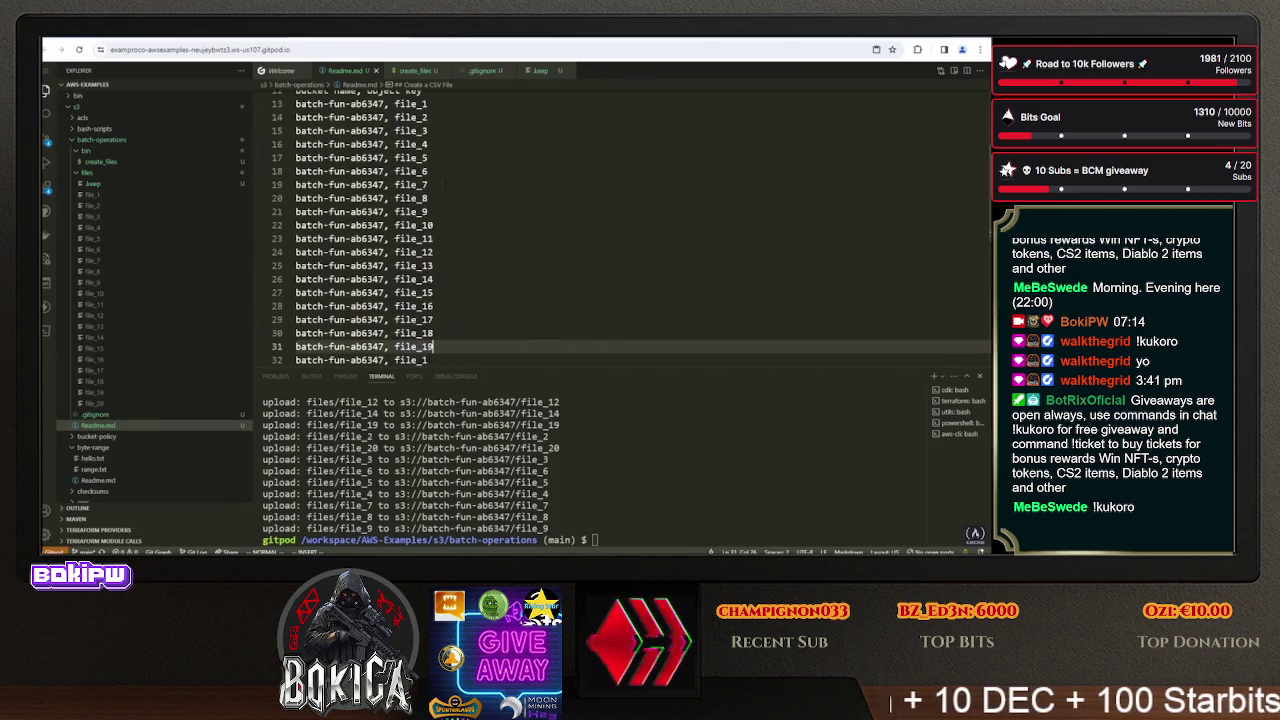
{"action": "key", "text": "0"}
{"action": "key", "text": "d"}
{"action": "key", "text": "d"}
{"action": "key", "text": "d"}
{"action": "key", "text": "d"}
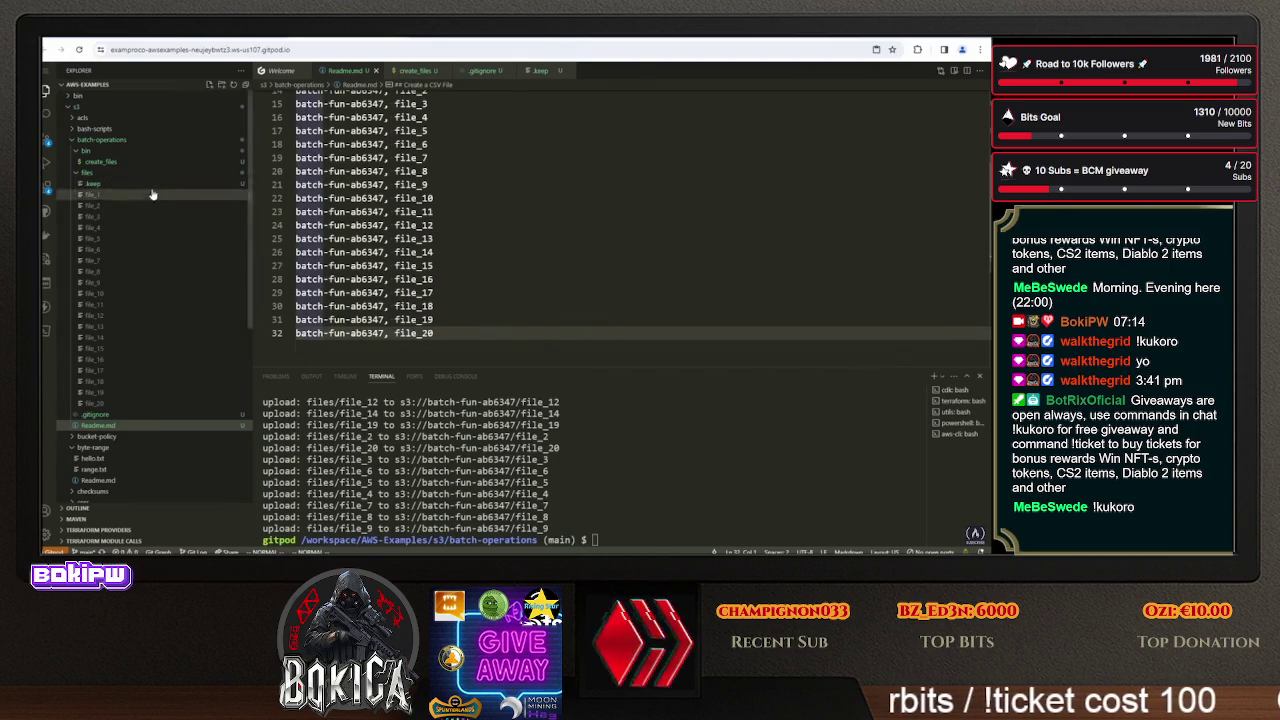
Copy the CSV header and twenty rows, then create manifest.csv in the files folder.
{"action": "key", "text": "V"}
{"action": "key", "text": "k"}
{"action": "key", "text": "k"}
{"action": "key", "text": "k"}
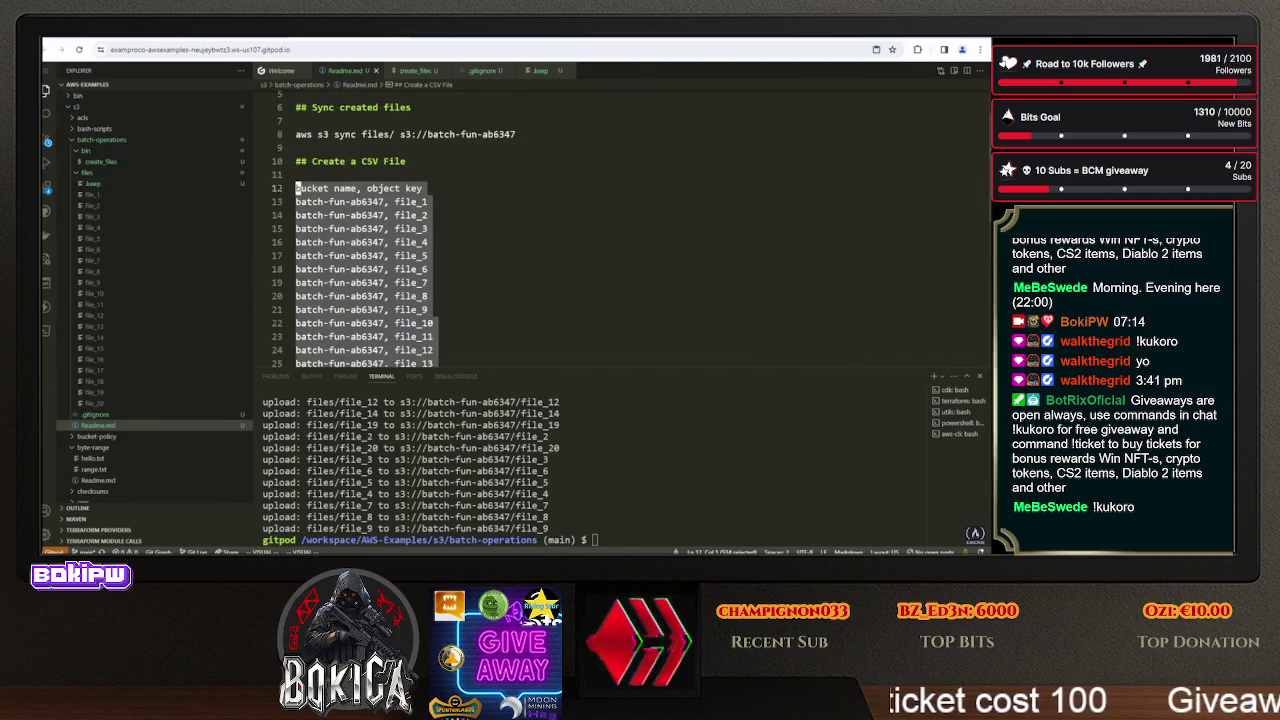
{"action": "key", "text": "y"}
{"action": "right_click", "coordinate": [135, 176]}
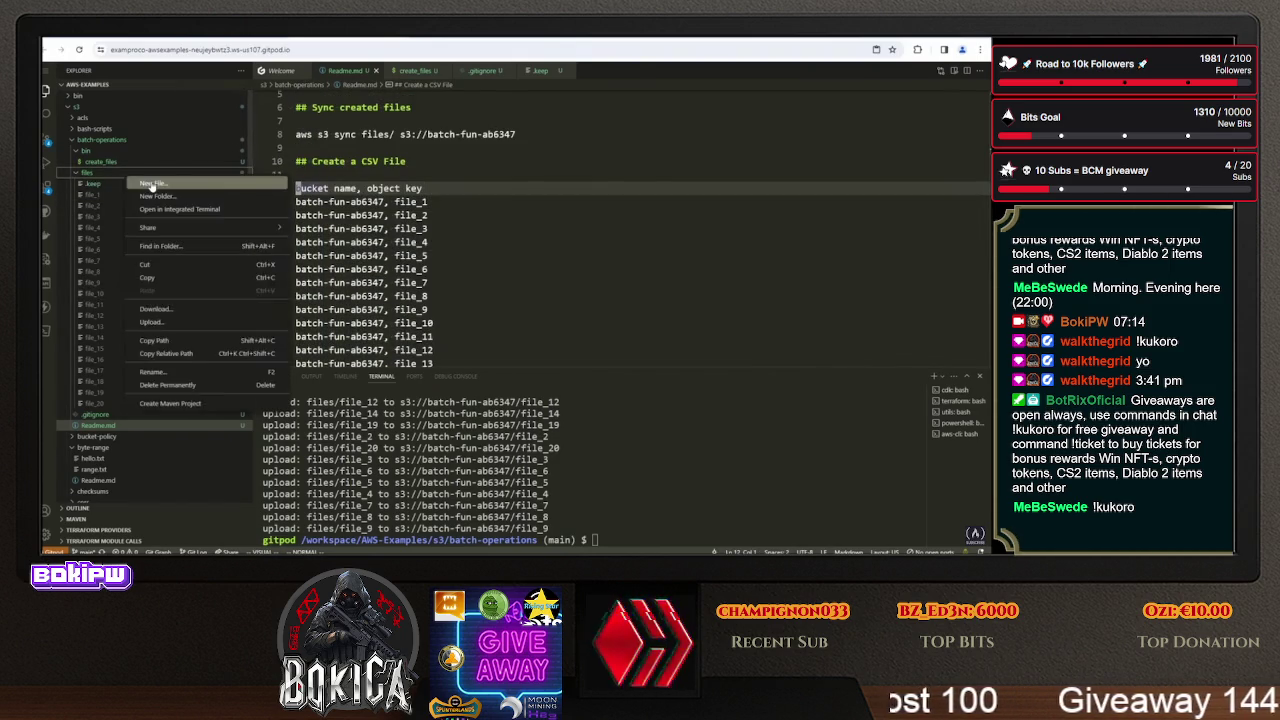
{"action": "left_click", "coordinate": [151, 186]}
{"action": "type", "text": "manifest"}
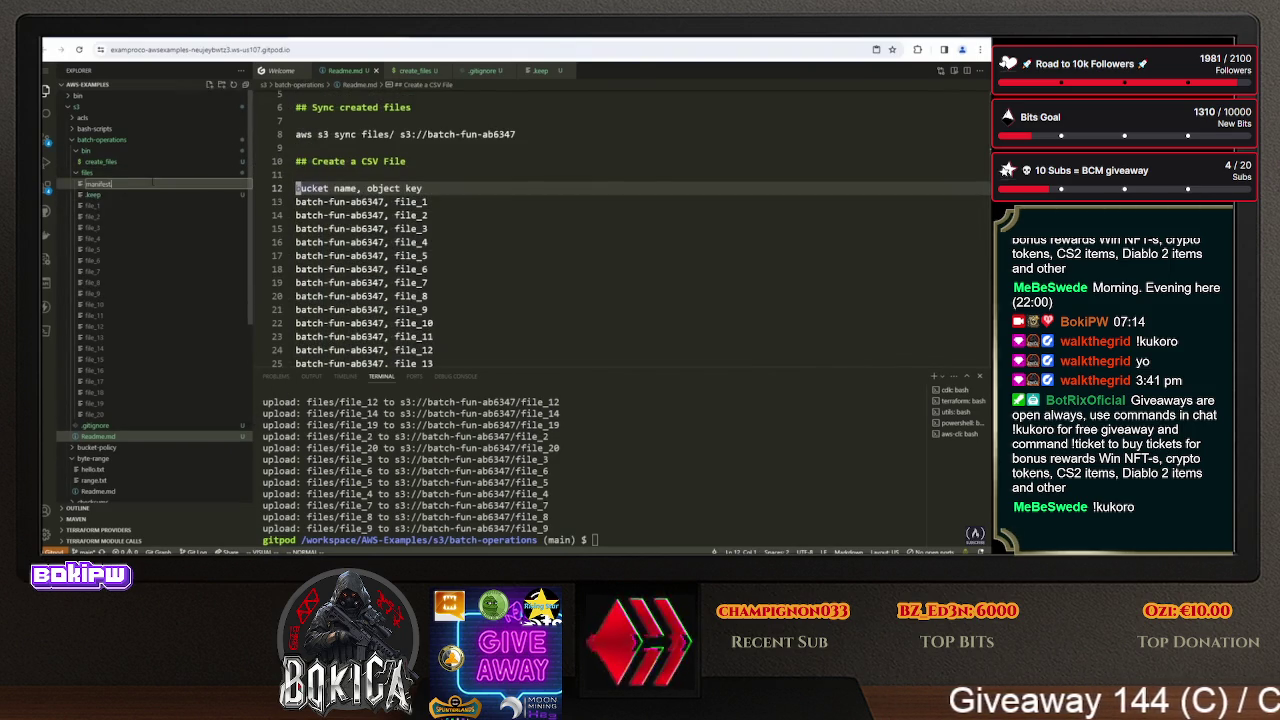
{"action": "type", "text": "v"}
{"action": "key", "text": "Return"}
Paste the rows into manifest.csv, save it, and return to Readme.md's Create a CSV File section.
{"action": "right_click", "coordinate": [420, 165]}
{"action": "left_click", "coordinate": [500, 279]}
{"action": "scroll", "coordinate": [470, 230], "scroll_direction": "up", "scroll_amount": 2}
{"action": "left_click", "coordinate": [470, 262]}
{"action": "key", "text": "ctrl+s"}
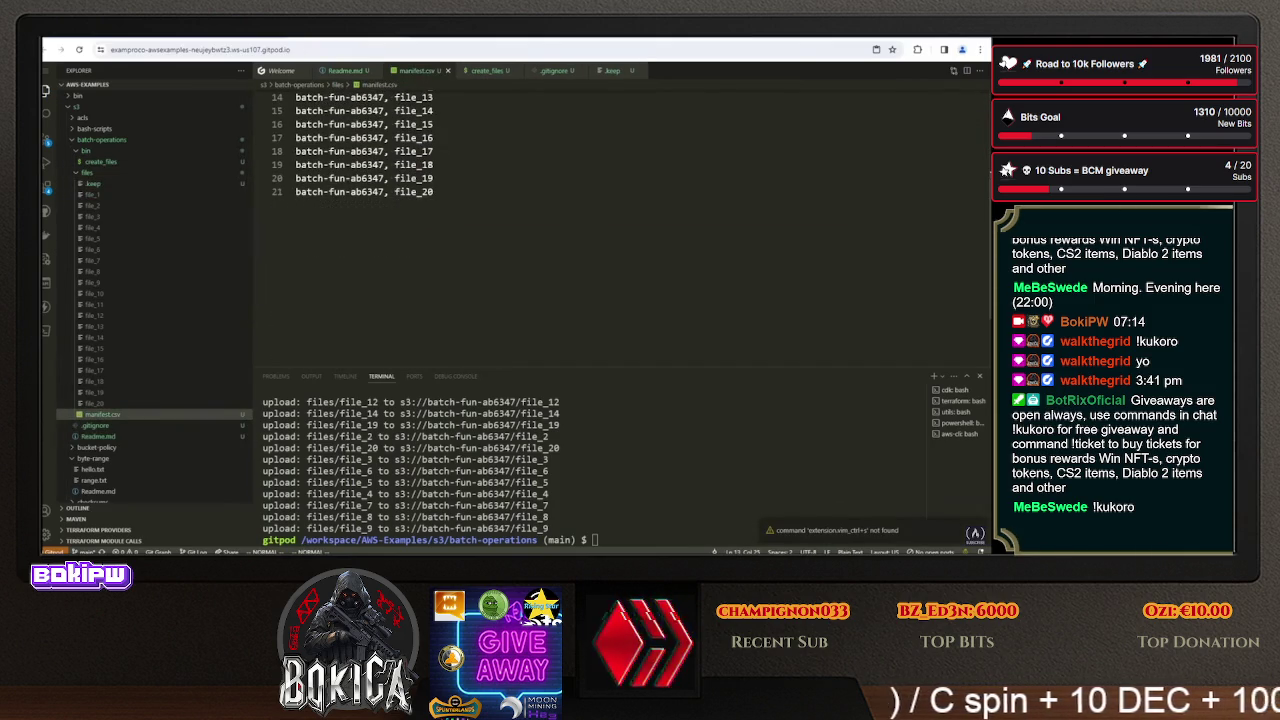
{"action": "left_click", "coordinate": [458, 207]}
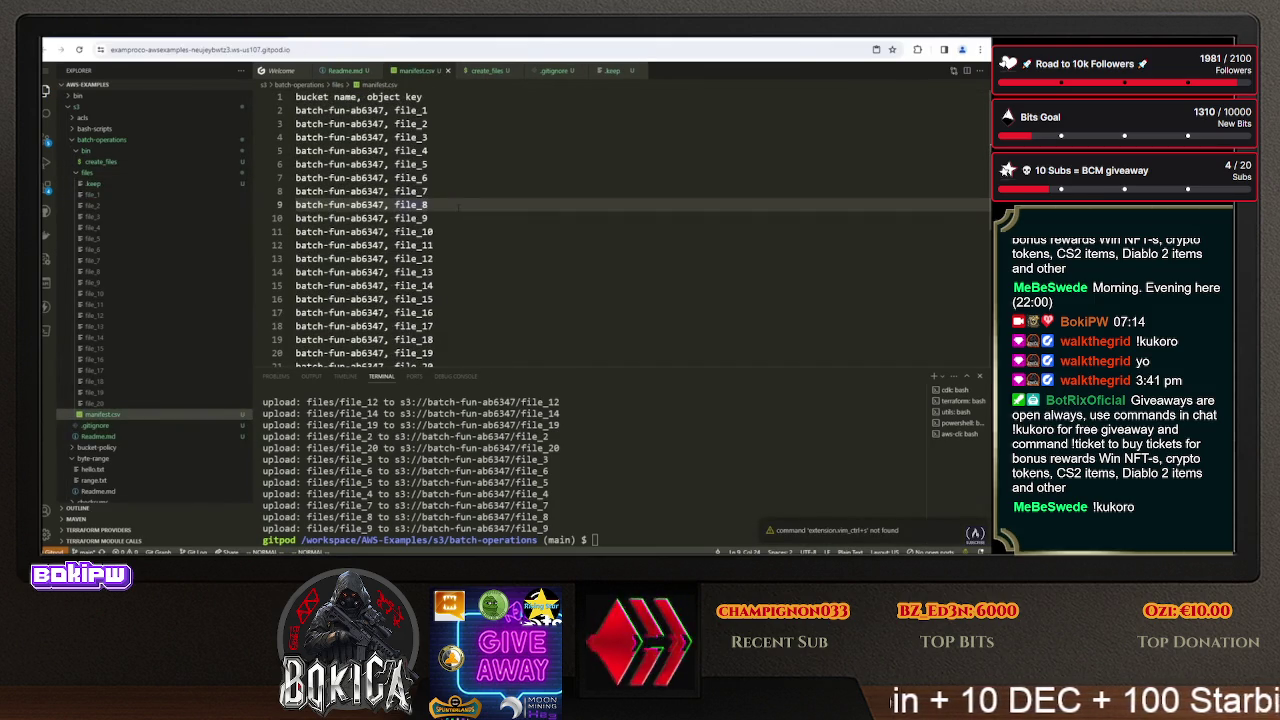
{"action": "left_click", "coordinate": [344, 72]}
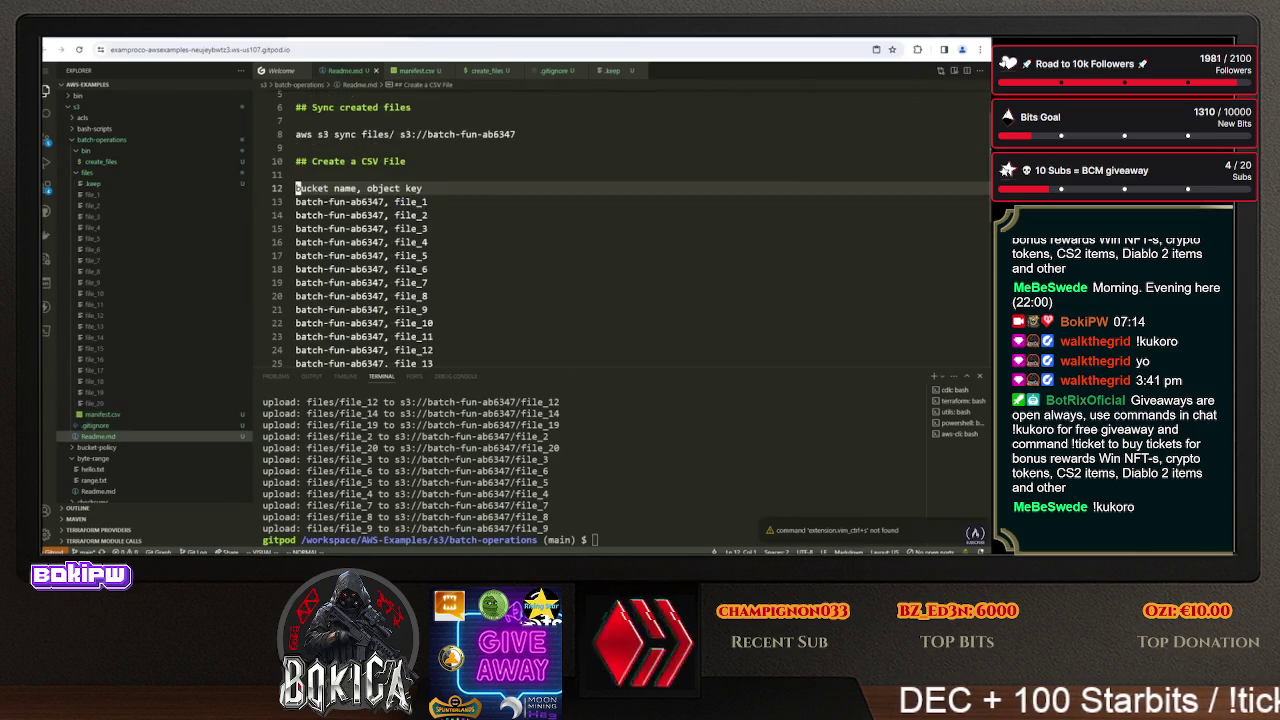
Put the caret on the 'aws s3 sync files/ s3://batch-fun-ab6347' line and clear the terminal.
{"action": "left_click", "coordinate": [440, 184]}
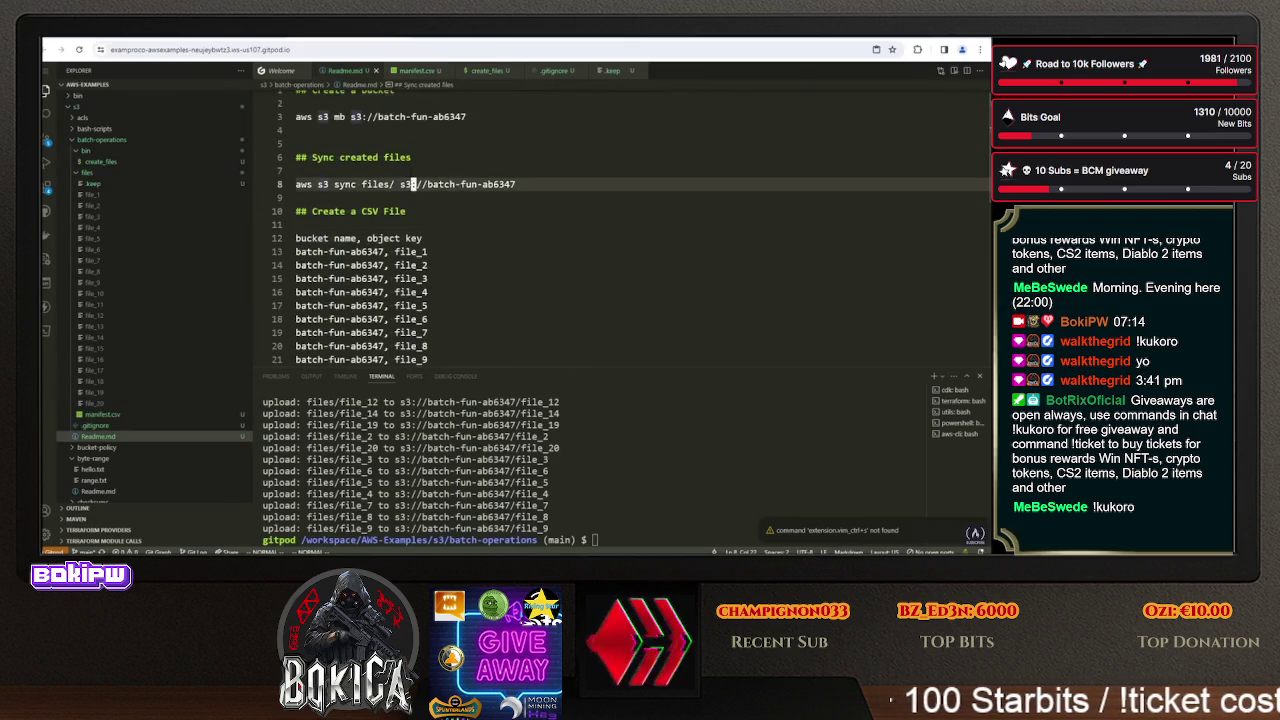
{"action": "left_click", "coordinate": [296, 184]}
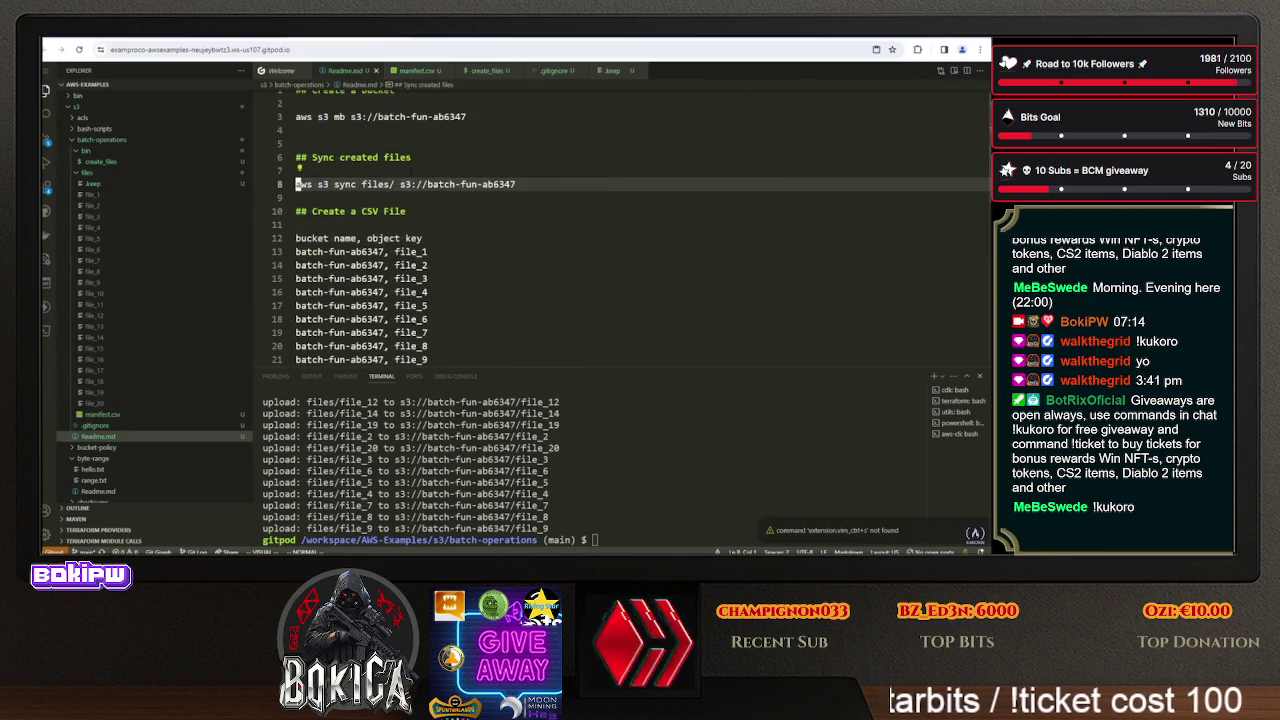
{"action": "scroll", "coordinate": [420, 470], "scroll_direction": "up", "scroll_amount": 3}
{"action": "key", "text": "Down"}
{"action": "key", "text": "Down"}
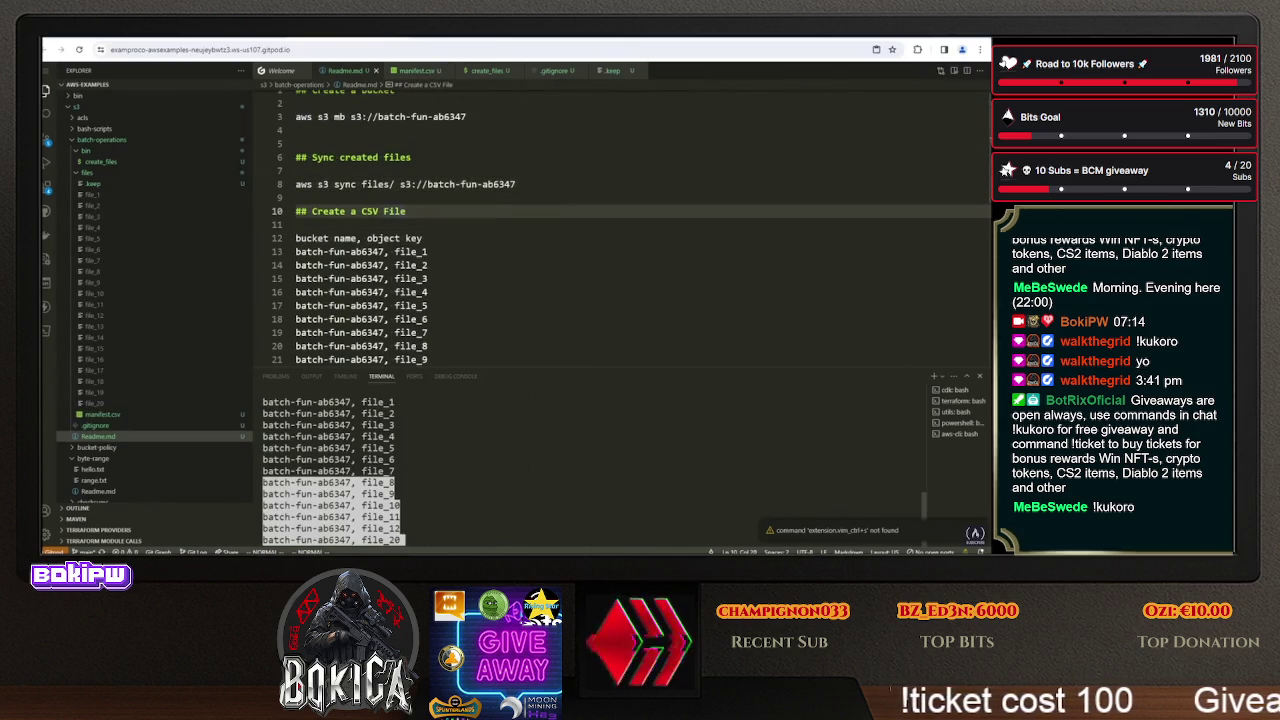
{"action": "left_click", "coordinate": [529, 467]}
{"action": "key", "text": "ctrl+c"}
{"action": "type", "text": "r"}
{"action": "key", "text": "Return"}
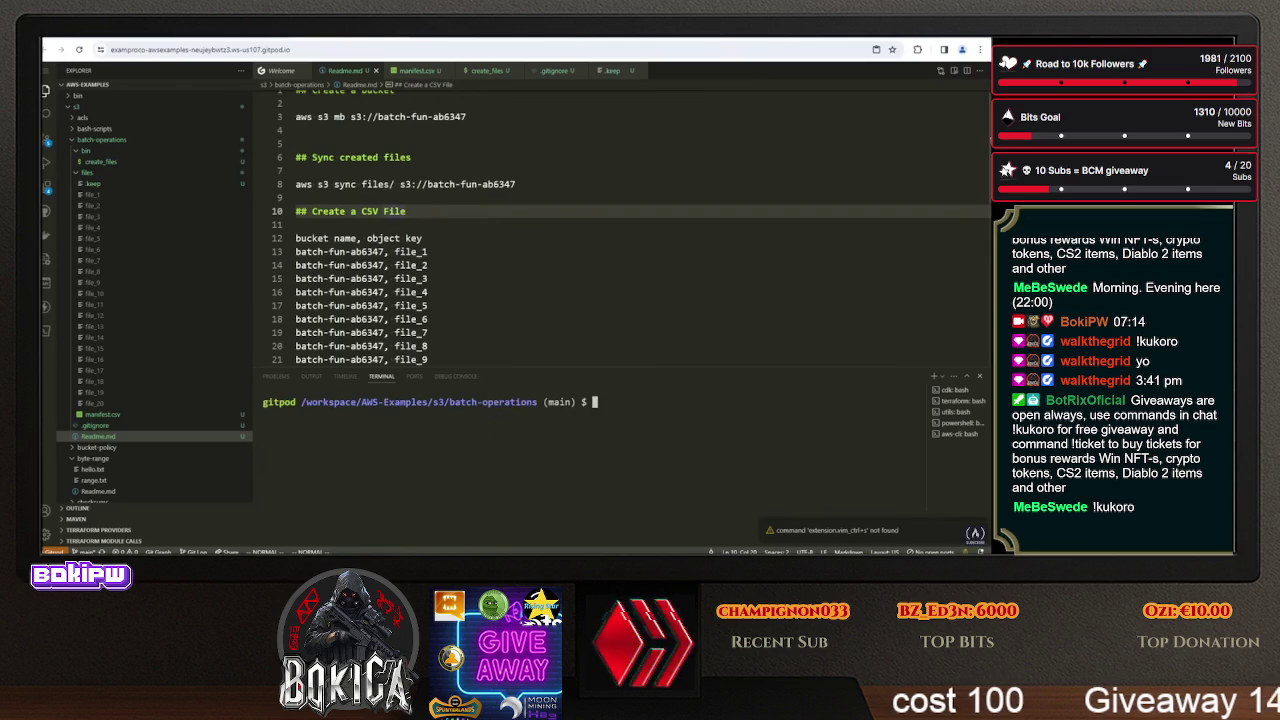
Run 'aws s3 sync files/ s3://batch-fun-ab6347' to upload manifest.csv, then return to S3.
{"action": "key", "text": "k"}
{"action": "key", "text": "k"}
{"action": "key", "text": "shift+v"}
{"action": "key", "text": "ctrl+Return"}
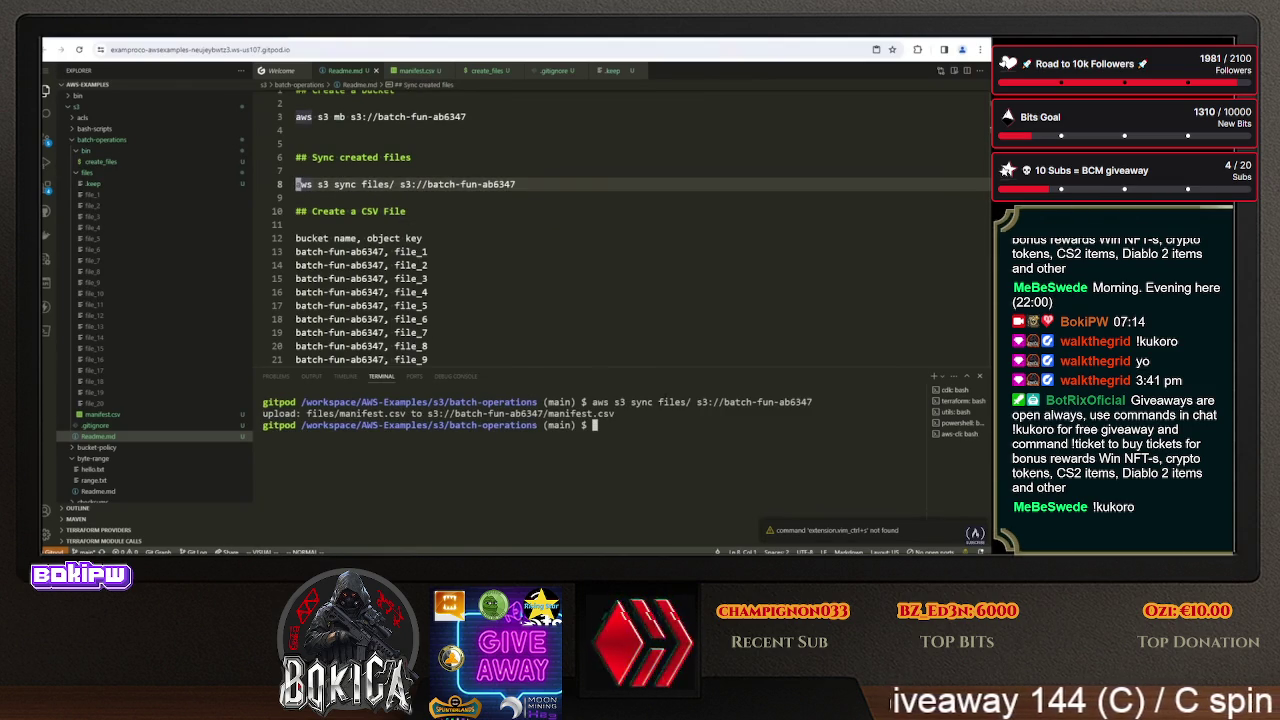
{"action": "left_click", "coordinate": [398, 252]}
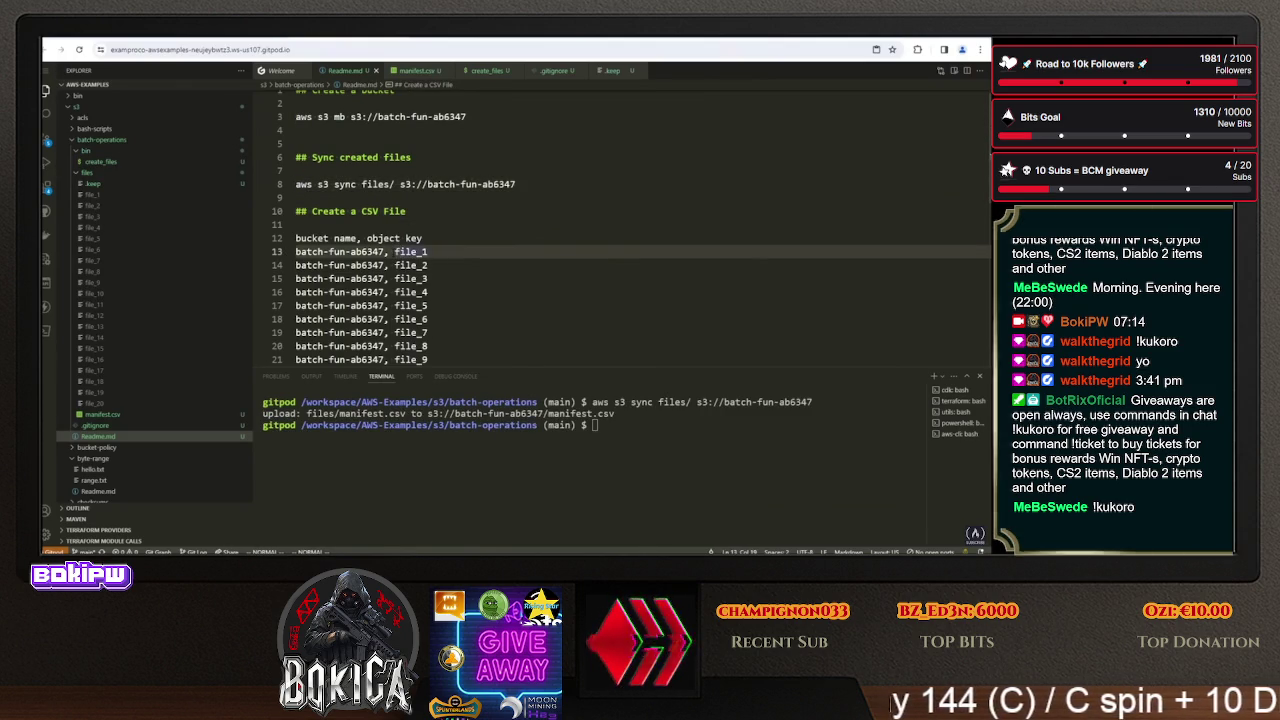
{"action": "key", "text": "ctrl+v"}
{"action": "key", "text": "j"}
{"action": "key", "text": "j"}
{"action": "key", "text": "j"}
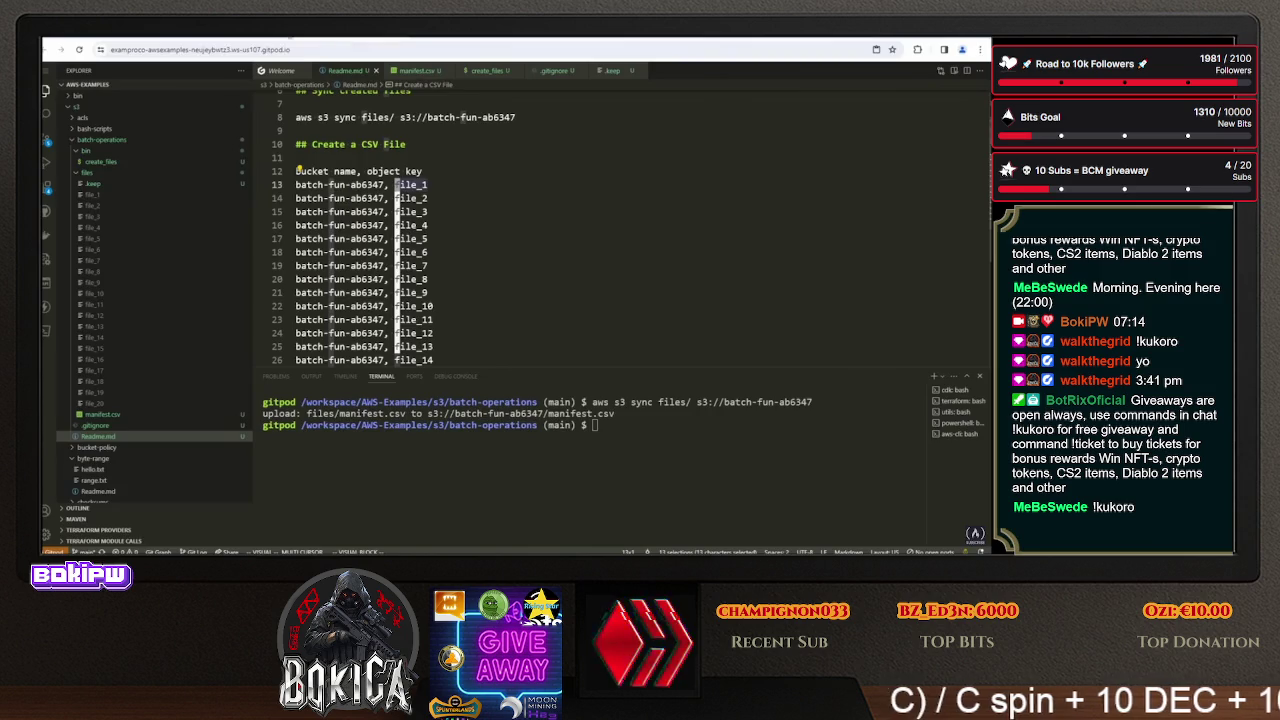
{"action": "key", "text": "ctrl+Tab"}
{"action": "key", "text": "ctrl+Tab"}
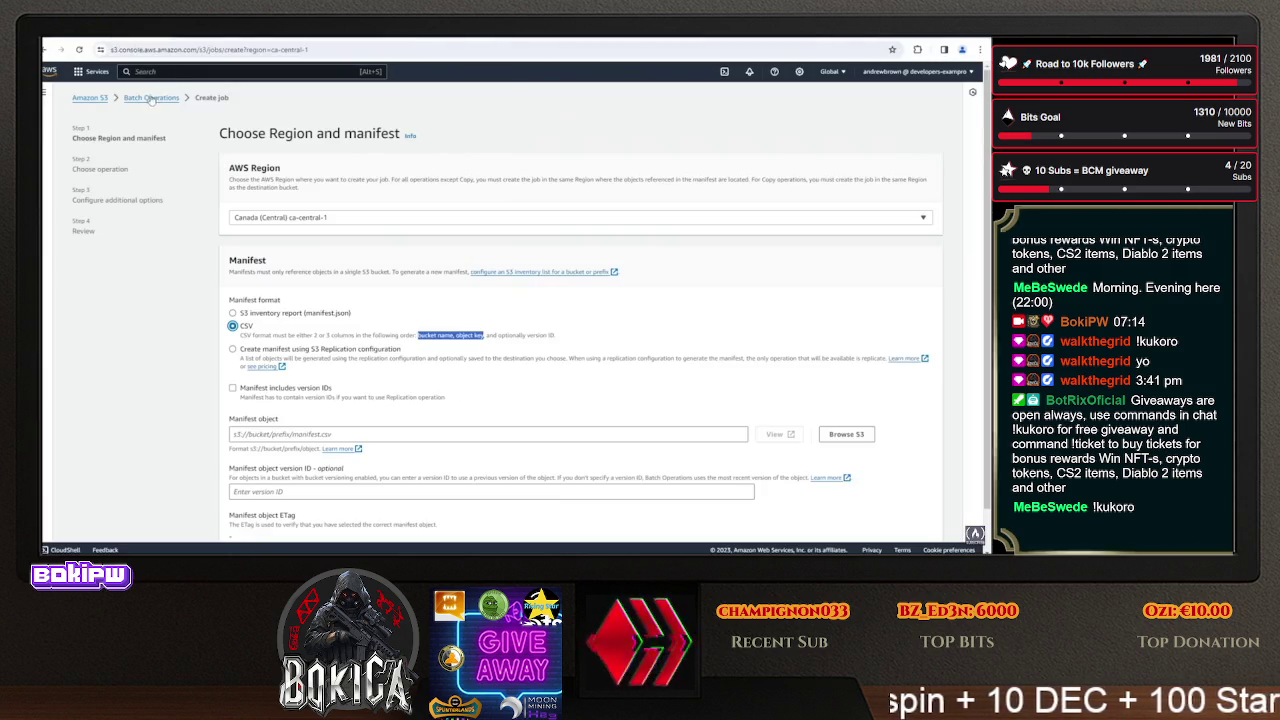
Reload the bucket list, search 'batch', and open batch-fun-ab6347 to see its 22 objects.
{"action": "left_click", "coordinate": [160, 99]}
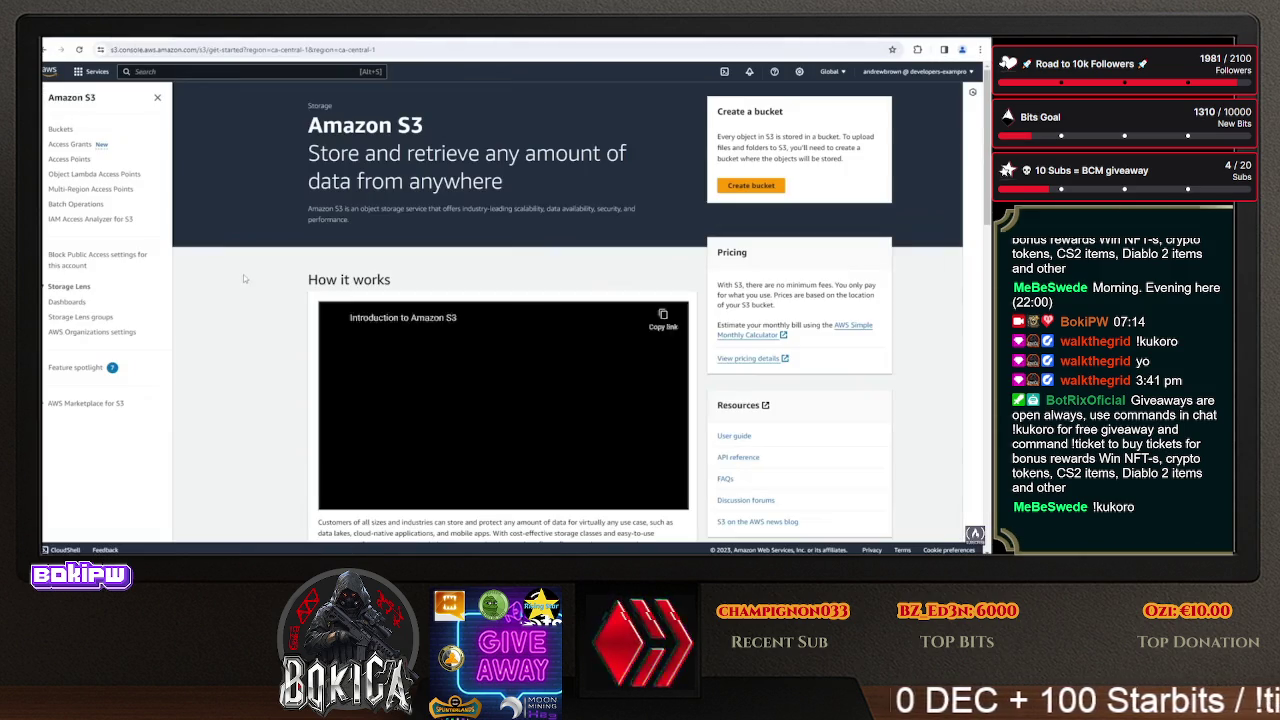
{"action": "scroll", "coordinate": [355, 363], "scroll_direction": "down", "scroll_amount": 2}
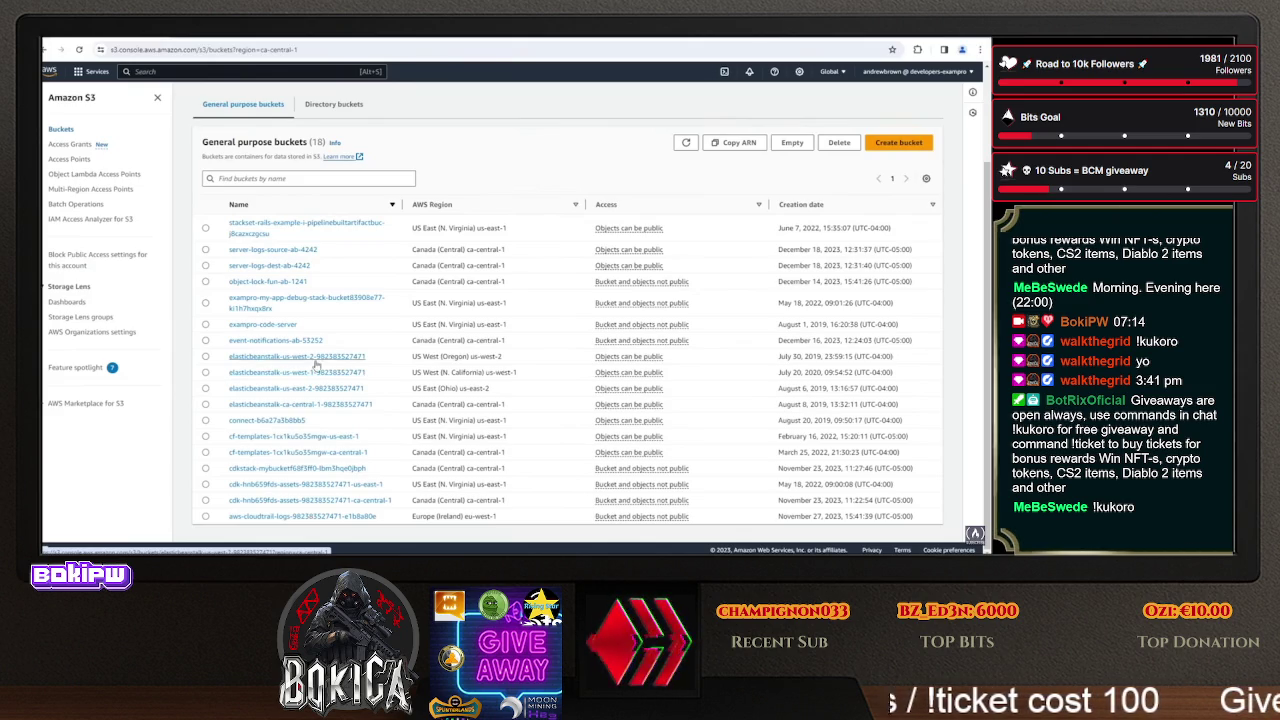
{"action": "left_click", "coordinate": [683, 142]}
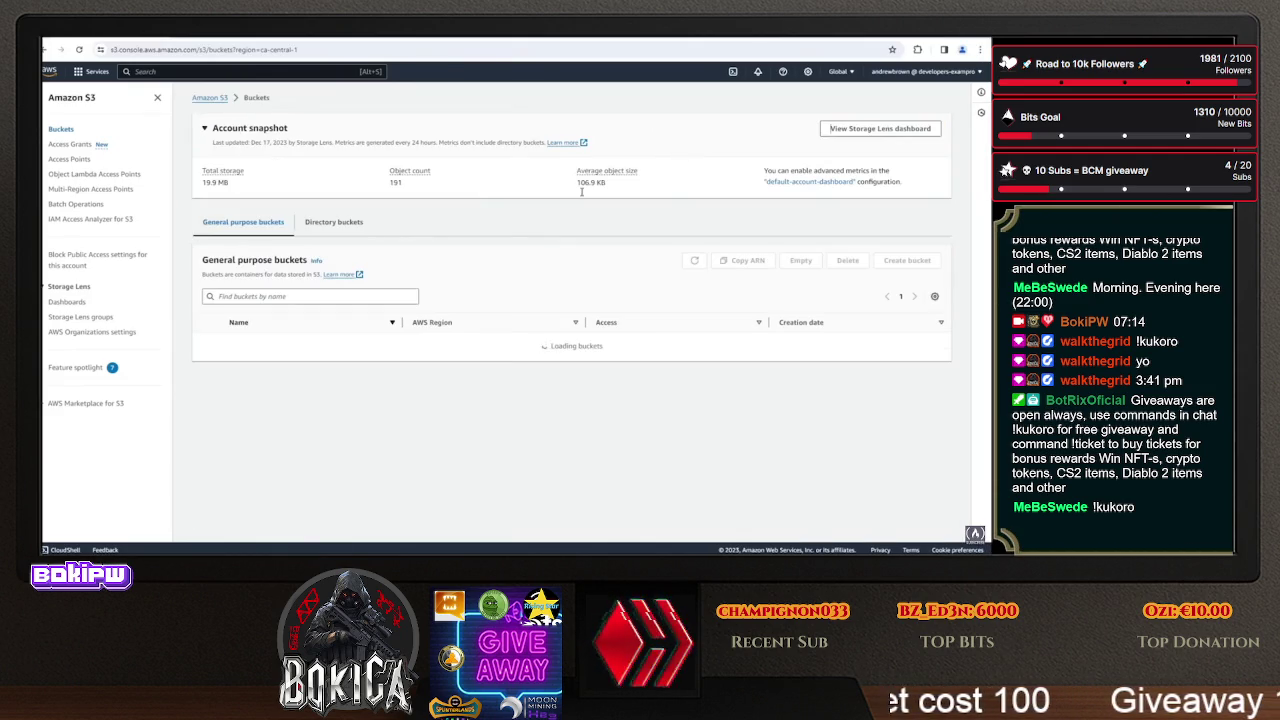
{"action": "key", "text": "ctrl+f"}
{"action": "type", "text": "bethc"}
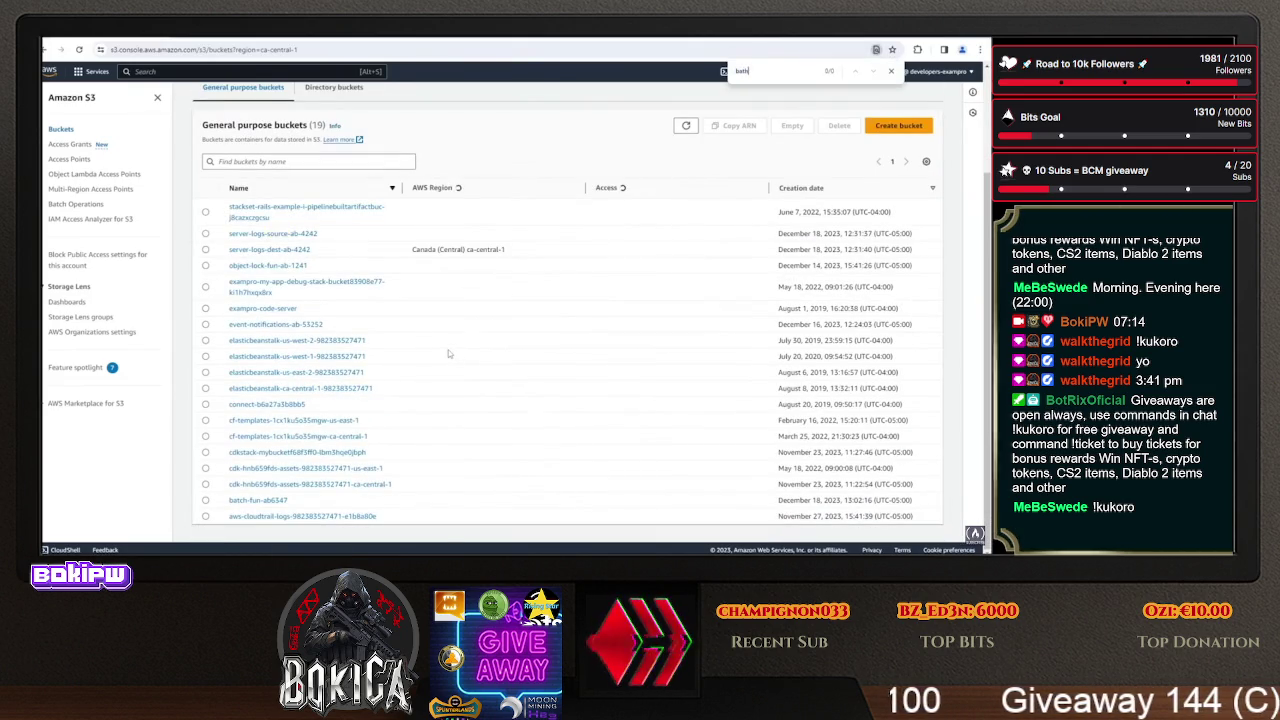
{"action": "key", "text": "BackSpace"}
{"action": "key", "text": "BackSpace"}
{"action": "key", "text": "BackSpace"}
{"action": "type", "text": "batch"}
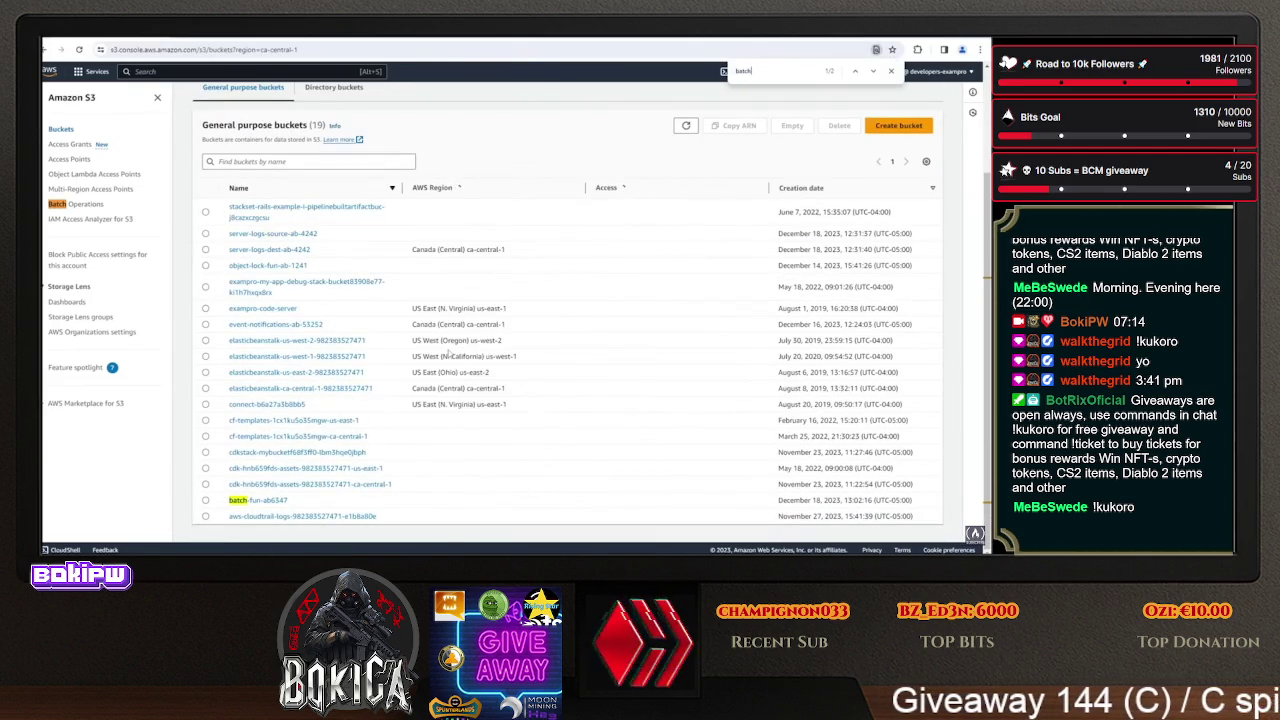
{"action": "key", "text": "ctrl+Return"}
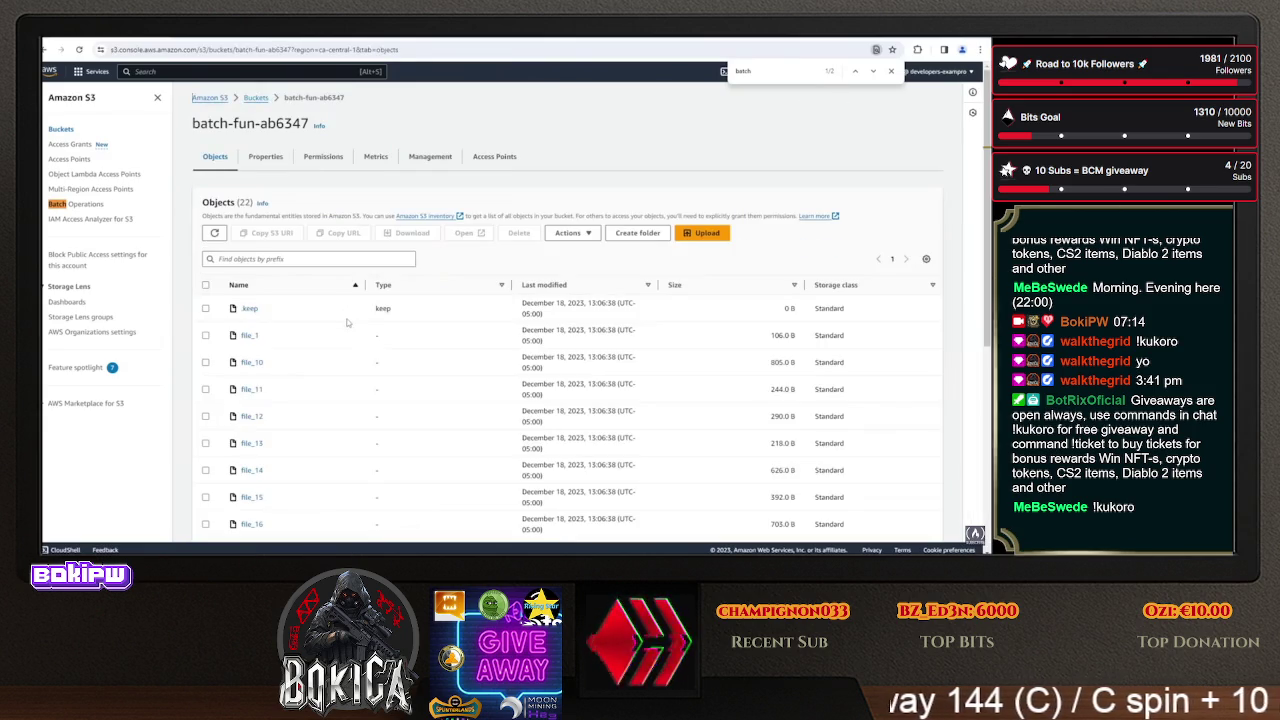
{"action": "scroll", "coordinate": [343, 391], "scroll_direction": "down", "scroll_amount": 5}
{"action": "scroll", "coordinate": [343, 391], "scroll_direction": "up", "scroll_amount": 5}
{"action": "scroll", "coordinate": [330, 373], "scroll_direction": "down", "scroll_amount": 5}
{"action": "scroll", "coordinate": [330, 373], "scroll_direction": "up", "scroll_amount": 5}
Back in Gitpod, open manifest.csv from the Explorer and review its rows.
{"action": "key", "text": "ctrl+Tab"}
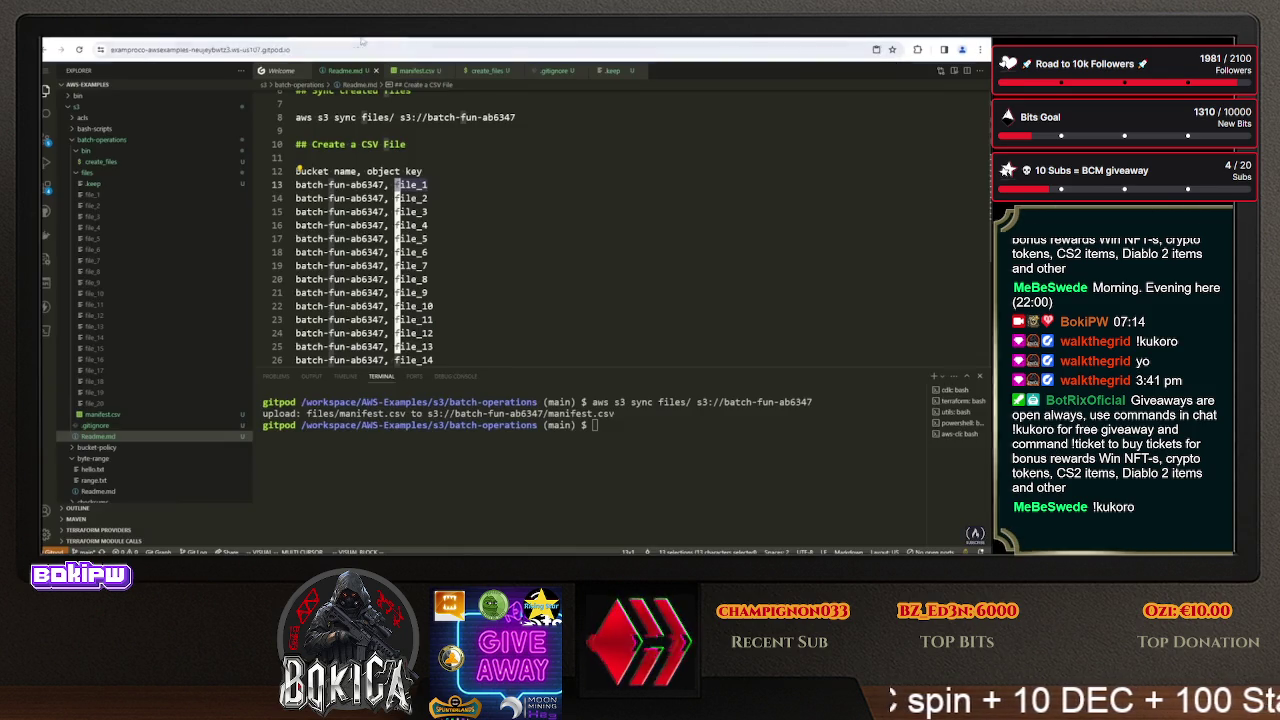
{"action": "left_click", "coordinate": [478, 225]}
{"action": "scroll", "coordinate": [478, 225], "scroll_direction": "down", "scroll_amount": 5}
{"action": "left_click_drag", "start_coordinate": [433, 360], "coordinate": [296, 172]}
{"action": "scroll", "coordinate": [337, 243], "scroll_direction": "up", "scroll_amount": 5}
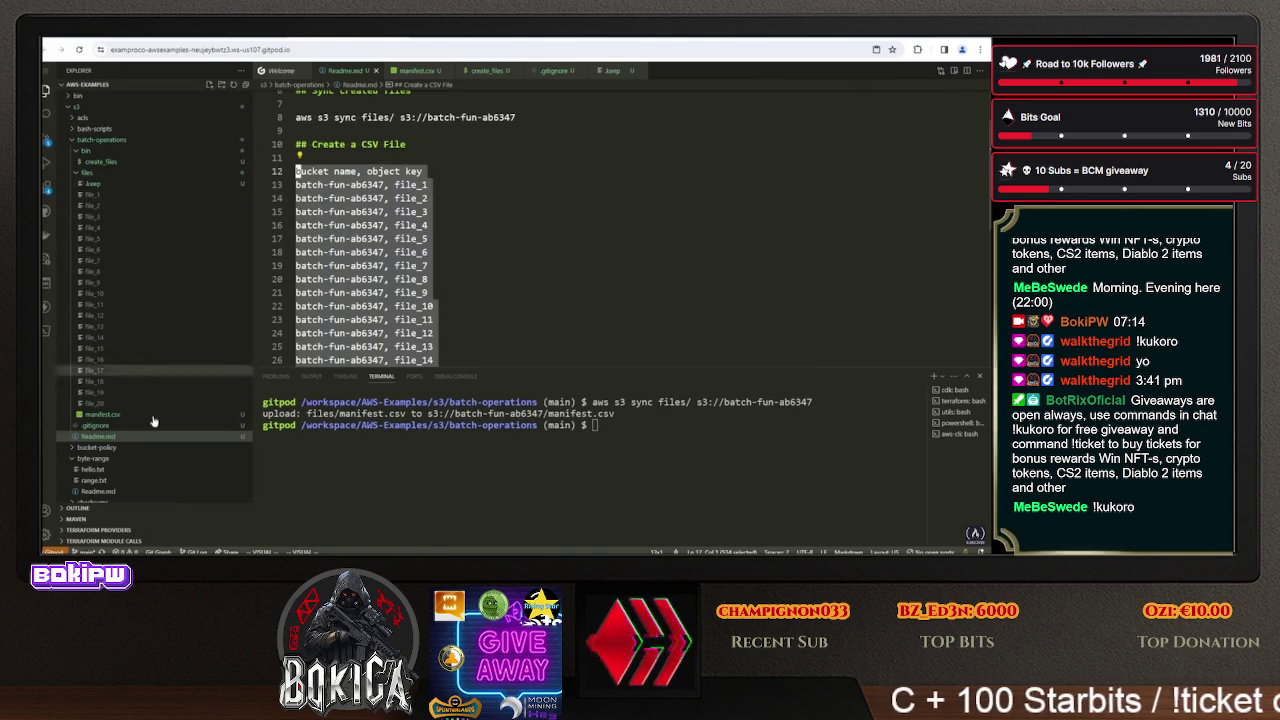
{"action": "left_click", "coordinate": [104, 414]}
{"action": "scroll", "coordinate": [450, 200], "scroll_direction": "down", "scroll_amount": 3}
{"action": "scroll", "coordinate": [450, 200], "scroll_direction": "up", "scroll_amount": 3}
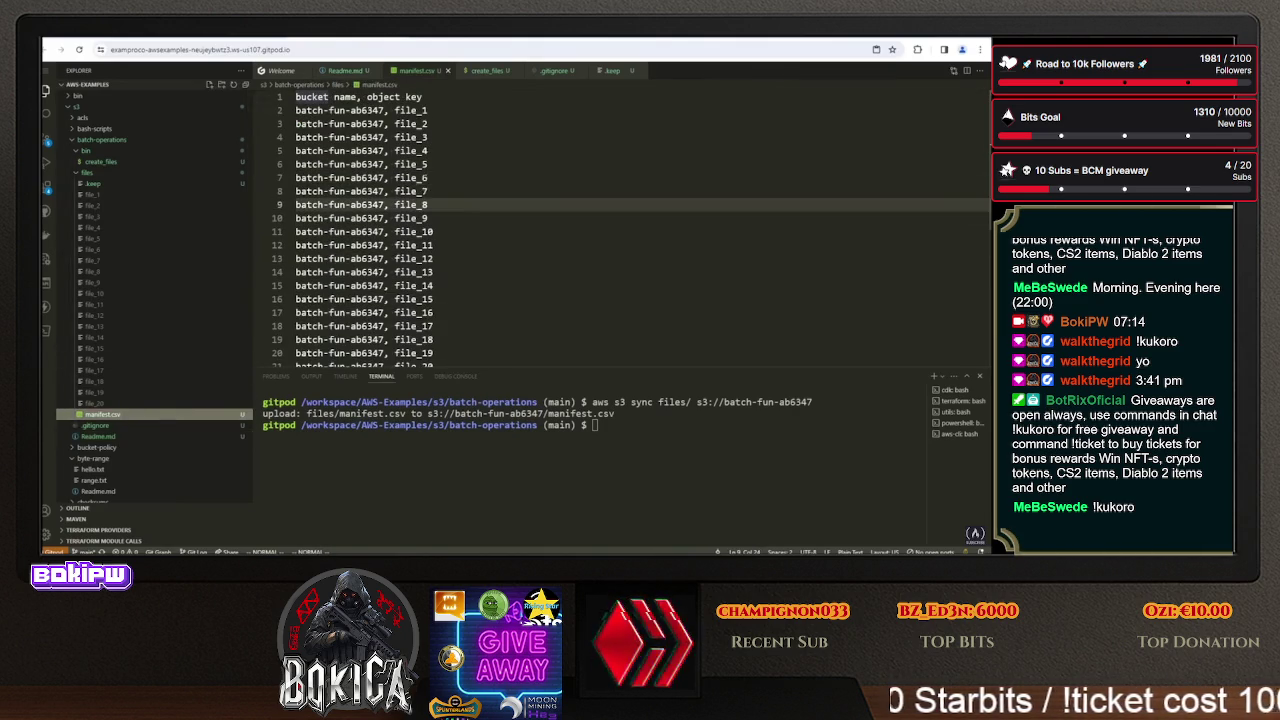
{"action": "key", "text": "k"}
{"action": "key", "text": "k"}
{"action": "key", "text": "ctrl+s"}
Copy the s3://batch-fun-ab6347/manifest.csv path from the terminal's upload output and return to S3.
{"action": "left_click", "coordinate": [594, 425]}
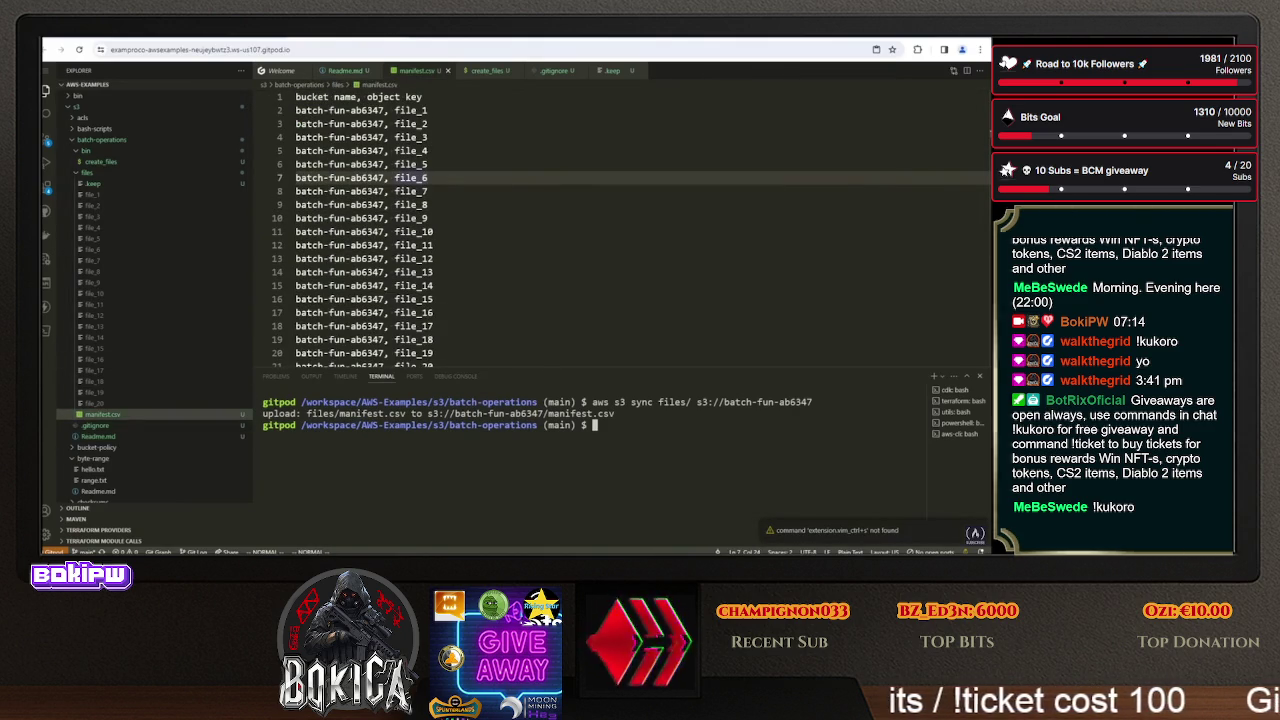
{"action": "left_click_drag", "start_coordinate": [514, 413], "coordinate": [614, 413]}
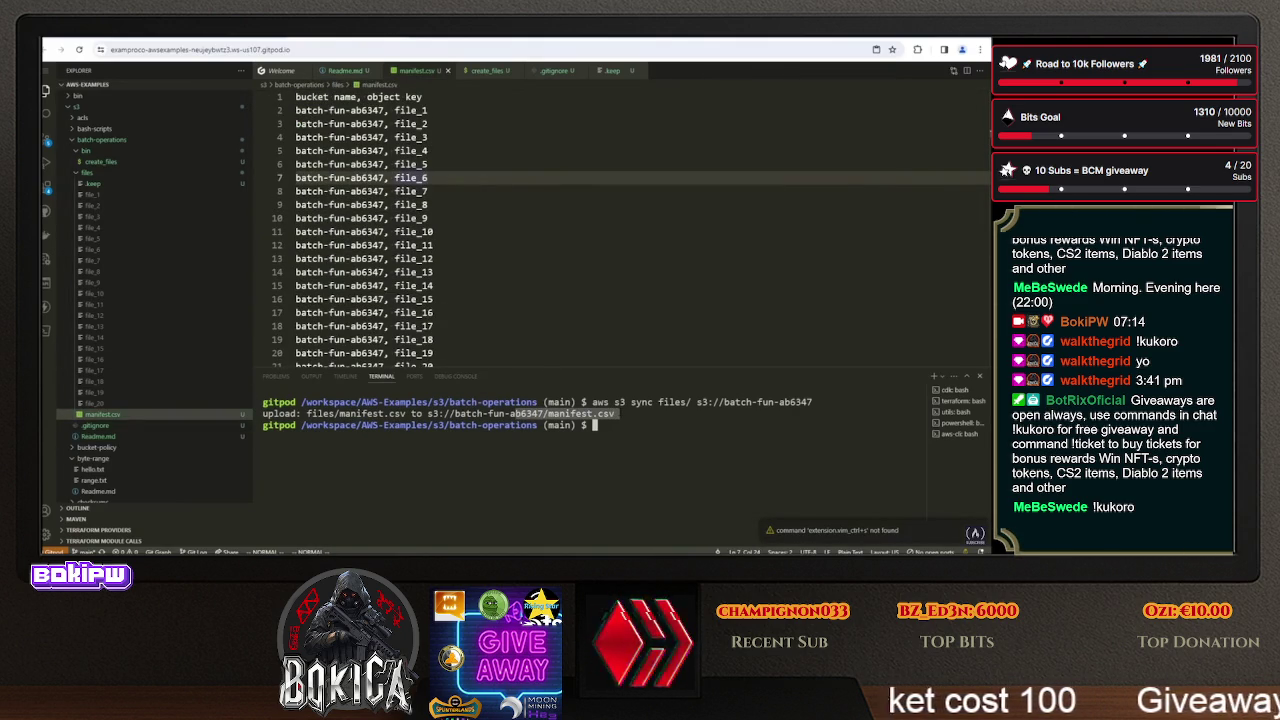
{"action": "key", "text": "ctrl+c"}
{"action": "left_click_drag", "start_coordinate": [484, 414], "coordinate": [430, 414]}
{"action": "key", "text": "ctrl+Tab"}
{"action": "key", "text": "ctrl+Tab"}
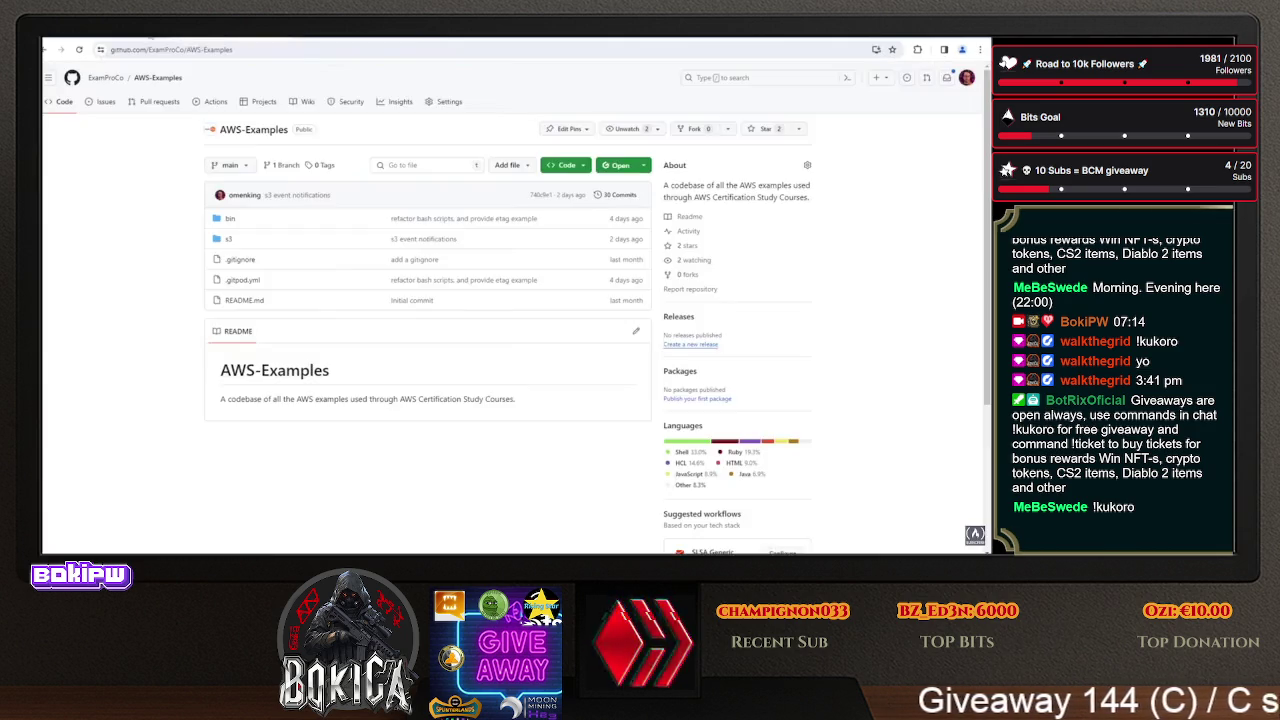
{"action": "left_click", "coordinate": [93, 204]}
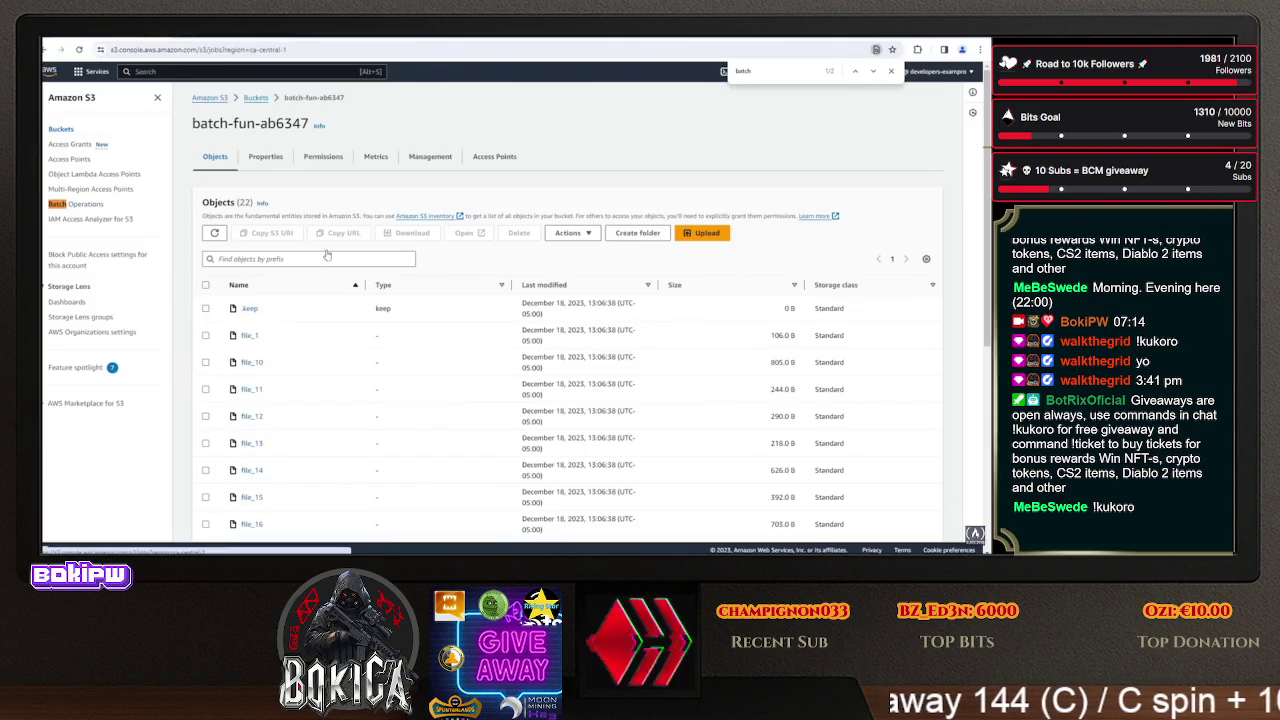
Create a Batch Operations job using CSV format with manifest object s3://batch-fun-ab6347/manifest.csv.
{"action": "left_click", "coordinate": [908, 207]}
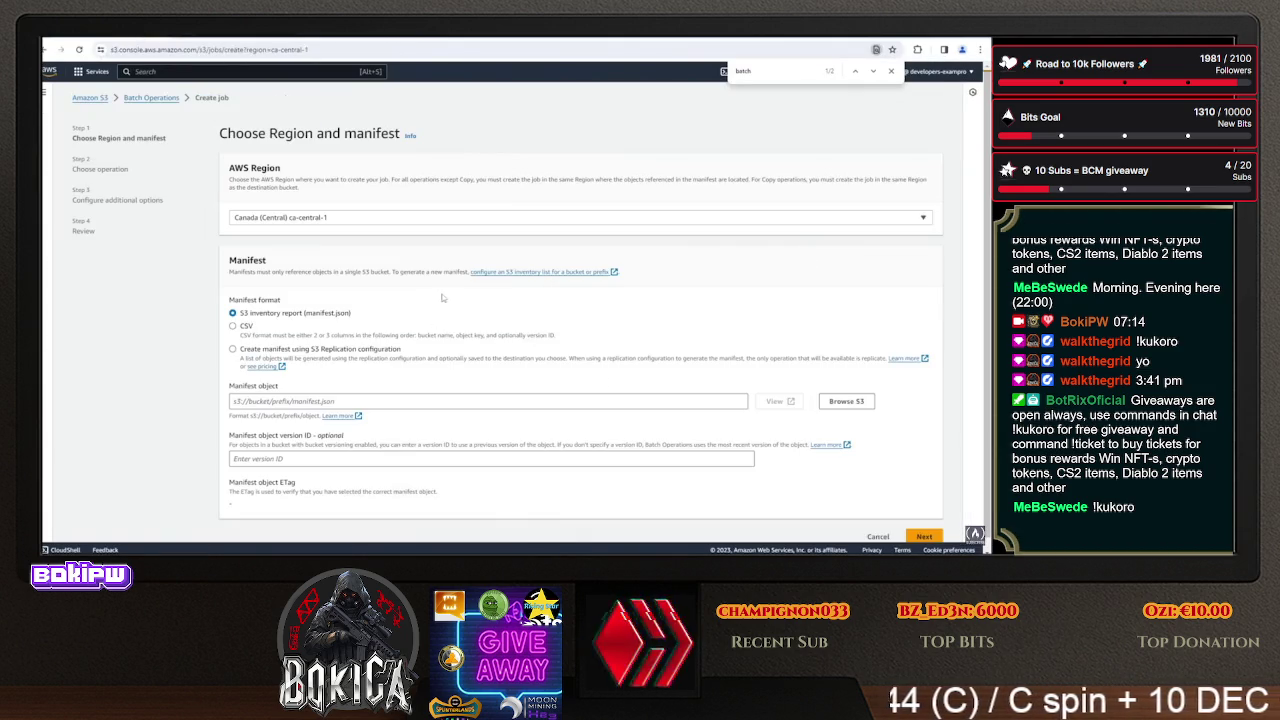
{"action": "left_click", "coordinate": [376, 403]}
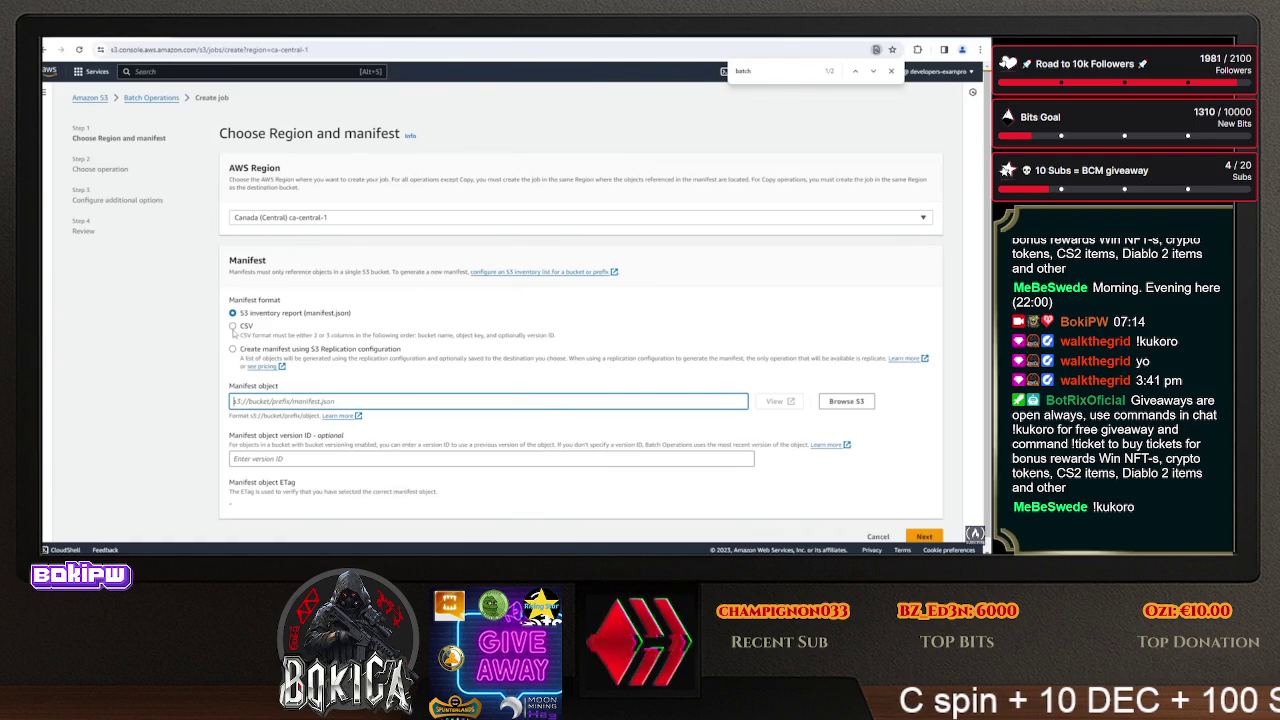
{"action": "left_click", "coordinate": [234, 327]}
{"action": "left_click", "coordinate": [278, 434]}
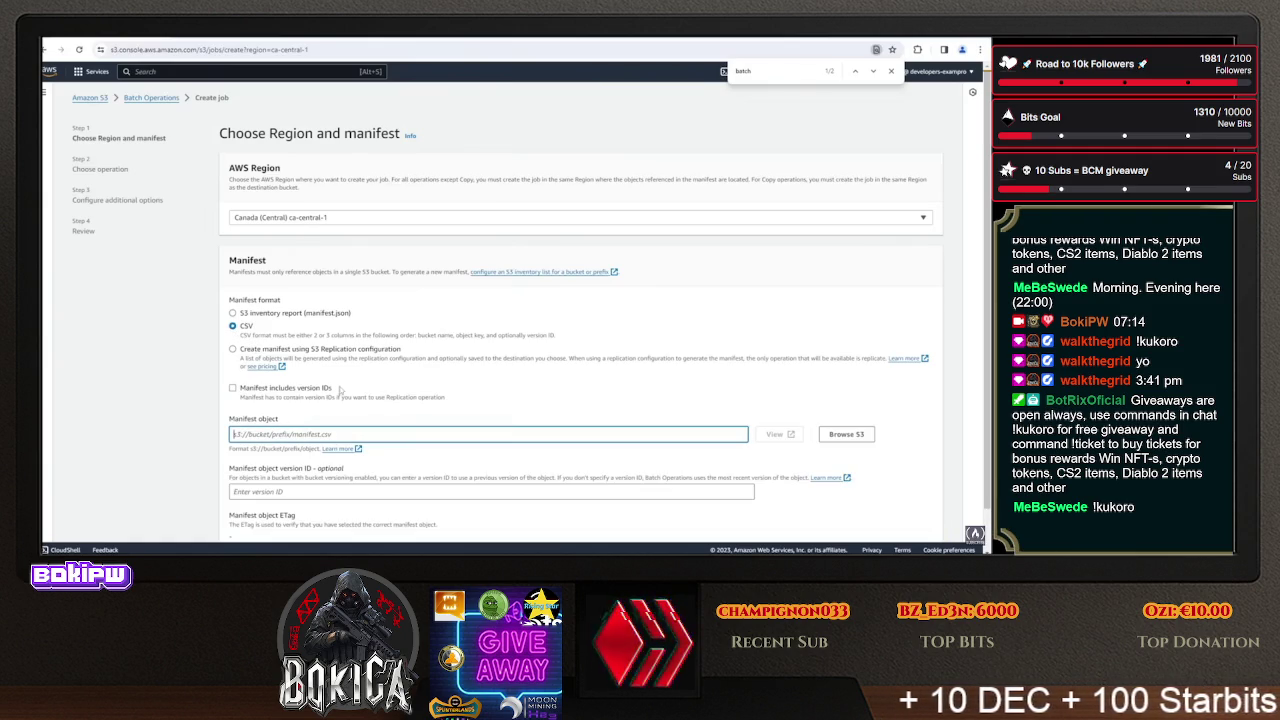
{"action": "key", "text": "ctrl+v"}
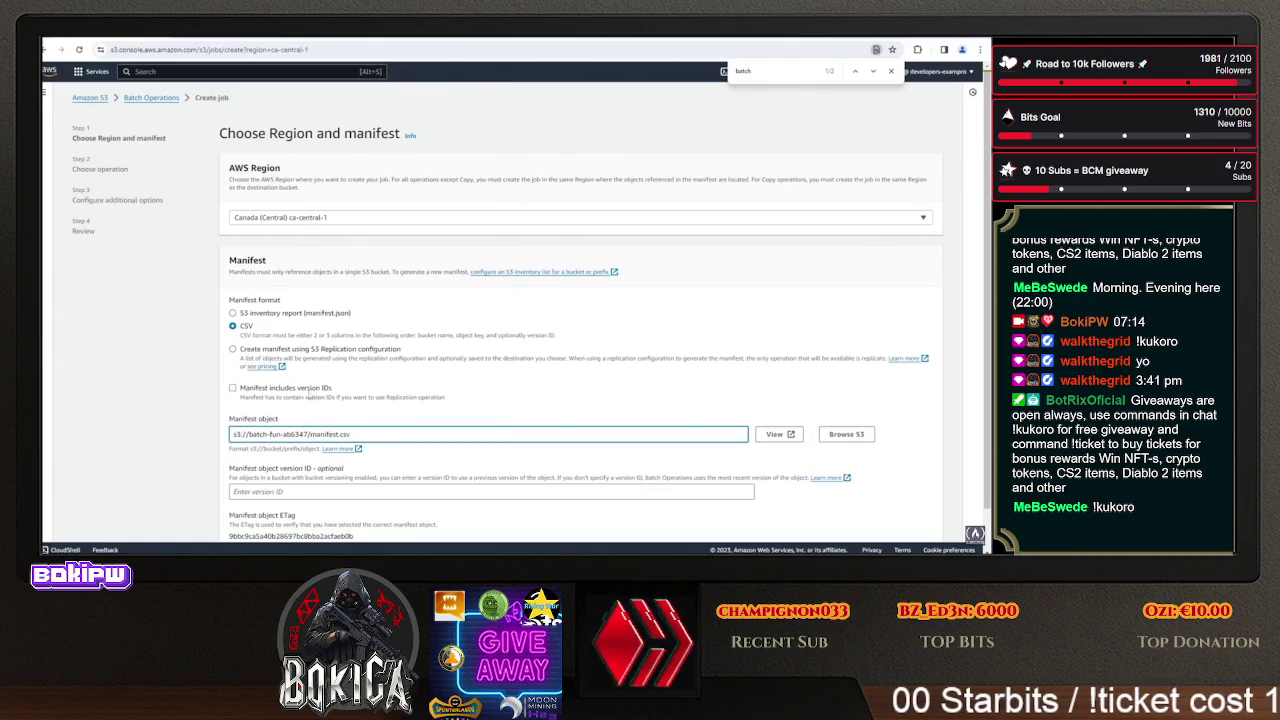
{"action": "scroll", "coordinate": [618, 368], "scroll_direction": "down", "scroll_amount": 2}
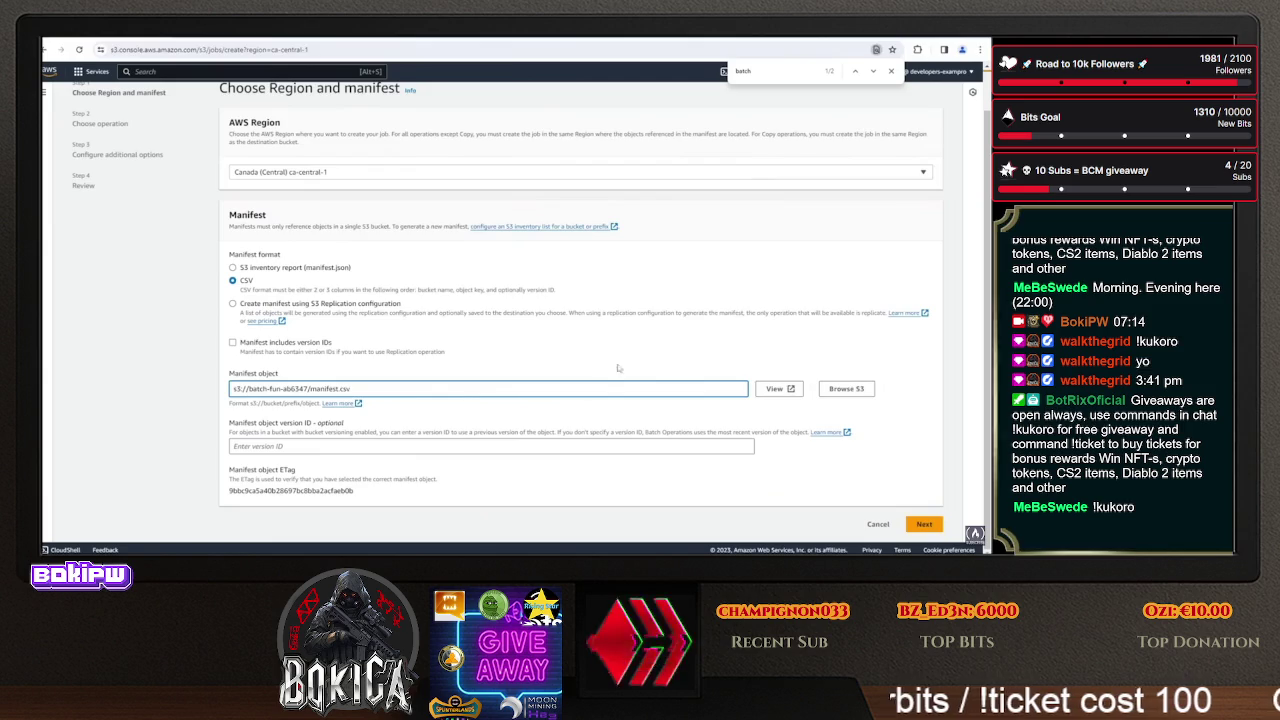
Preview manifest.csv in Excel with View, then close the spreadsheet.
{"action": "left_click", "coordinate": [771, 391]}
{"action": "mouse_move", "coordinate": [922, 76]}
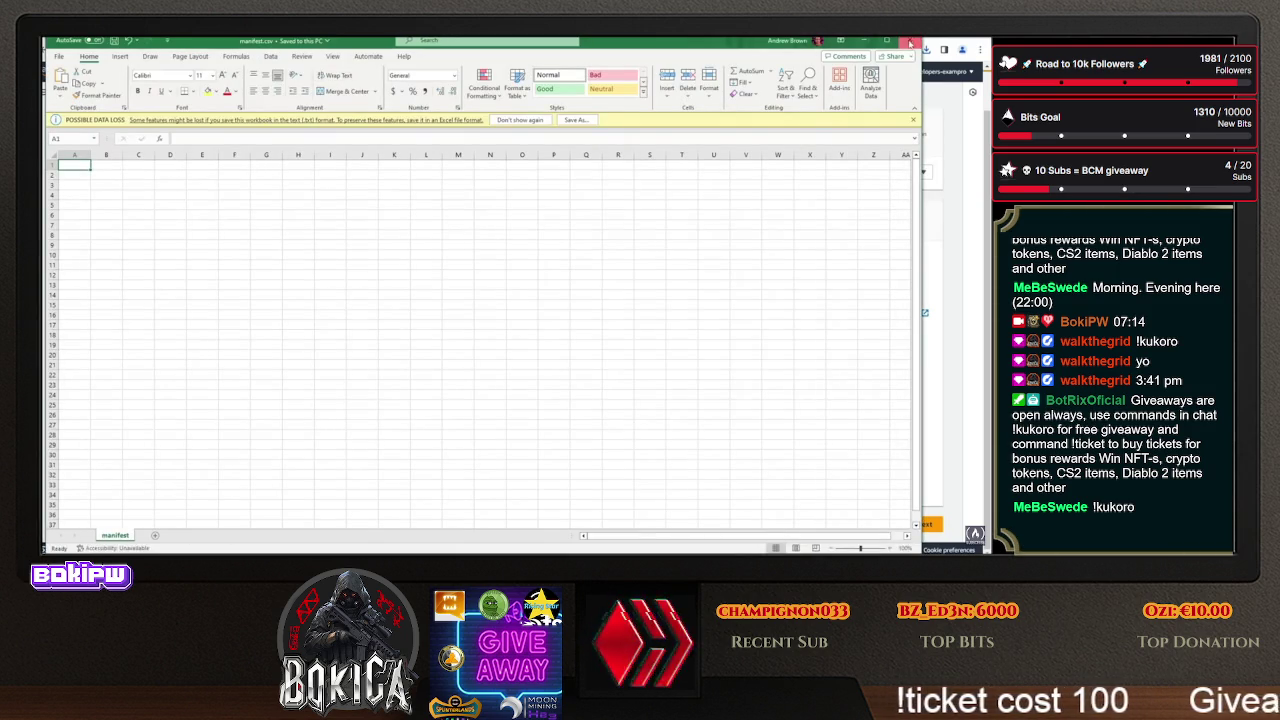
{"action": "left_click", "coordinate": [910, 43]}
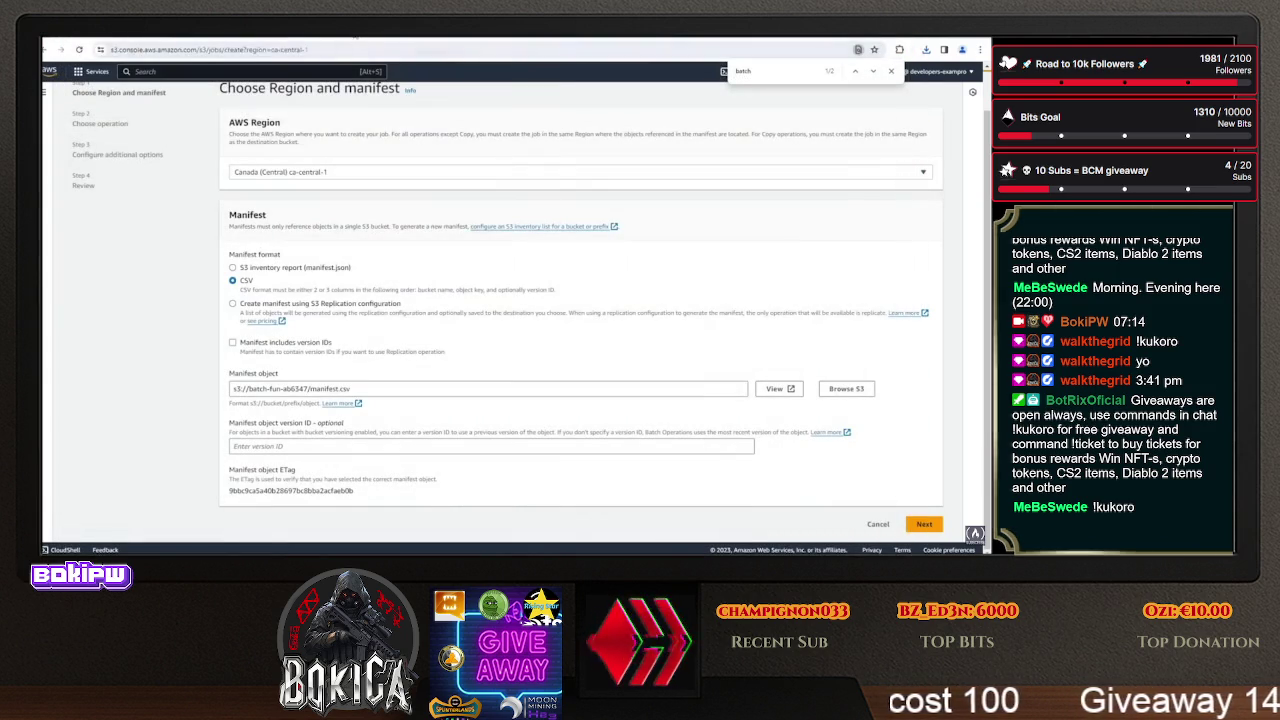
In Gitpod, save manifest.csv through File > Save.
{"action": "key", "text": "ctrl+Tab"}
{"action": "left_click", "coordinate": [459, 132]}
{"action": "left_click", "coordinate": [445, 191]}
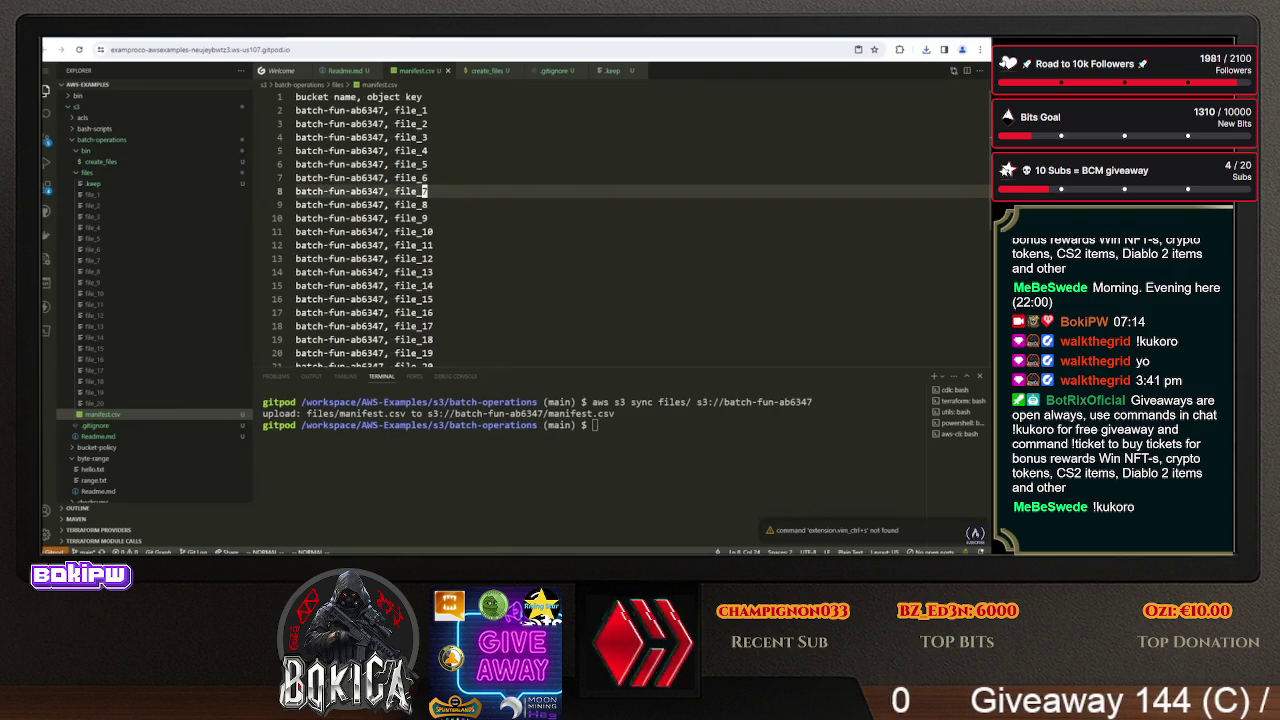
{"action": "left_click", "coordinate": [437, 164]}
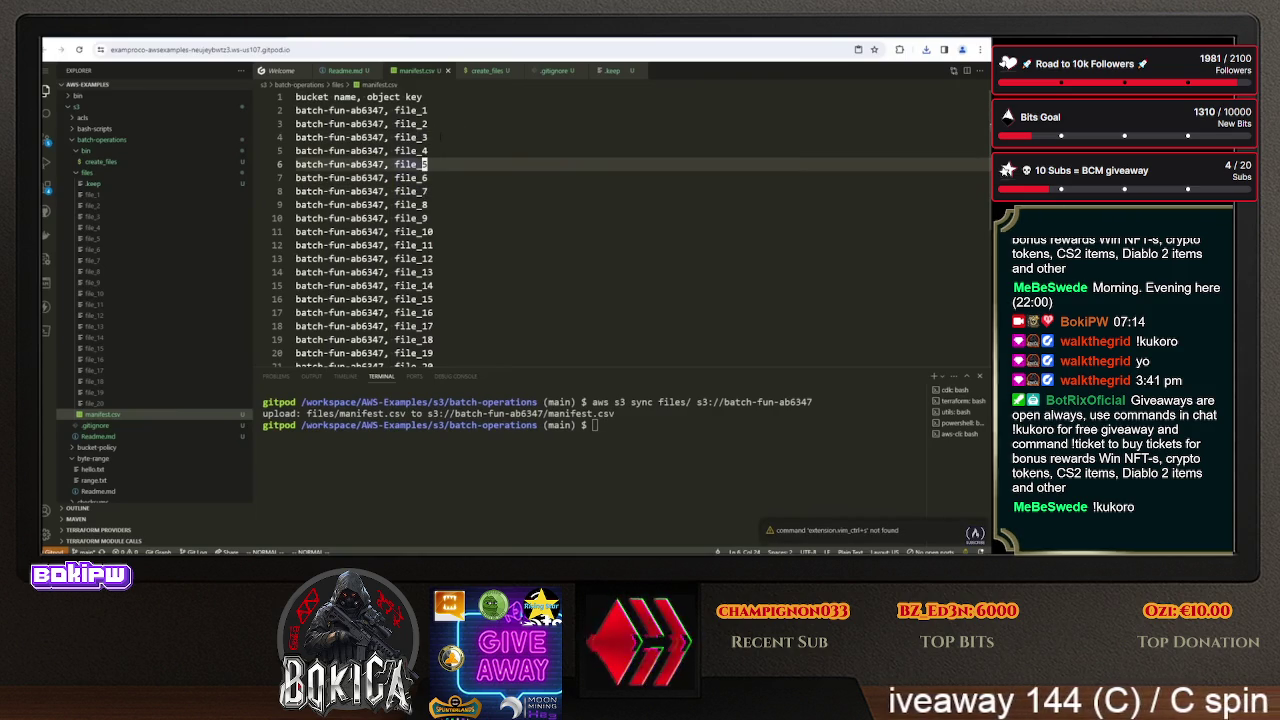
{"action": "left_click", "coordinate": [46, 70]}
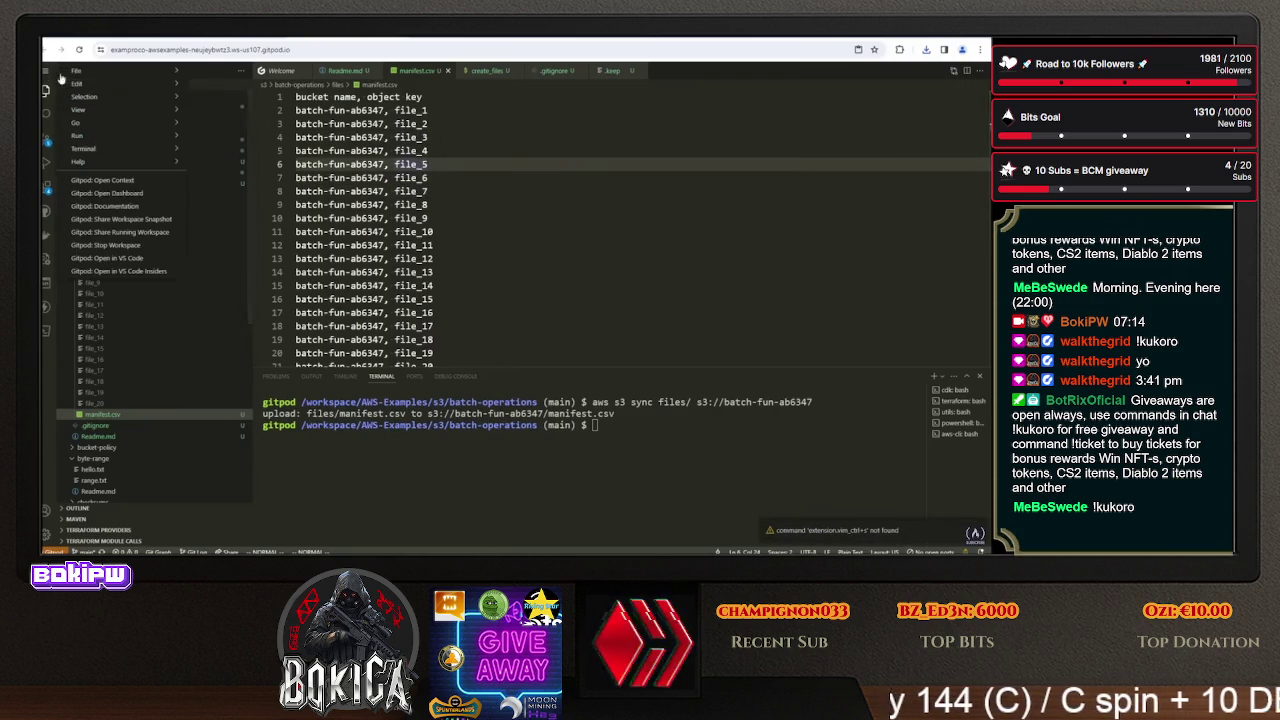
{"action": "mouse_move", "coordinate": [100, 70]}
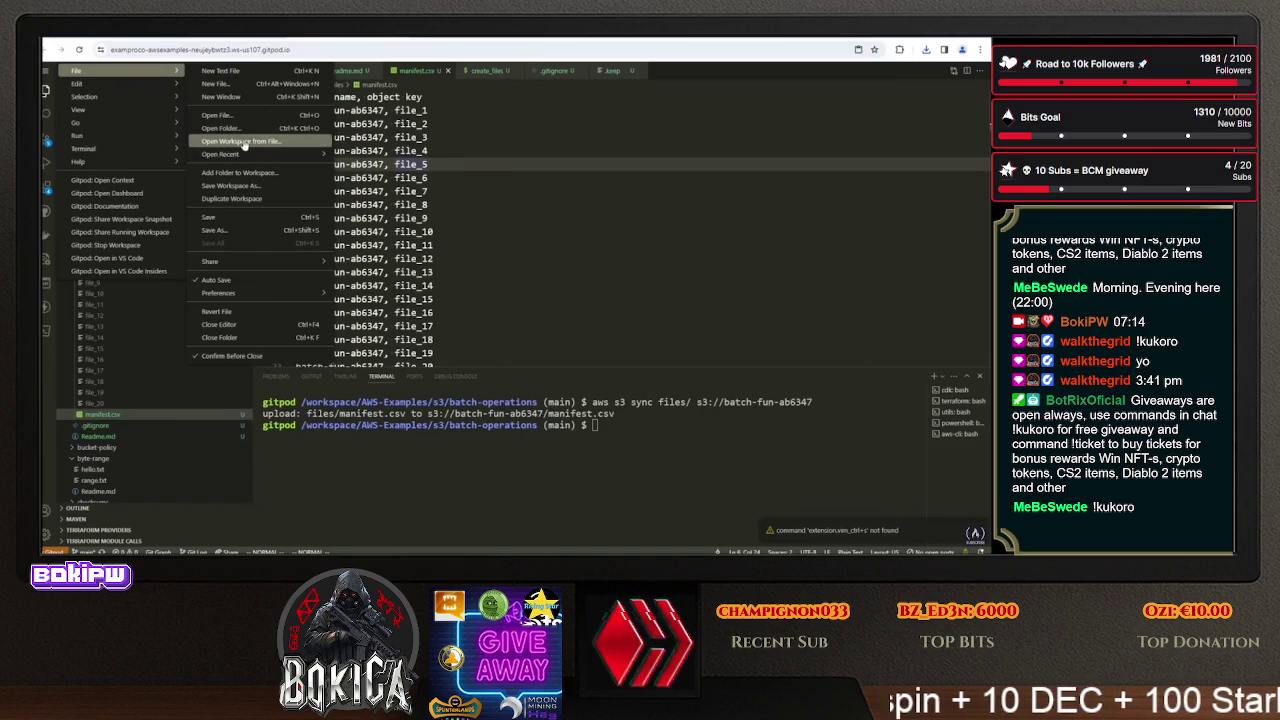
{"action": "left_click", "coordinate": [256, 222]}
Rerun the previous aws s3 sync command to re-upload manifest.csv, then return to the S3 job page.
{"action": "left_click", "coordinate": [262, 231]}
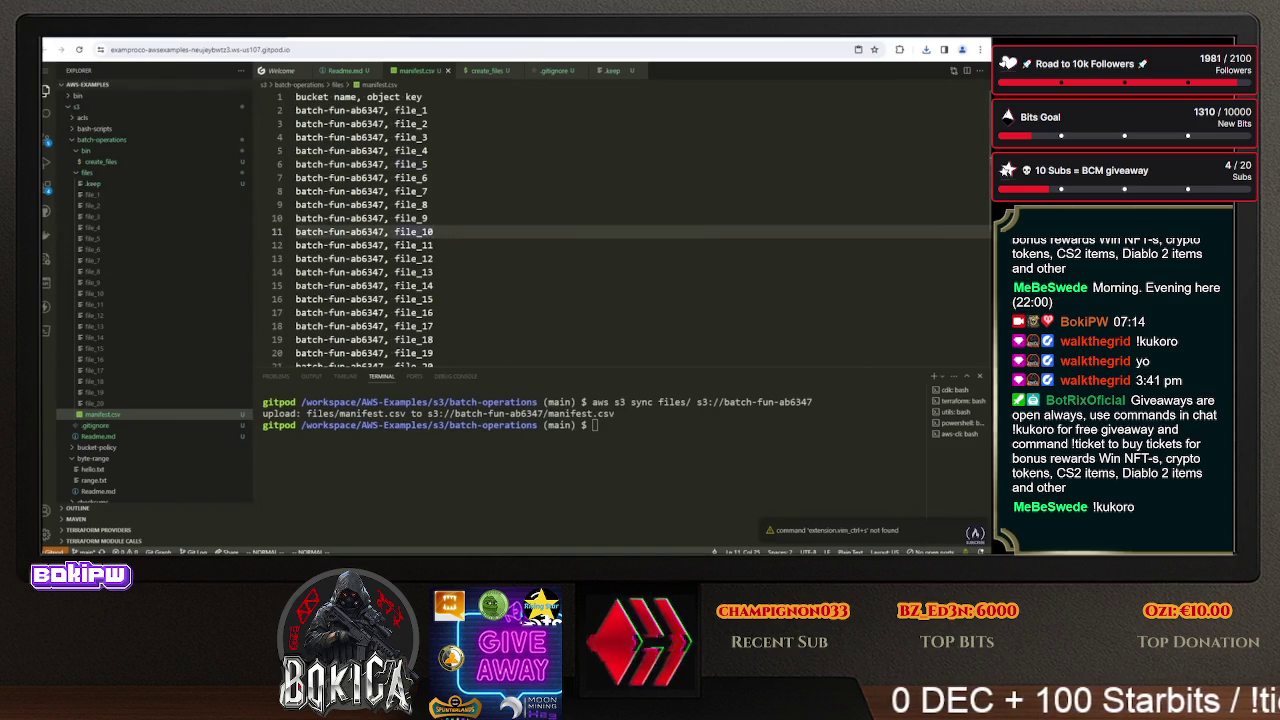
{"action": "left_click", "coordinate": [410, 123]}
{"action": "key", "text": "Up"}
{"action": "key", "text": "Return"}
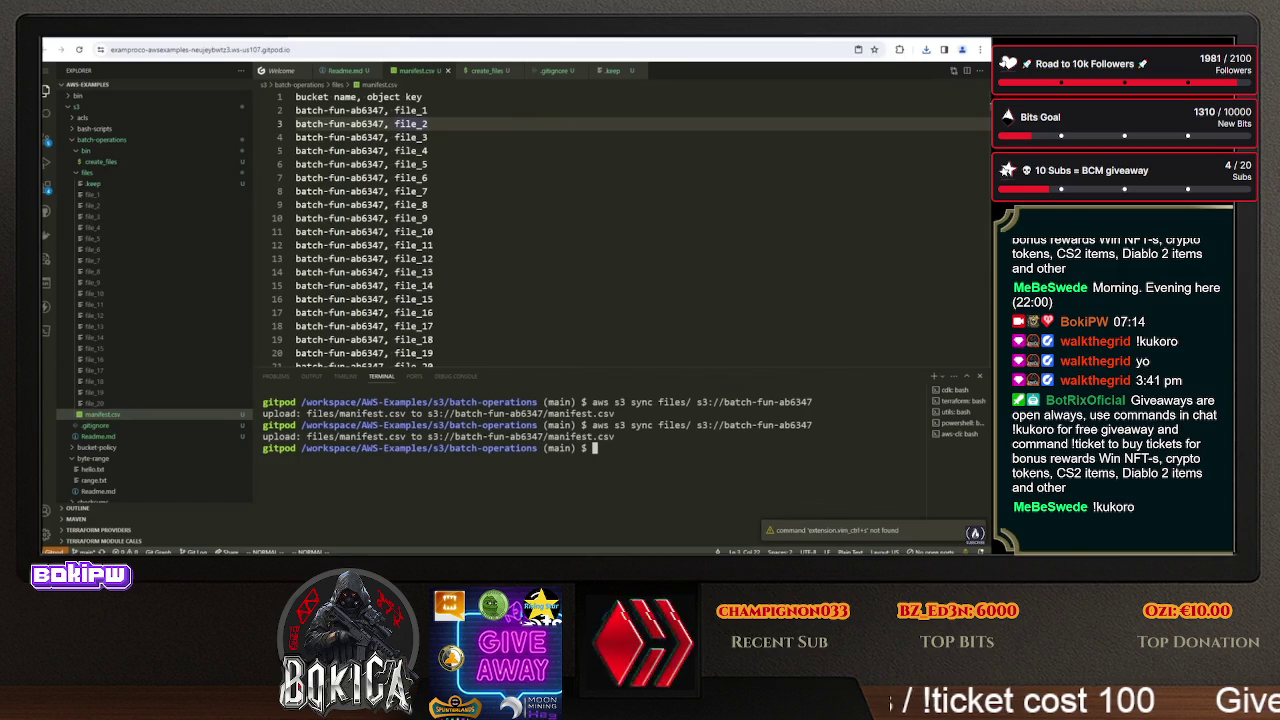
{"action": "key", "text": "ctrl+Tab"}
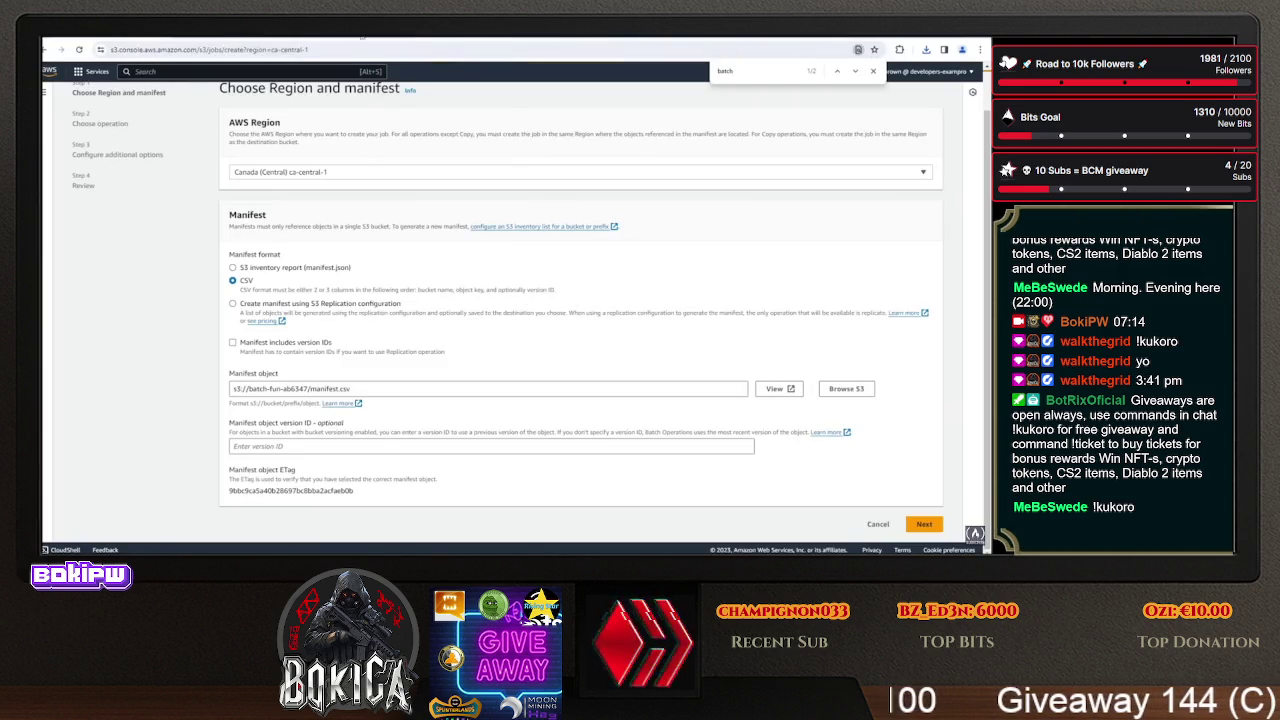
Use View beside the Manifest object to download and open manifest (1).csv in Excel.
{"action": "key", "text": "ctrl+Tab"}
{"action": "key", "text": "ctrl+Tab"}
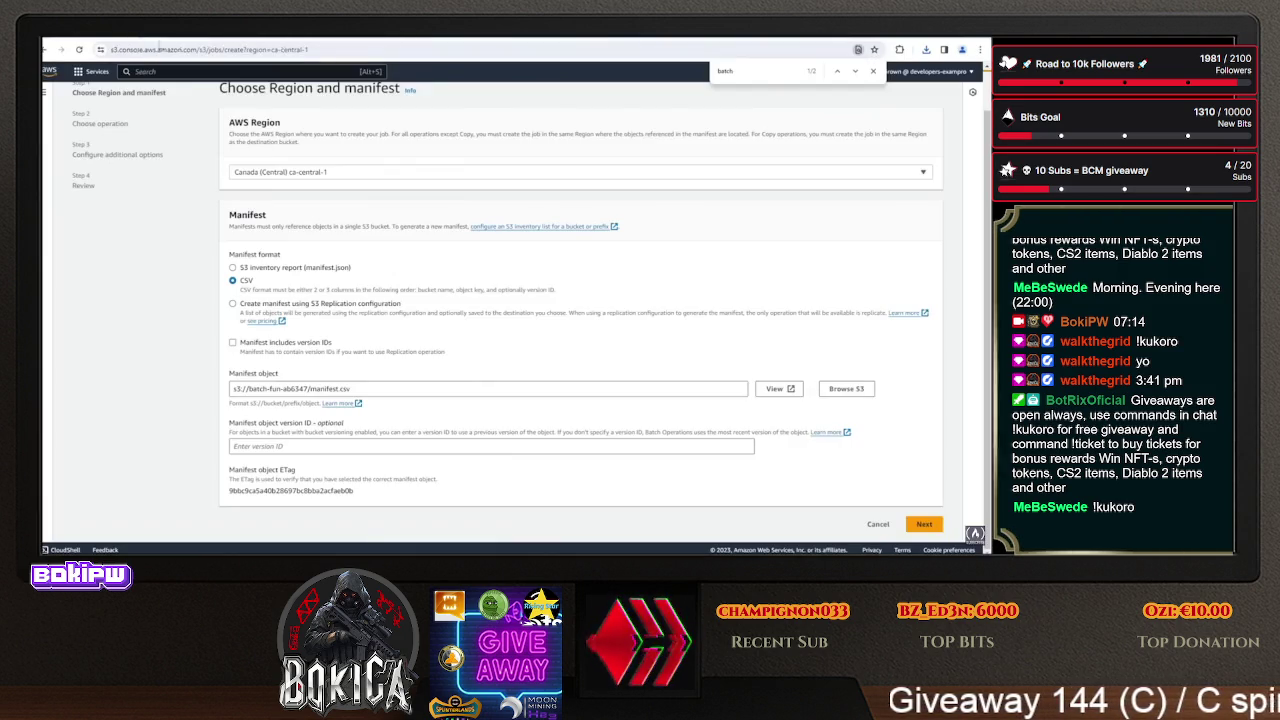
{"action": "left_click", "coordinate": [781, 389]}
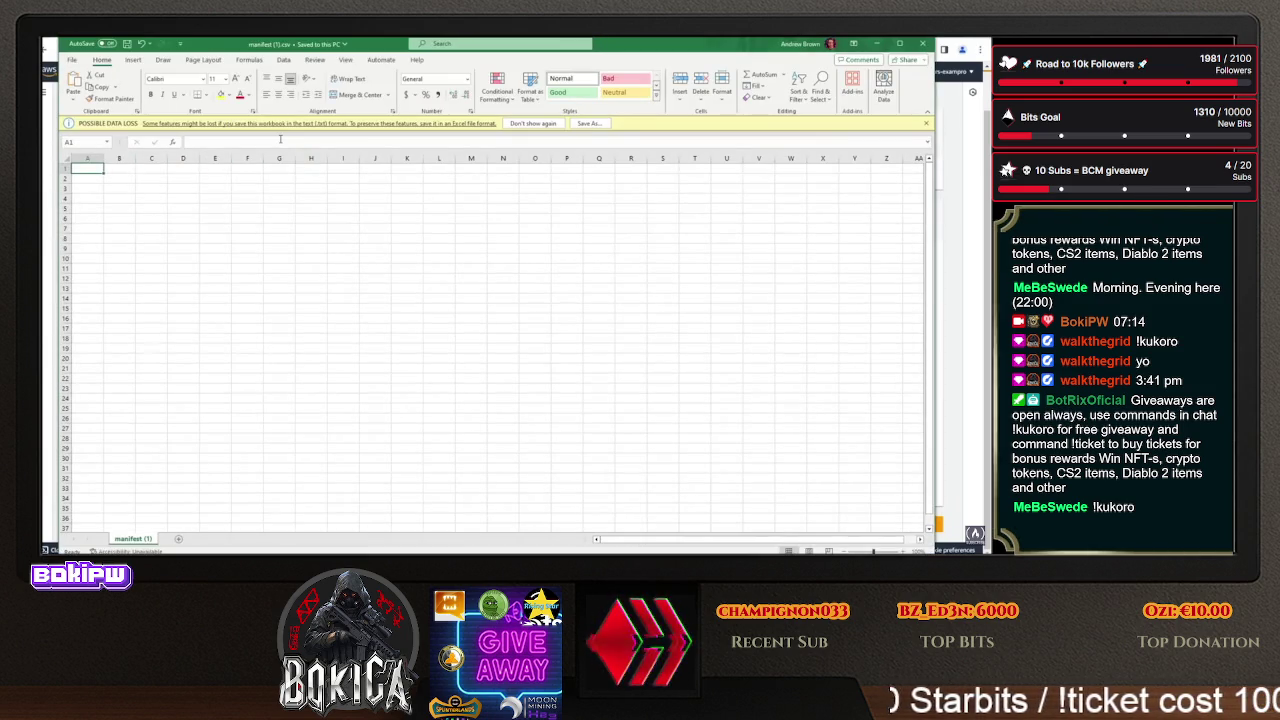
Turn off Excel's Possible Data Loss warning, reposition the window, and switch back to Gitpod.
{"action": "left_click", "coordinate": [554, 124]}
{"action": "mouse_move", "coordinate": [698, 50]}
{"action": "left_mouse_down"}
{"action": "mouse_move", "coordinate": [790, 62]}
{"action": "mouse_move", "coordinate": [700, 58]}
{"action": "mouse_move", "coordinate": [638, 97]}
{"action": "left_mouse_up"}
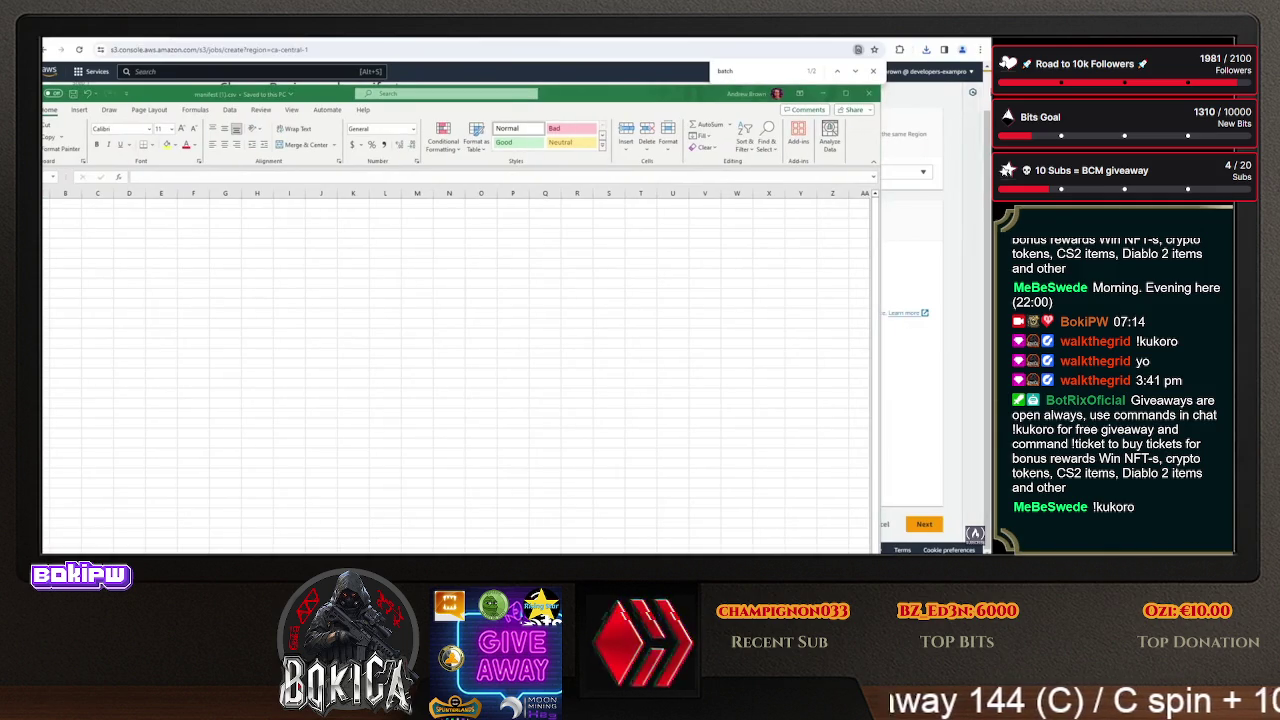
{"action": "key", "text": "alt+Tab"}
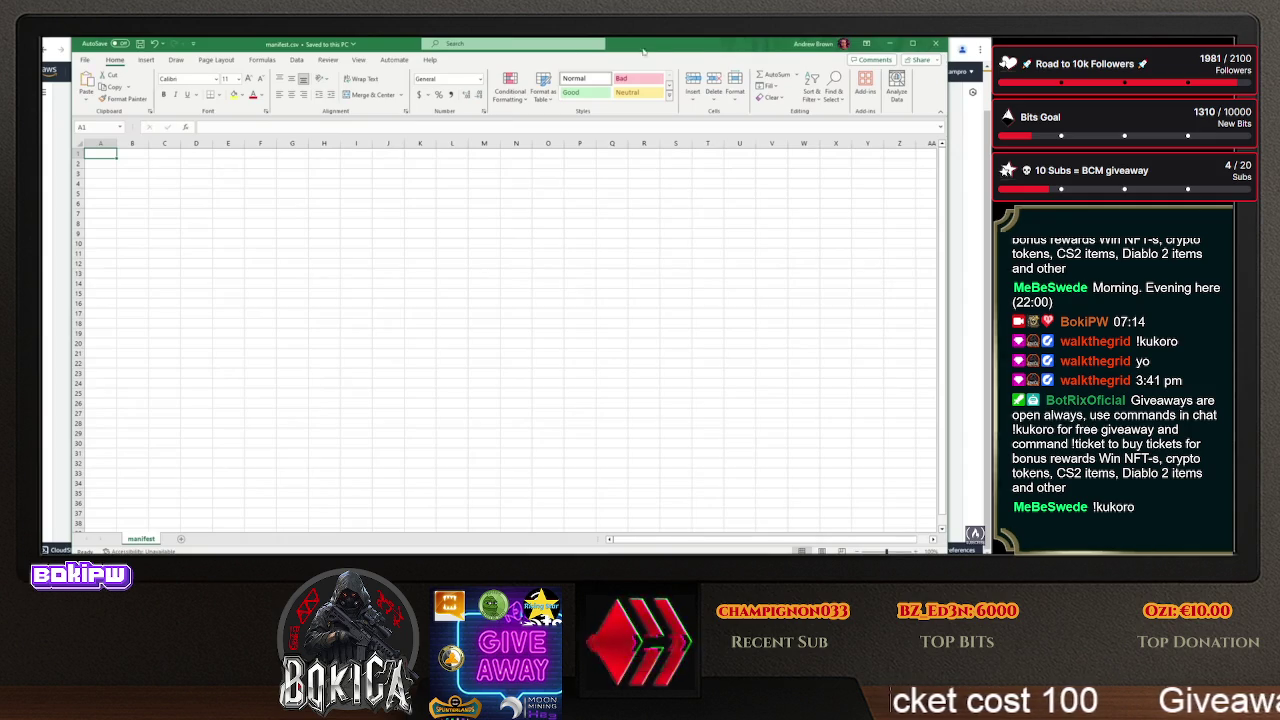
{"action": "mouse_move", "coordinate": [624, 52]}
{"action": "left_mouse_down"}
{"action": "mouse_move", "coordinate": [624, 82]}
{"action": "mouse_move", "coordinate": [547, 100]}
{"action": "left_mouse_up"}
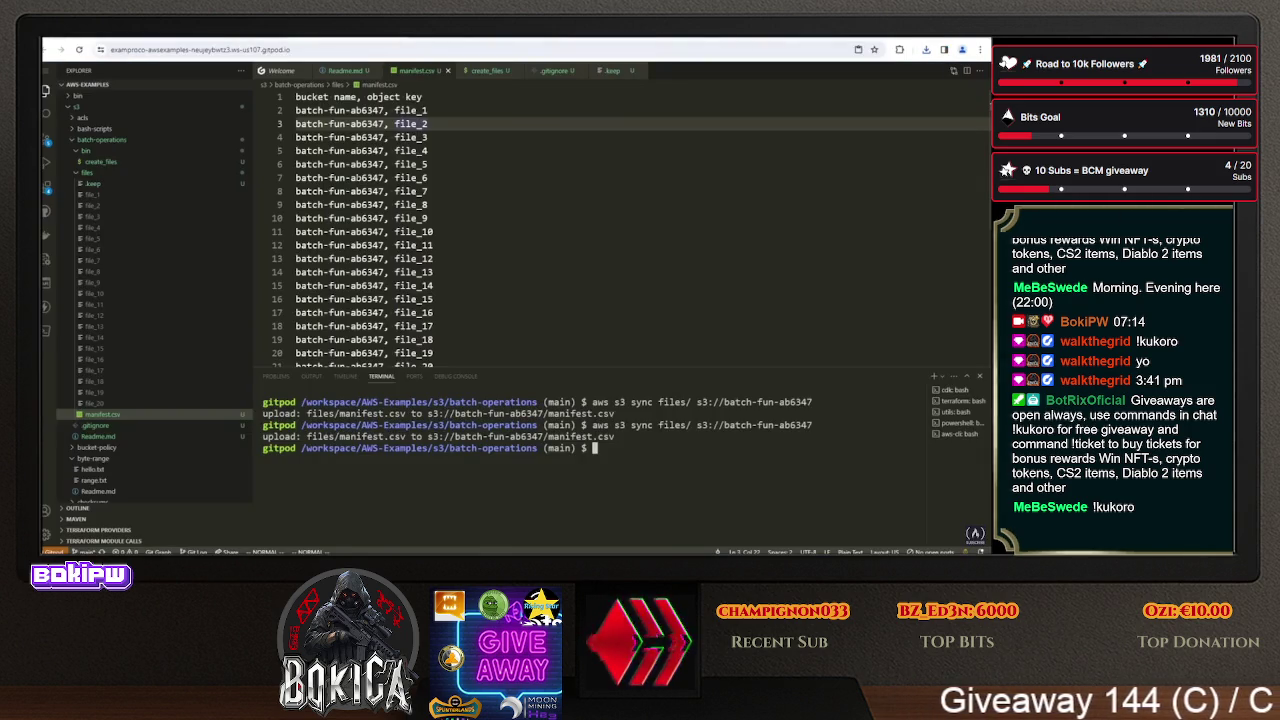
Copy the bucket name batch-fun-ab6347 from VS Code and paste it into cells A1–A9.
{"action": "left_click_drag", "start_coordinate": [368, 110], "coordinate": [296, 110]}
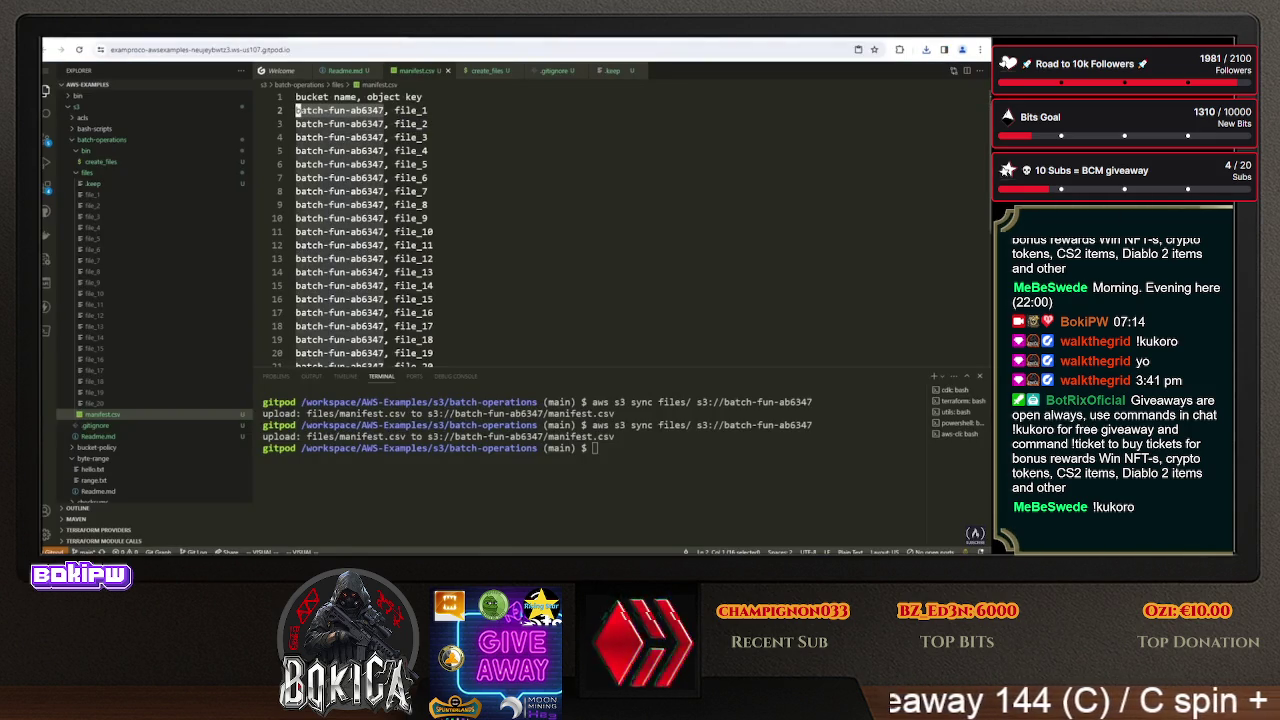
{"action": "right_click", "coordinate": [317, 112]}
{"action": "left_click", "coordinate": [387, 207]}
{"action": "key", "text": "alt+Tab"}
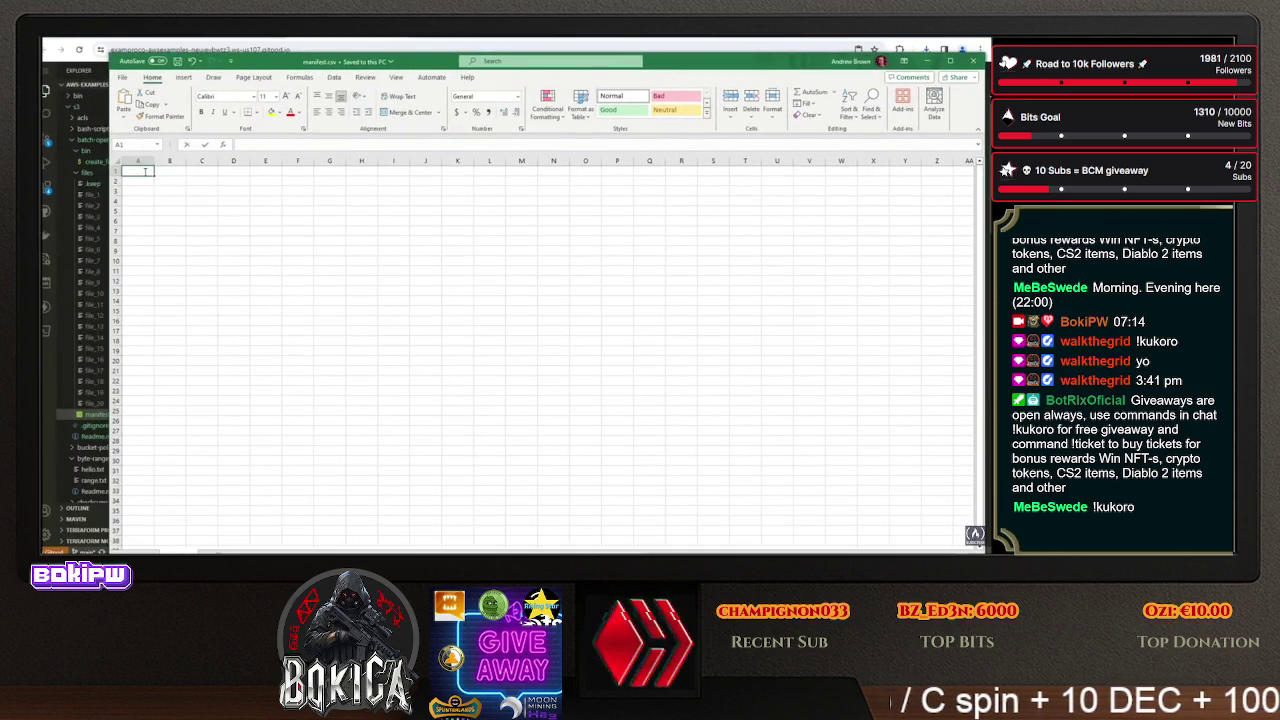
{"action": "right_click", "coordinate": [145, 172]}
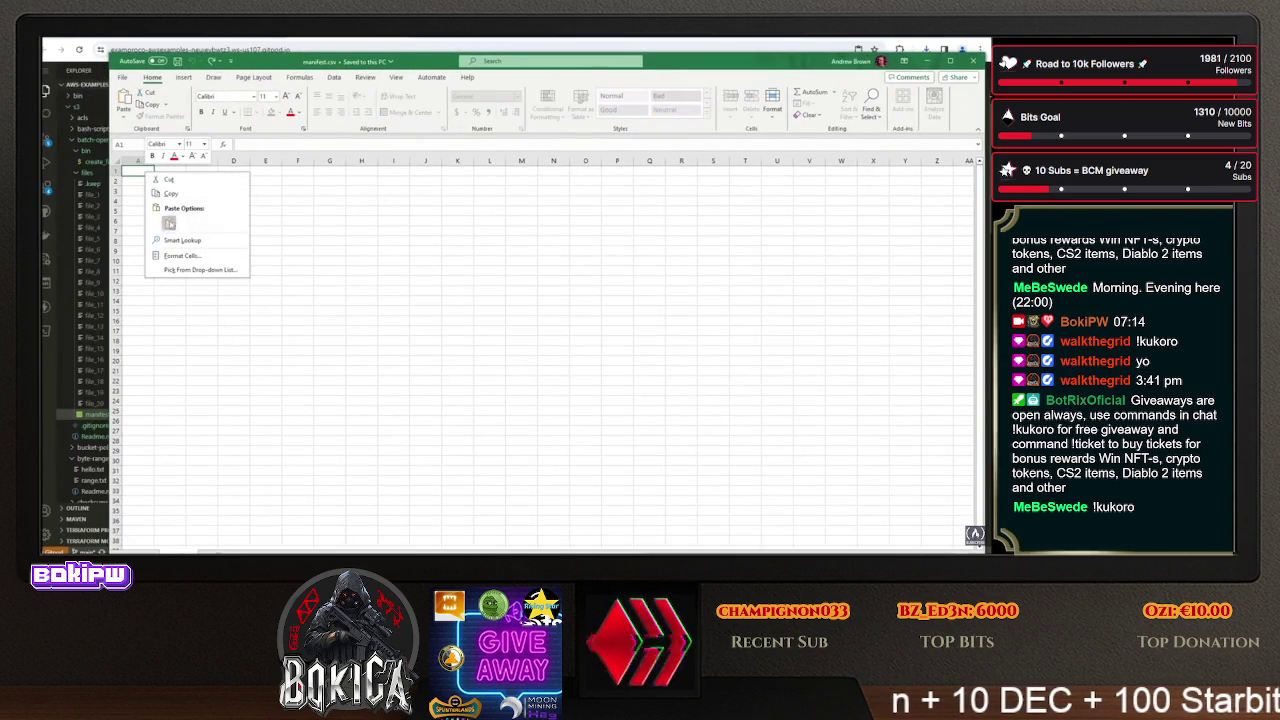
{"action": "left_click", "coordinate": [170, 224]}
{"action": "key", "text": "ctrl+v"}
{"action": "left_click", "coordinate": [133, 191]}
{"action": "key", "text": "ctrl+v"}
{"action": "left_click", "coordinate": [134, 201]}
{"action": "key", "text": "ctrl+v"}
{"action": "left_click", "coordinate": [135, 221]}
{"action": "key", "text": "ctrl+v"}
{"action": "left_click", "coordinate": [137, 232]}
{"action": "key", "text": "ctrl+v"}
{"action": "left_click", "coordinate": [137, 241]}
{"action": "key", "text": "ctrl+v"}
{"action": "left_click", "coordinate": [137, 251]}
{"action": "key", "text": "ctrl+v"}
Enter file_1 in C1 and copy it down column C, undoing a stray paste at the sheet bottom.
{"action": "left_click", "coordinate": [206, 170]}
{"action": "type", "text": "file_1"}
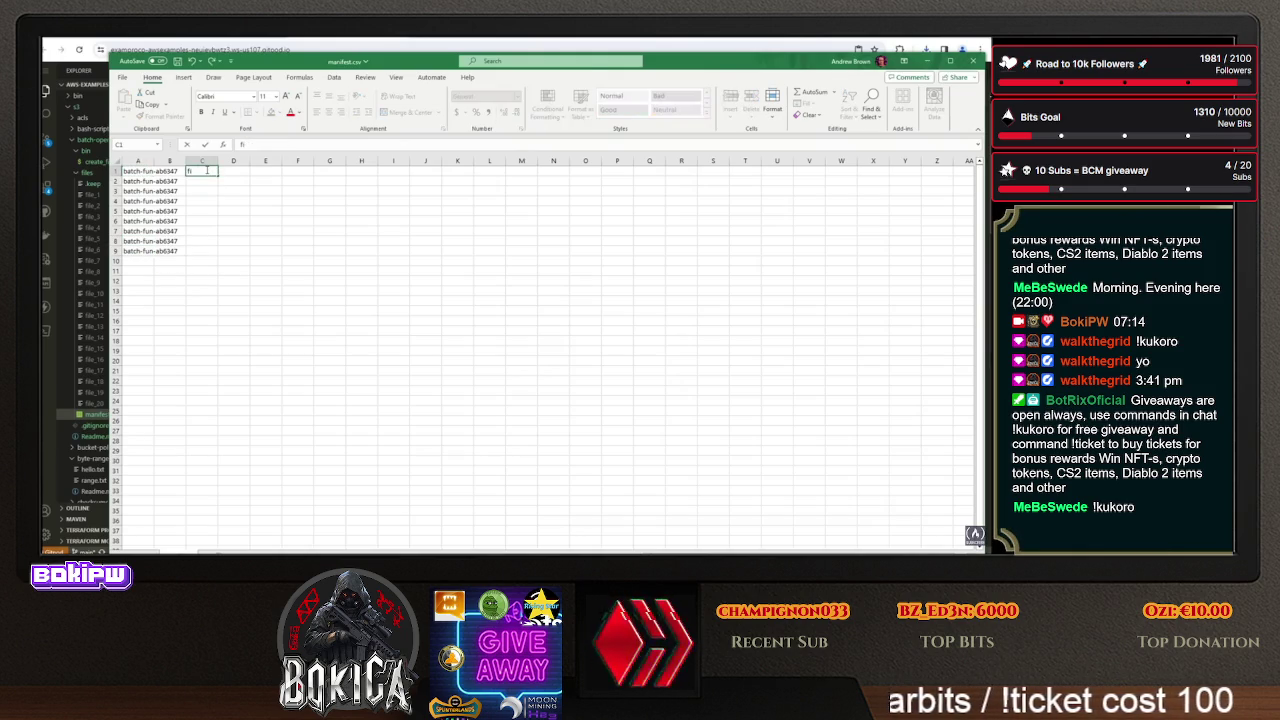
{"action": "key", "text": "Return"}
{"action": "left_click", "coordinate": [204, 170]}
{"action": "key", "text": "ctrl+c"}
{"action": "key", "text": "Down"}
{"action": "key", "text": "ctrl+v"}
{"action": "key", "text": "Down"}
{"action": "key", "text": "ctrl+v"}
{"action": "key", "text": "Down"}
{"action": "key", "text": "ctrl+v"}
{"action": "key", "text": "Down"}
{"action": "key", "text": "ctrl+v"}
{"action": "key", "text": "Down"}
{"action": "key", "text": "ctrl+v"}
{"action": "key", "text": "Down"}
{"action": "key", "text": "ctrl+v"}
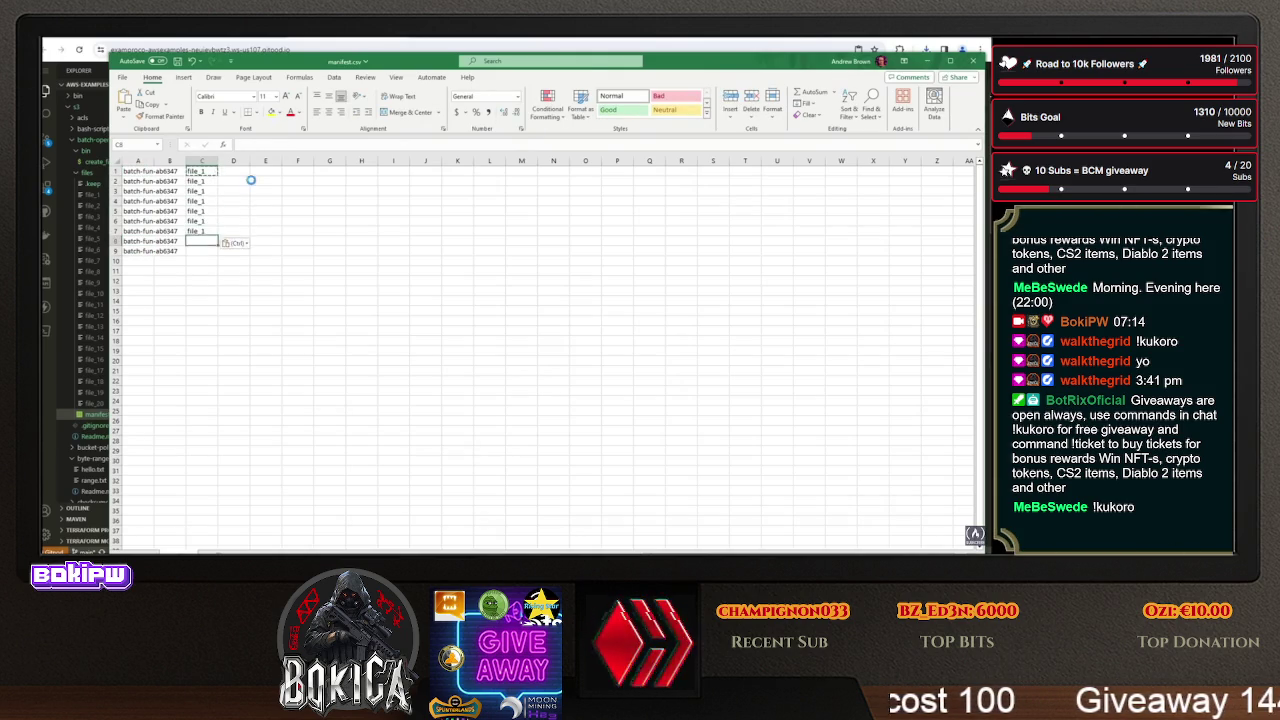
{"action": "key", "text": "Down"}
{"action": "key", "text": "ctrl+v"}
{"action": "key", "text": "Down"}
{"action": "key", "text": "ctrl+v"}
{"action": "key", "text": "ctrl+Down"}
{"action": "key", "text": "ctrl+v"}
{"action": "key", "text": "ctrl+z"}
{"action": "scroll", "coordinate": [299, 298], "scroll_direction": "up", "scroll_amount": 20}
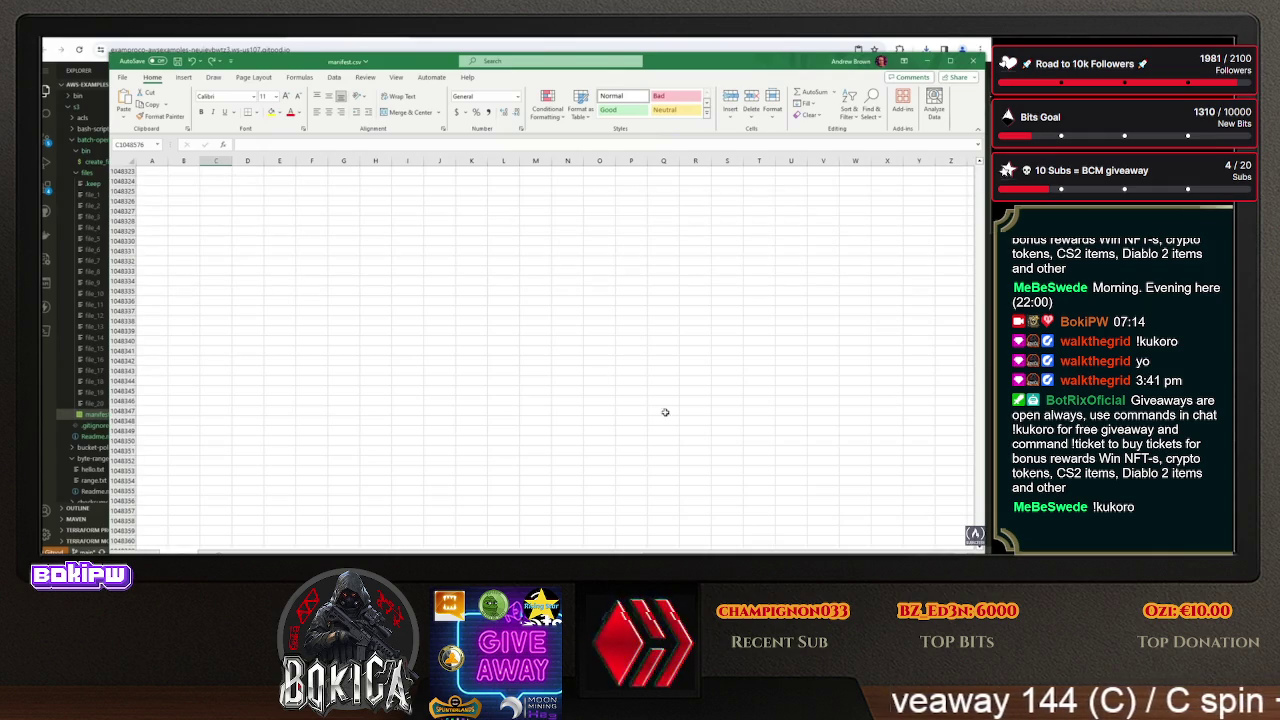
{"action": "key", "text": "ctrl+Home"}
{"action": "left_click", "coordinate": [336, 272]}
{"action": "left_click", "coordinate": [205, 261]}
{"action": "key", "text": "ctrl+v"}
{"action": "key", "text": "Down"}
{"action": "key", "text": "ctrl+v"}
{"action": "key", "text": "Down"}
{"action": "key", "text": "Down"}
{"action": "key", "text": "ctrl+v"}
Renumber the keys in C2–C6 to file_2, file_3, file_4, file_5 and file_6.
{"action": "left_click", "coordinate": [210, 181]}
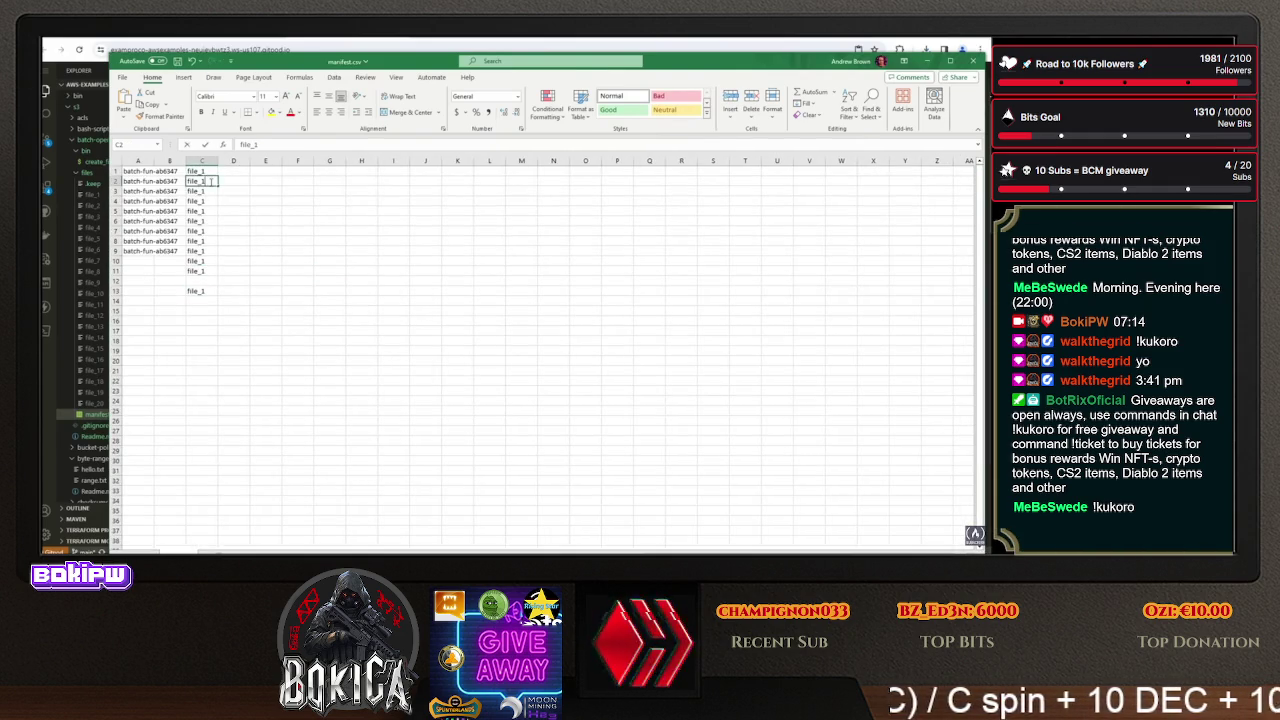
{"action": "type", "text": "file_2"}
{"action": "key", "text": "Return"}
{"action": "key", "text": "Down"}
{"action": "key", "text": "Up"}
{"action": "left_click", "coordinate": [263, 145]}
{"action": "key", "text": "BackSpace"}
{"action": "type", "text": "3"}
{"action": "key", "text": "Return"}
{"action": "key", "text": "F2"}
{"action": "key", "text": "BackSpace"}
{"action": "type", "text": "4"}
{"action": "key", "text": "Return"}
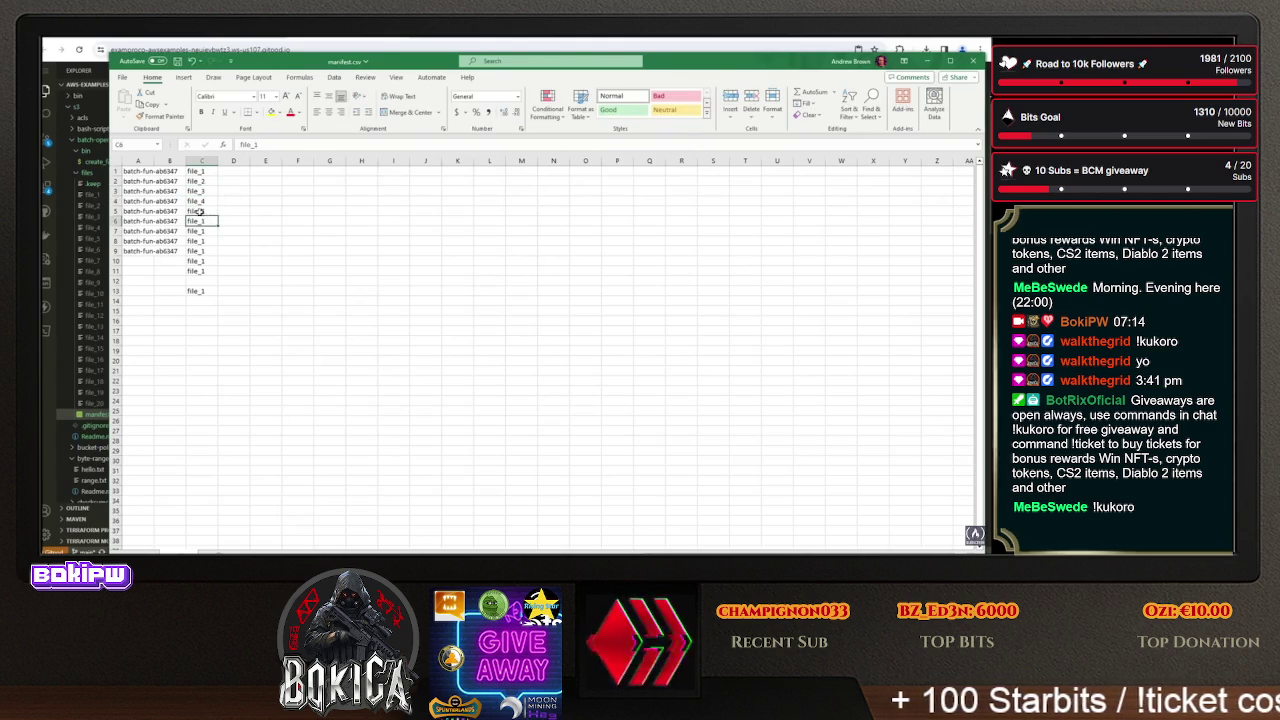
{"action": "key", "text": "F2"}
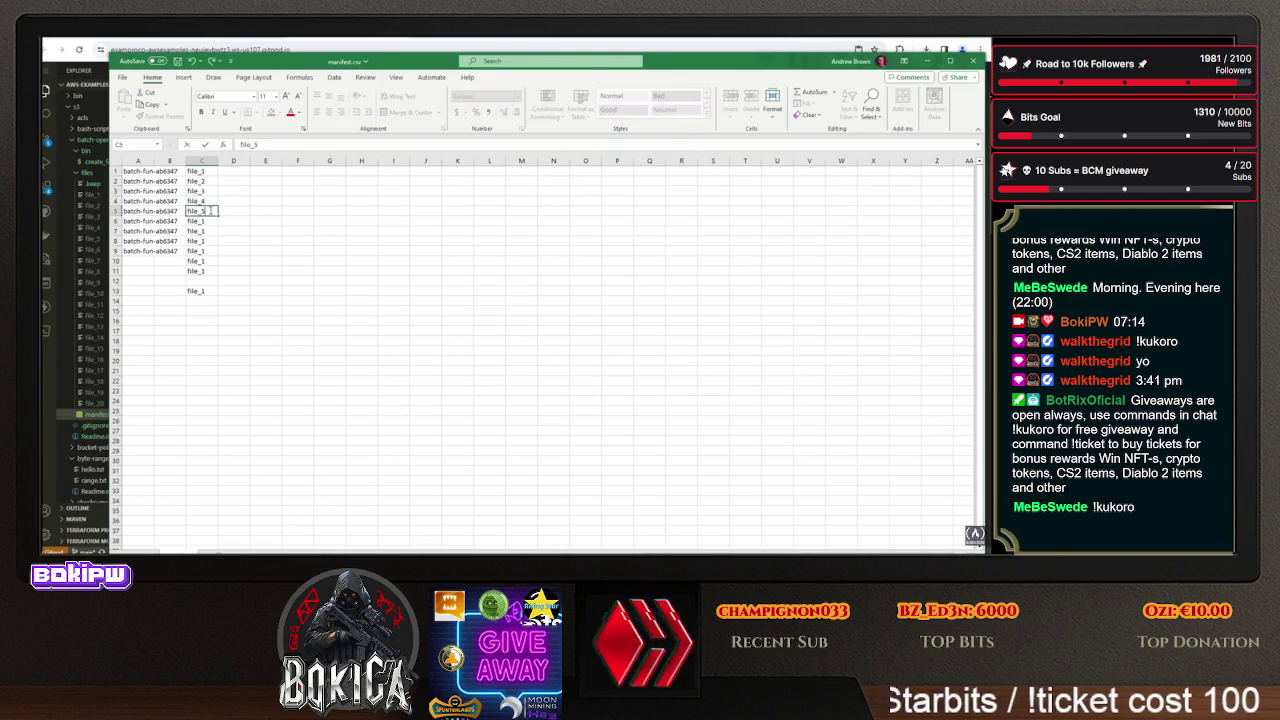
{"action": "key", "text": "Return"}
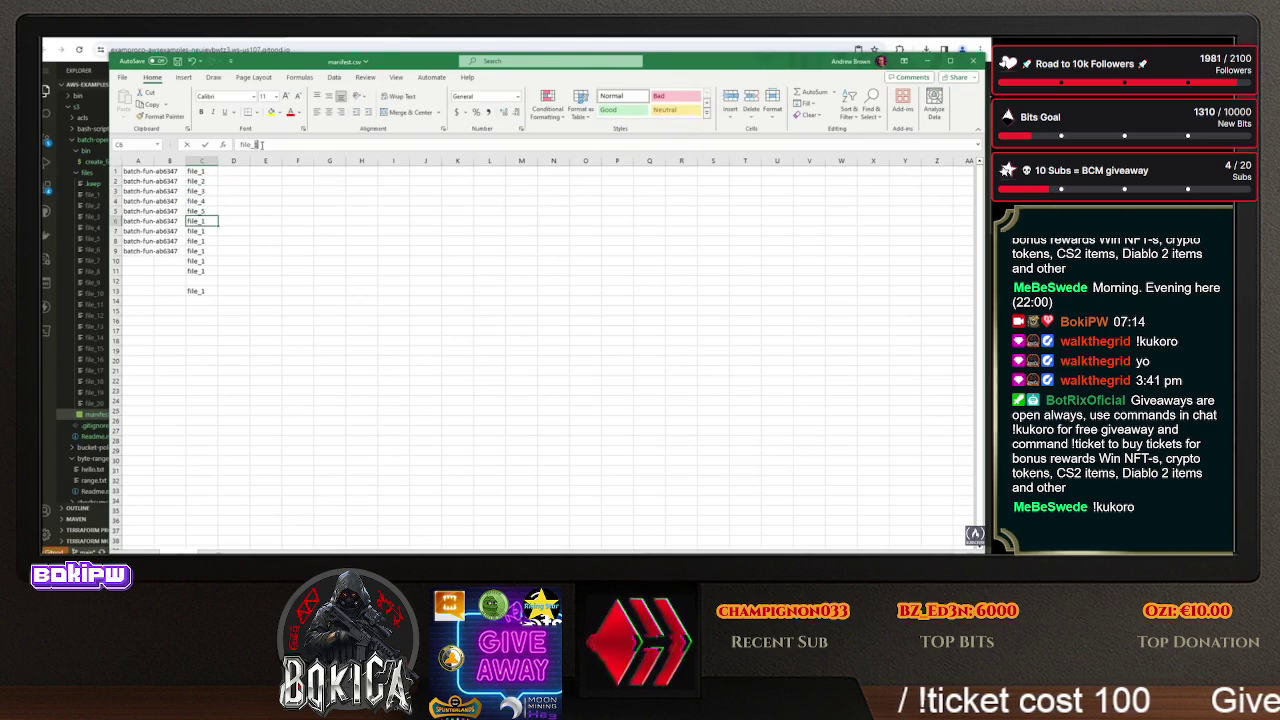
{"action": "key", "text": "F2"}
{"action": "key", "text": "BackSpace"}
{"action": "type", "text": "6"}
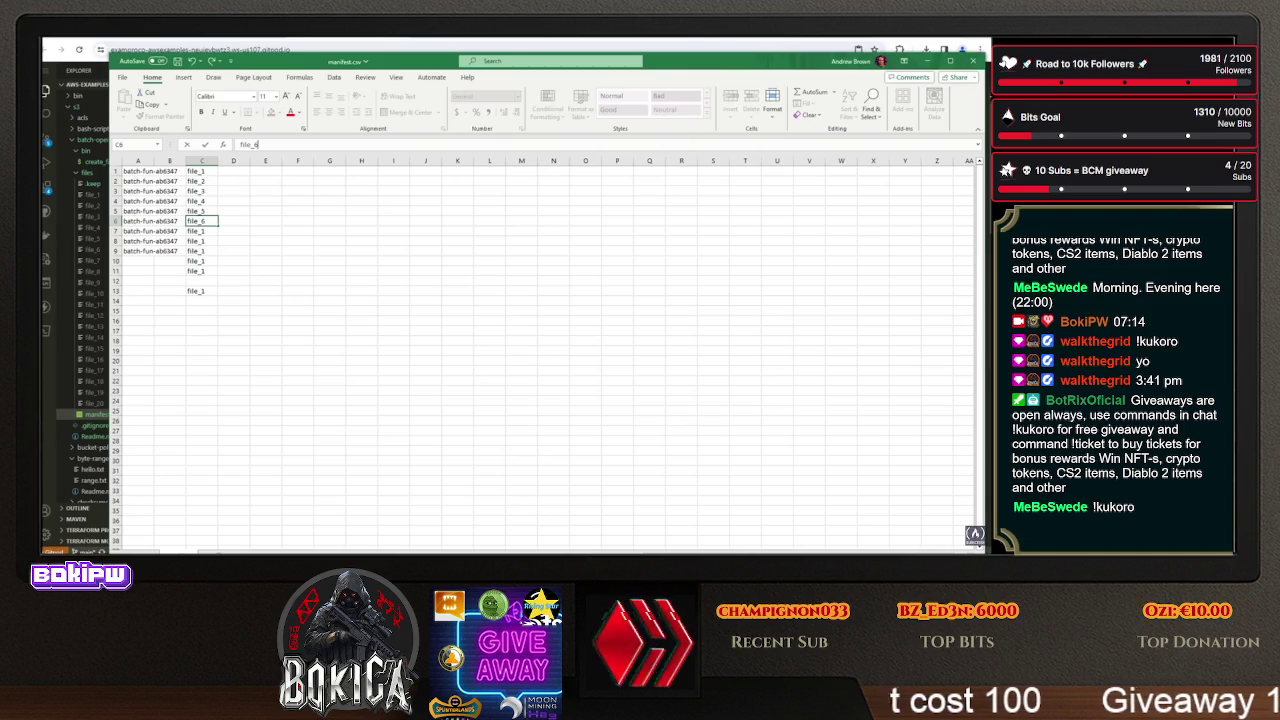
{"action": "left_click", "coordinate": [257, 208]}
{"action": "left_click_drag", "start_coordinate": [515, 60], "coordinate": [515, 102]}
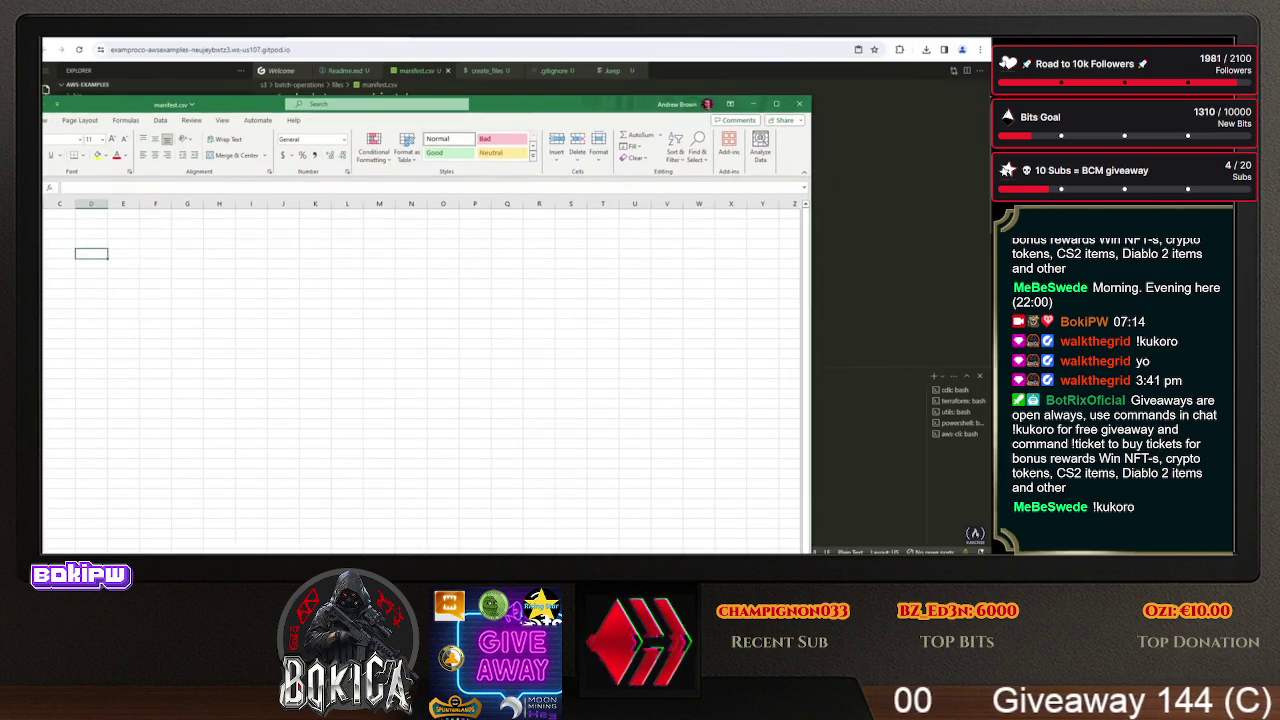
Save the Excel manifest.csv and minimize Excel.
{"action": "key", "text": "alt+Tab"}
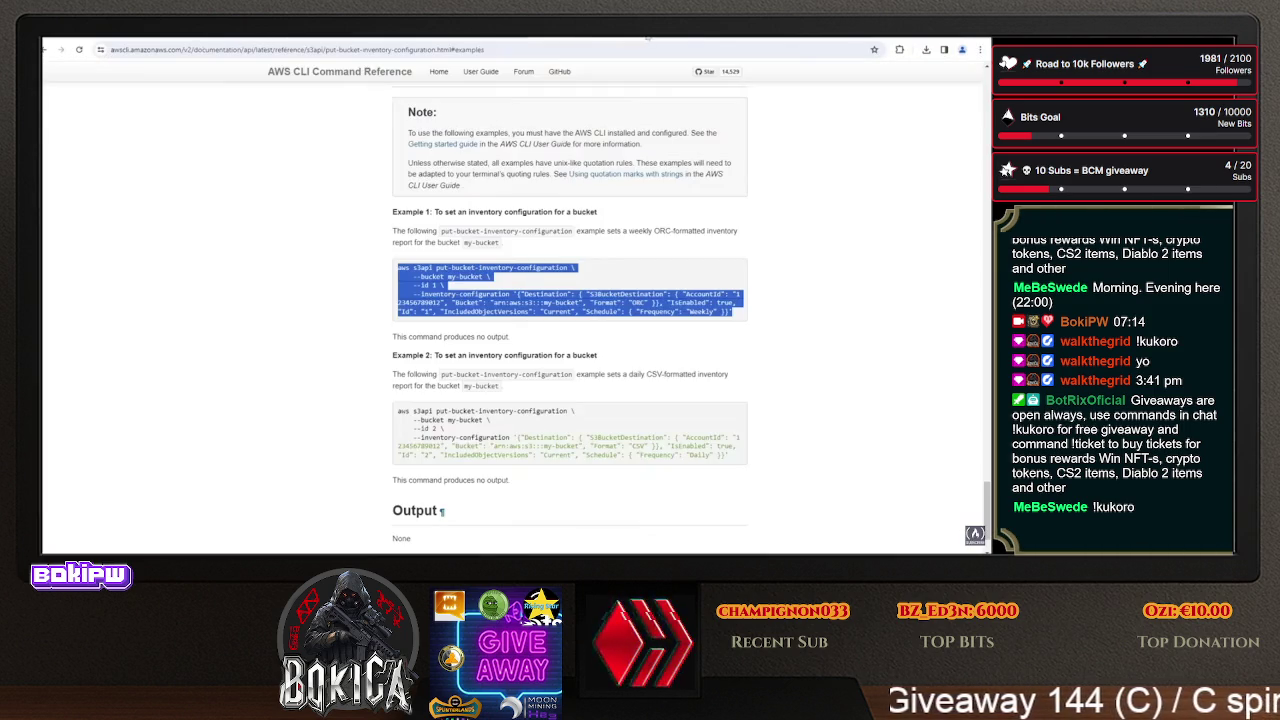
{"action": "key", "text": "ctrl+Tab"}
{"action": "key", "text": "ctrl+Tab"}
{"action": "key", "text": "ctrl+Tab"}
{"action": "key", "text": "ctrl+Tab"}
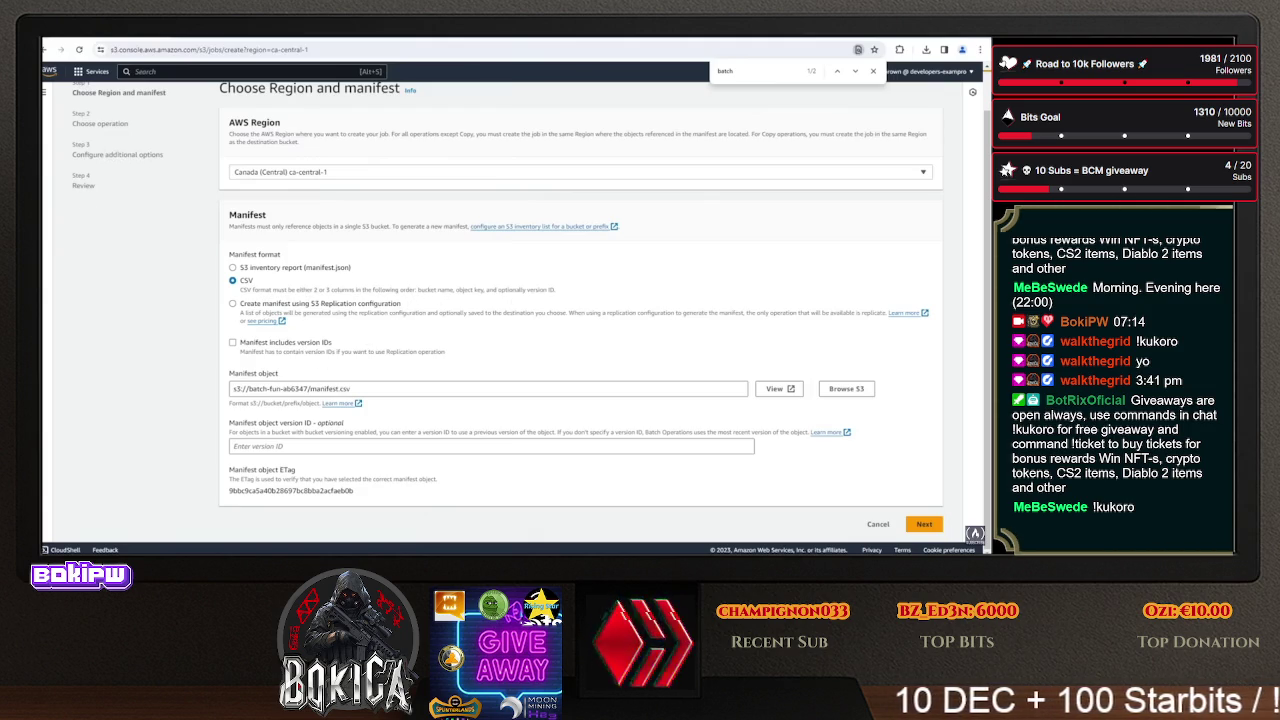
{"action": "key", "text": "alt+Tab"}
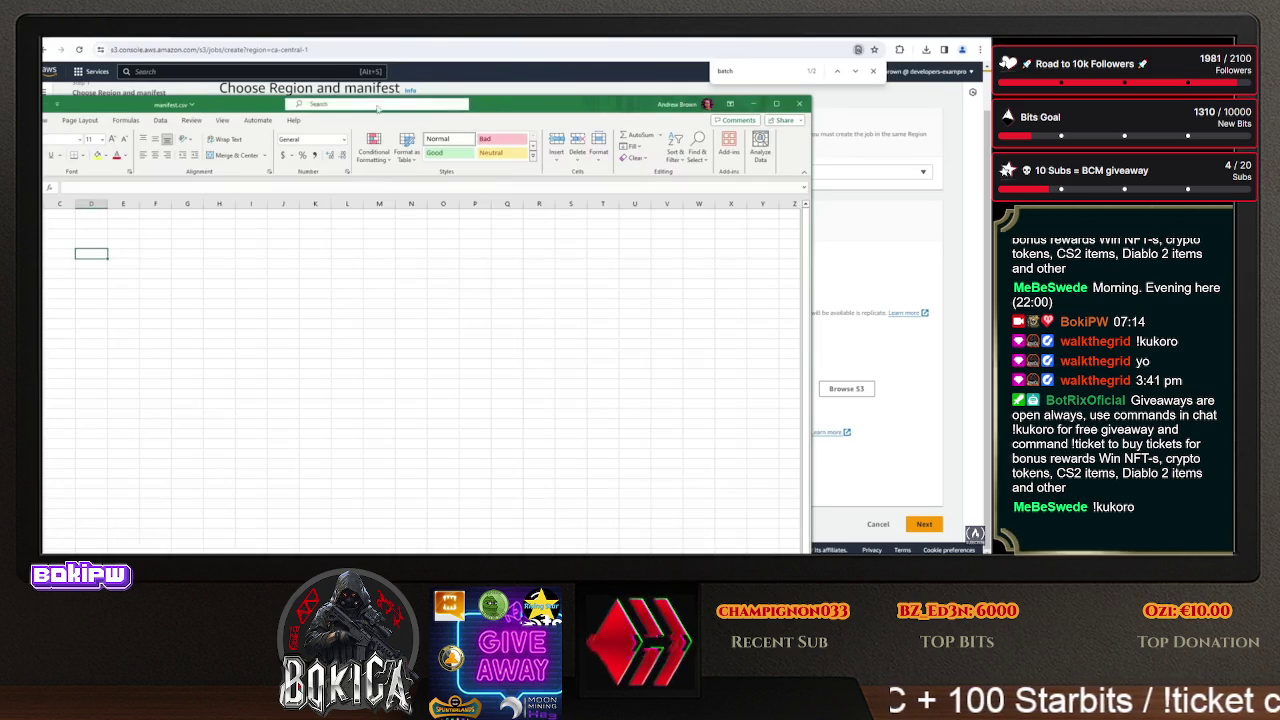
{"action": "double_click", "coordinate": [388, 108]}
{"action": "left_click", "coordinate": [291, 336]}
{"action": "key", "text": "ctrl+s"}
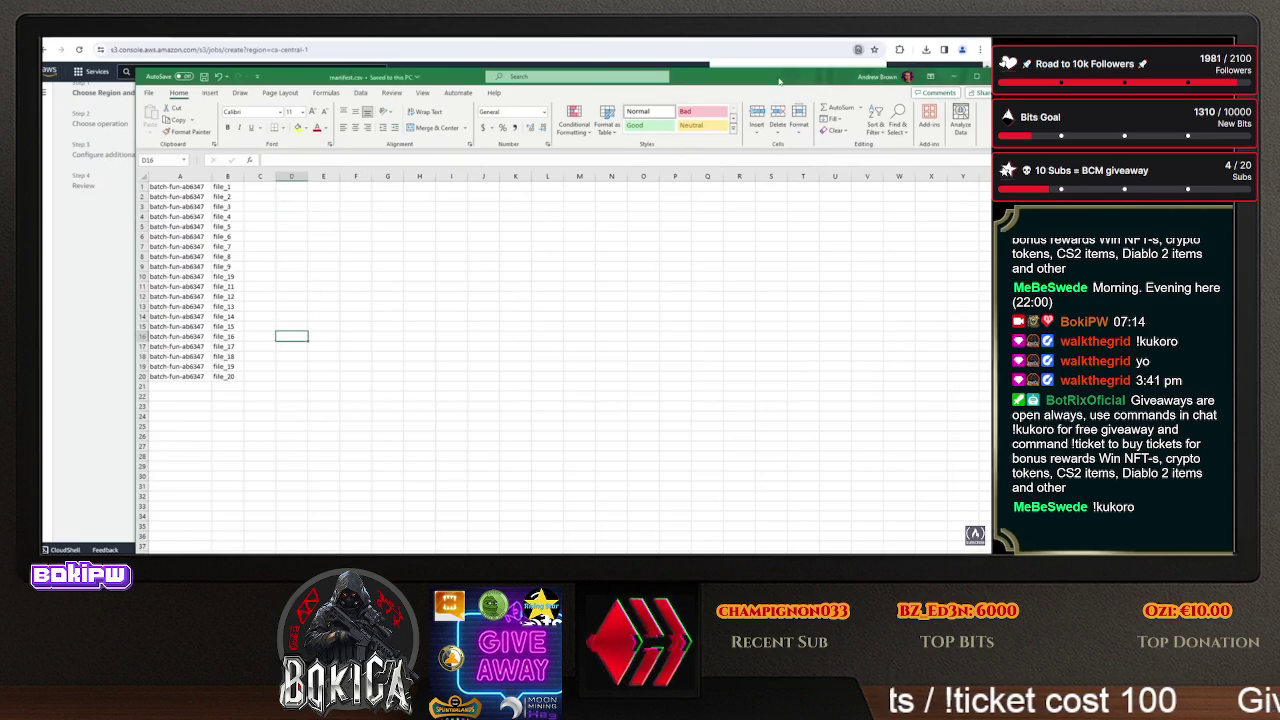
{"action": "left_click", "coordinate": [953, 76]}
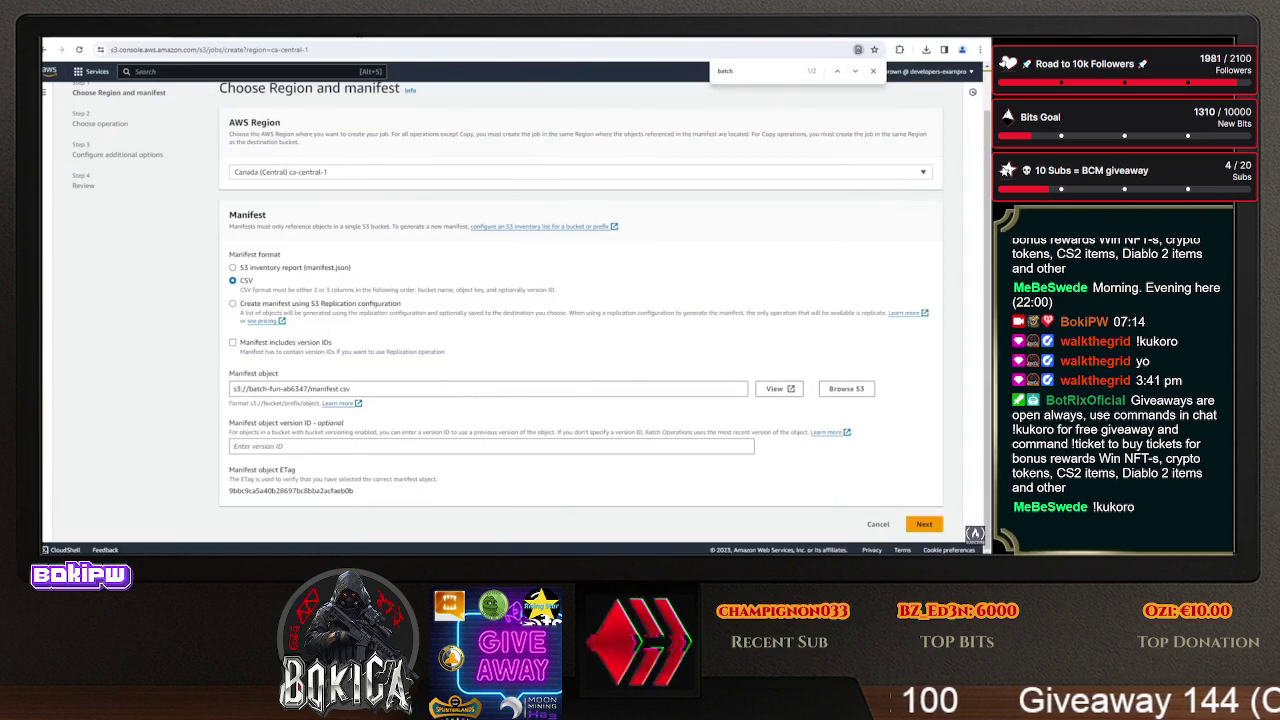
Go from the Batch Operations job page to the Amazon S3 console home.
{"action": "scroll", "coordinate": [154, 104], "scroll_direction": "up", "scroll_amount": 1}
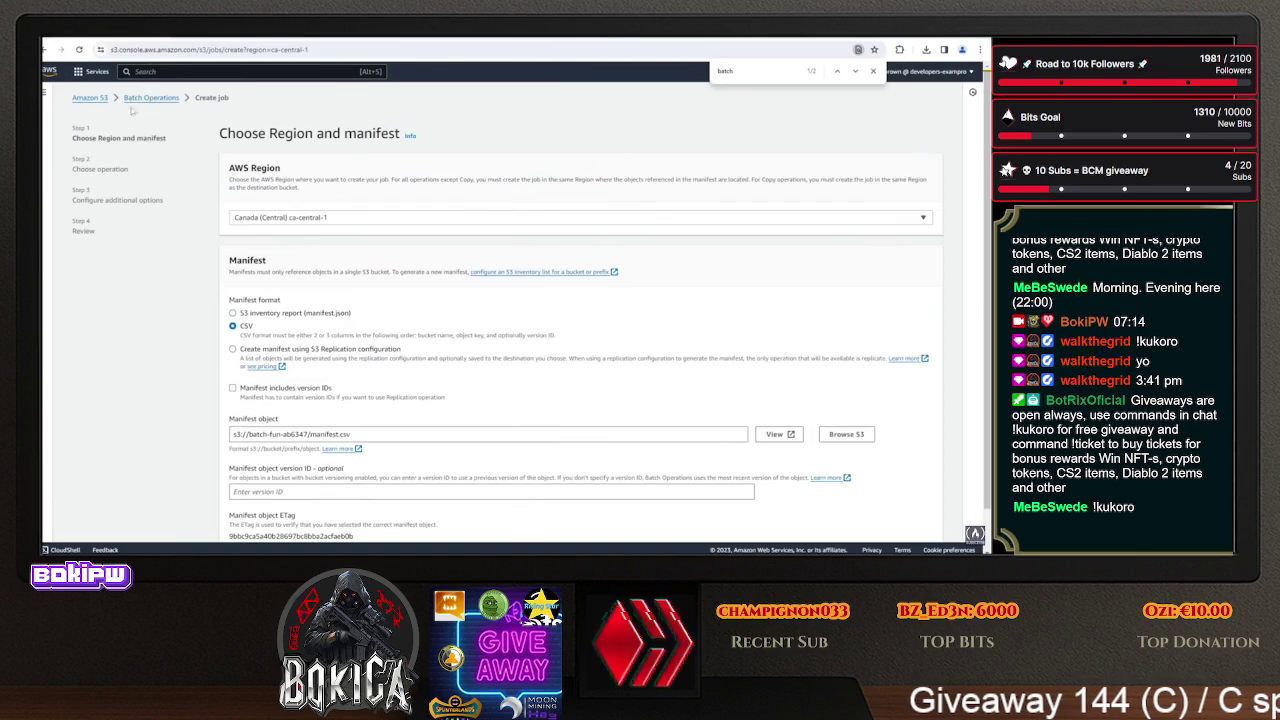
{"action": "right_click", "coordinate": [150, 100]}
{"action": "right_click", "coordinate": [98, 100]}
{"action": "left_click", "coordinate": [90, 97]}
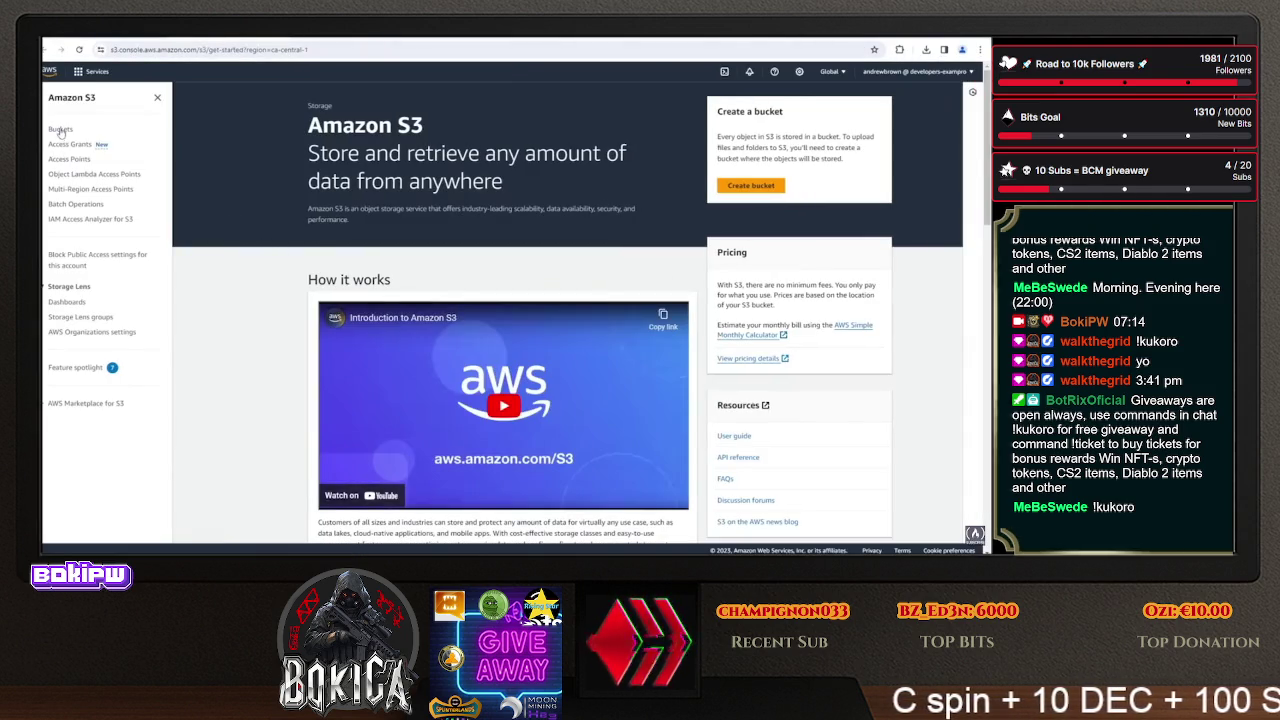
Open the batch-fun-ab6347 bucket and upload the 511.0 B manifest.csv file into it.
{"action": "left_click", "coordinate": [61, 130]}
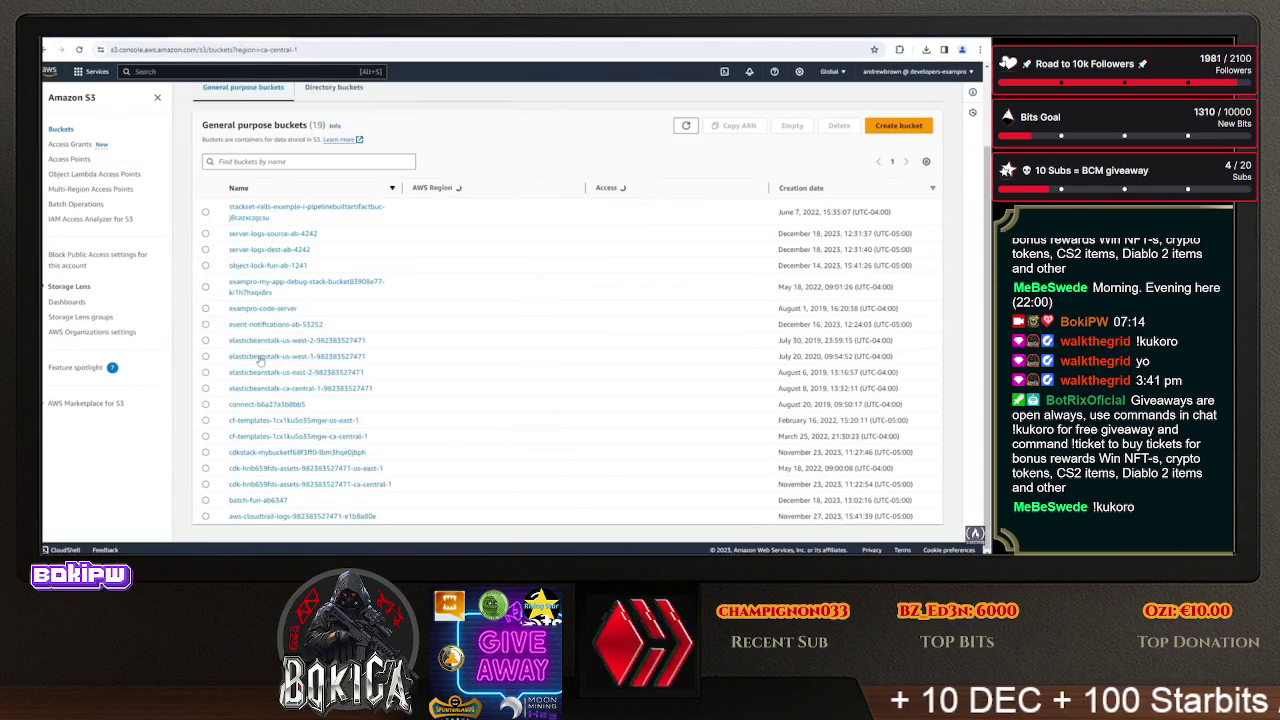
{"action": "left_click", "coordinate": [258, 500]}
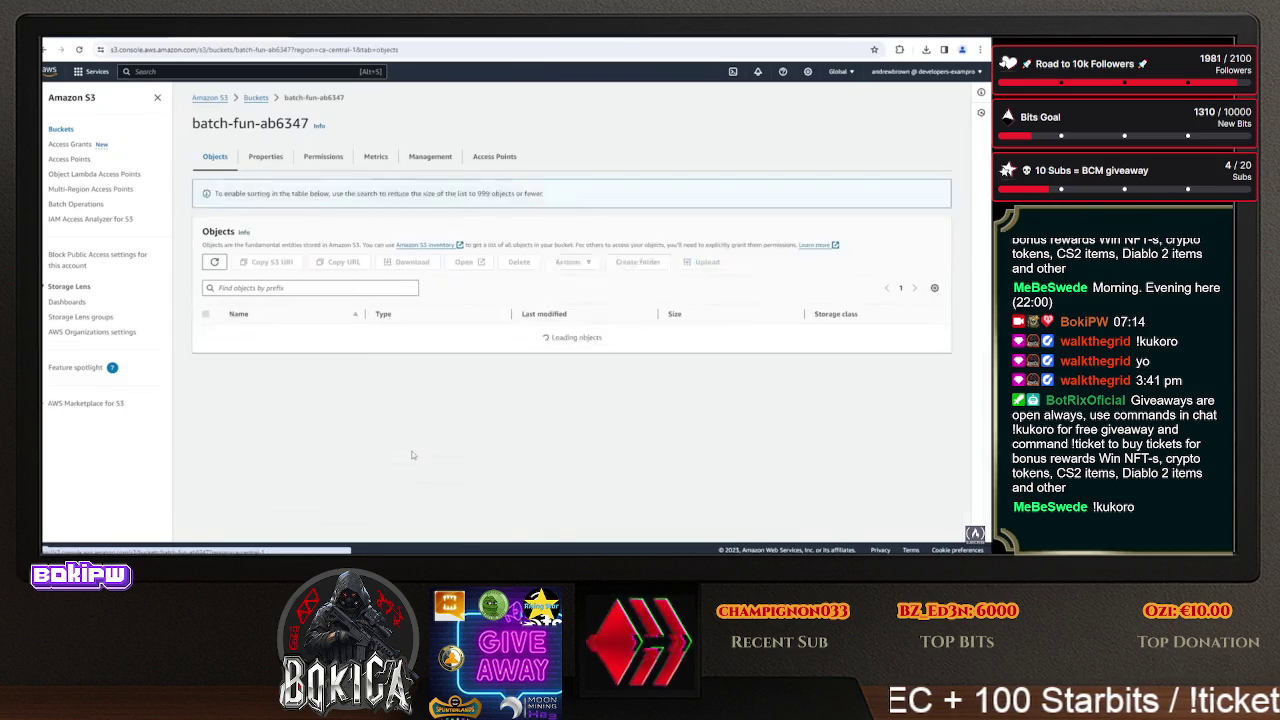
{"action": "scroll", "coordinate": [570, 320], "scroll_direction": "down", "scroll_amount": 1}
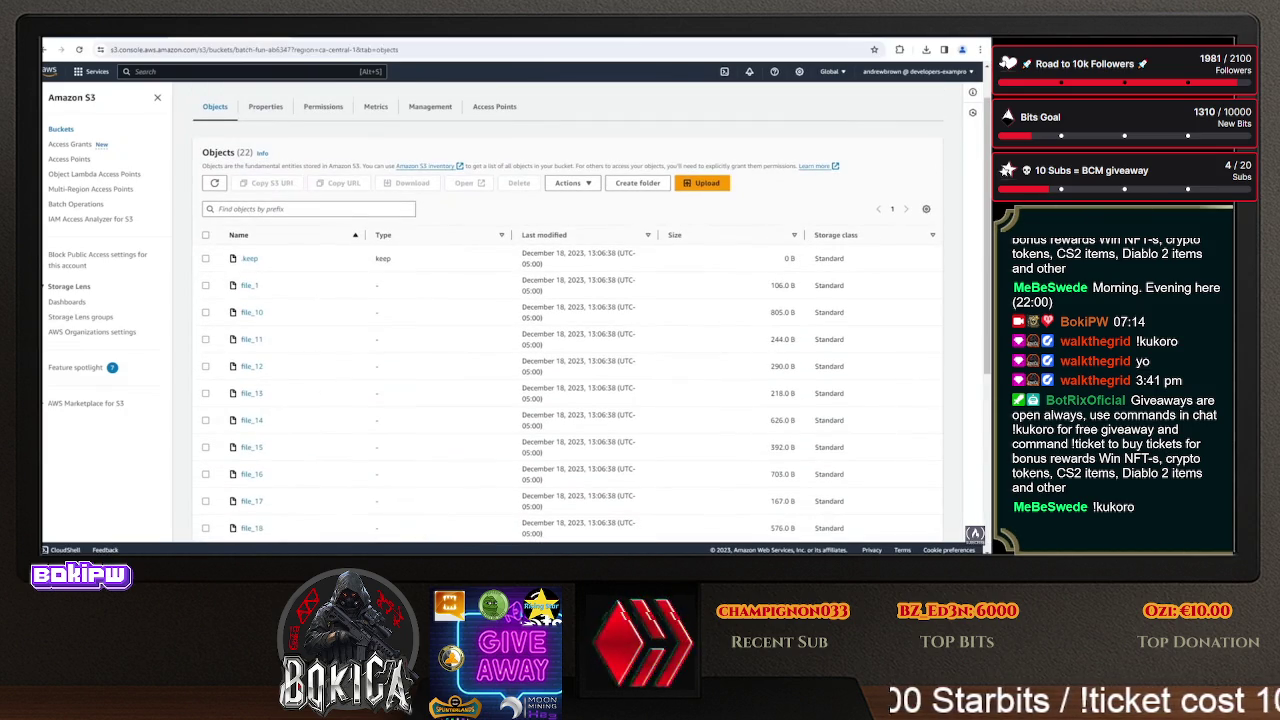
{"action": "left_click", "coordinate": [706, 183]}
{"action": "left_click_drag", "start_coordinate": [420, 327], "coordinate": [418, 324]}
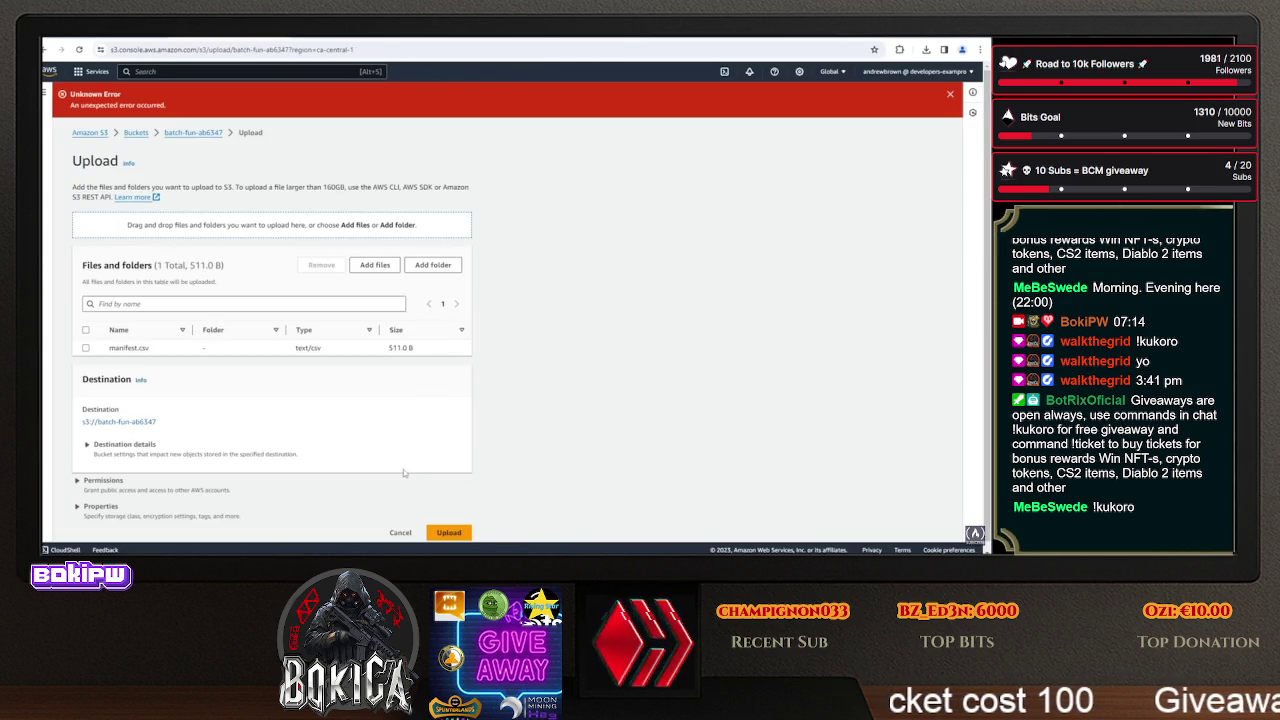
{"action": "scroll", "coordinate": [425, 409], "scroll_direction": "down", "scroll_amount": 1}
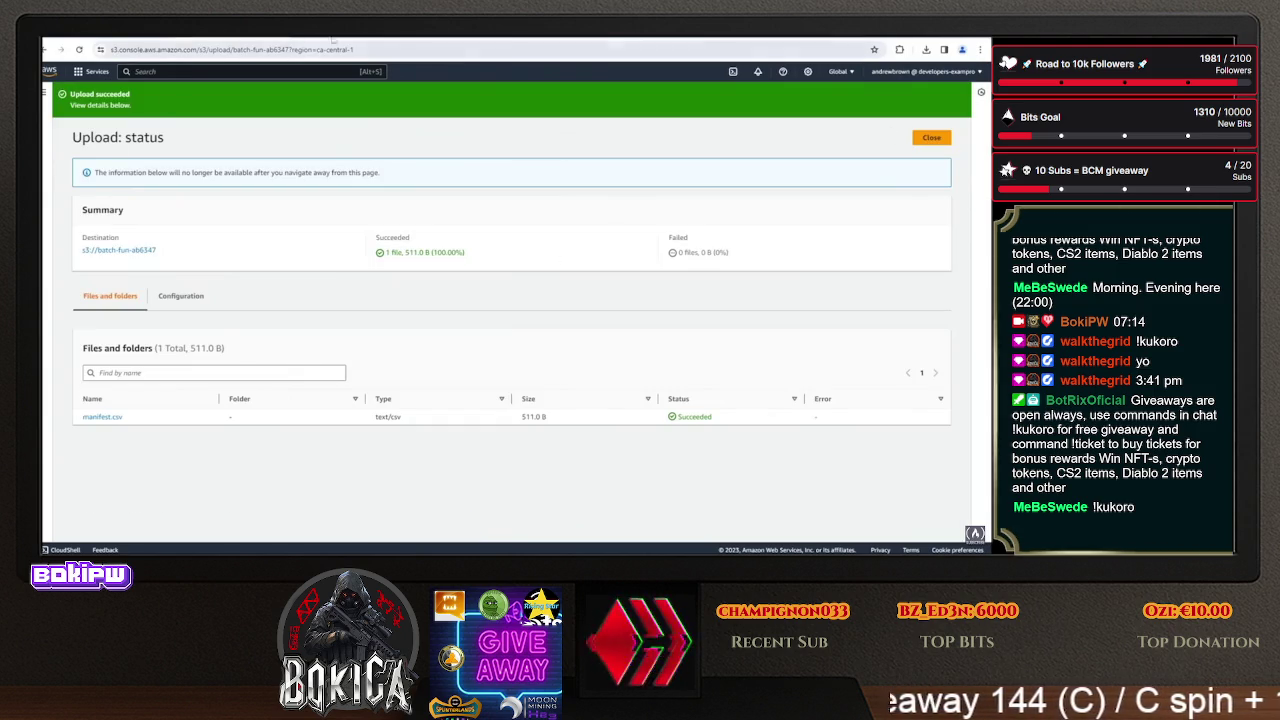
{"action": "key", "text": "ctrl+Tab"}
{"action": "key", "text": "ctrl+Tab"}
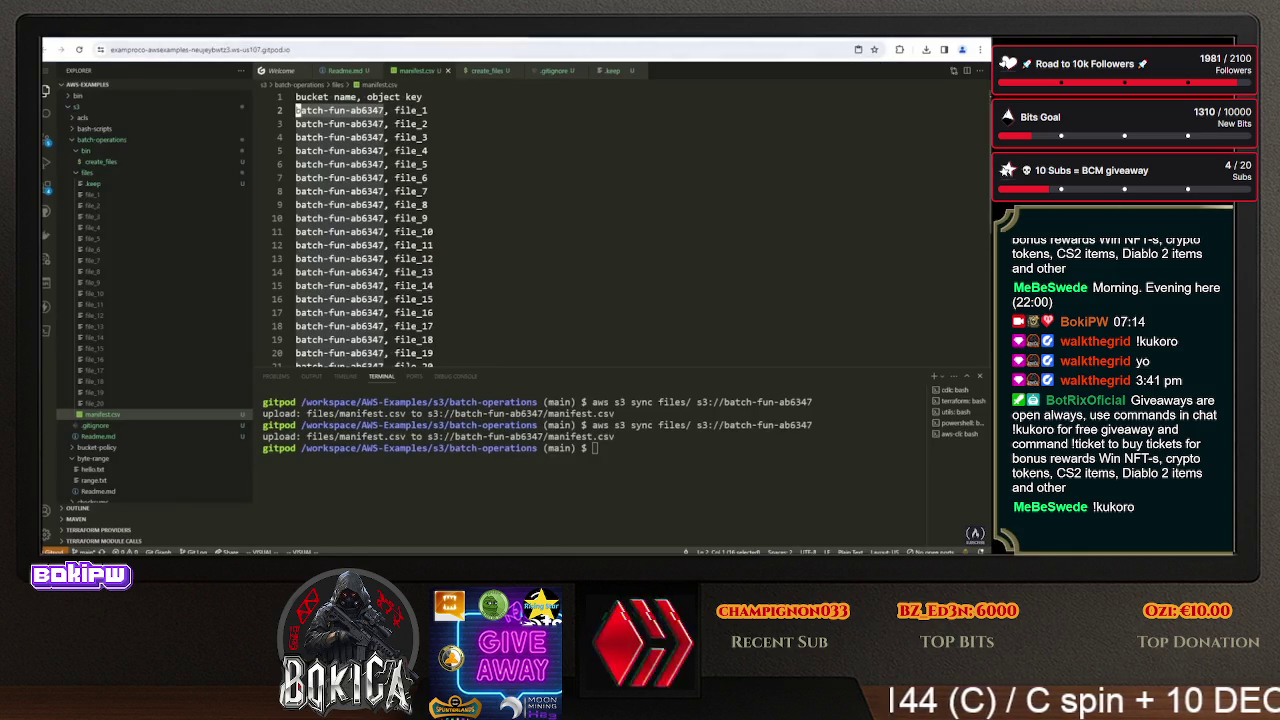
From the Batch Operations jobs list, start a new job and browse S3 for its manifest object.
{"action": "left_click", "coordinate": [428, 218]}
{"action": "key", "text": "ctrl+Tab"}
{"action": "key", "text": "ctrl+Tab"}
{"action": "left_click", "coordinate": [160, 98]}
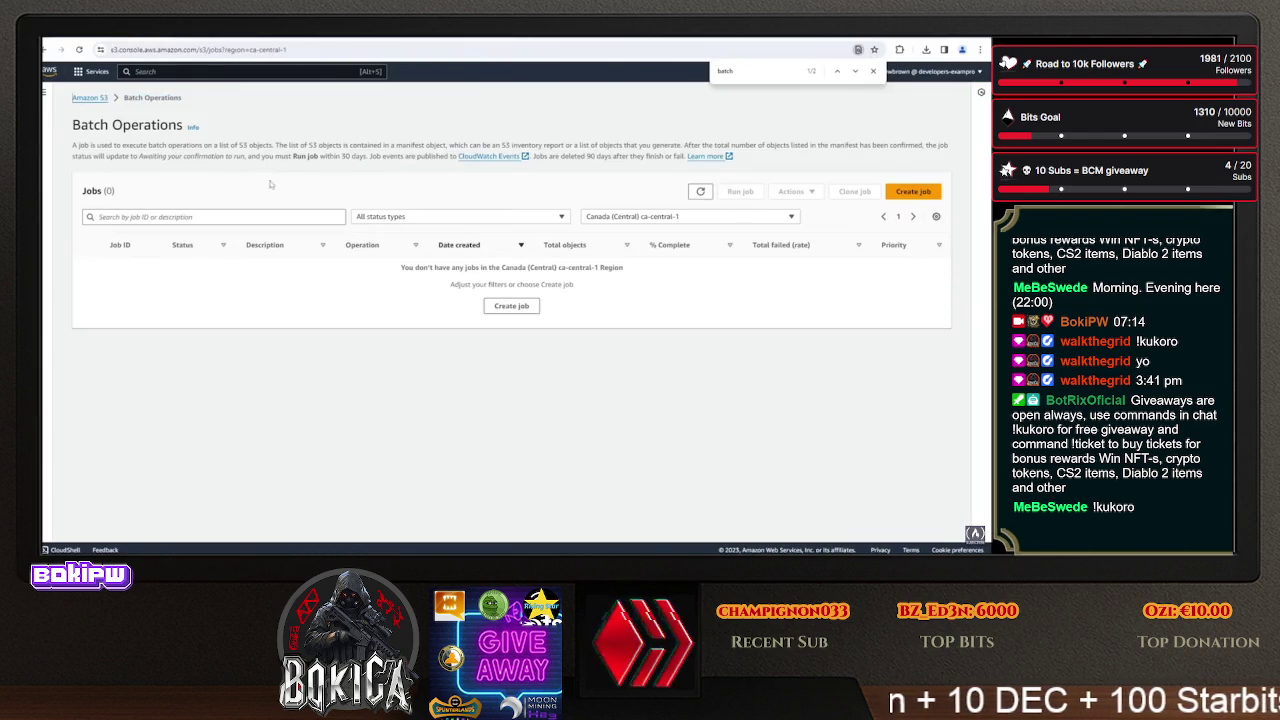
{"action": "left_click", "coordinate": [912, 191]}
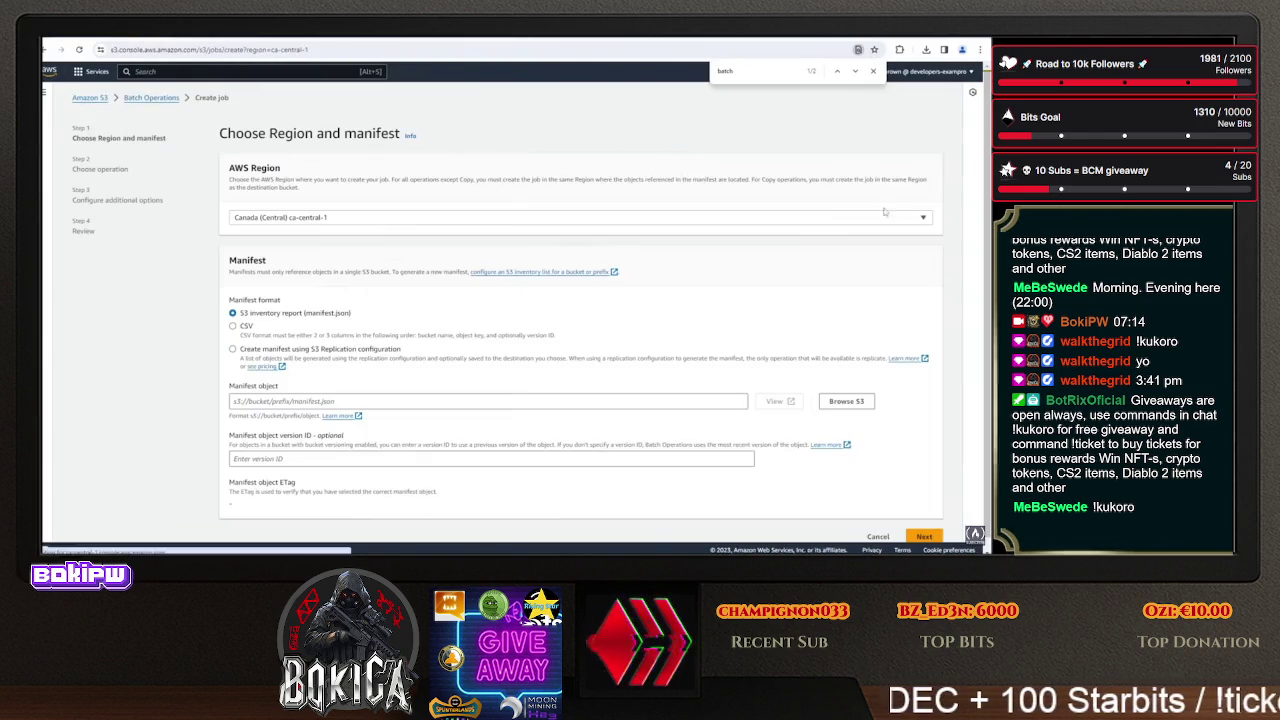
{"action": "left_click", "coordinate": [356, 388]}
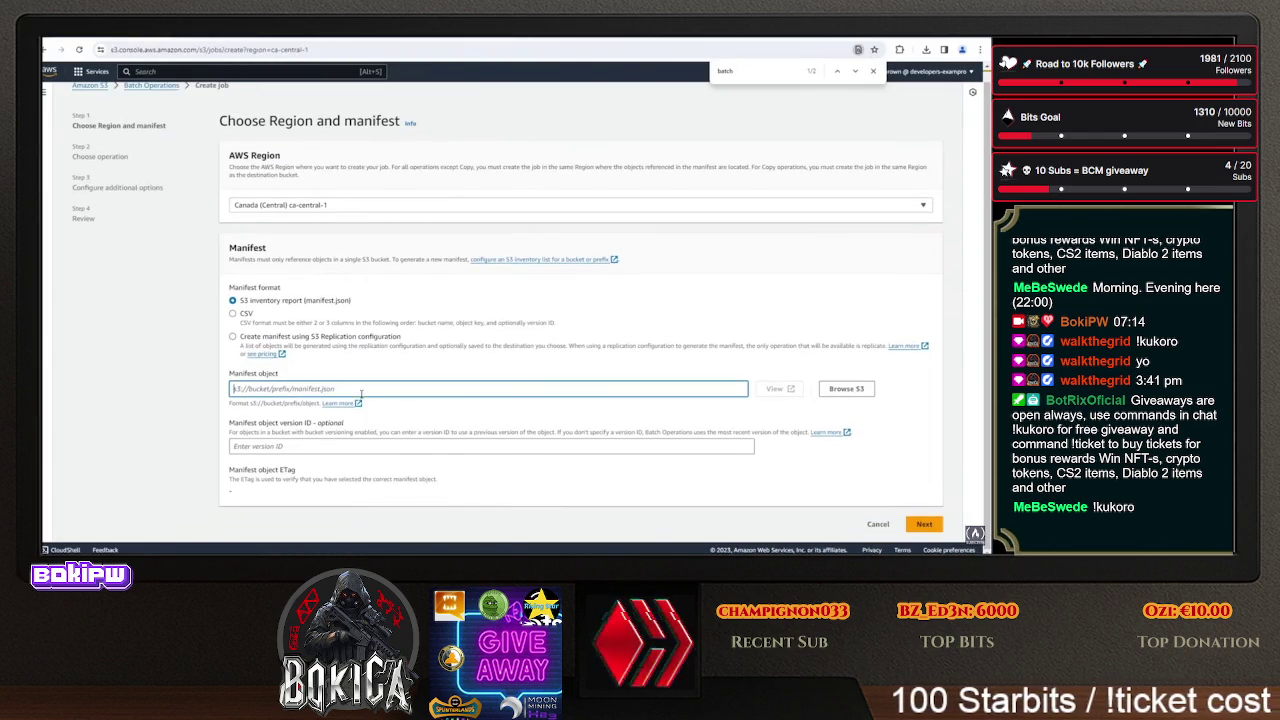
{"action": "left_click", "coordinate": [846, 388]}
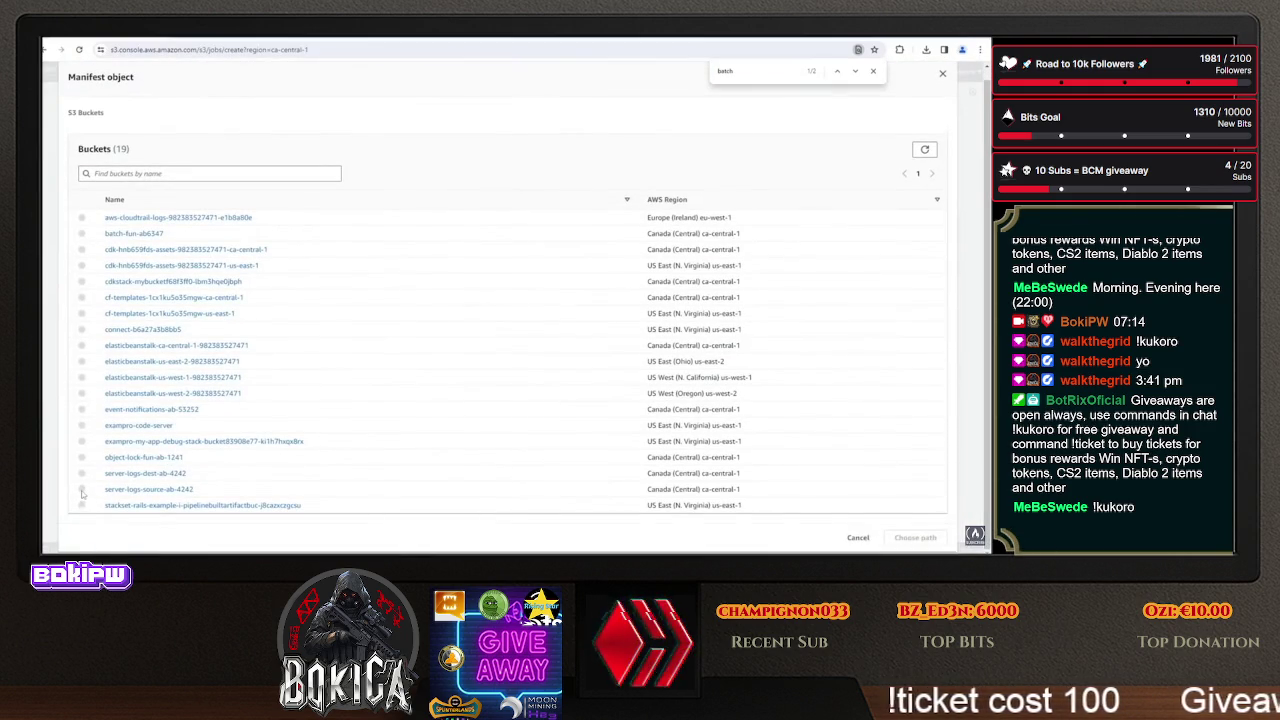
Browse into the batch-fun-ab6347 bucket, then close the chooser without picking a file.
{"action": "left_click", "coordinate": [162, 172]}
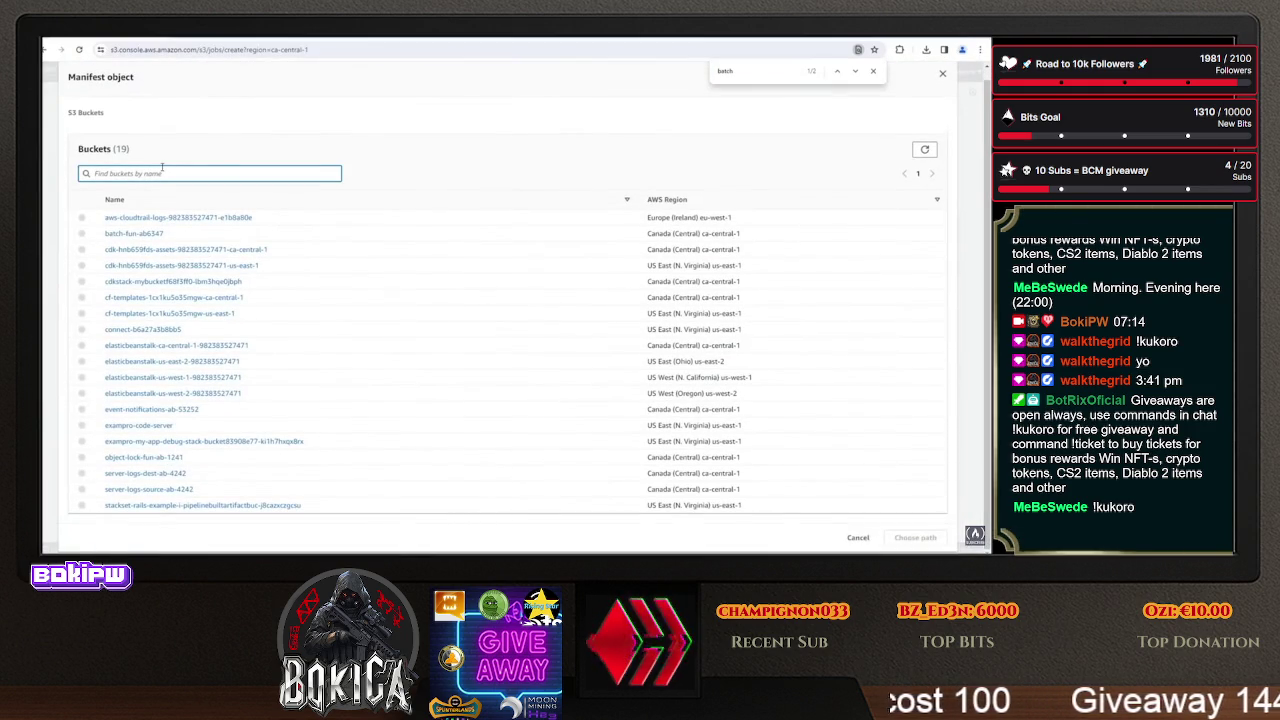
{"action": "left_click", "coordinate": [134, 233]}
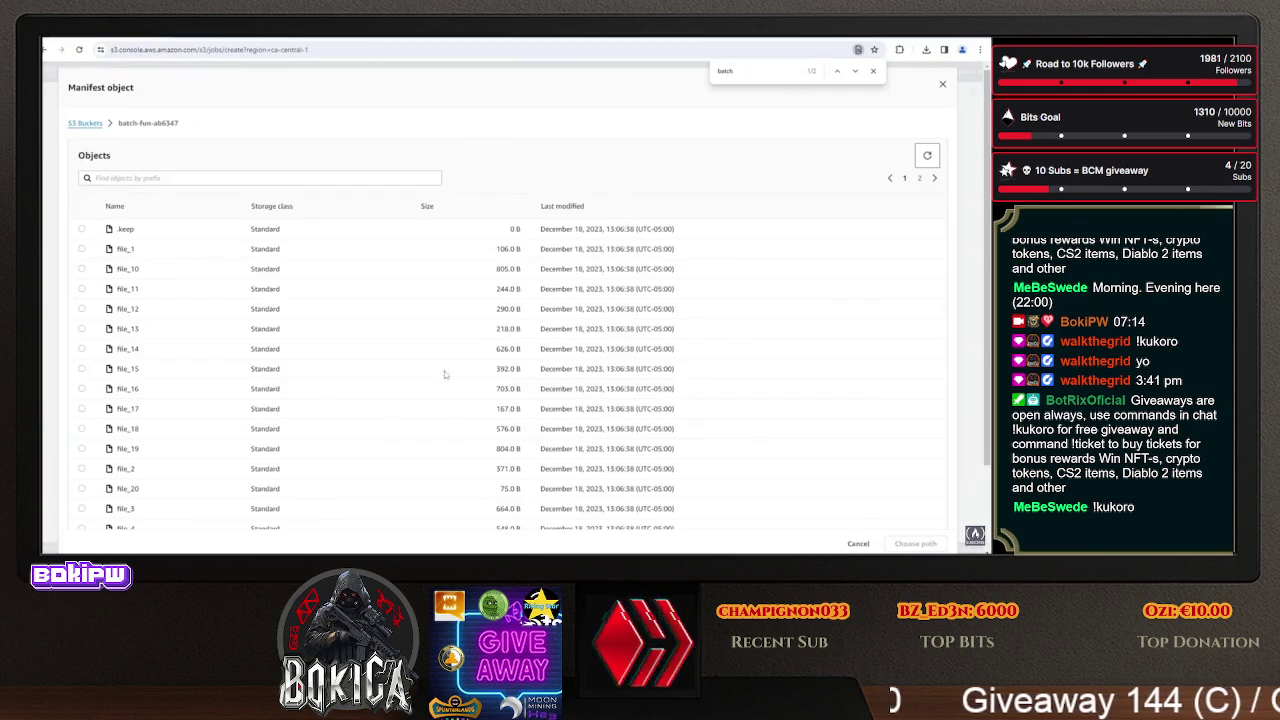
{"action": "scroll", "coordinate": [169, 473], "scroll_direction": "down", "scroll_amount": 2}
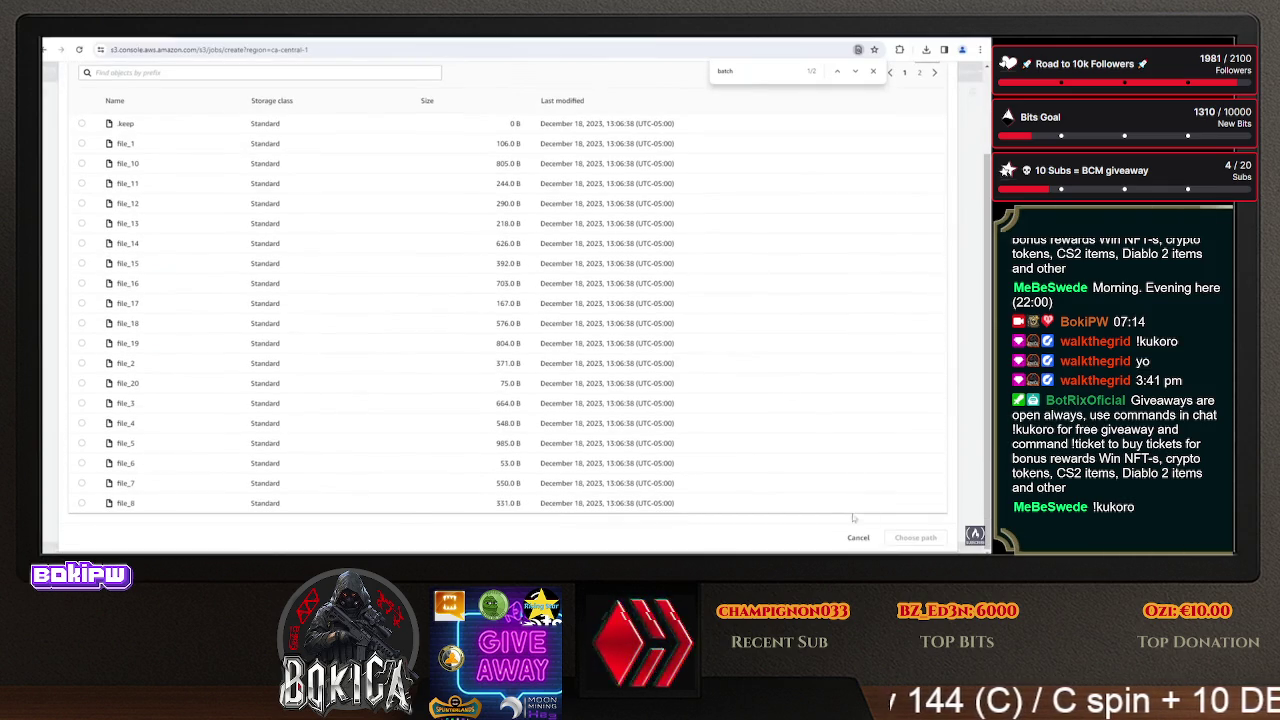
{"action": "left_click", "coordinate": [858, 537]}
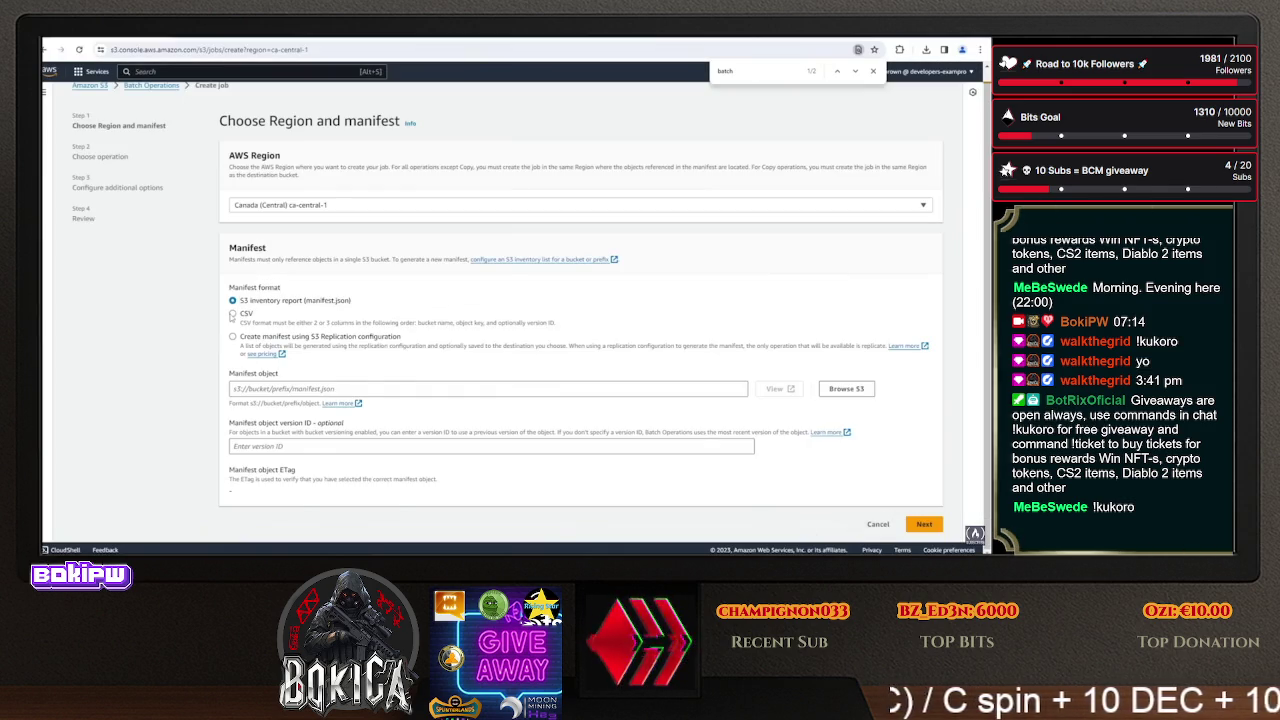
Set manifest format to CSV, choose s3://batch-fun-ab6347/manifest.csv, and view its object details.
{"action": "left_click", "coordinate": [240, 312]}
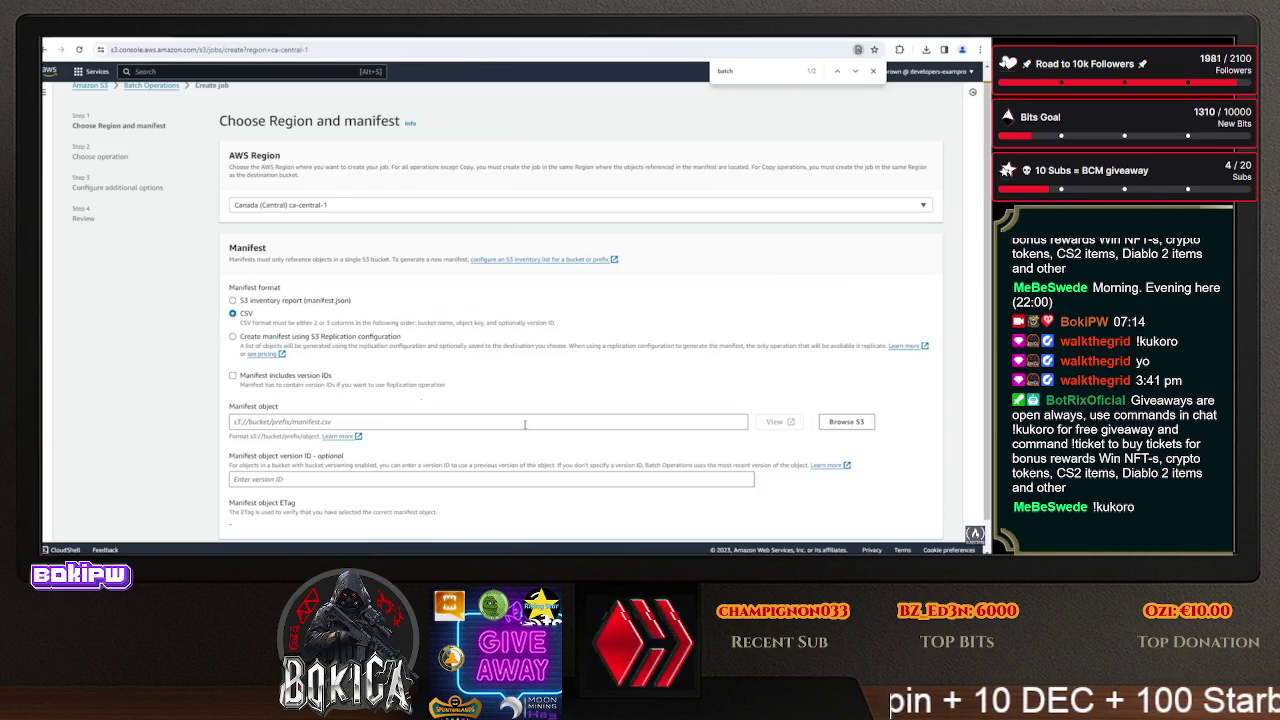
{"action": "left_click", "coordinate": [846, 421]}
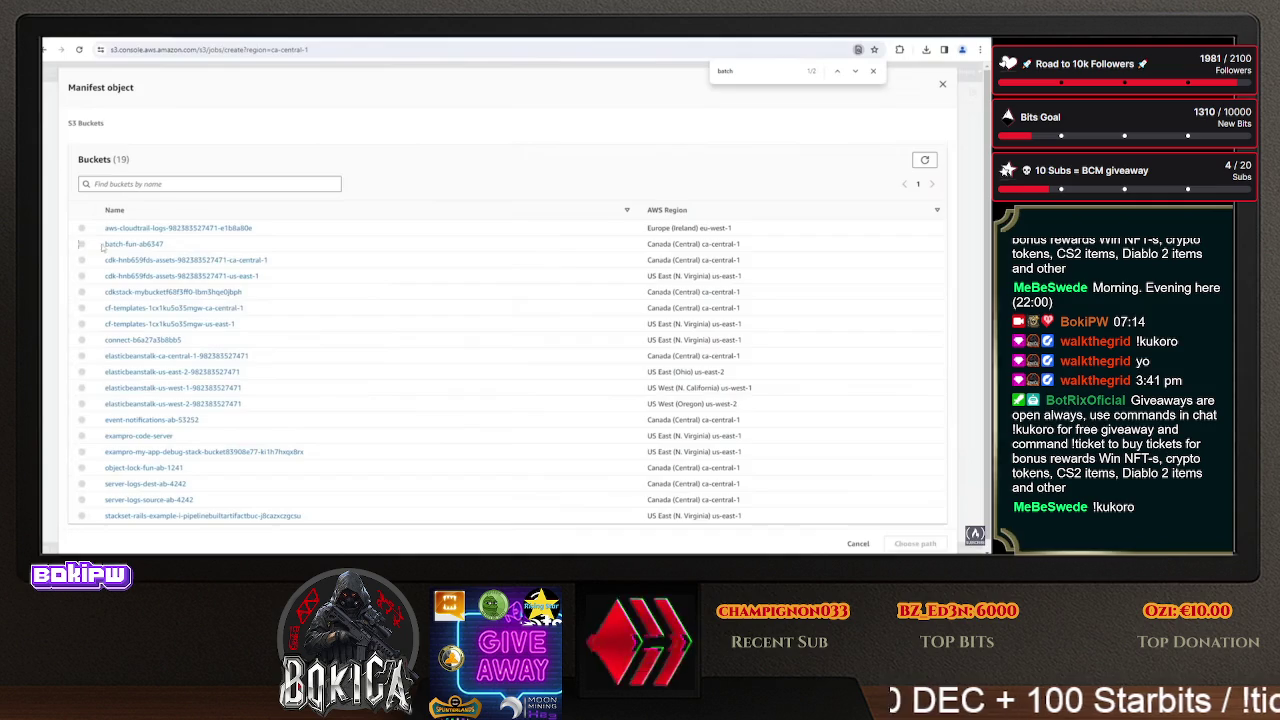
{"action": "left_click", "coordinate": [133, 244]}
{"action": "scroll", "coordinate": [160, 366], "scroll_direction": "down", "scroll_amount": 2}
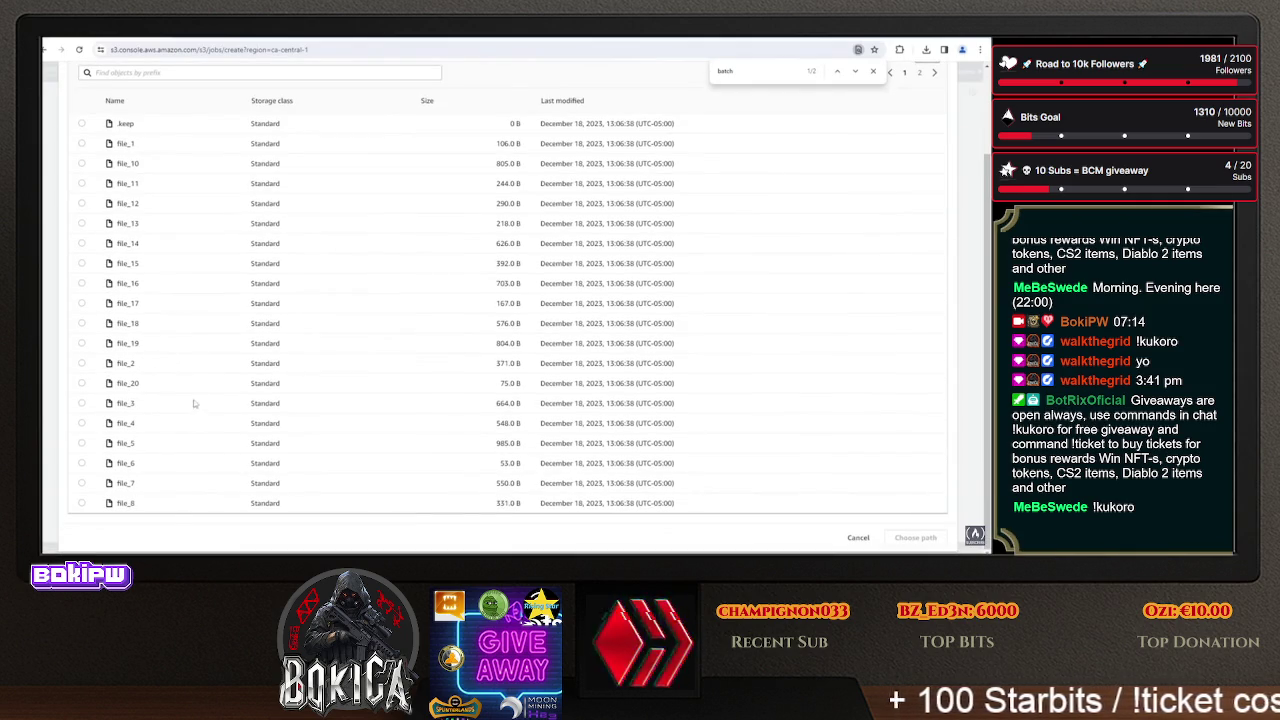
{"action": "scroll", "coordinate": [177, 398], "scroll_direction": "up", "scroll_amount": 2}
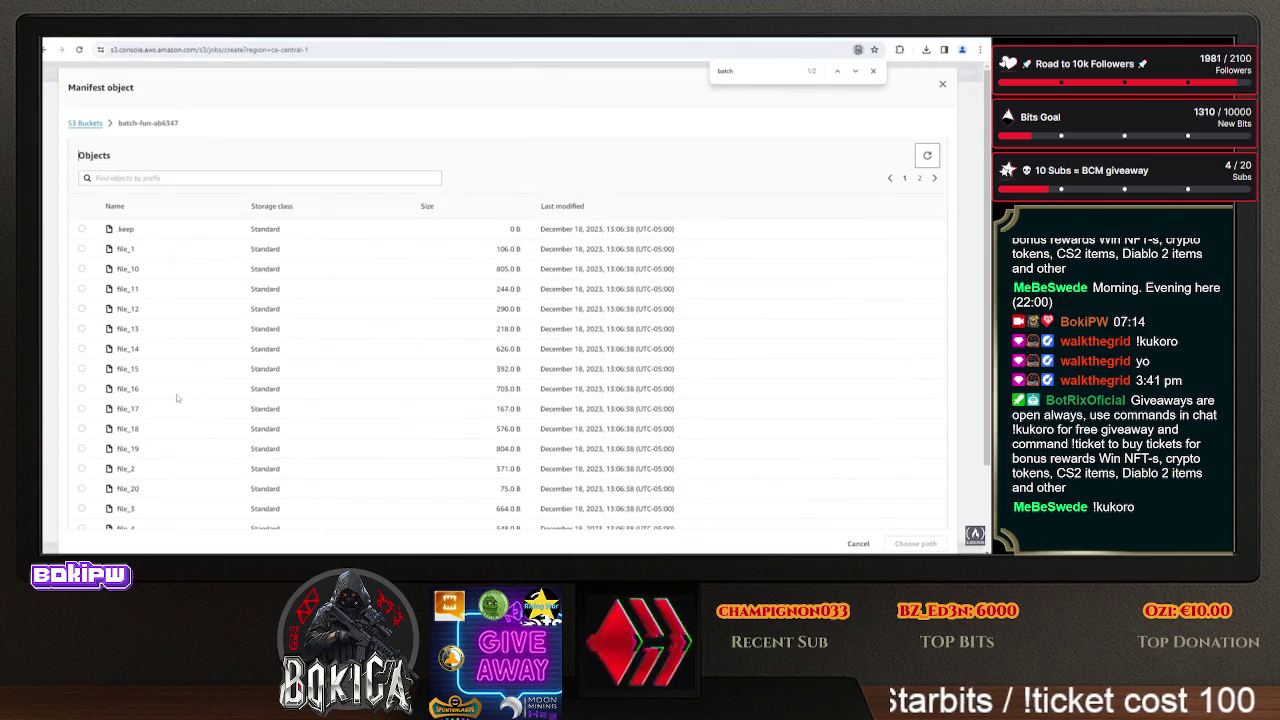
{"action": "left_click", "coordinate": [918, 180]}
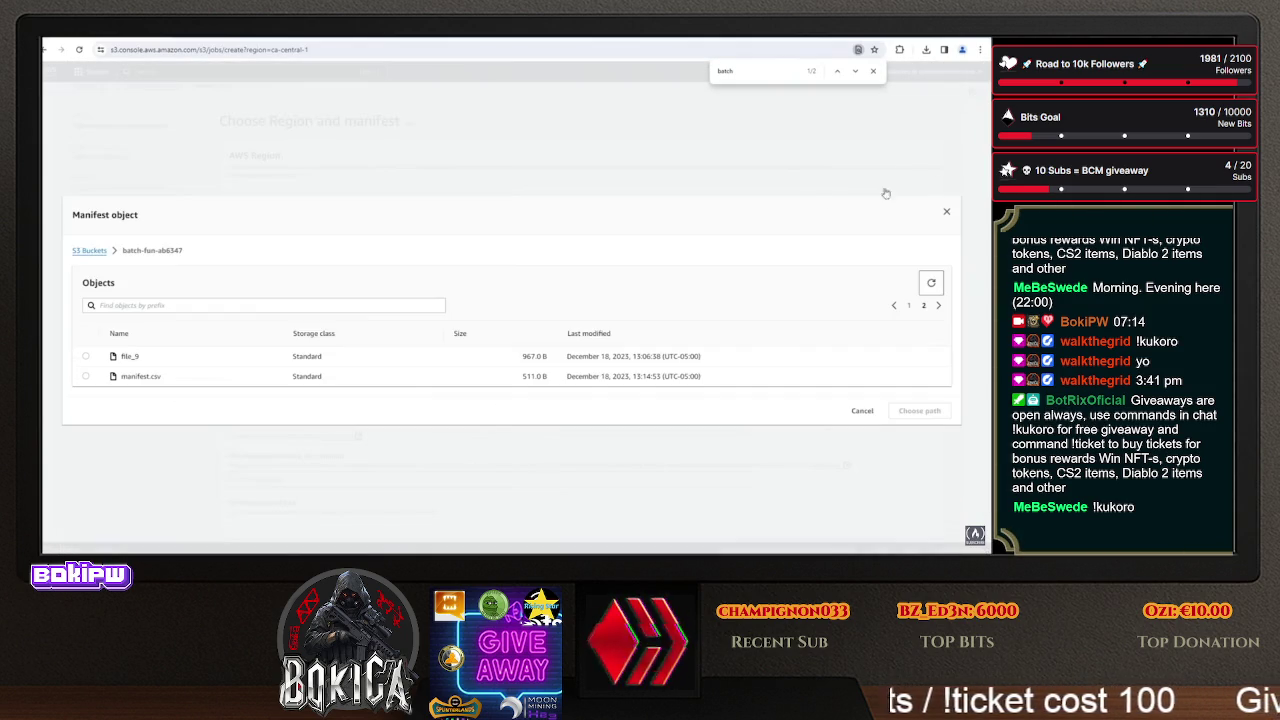
{"action": "left_click", "coordinate": [87, 377]}
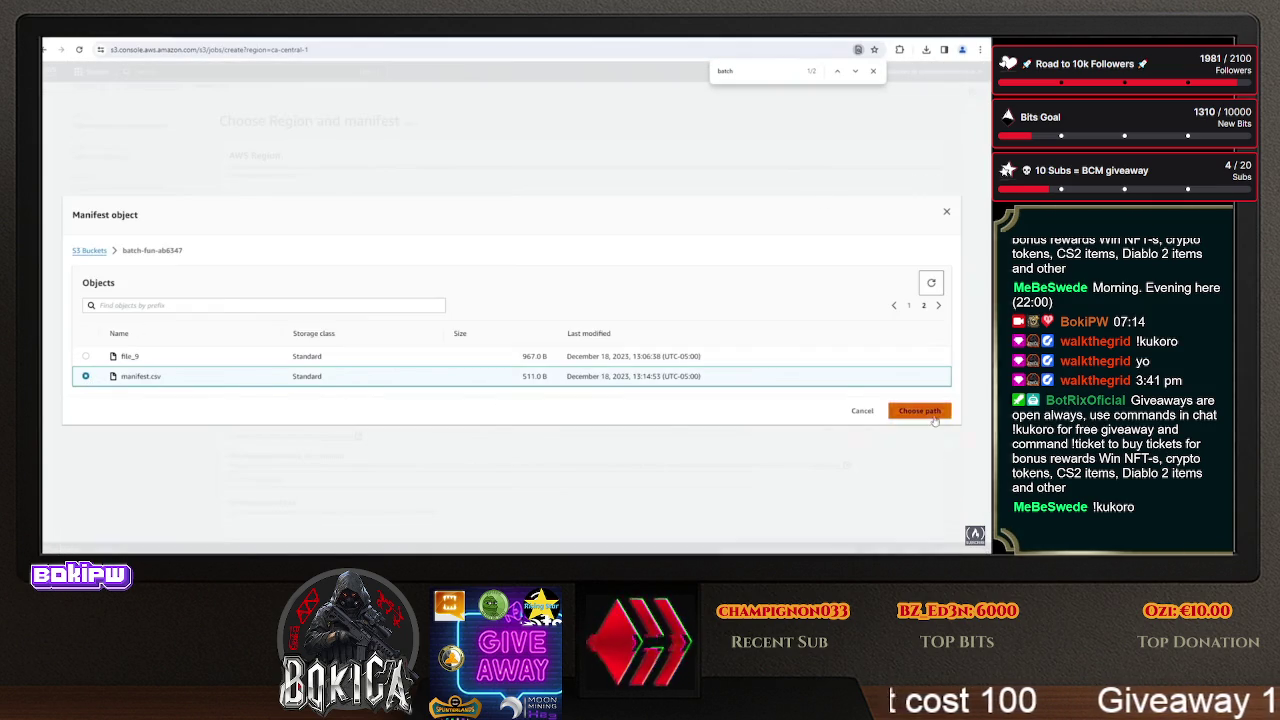
{"action": "left_click", "coordinate": [925, 412]}
{"action": "scroll", "coordinate": [213, 345], "scroll_direction": "down", "scroll_amount": 1}
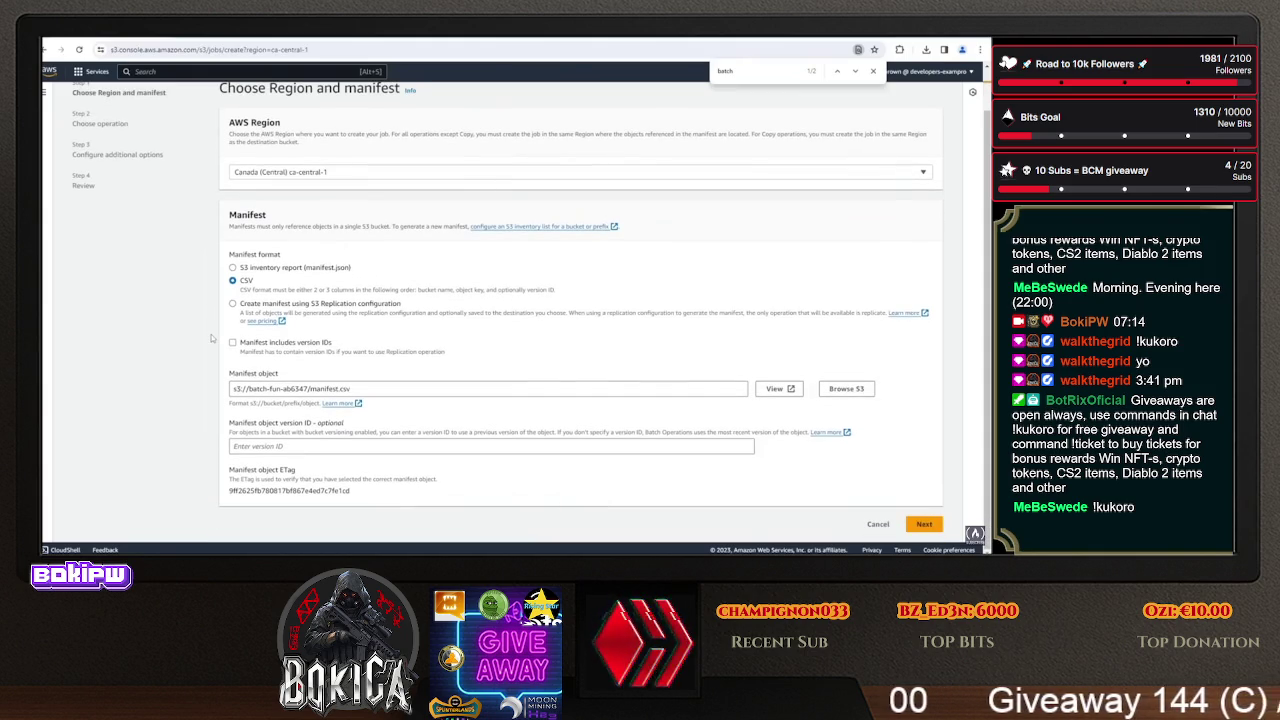
{"action": "left_click", "coordinate": [779, 388]}
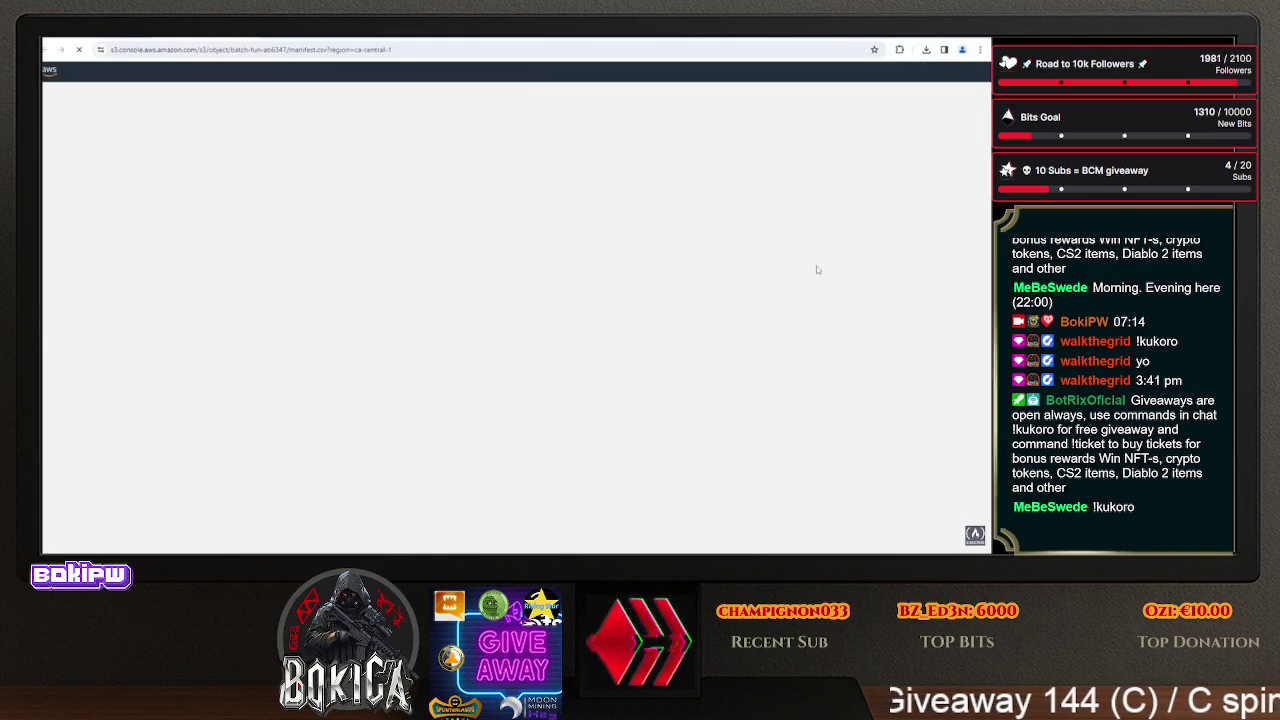
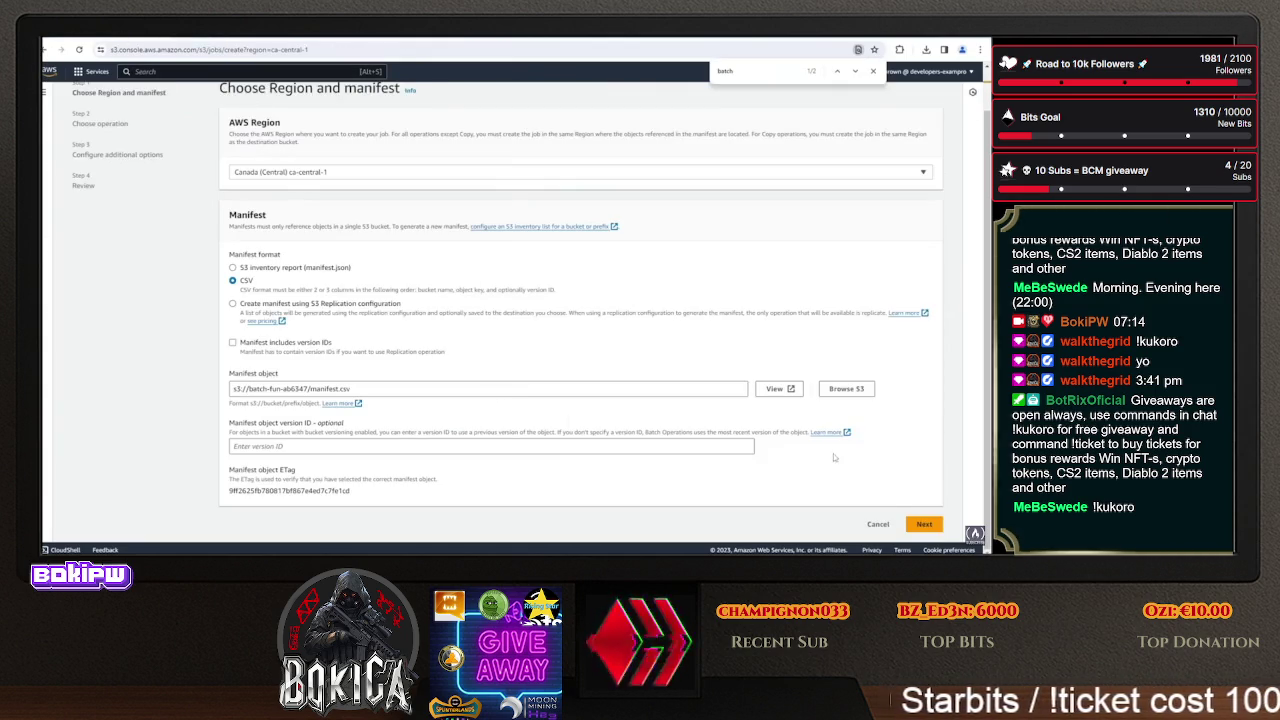
Advance past the CSV manifest s3://batch-fun-ab6347/manifest.csv and select Invoke AWS Lambda function as the operation.
{"action": "left_click", "coordinate": [924, 523]}
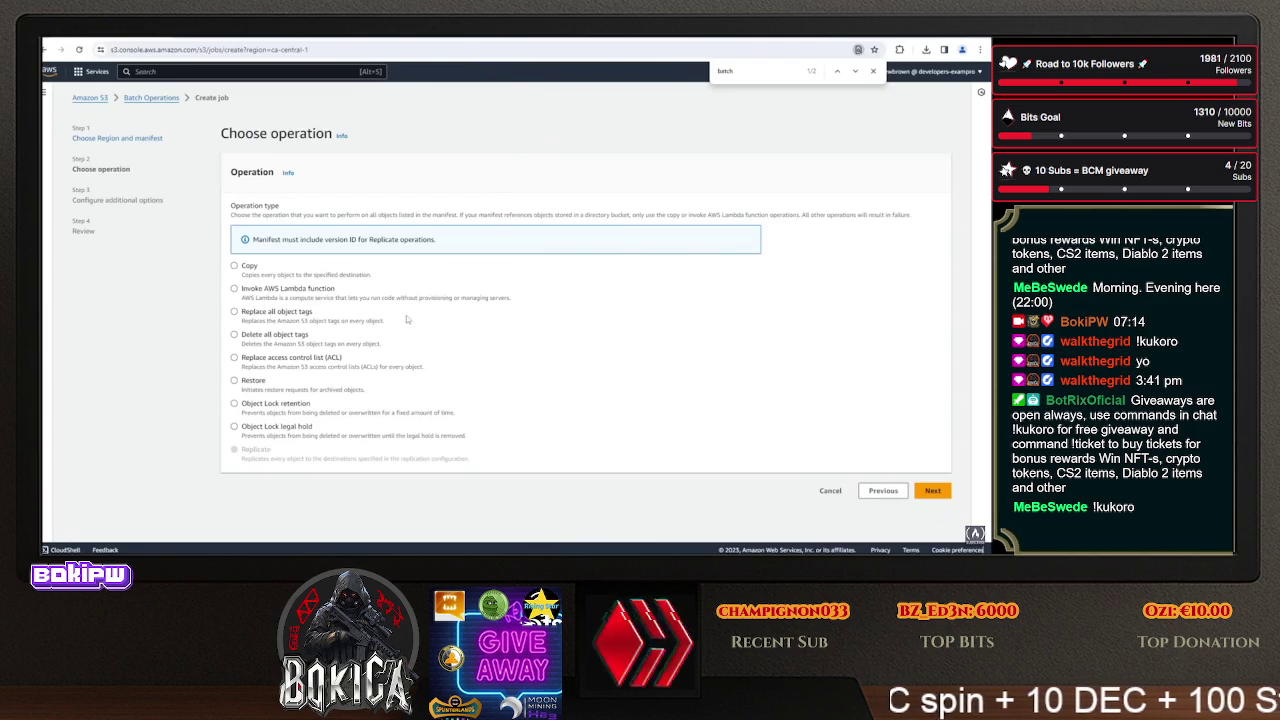
{"action": "left_click", "coordinate": [234, 289]}
Make the operation Replace all object tags with tag hello = world, then proceed to additional options.
{"action": "scroll", "coordinate": [364, 335], "scroll_direction": "down", "scroll_amount": 3}
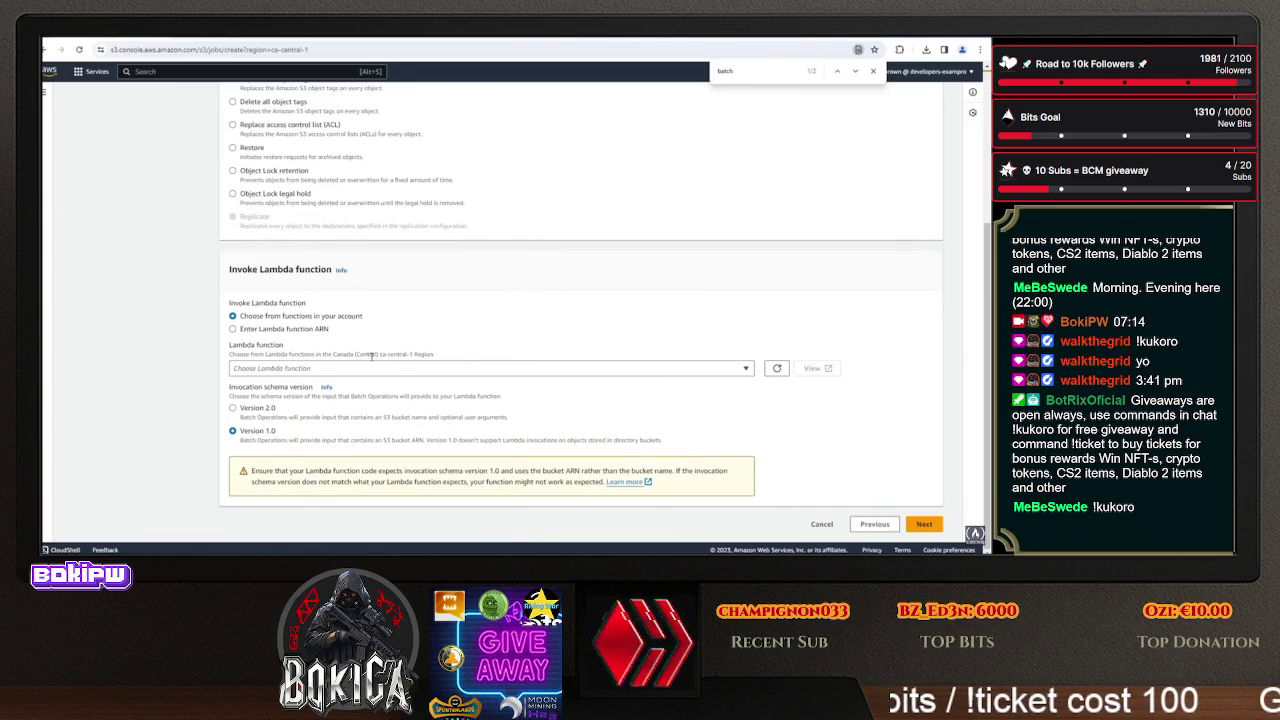
{"action": "scroll", "coordinate": [371, 355], "scroll_direction": "up", "scroll_amount": 3}
{"action": "left_click", "coordinate": [250, 304]}
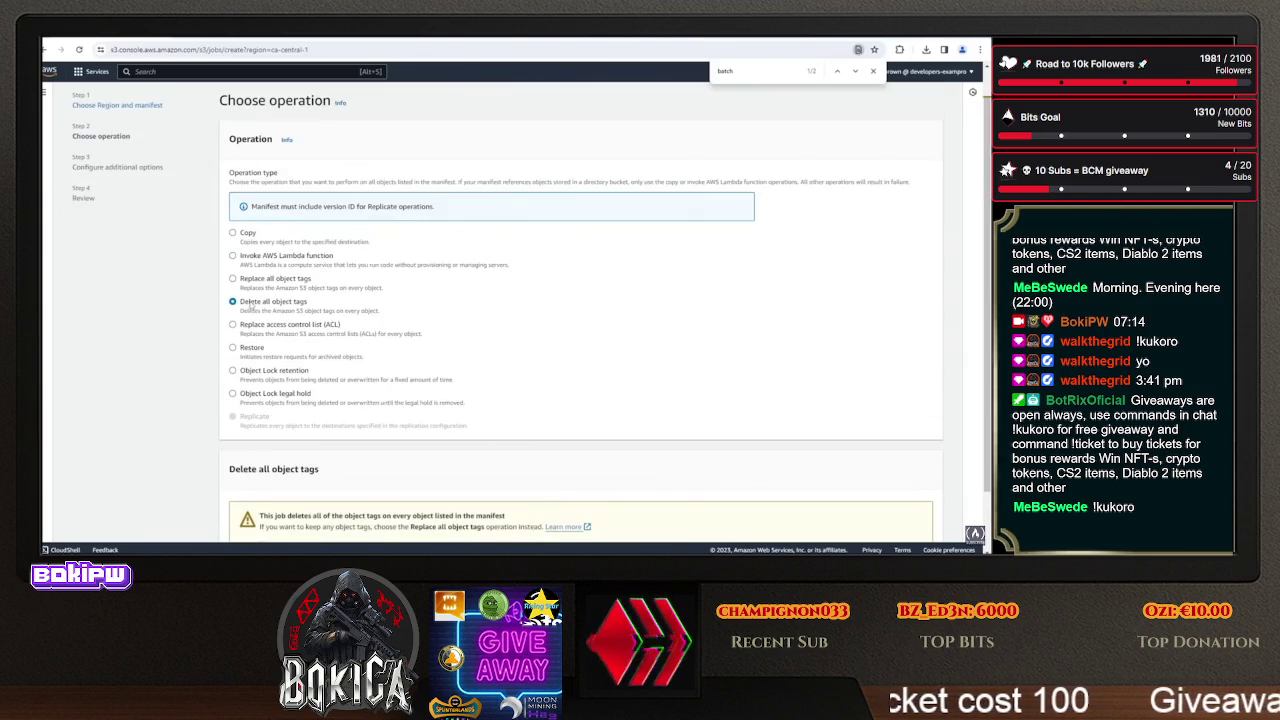
{"action": "left_click", "coordinate": [233, 280]}
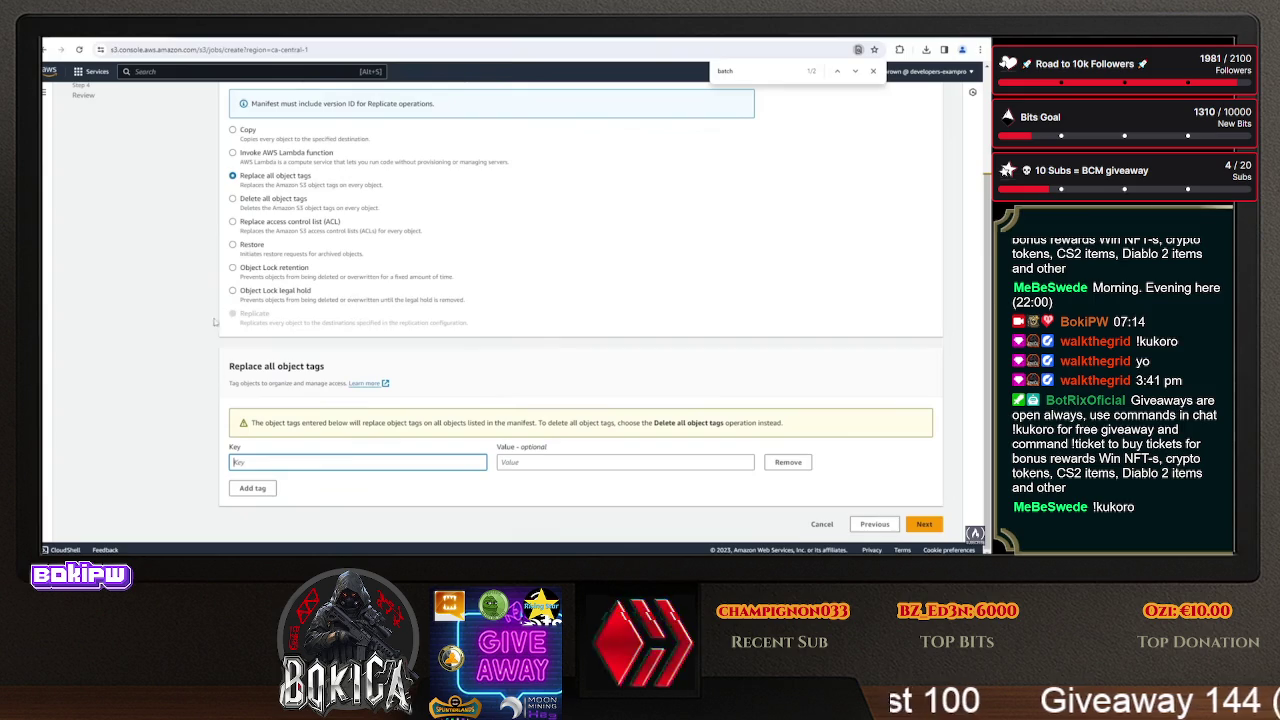
{"action": "type", "text": "hello"}
{"action": "key", "text": "Tab"}
{"action": "type", "text": "w"}
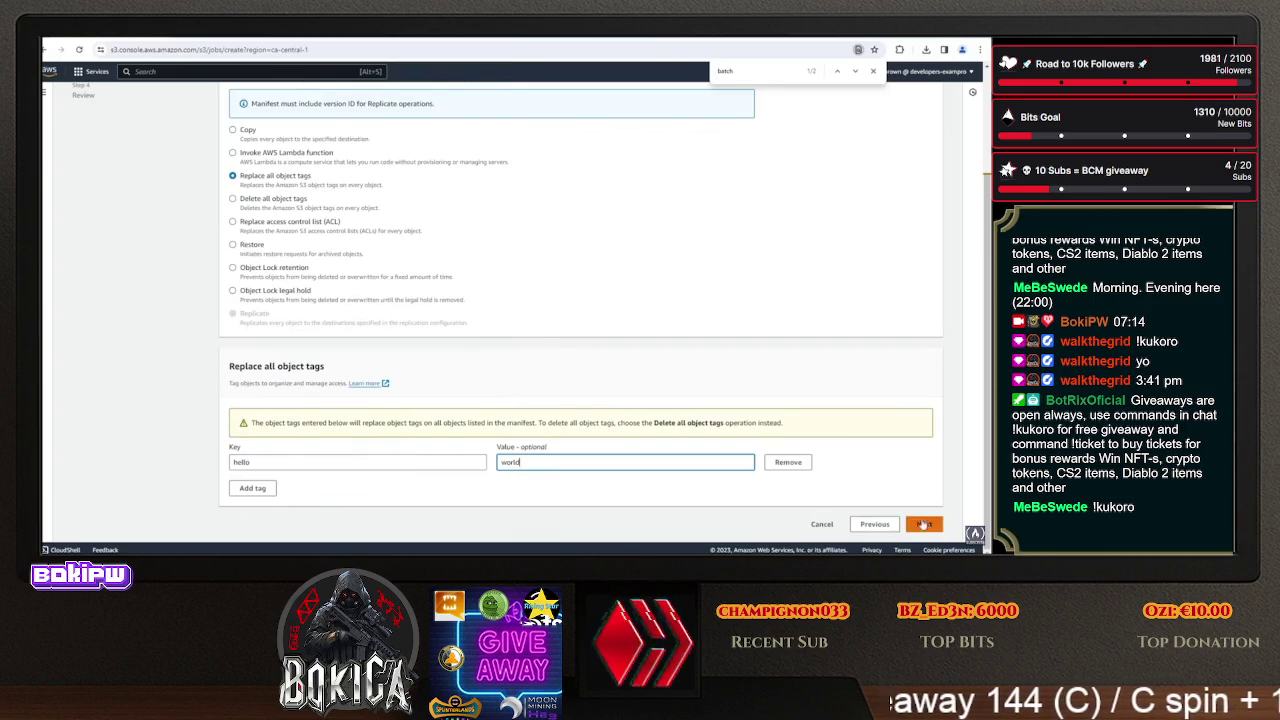
{"action": "left_click", "coordinate": [924, 524]}
{"action": "scroll", "coordinate": [426, 361], "scroll_direction": "down", "scroll_amount": 2}
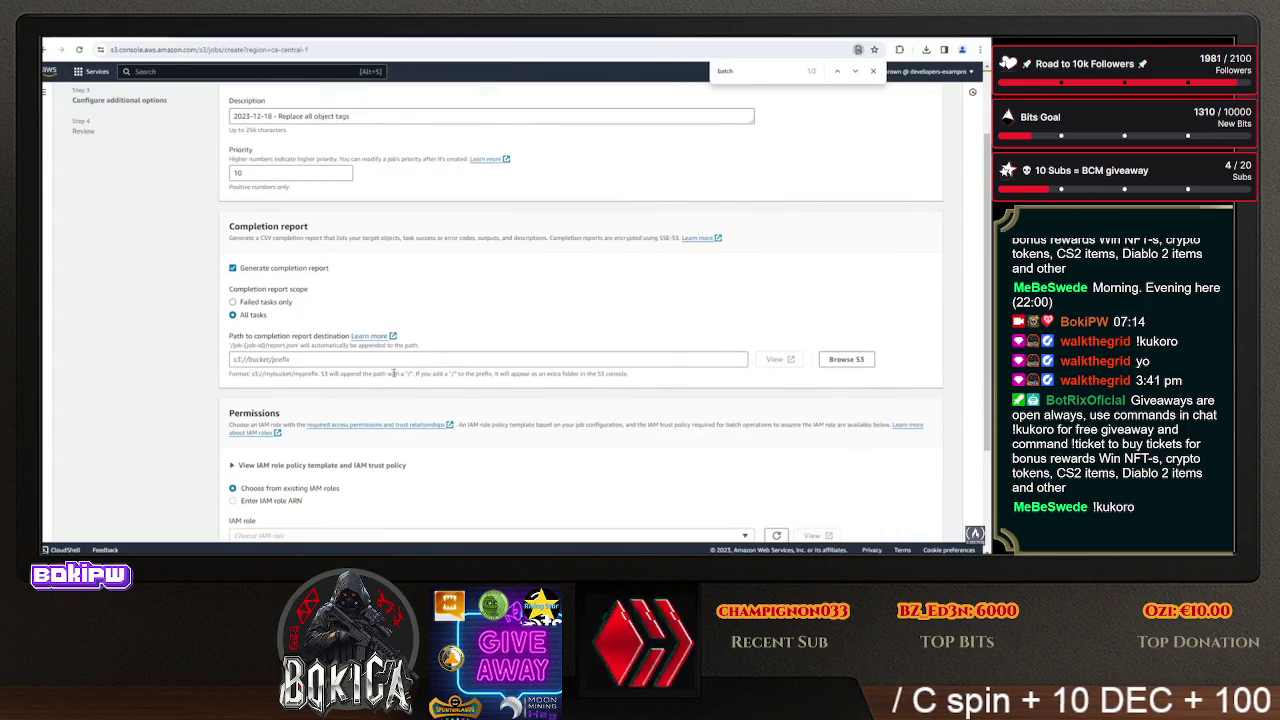
Set the completion report destination to the batch-fun-ab6347 bucket.
{"action": "left_click", "coordinate": [846, 359]}
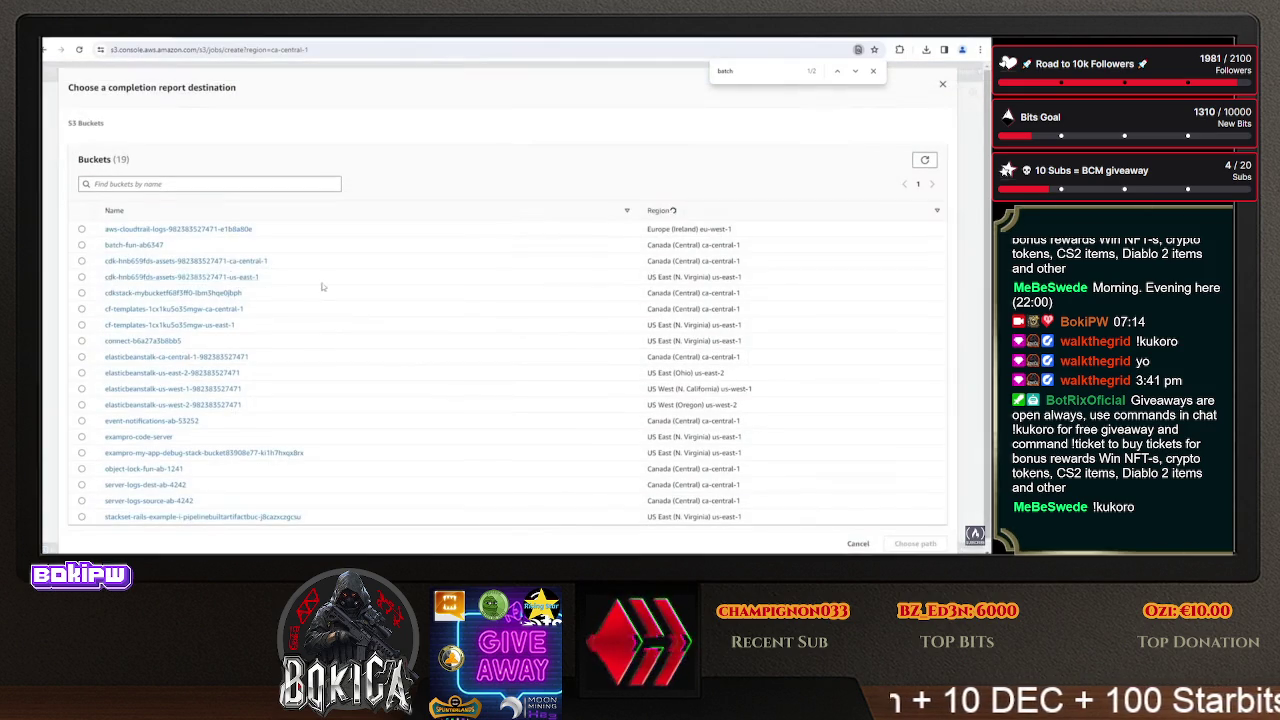
{"action": "left_click", "coordinate": [82, 243]}
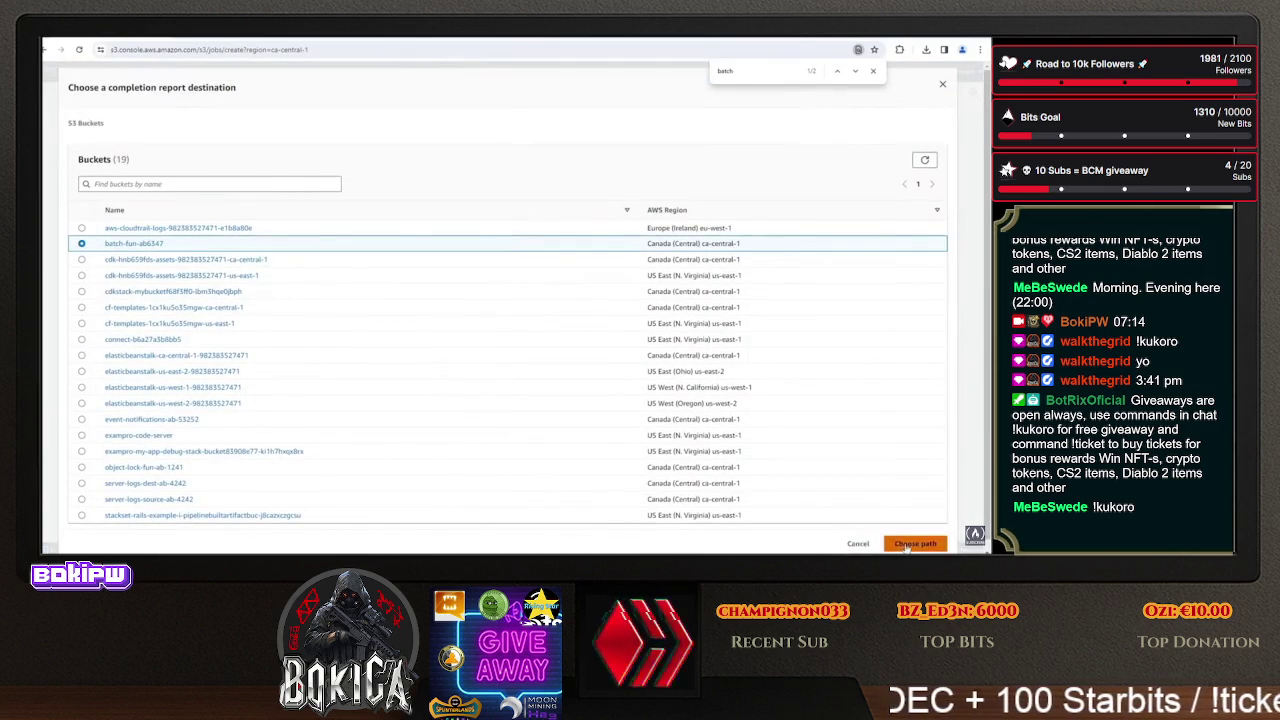
{"action": "left_click", "coordinate": [912, 544]}
{"action": "scroll", "coordinate": [415, 331], "scroll_direction": "down", "scroll_amount": 3}
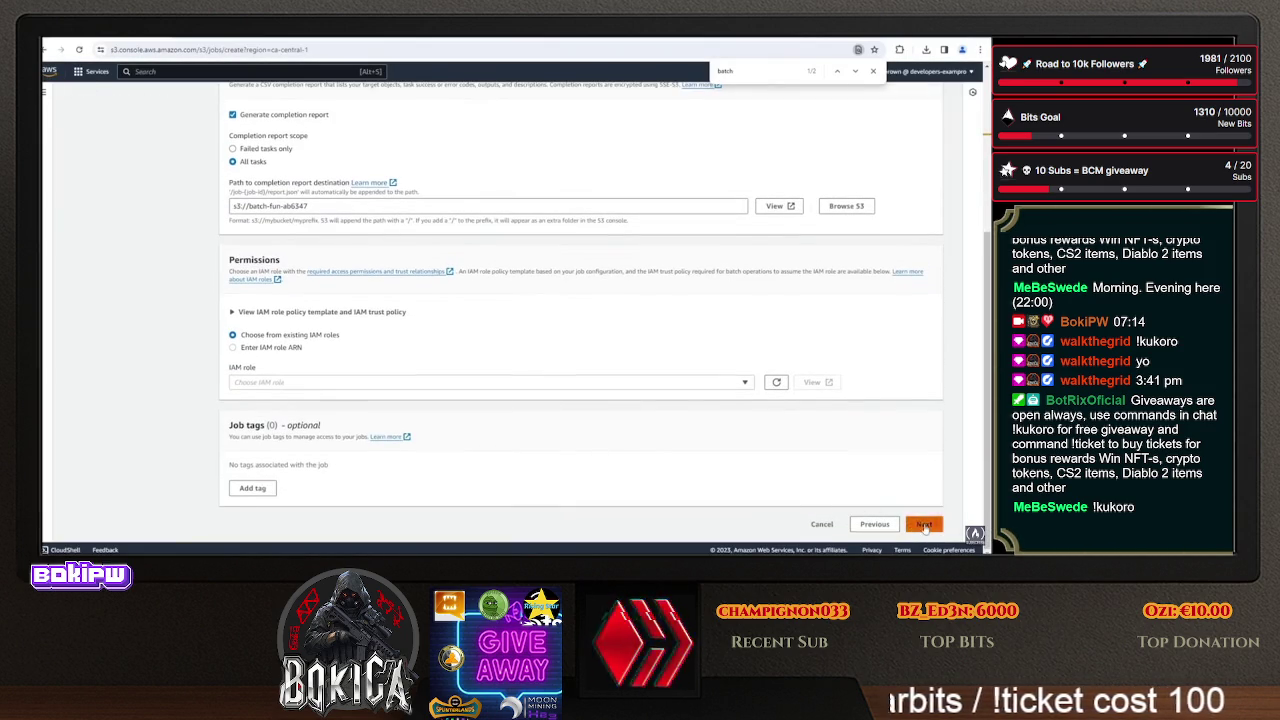
Attempt to continue, check the IAM role list without choosing, and show the suggested policy template.
{"action": "left_click", "coordinate": [924, 524]}
{"action": "left_click", "coordinate": [590, 383]}
{"action": "left_click", "coordinate": [627, 388]}
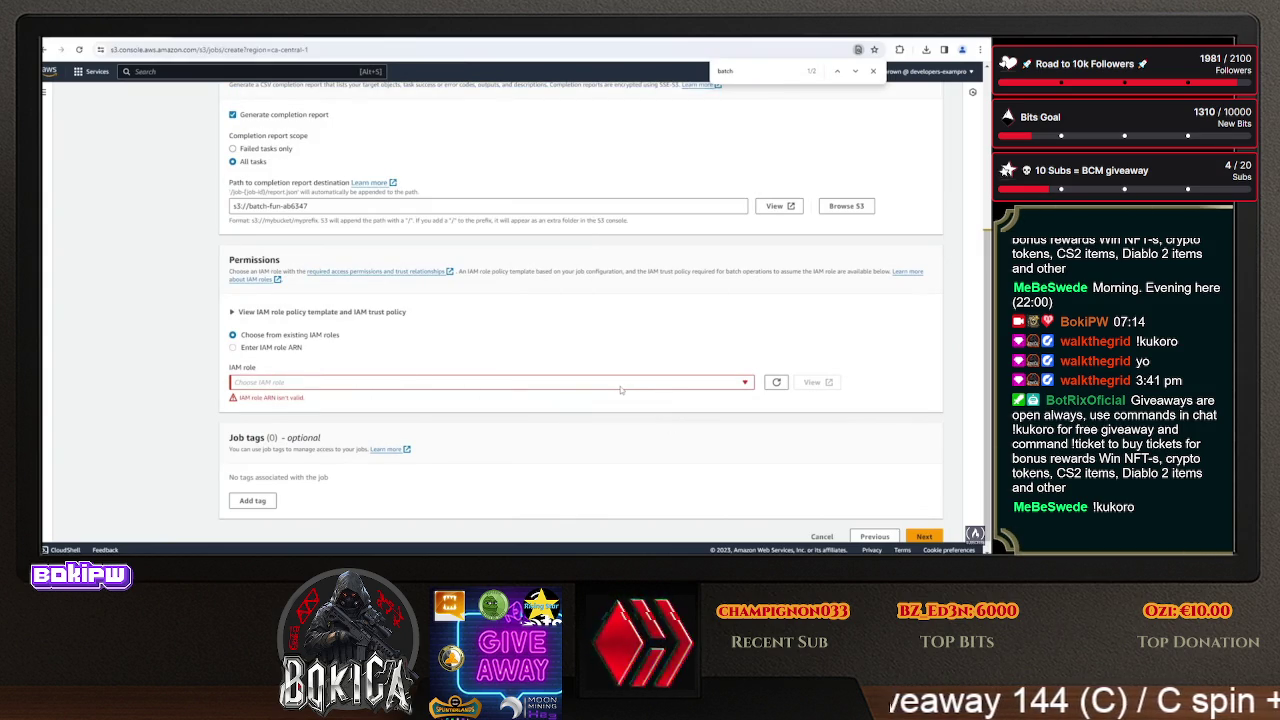
{"action": "left_click", "coordinate": [337, 313]}
Review the suggested IAM role policy JSON and role options, then return to the console home page.
{"action": "scroll", "coordinate": [171, 269], "scroll_direction": "down", "scroll_amount": 3}
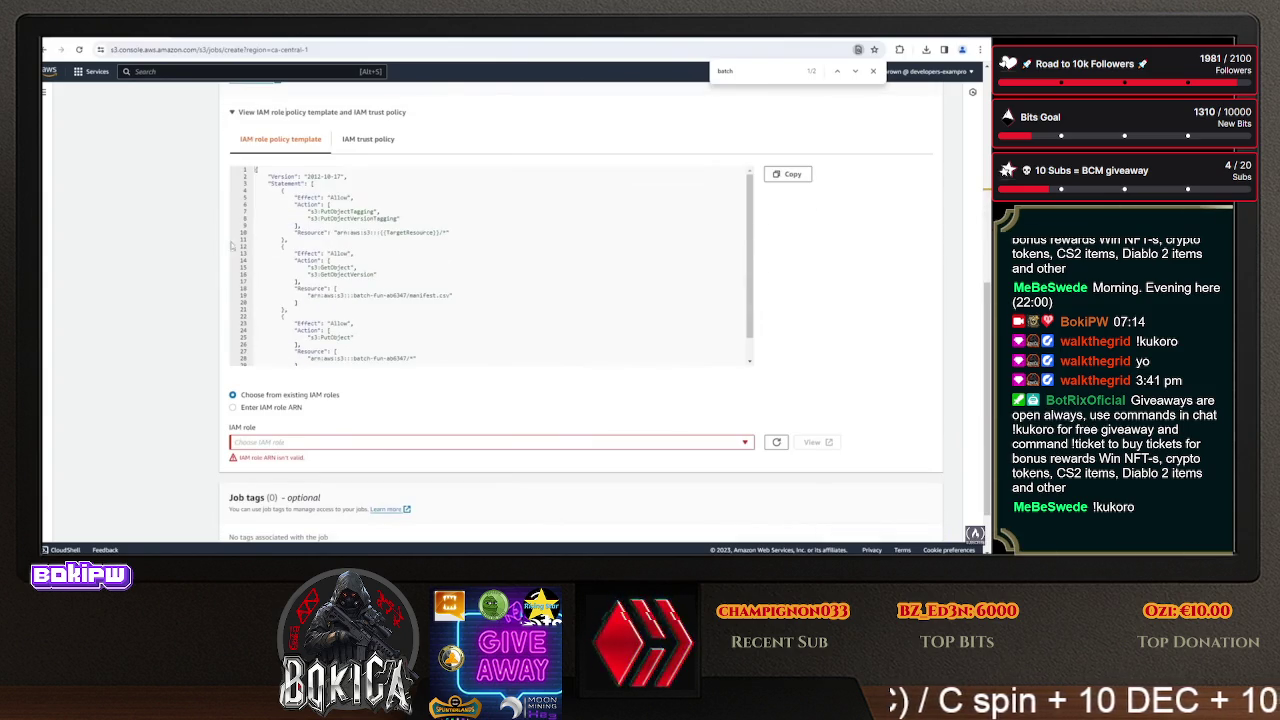
{"action": "scroll", "coordinate": [213, 323], "scroll_direction": "up", "scroll_amount": 1}
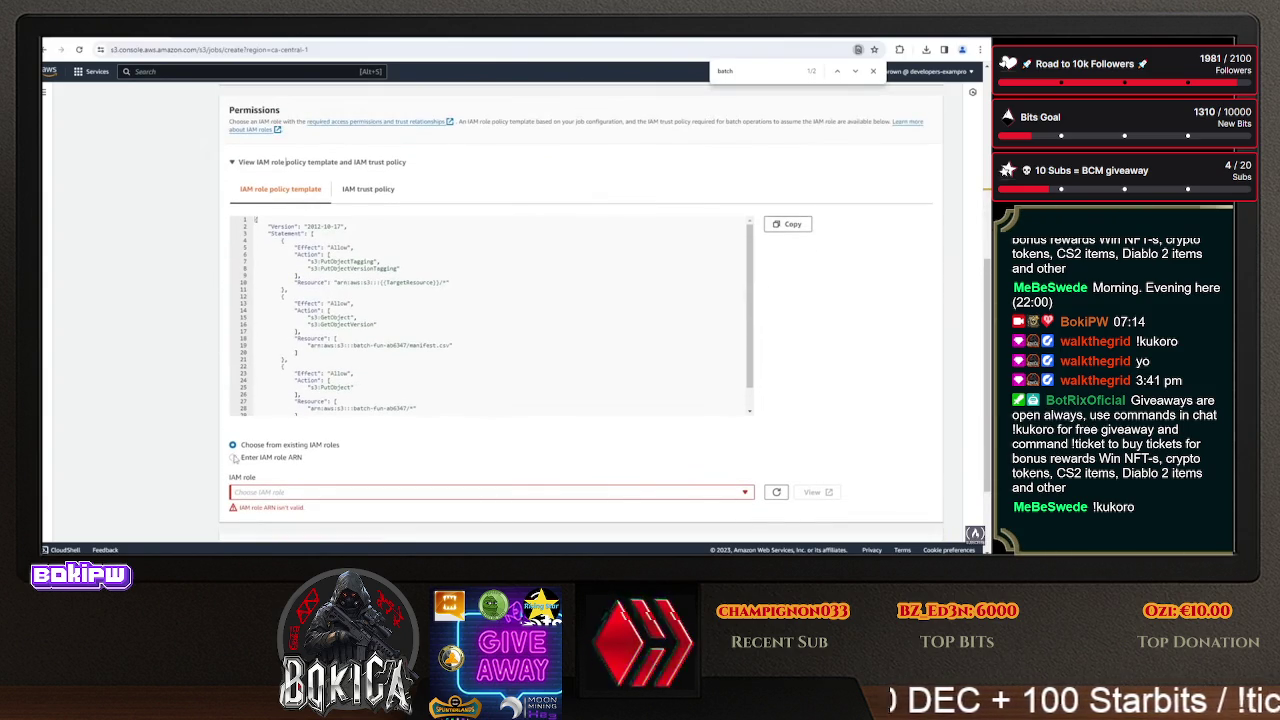
{"action": "left_click", "coordinate": [233, 458]}
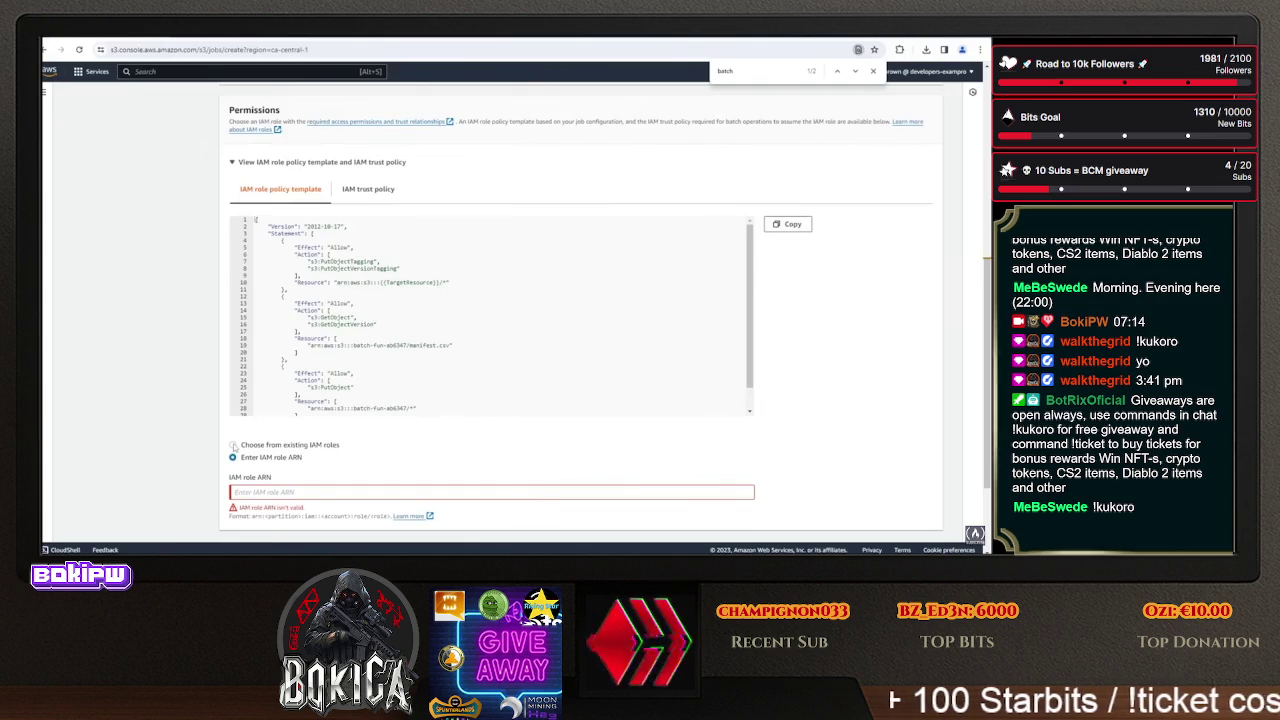
{"action": "left_click", "coordinate": [233, 445]}
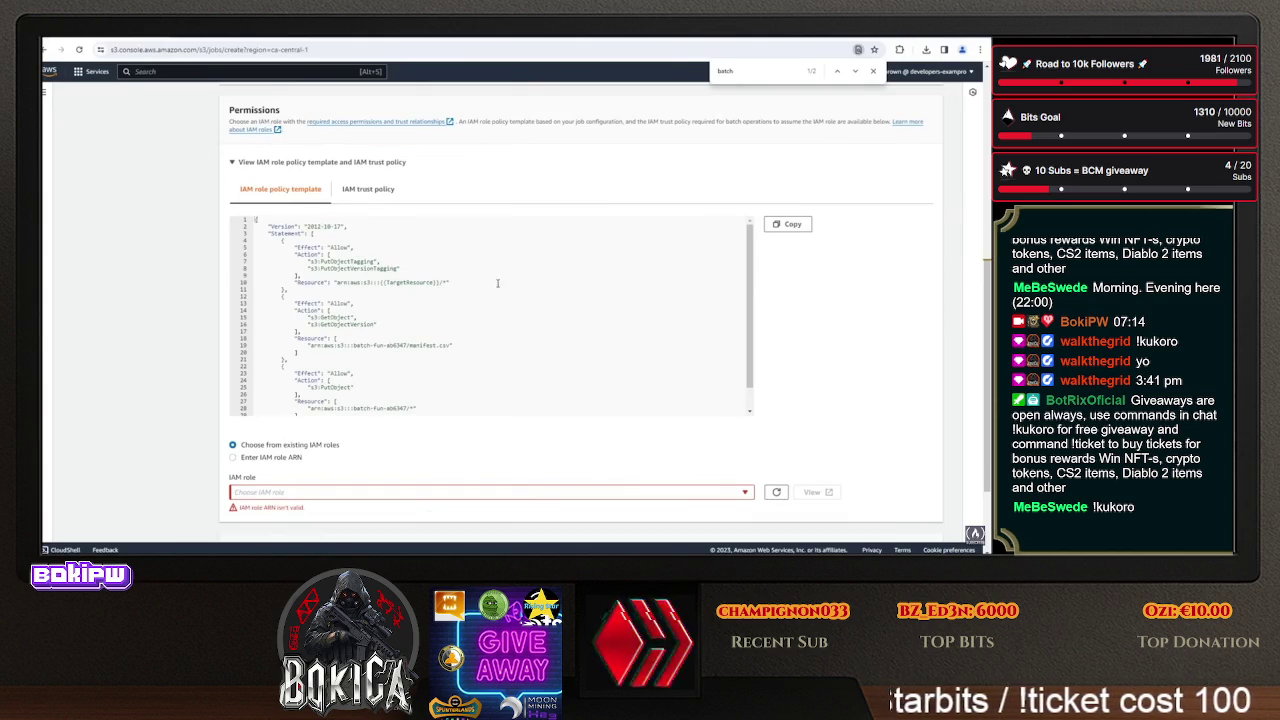
{"action": "scroll", "coordinate": [495, 280], "scroll_direction": "up", "scroll_amount": 1}
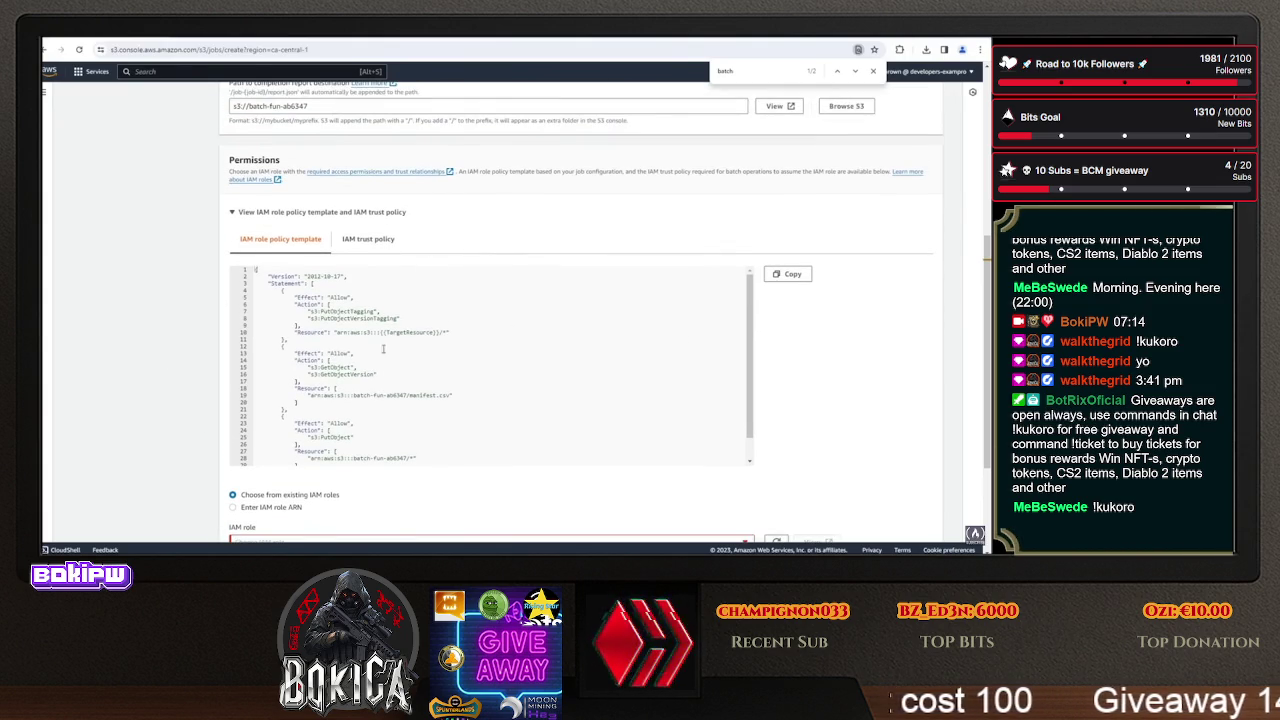
{"action": "scroll", "coordinate": [387, 333], "scroll_direction": "down", "scroll_amount": 3}
{"action": "scroll", "coordinate": [374, 357], "scroll_direction": "up", "scroll_amount": 3}
{"action": "scroll", "coordinate": [361, 388], "scroll_direction": "down", "scroll_amount": 1}
{"action": "scroll", "coordinate": [361, 388], "scroll_direction": "down", "scroll_amount": 1}
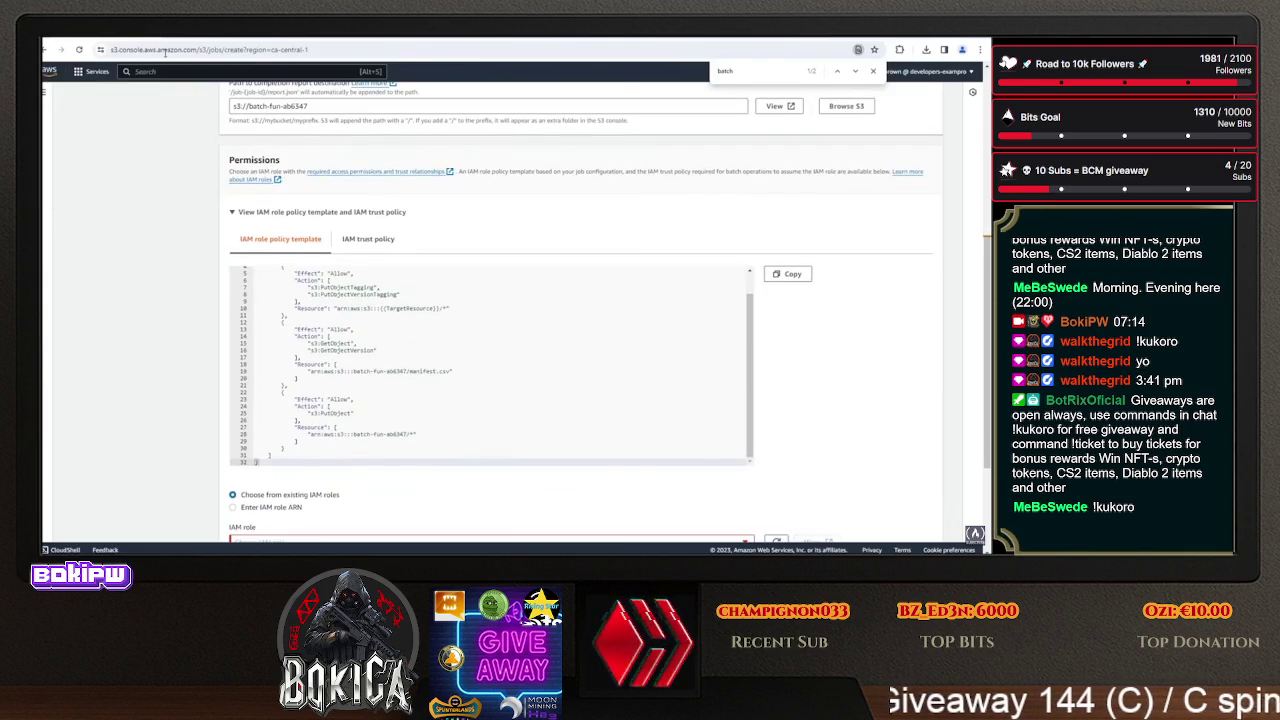
{"action": "left_click", "coordinate": [49, 71]}
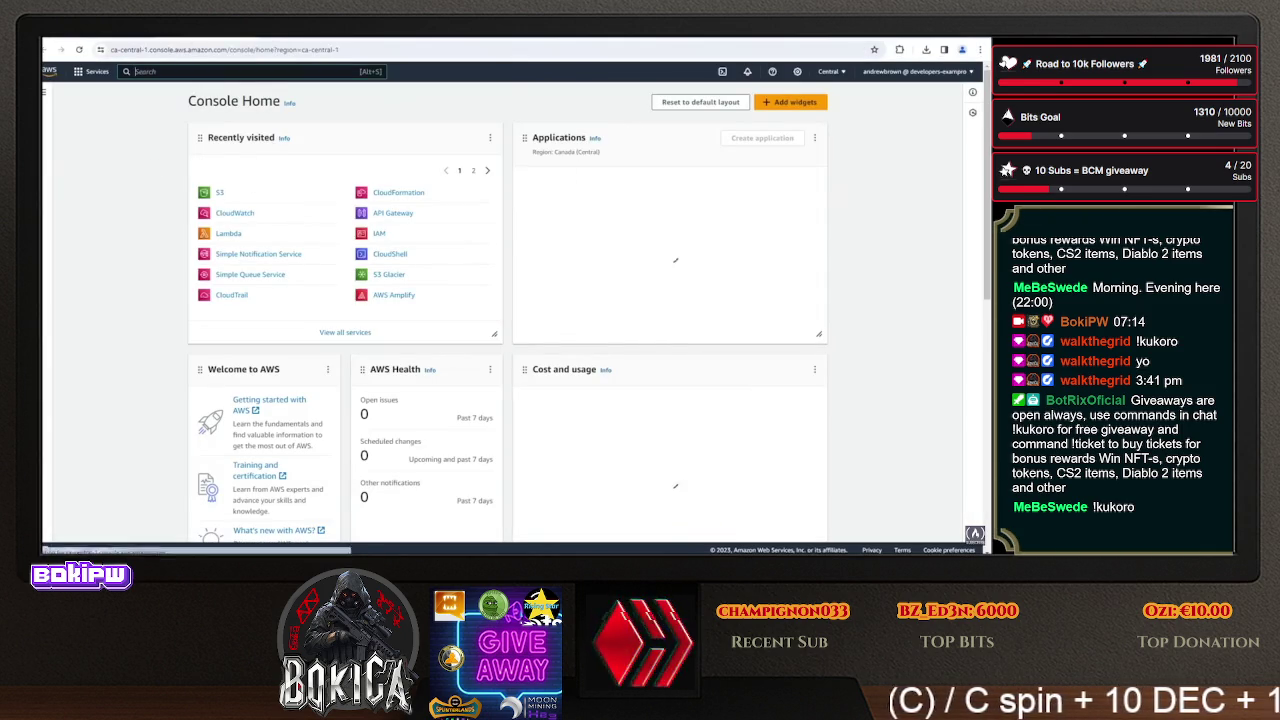
Open IAM Policies and start a new policy for the S3 service.
{"action": "type", "text": "iam"}
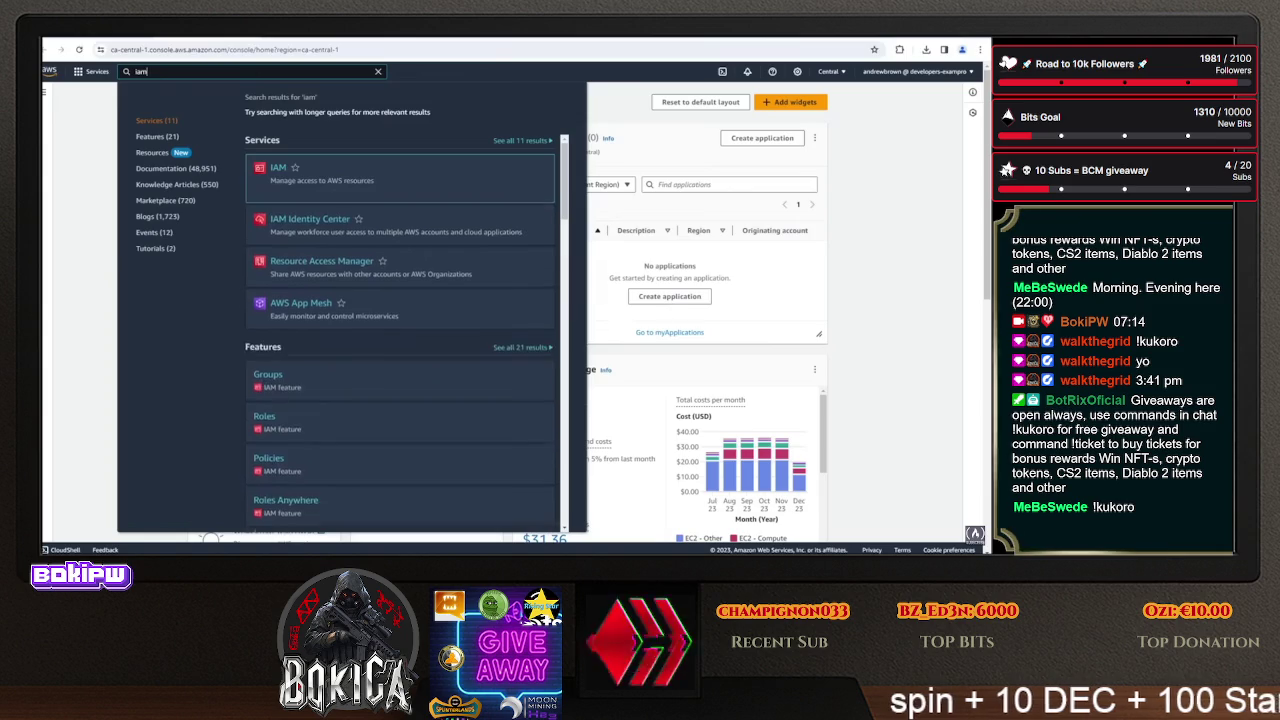
{"action": "left_click", "coordinate": [357, 185]}
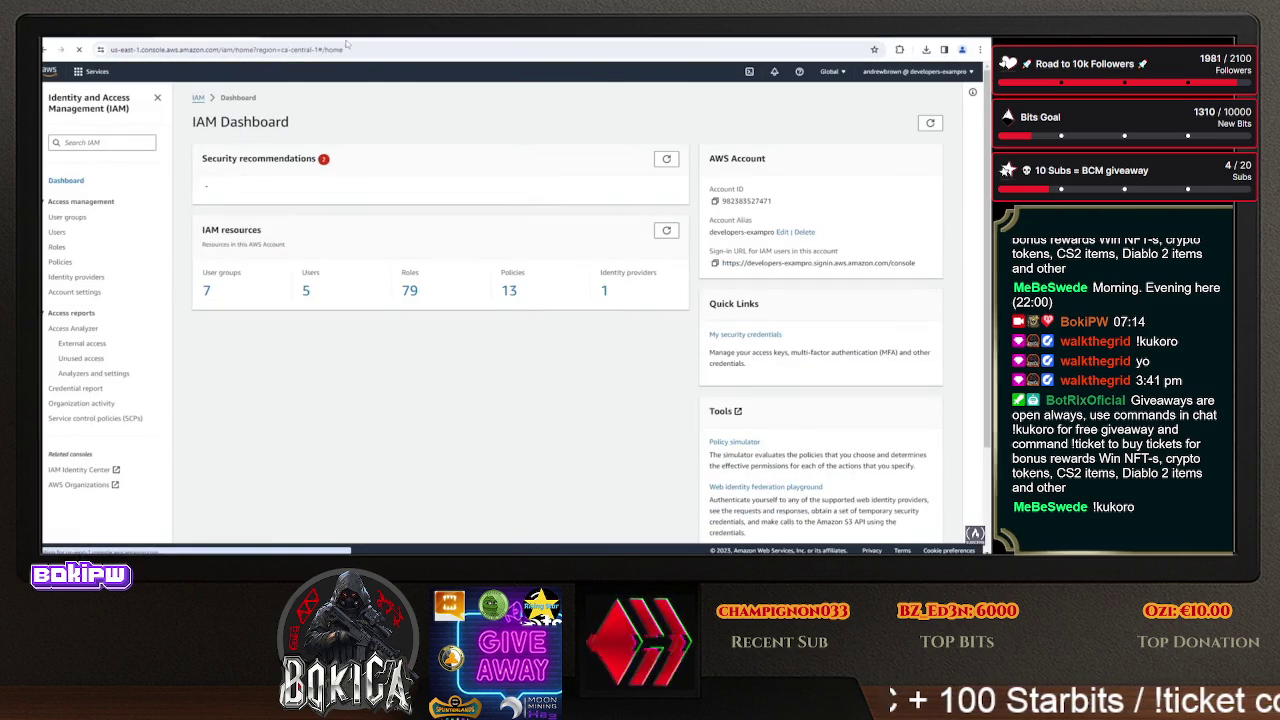
{"action": "left_click", "coordinate": [509, 290]}
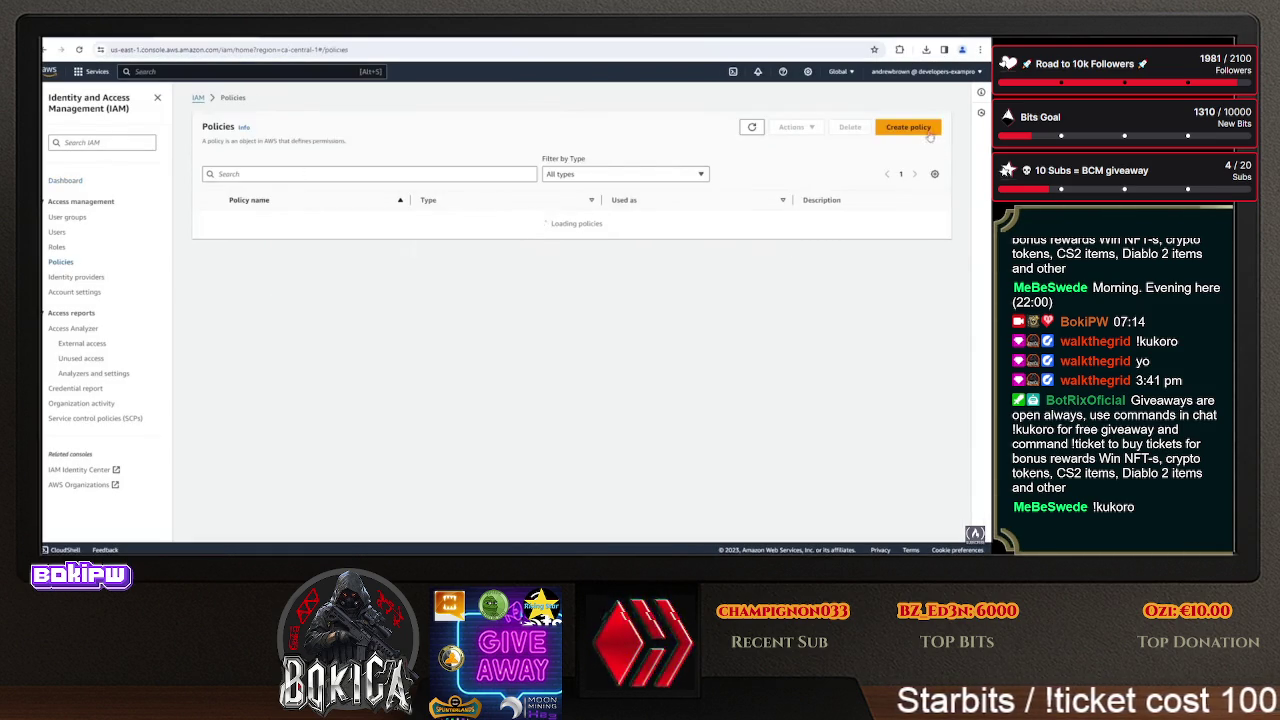
{"action": "left_click", "coordinate": [908, 127]}
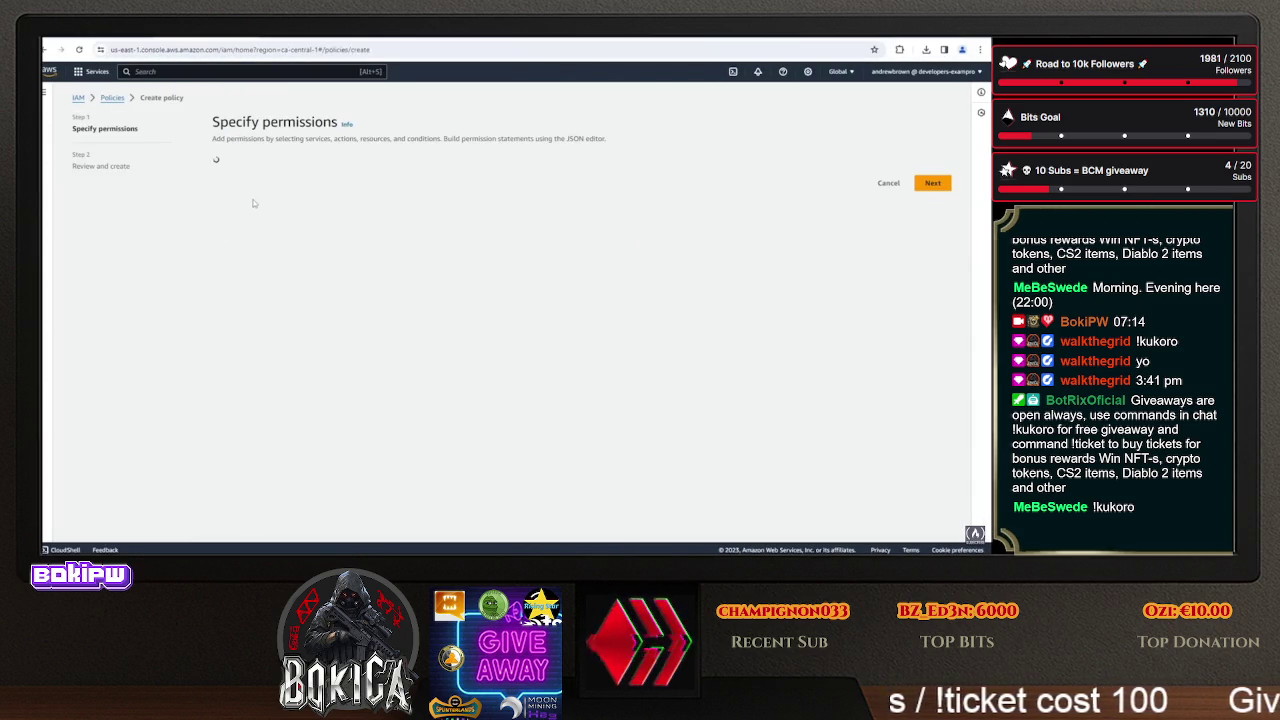
{"action": "left_click", "coordinate": [294, 261]}
{"action": "type", "text": "s3"}
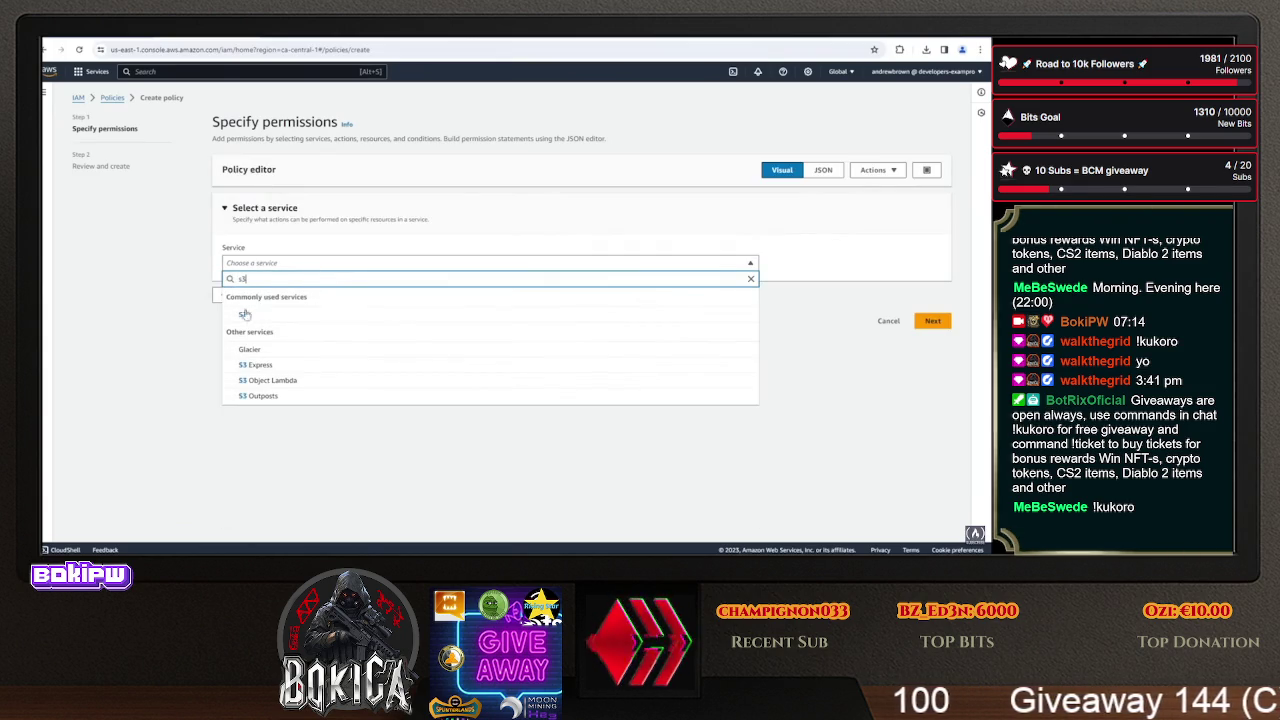
{"action": "left_click", "coordinate": [243, 314]}
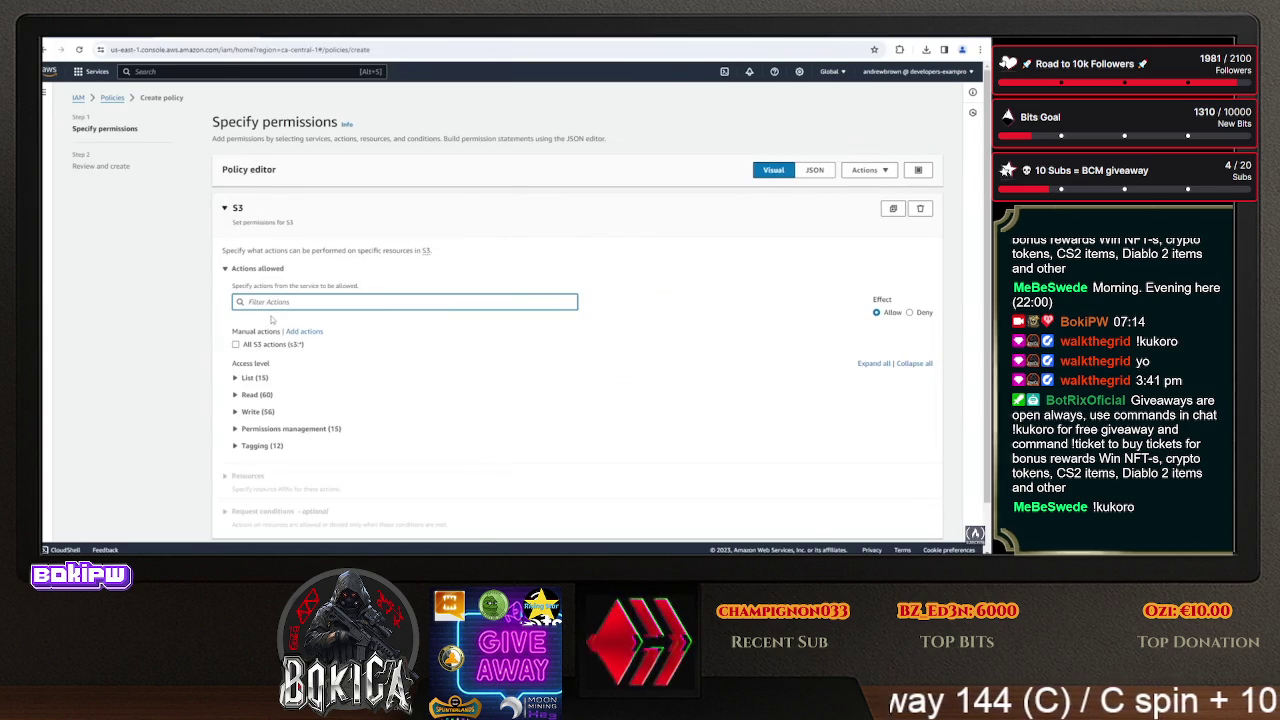
Allow all S3 actions on all resources and advance to the review step.
{"action": "type", "text": "object"}
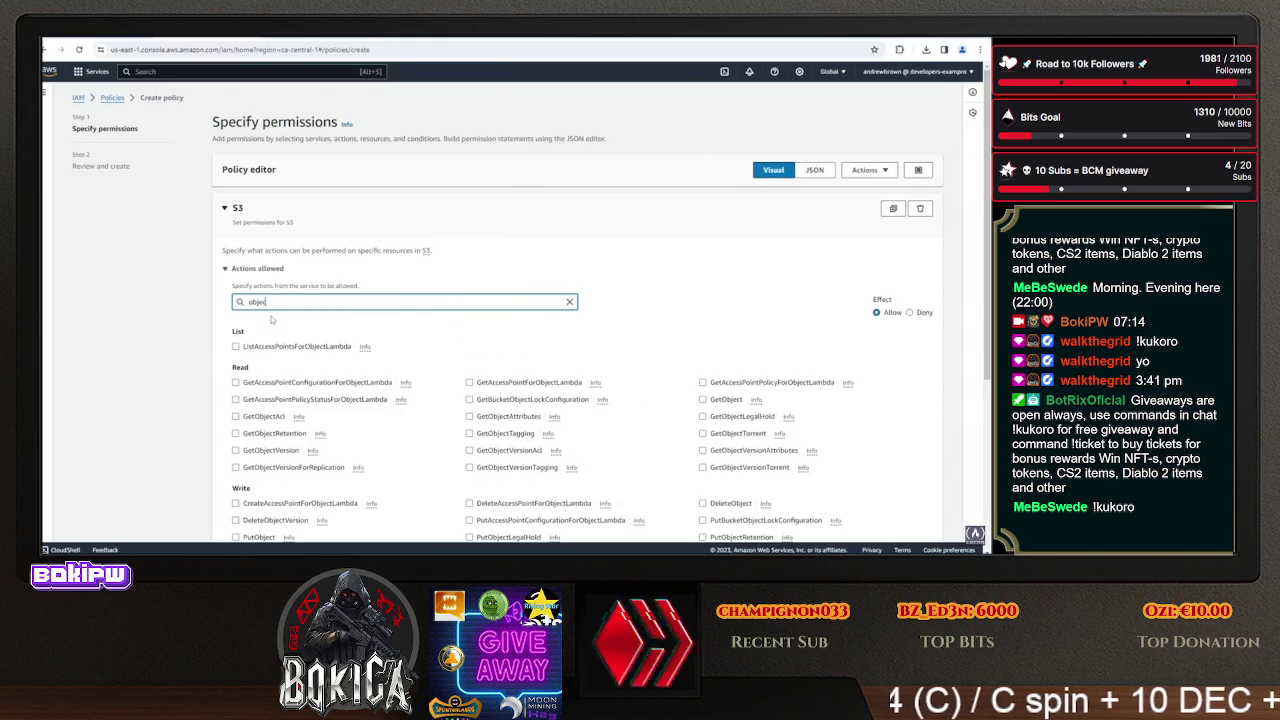
{"action": "key", "text": "BackSpace"}
{"action": "key", "text": "BackSpace"}
{"action": "key", "text": "BackSpace"}
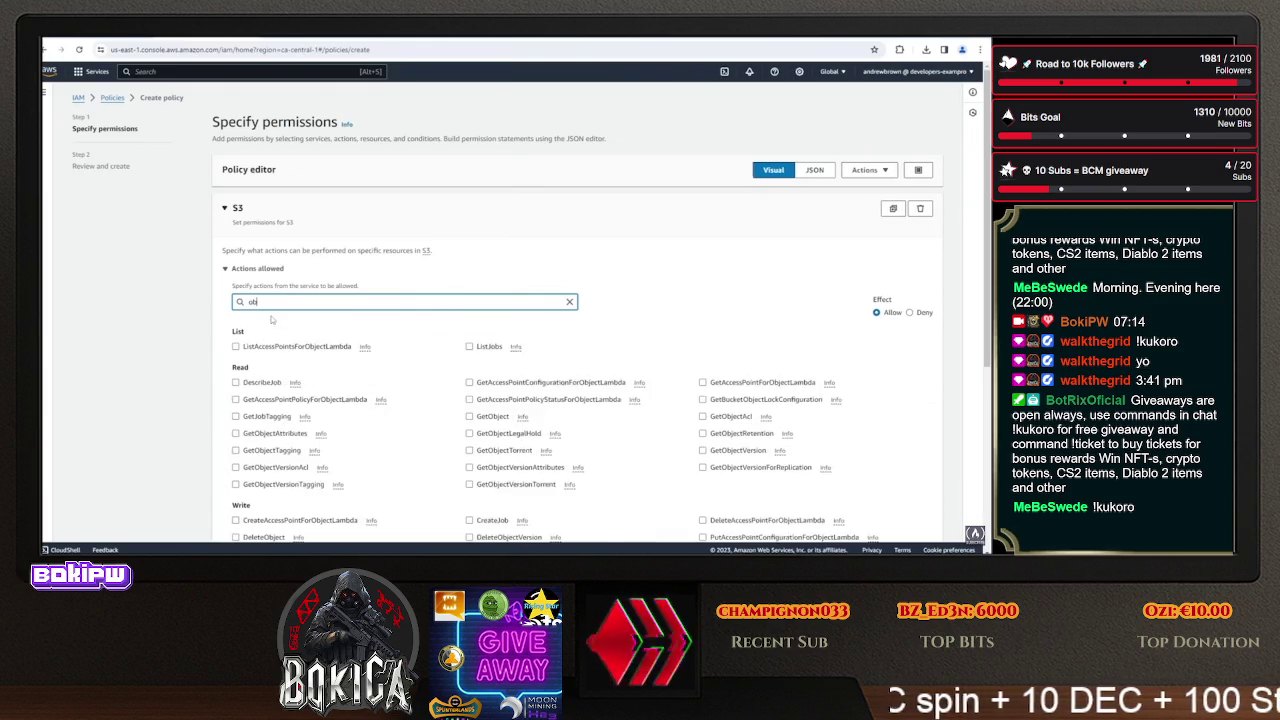
{"action": "left_click", "coordinate": [237, 345]}
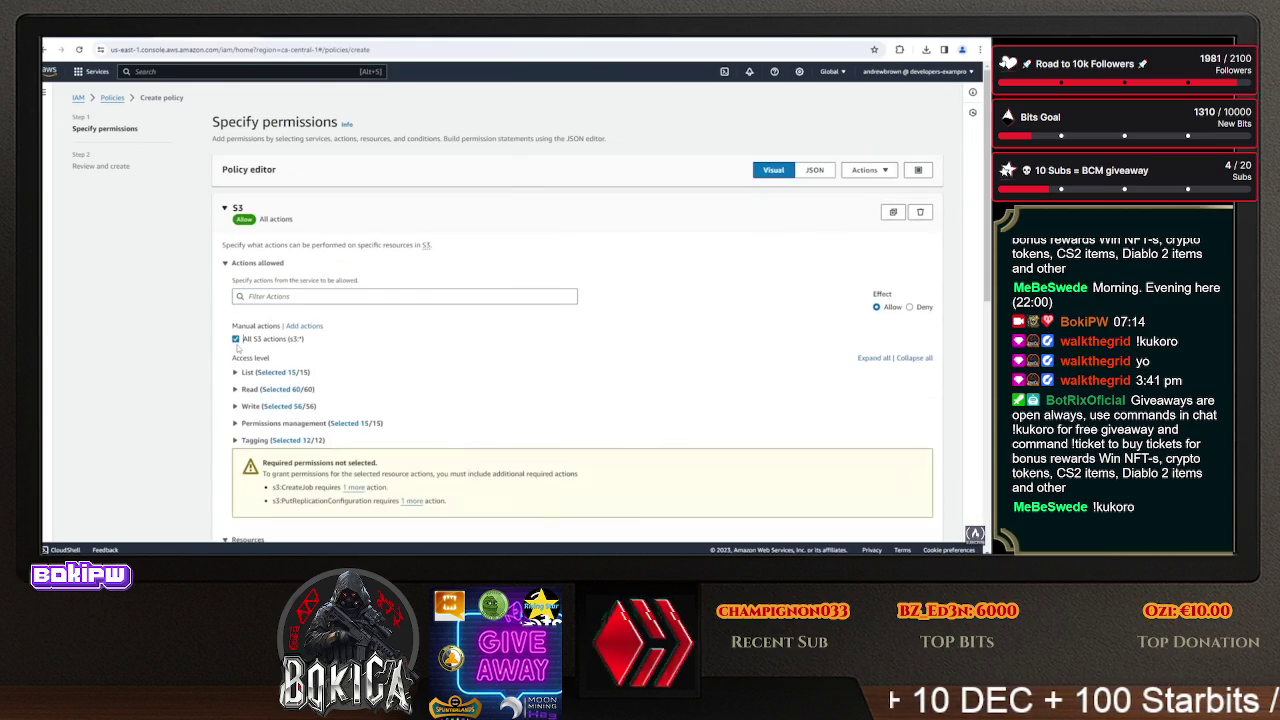
{"action": "scroll", "coordinate": [185, 347], "scroll_direction": "down", "scroll_amount": 2}
{"action": "scroll", "coordinate": [205, 341], "scroll_direction": "down", "scroll_amount": 3}
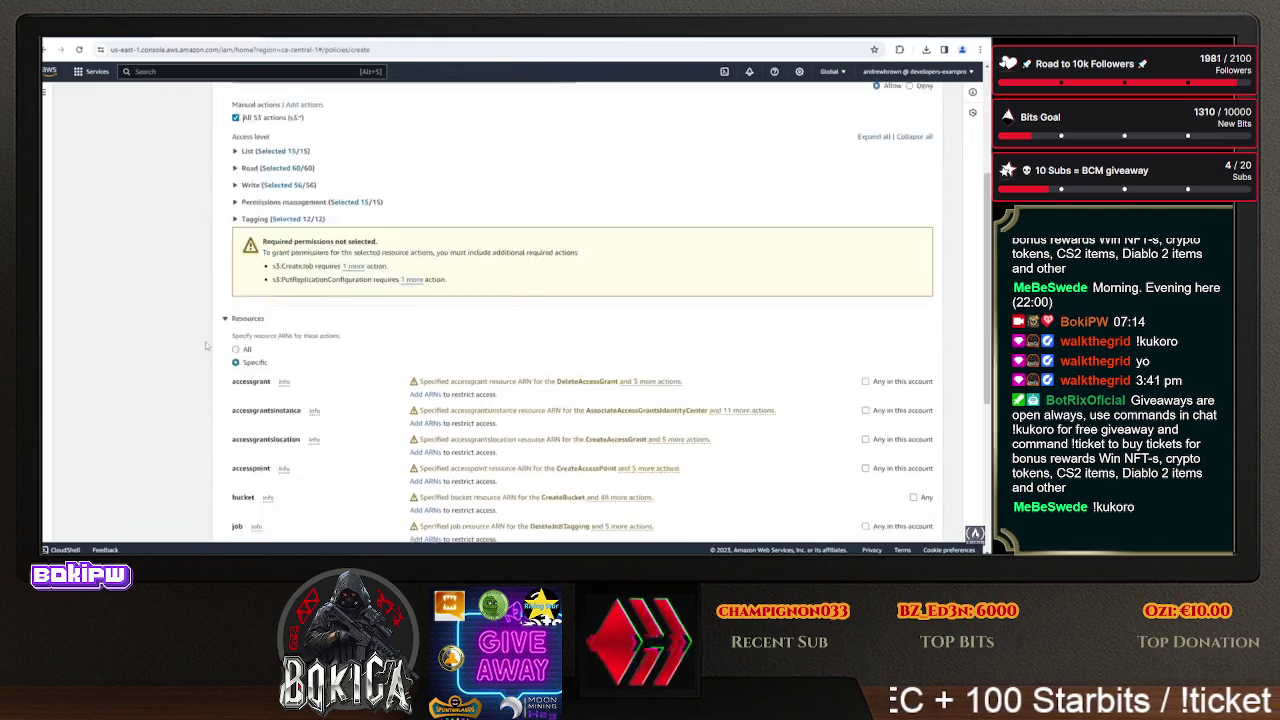
{"action": "scroll", "coordinate": [205, 345], "scroll_direction": "down", "scroll_amount": 3}
{"action": "scroll", "coordinate": [207, 346], "scroll_direction": "up", "scroll_amount": 5}
{"action": "left_click", "coordinate": [236, 370]}
{"action": "left_click", "coordinate": [920, 526]}
{"action": "left_click", "coordinate": [413, 218]}
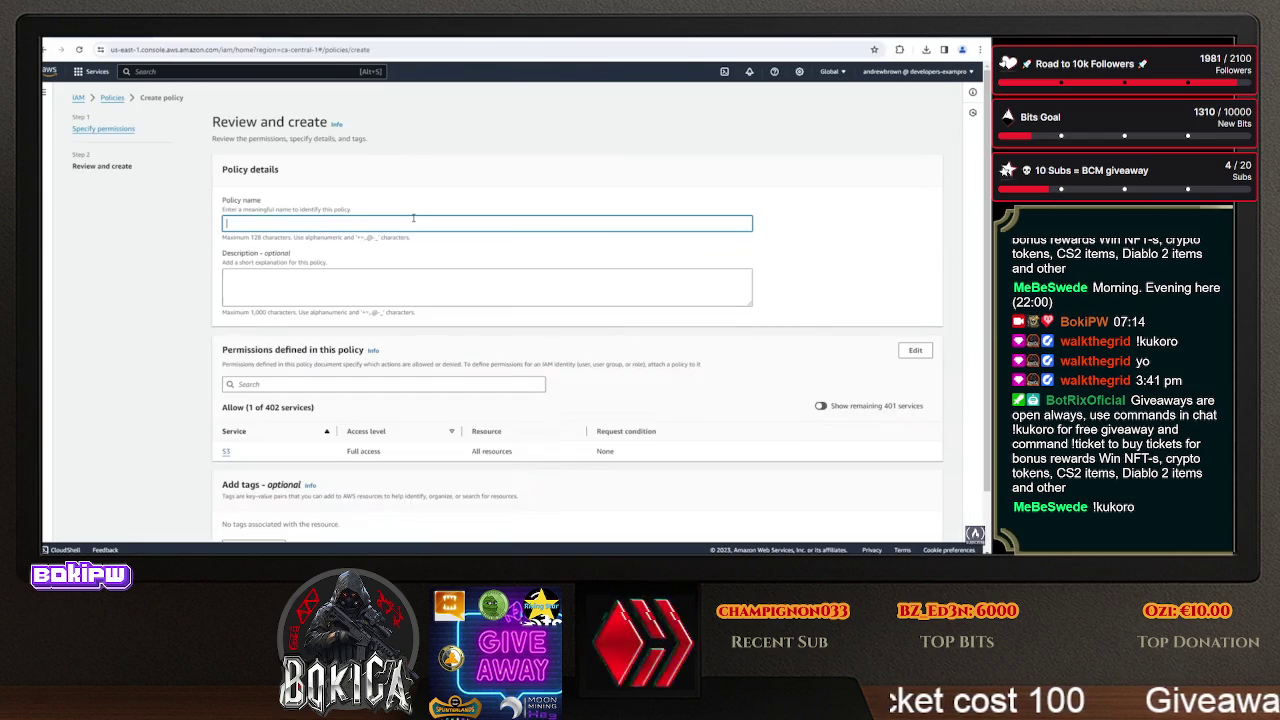
Name the policy S3BatchOperation, then go back to its Specify permissions step.
{"action": "type", "text": "S3BatchOp"}
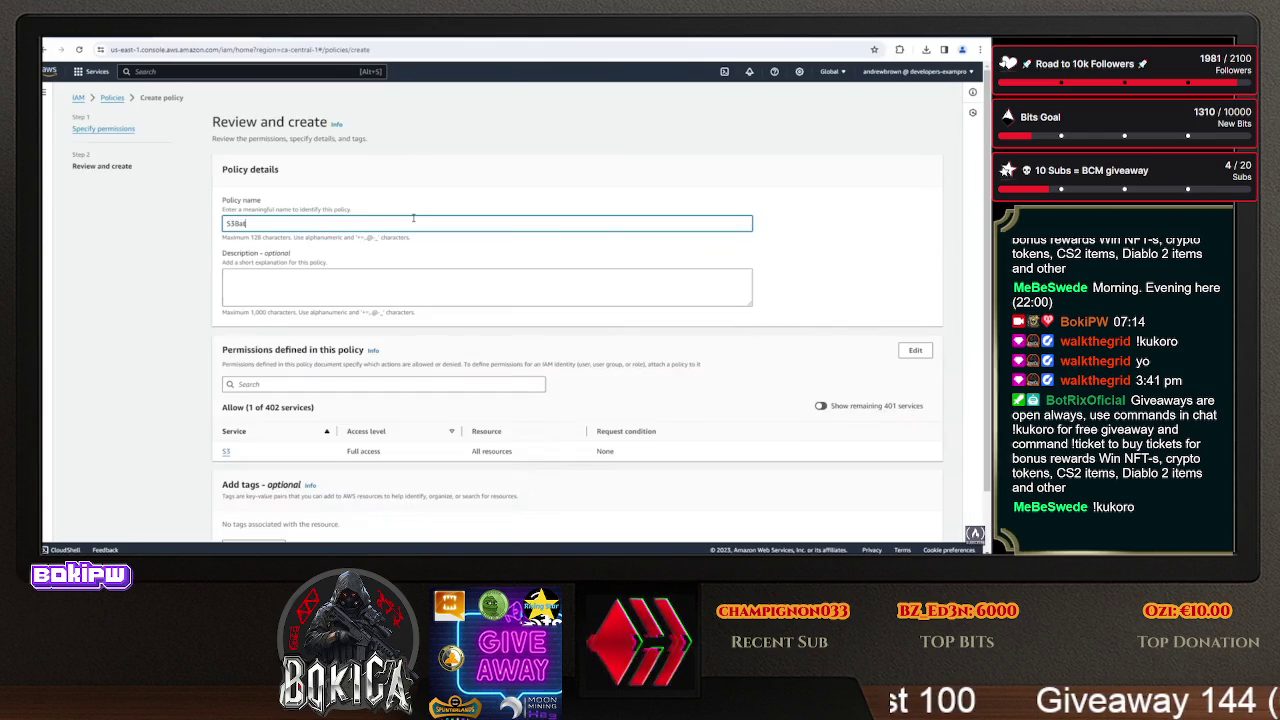
{"action": "type", "text": "eration"}
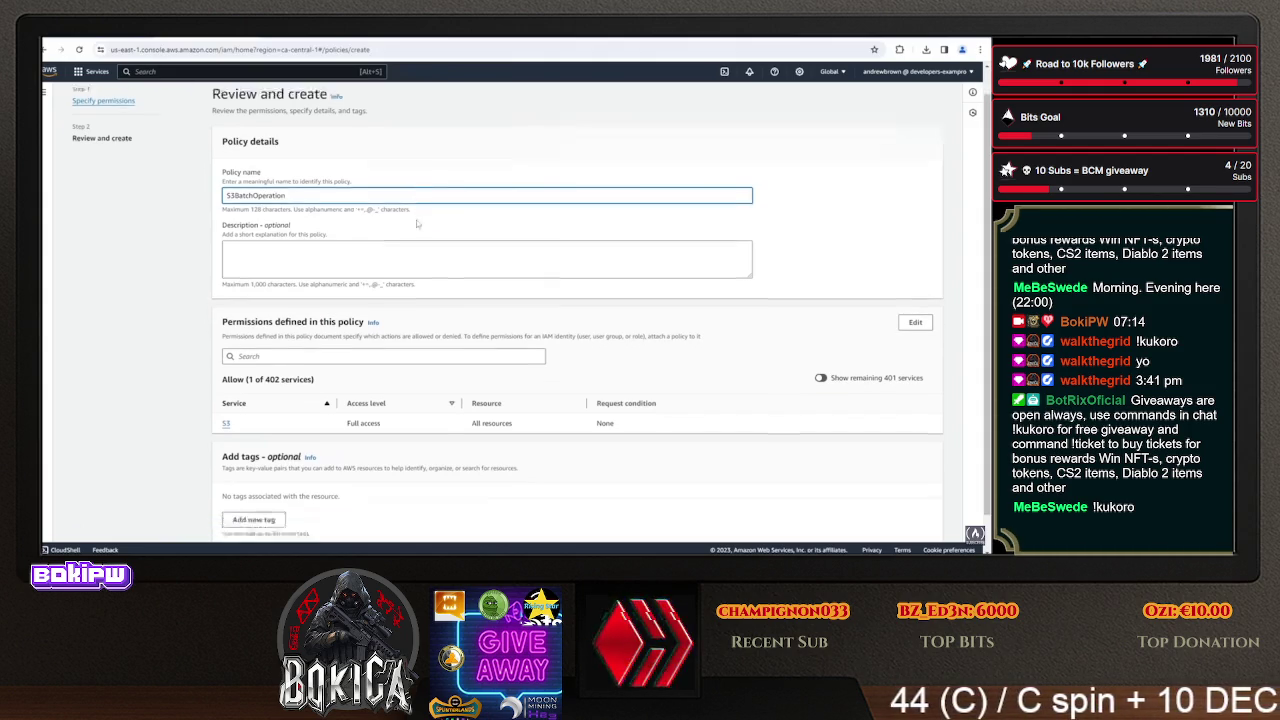
{"action": "scroll", "coordinate": [408, 216], "scroll_direction": "down", "scroll_amount": 2}
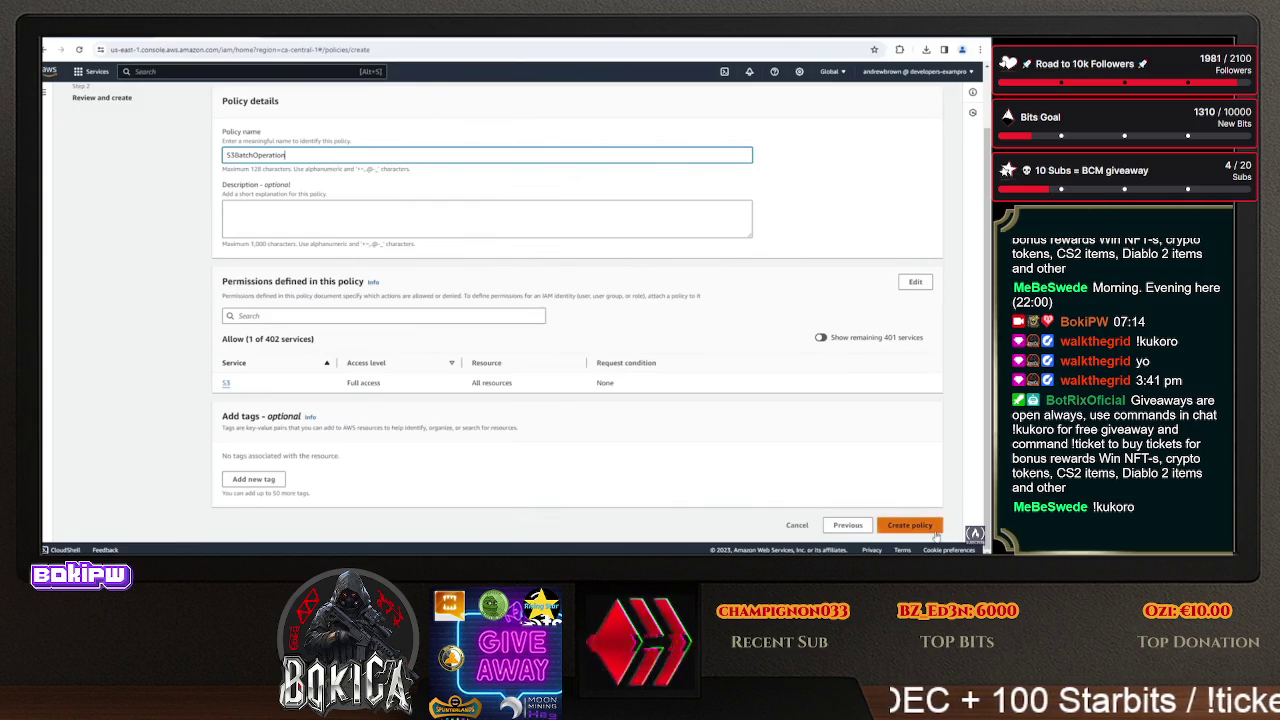
{"action": "left_click", "coordinate": [929, 534]}
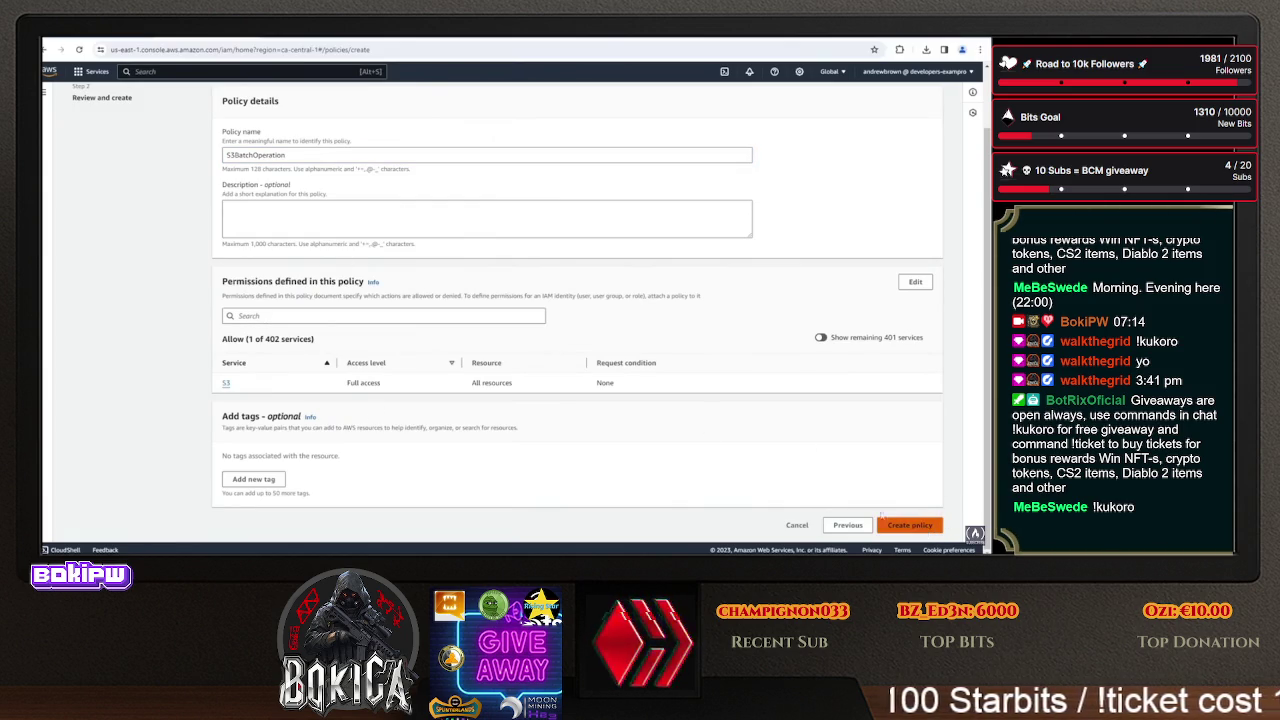
{"action": "left_click", "coordinate": [848, 526]}
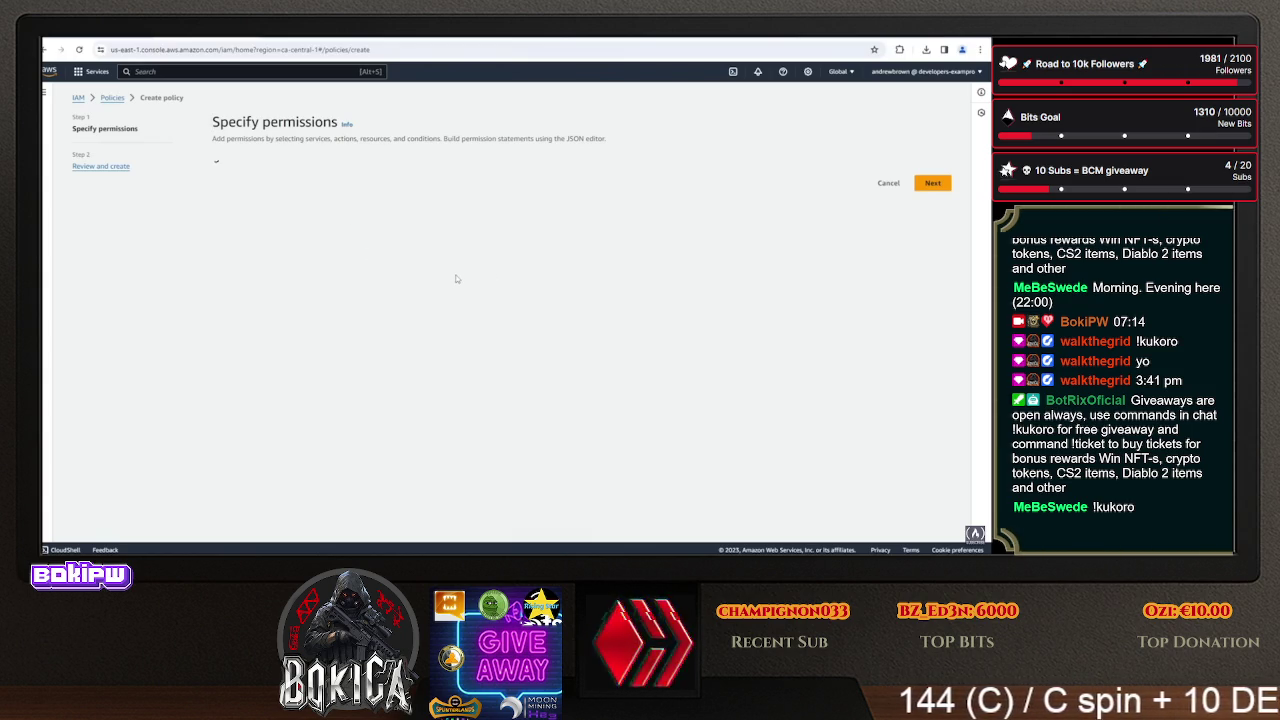
Discard the draft policy and start a fresh one in the JSON editor.
{"action": "left_click", "coordinate": [888, 183]}
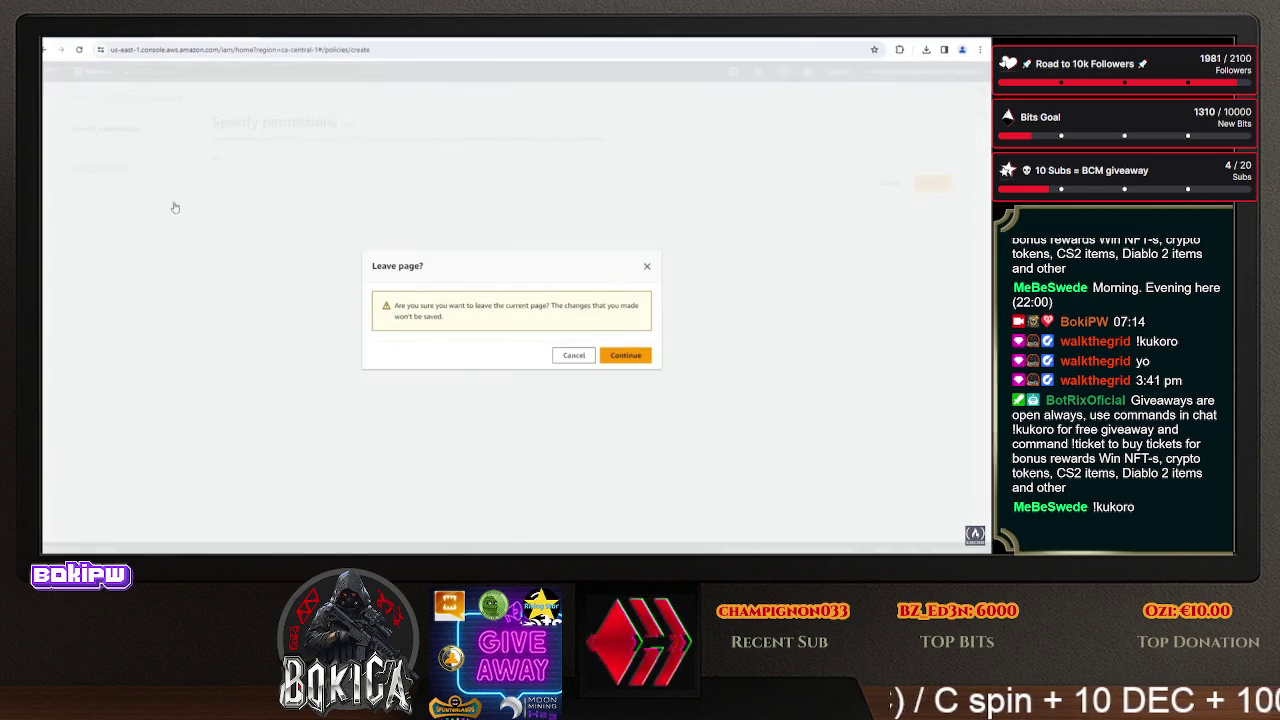
{"action": "left_click", "coordinate": [628, 356]}
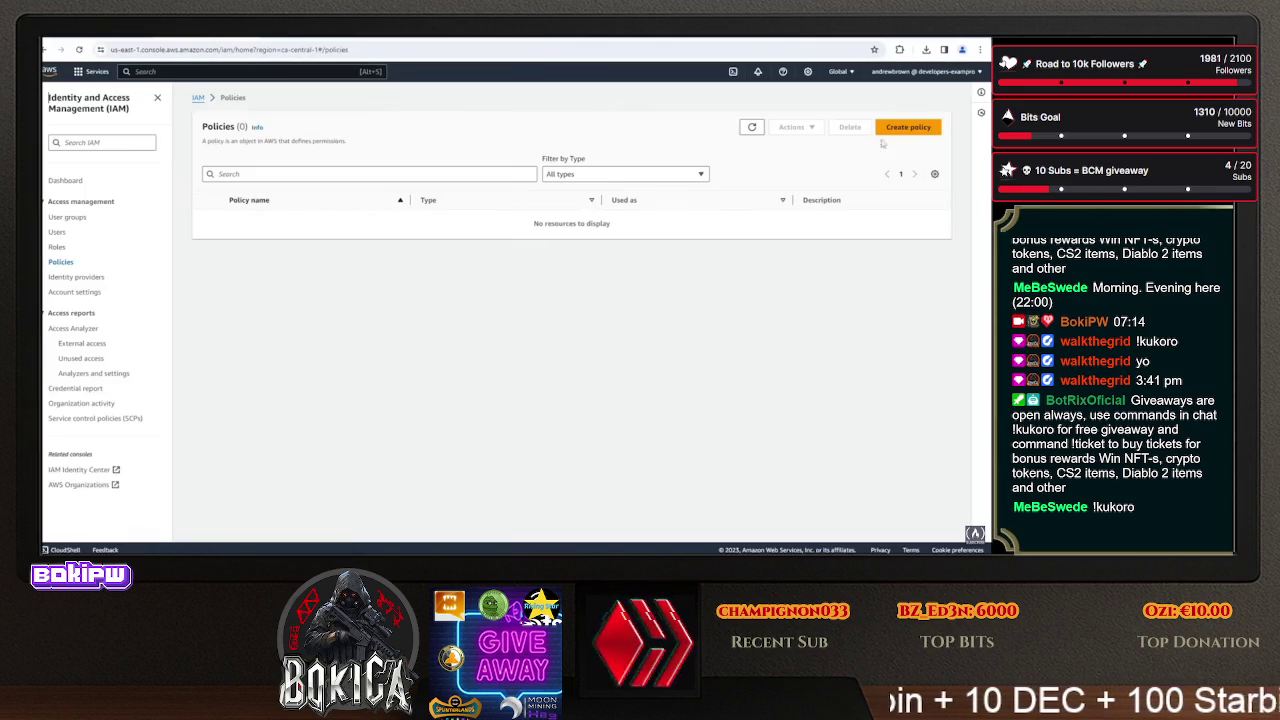
{"action": "left_click", "coordinate": [884, 128]}
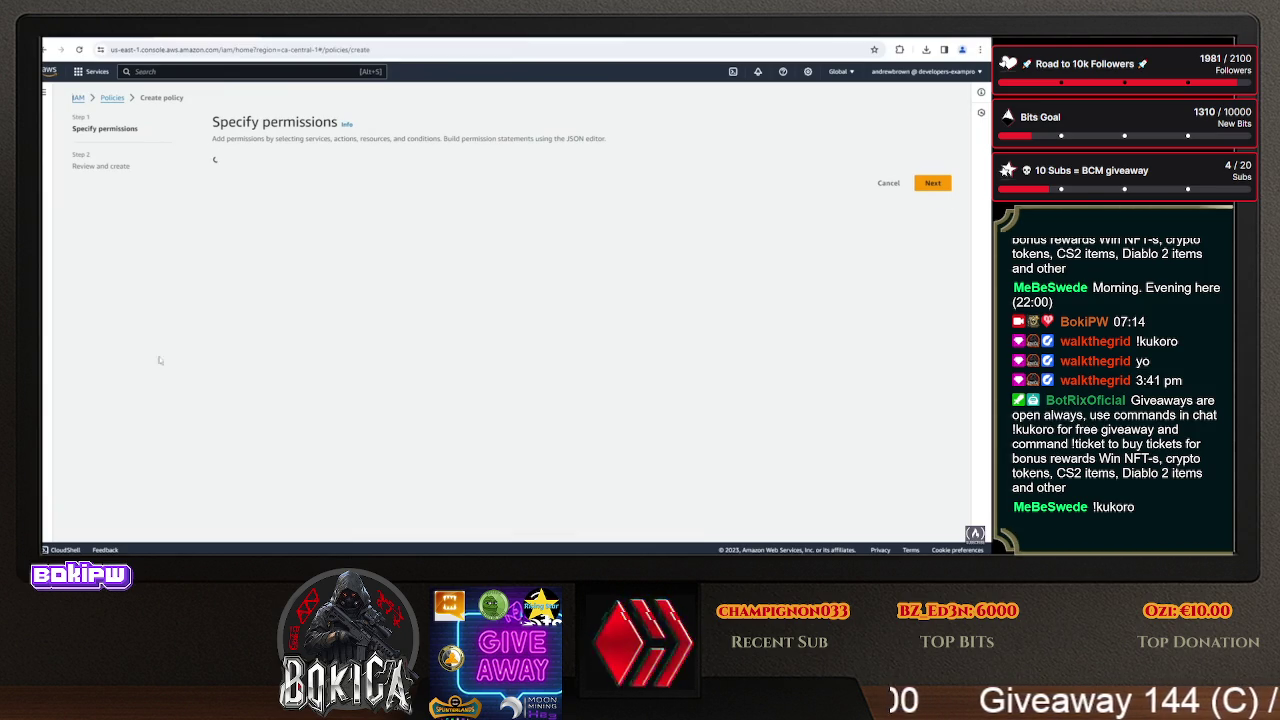
{"action": "left_click", "coordinate": [888, 183]}
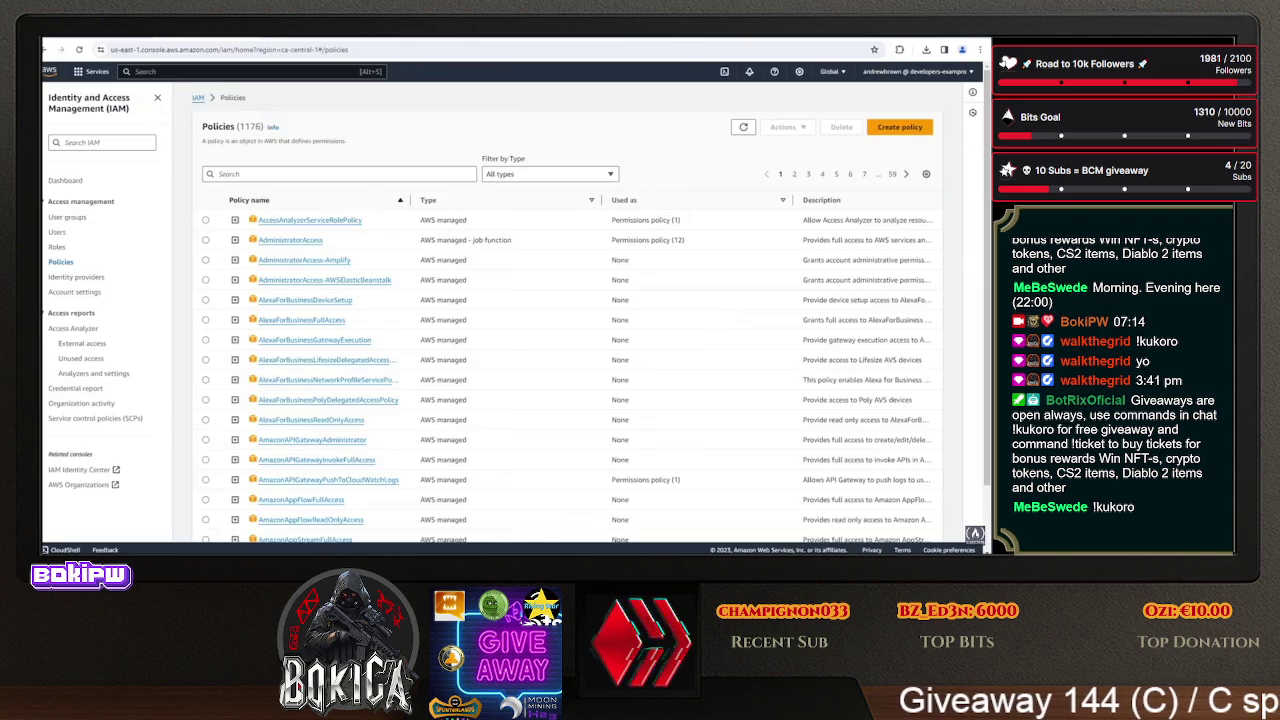
{"action": "left_click", "coordinate": [918, 130]}
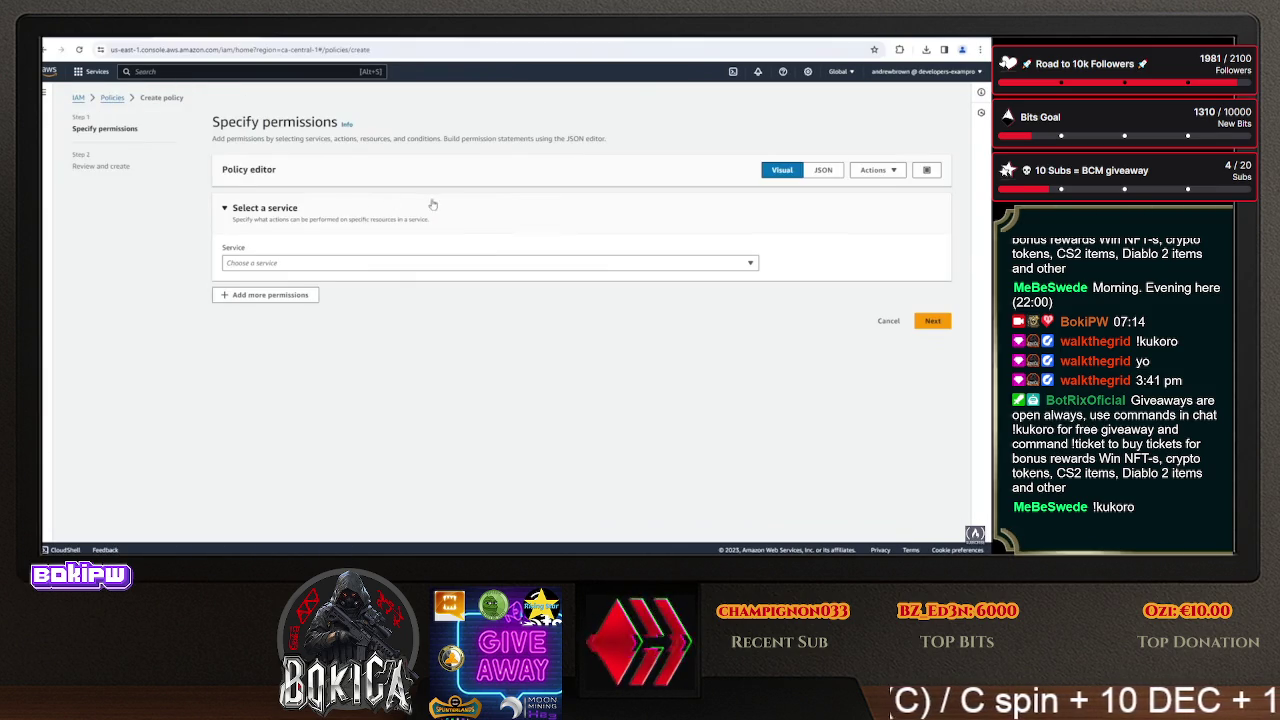
{"action": "left_click", "coordinate": [823, 170]}
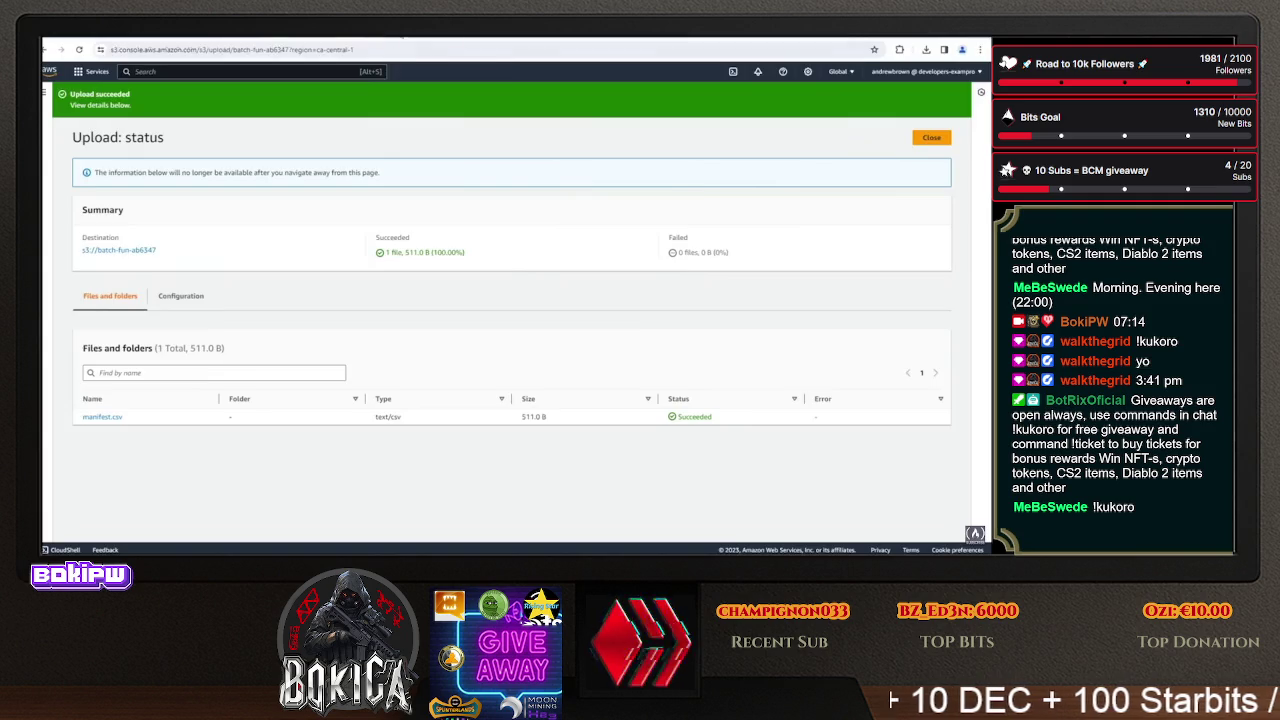
Copy the batch job's IAM role policy template and paste it over the policy JSON.
{"action": "key", "text": "ctrl+Tab"}
{"action": "key", "text": "ctrl+Tab"}
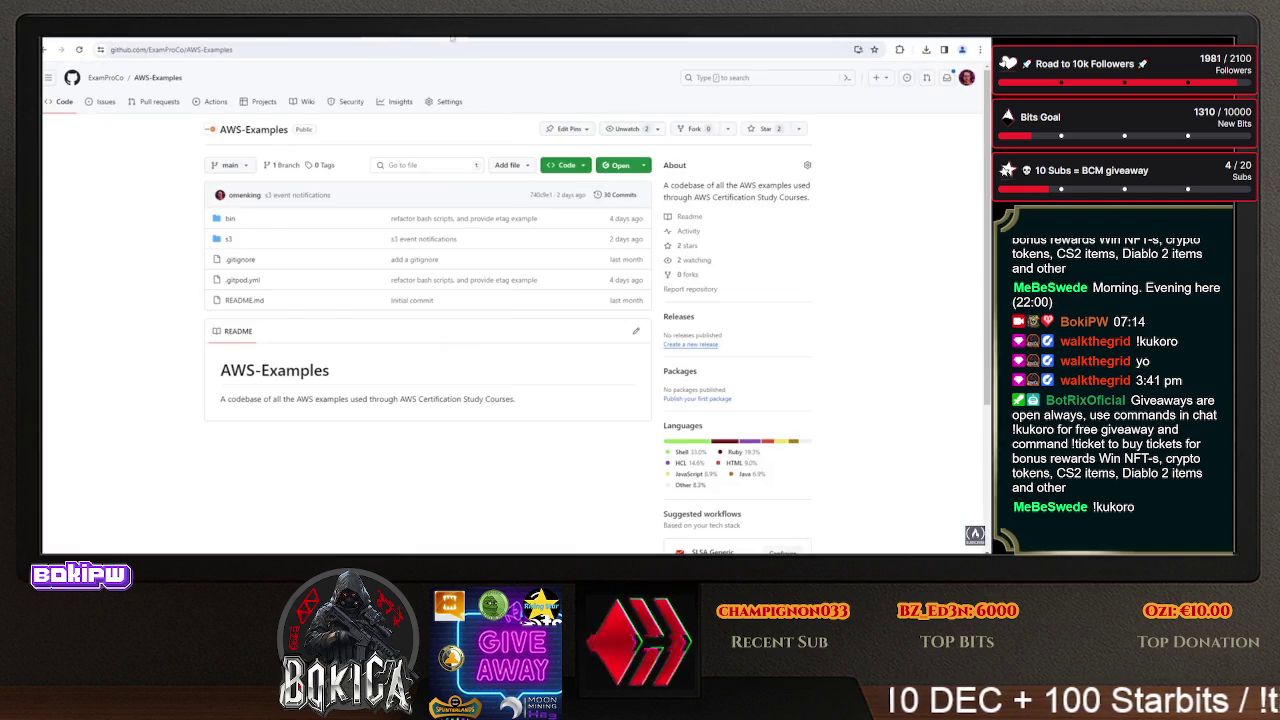
{"action": "key", "text": "ctrl+Tab"}
{"action": "key", "text": "ctrl+Tab"}
{"action": "key", "text": "ctrl+Tab"}
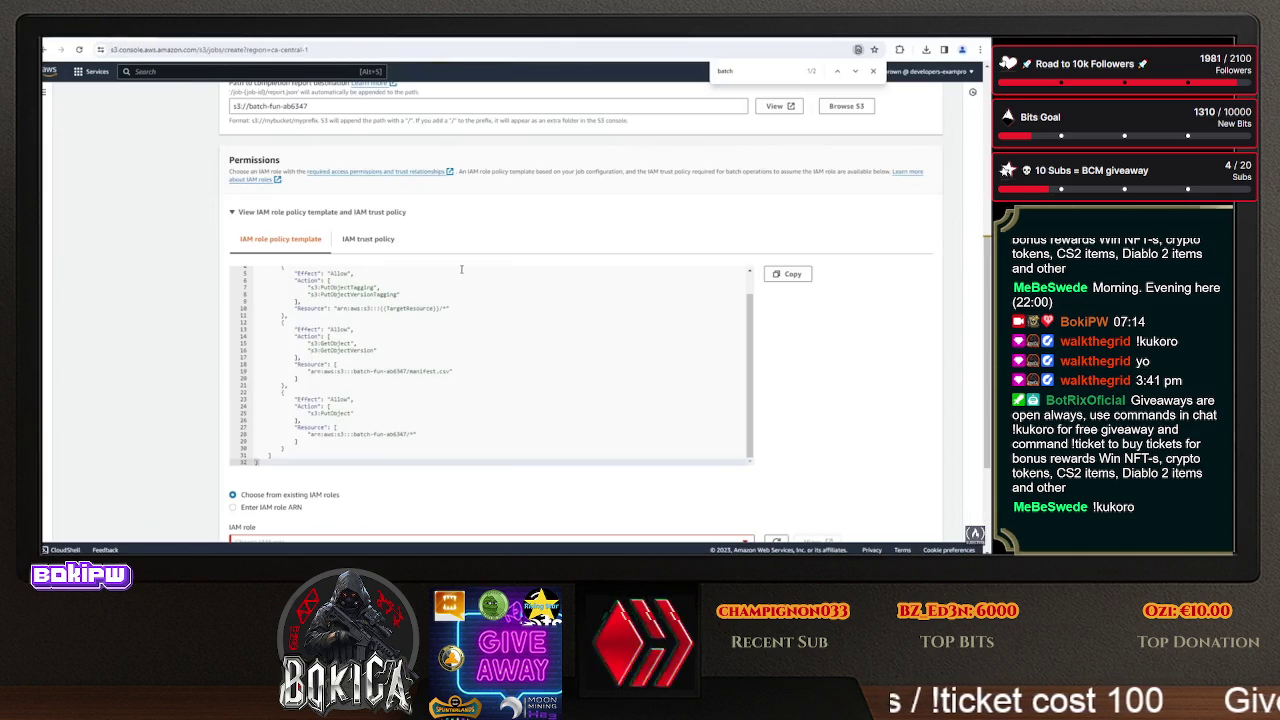
{"action": "left_click", "coordinate": [788, 273]}
{"action": "key", "text": "ctrl+shift+Tab"}
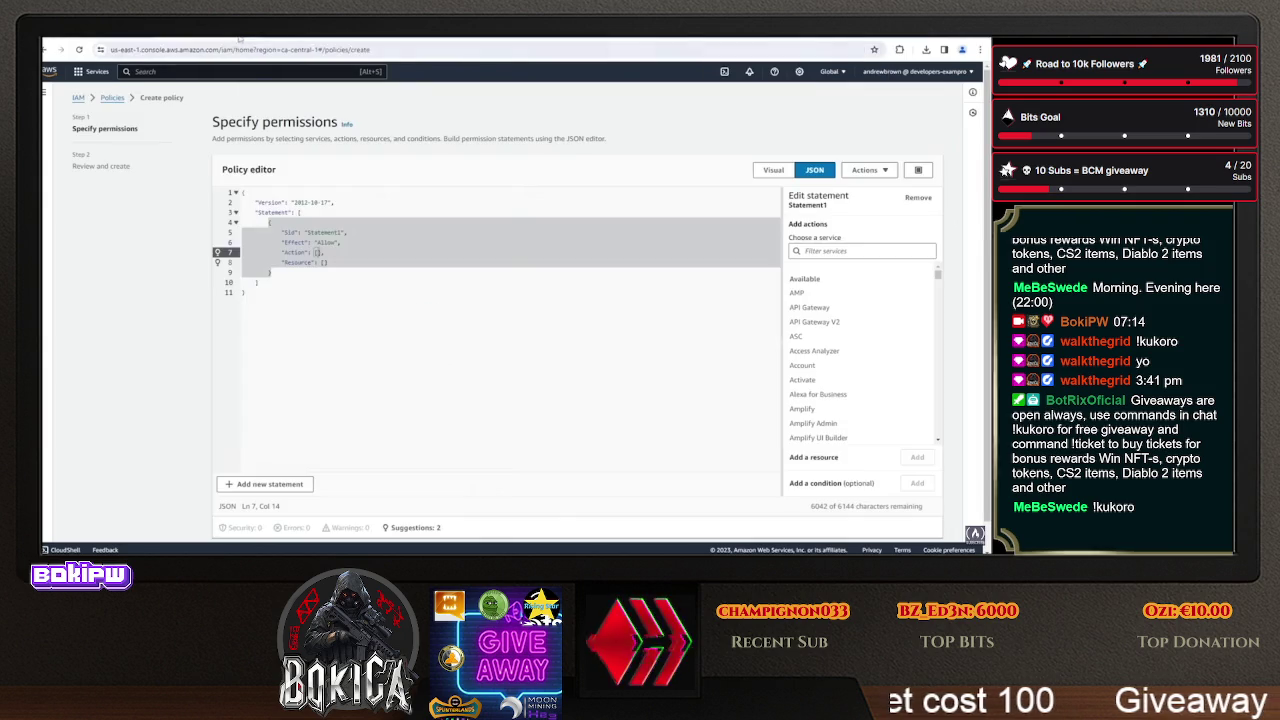
{"action": "key", "text": "ctrl+a"}
{"action": "right_click", "coordinate": [318, 245]}
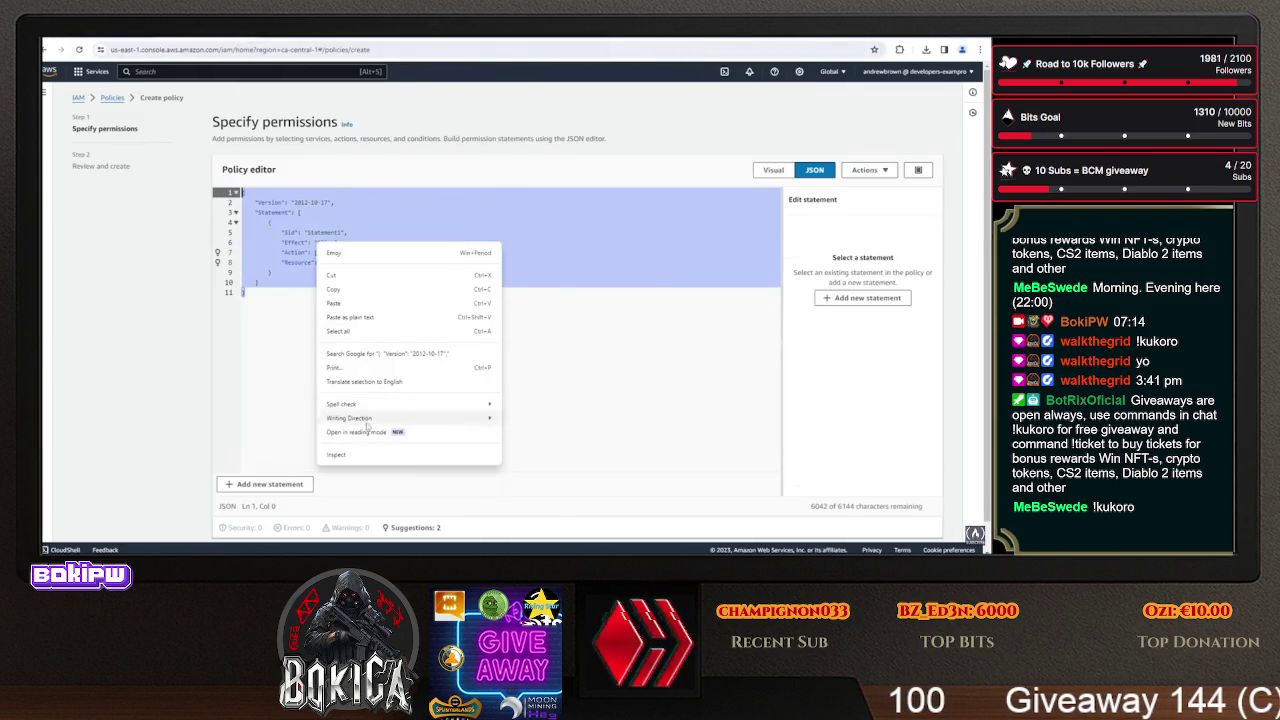
{"action": "left_click", "coordinate": [366, 302]}
Replace the {{TargetResource}} placeholder with batch-fun-ab6347 and continue to Review and create.
{"action": "left_click", "coordinate": [366, 288]}
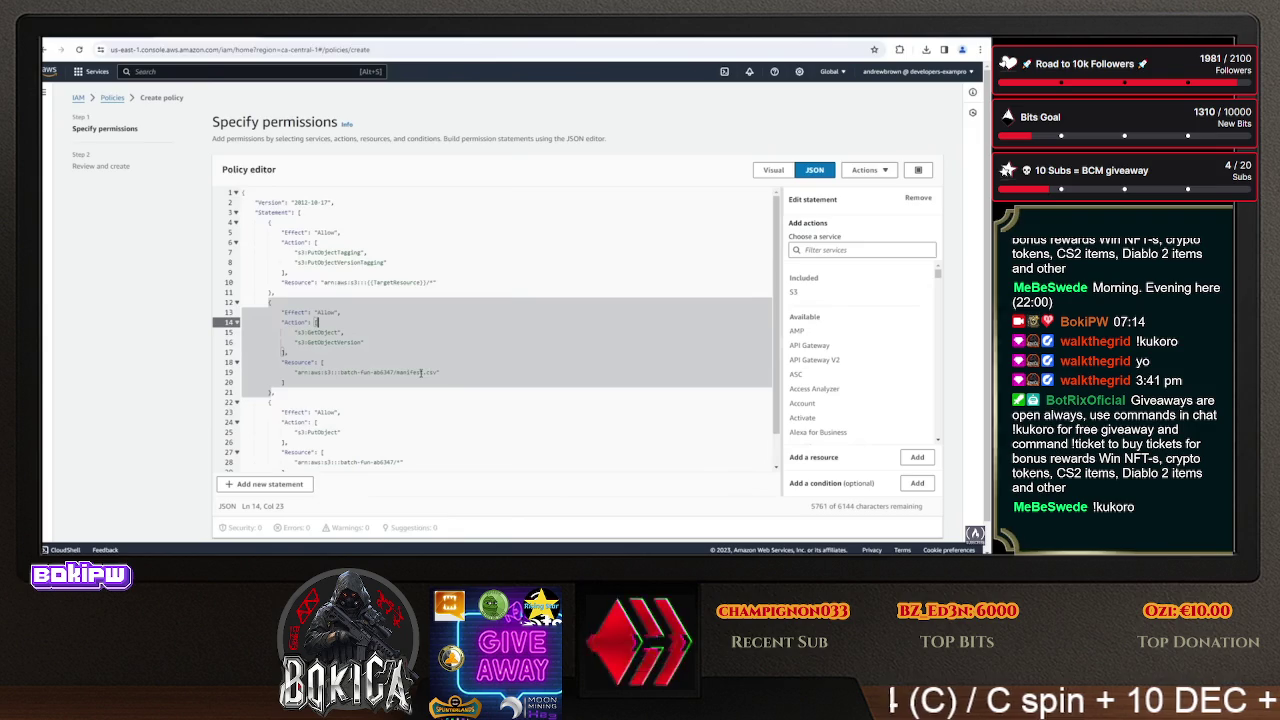
{"action": "scroll", "coordinate": [323, 321], "scroll_direction": "down", "scroll_amount": 1}
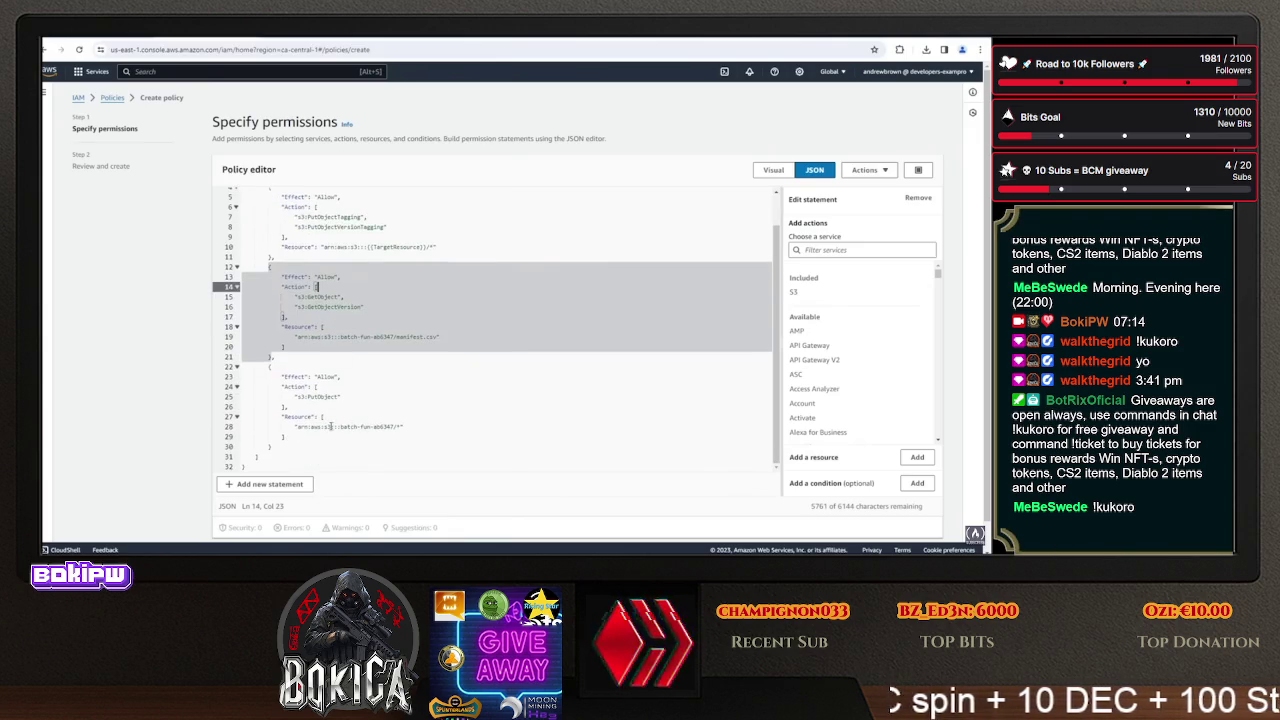
{"action": "scroll", "coordinate": [382, 427], "scroll_direction": "up", "scroll_amount": 1}
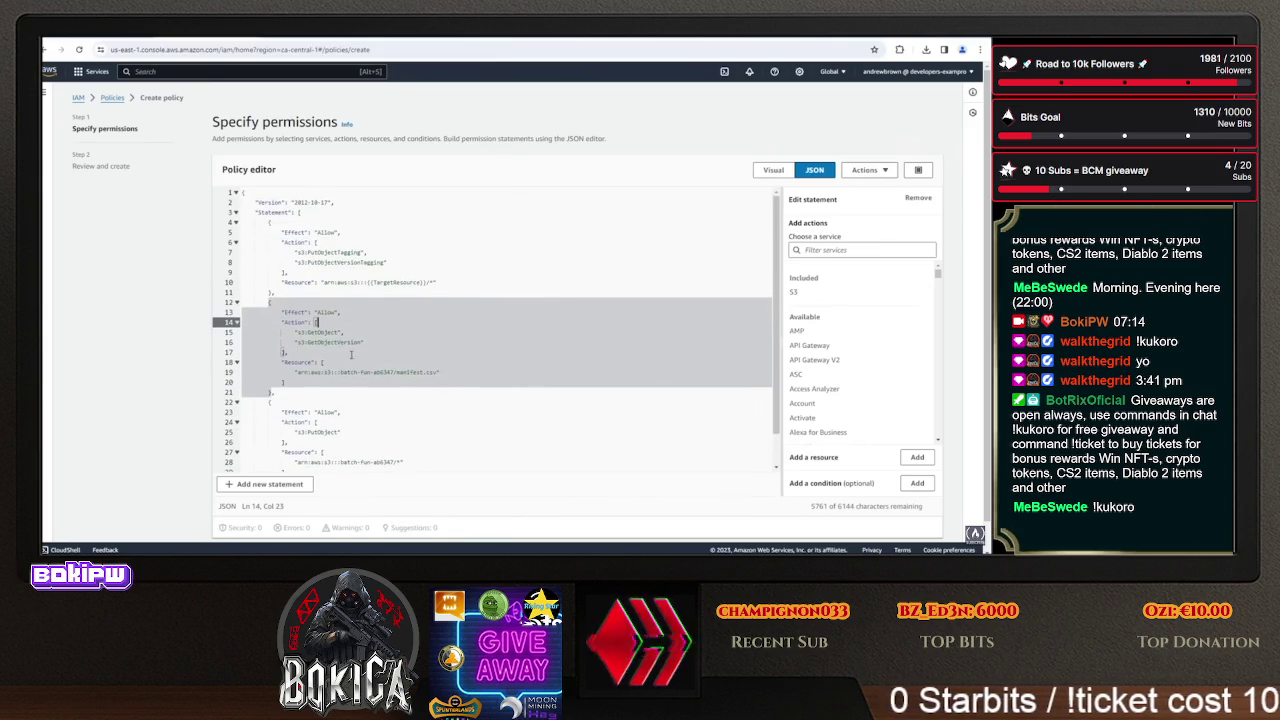
{"action": "left_click_drag", "start_coordinate": [340, 372], "coordinate": [390, 371]}
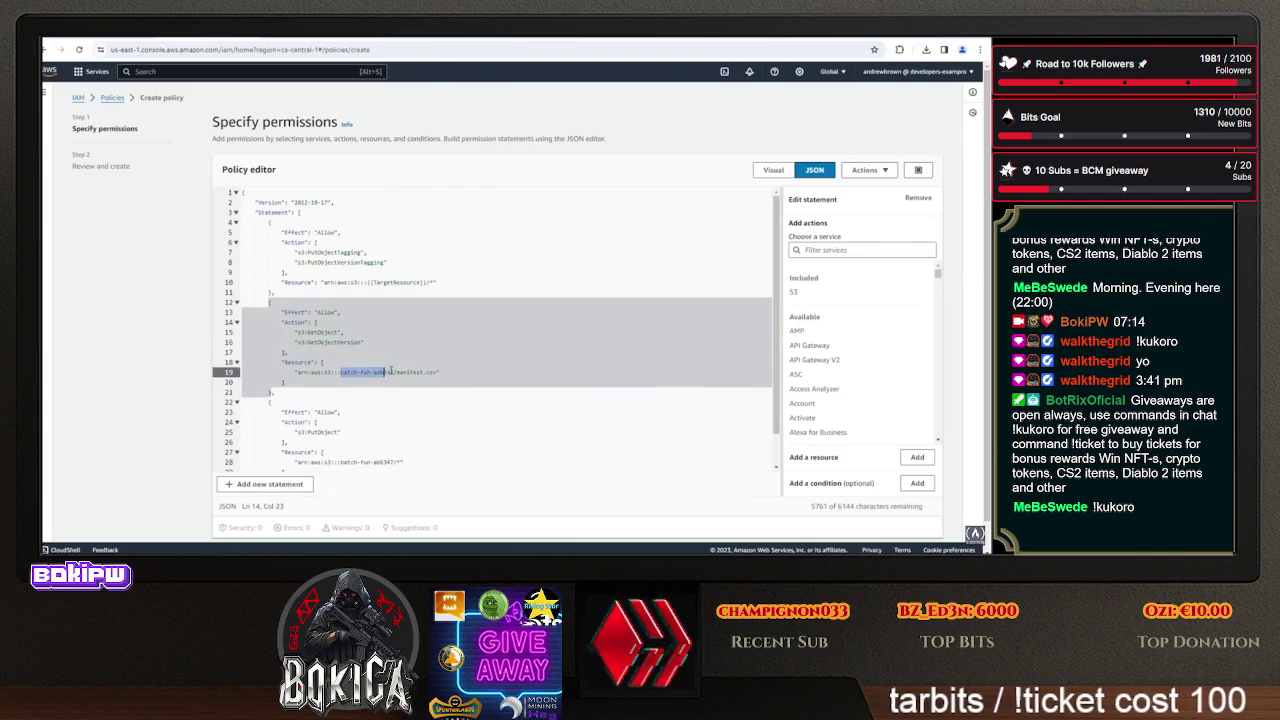
{"action": "left_click", "coordinate": [369, 282]}
{"action": "left_click_drag", "start_coordinate": [405, 283], "coordinate": [424, 283]}
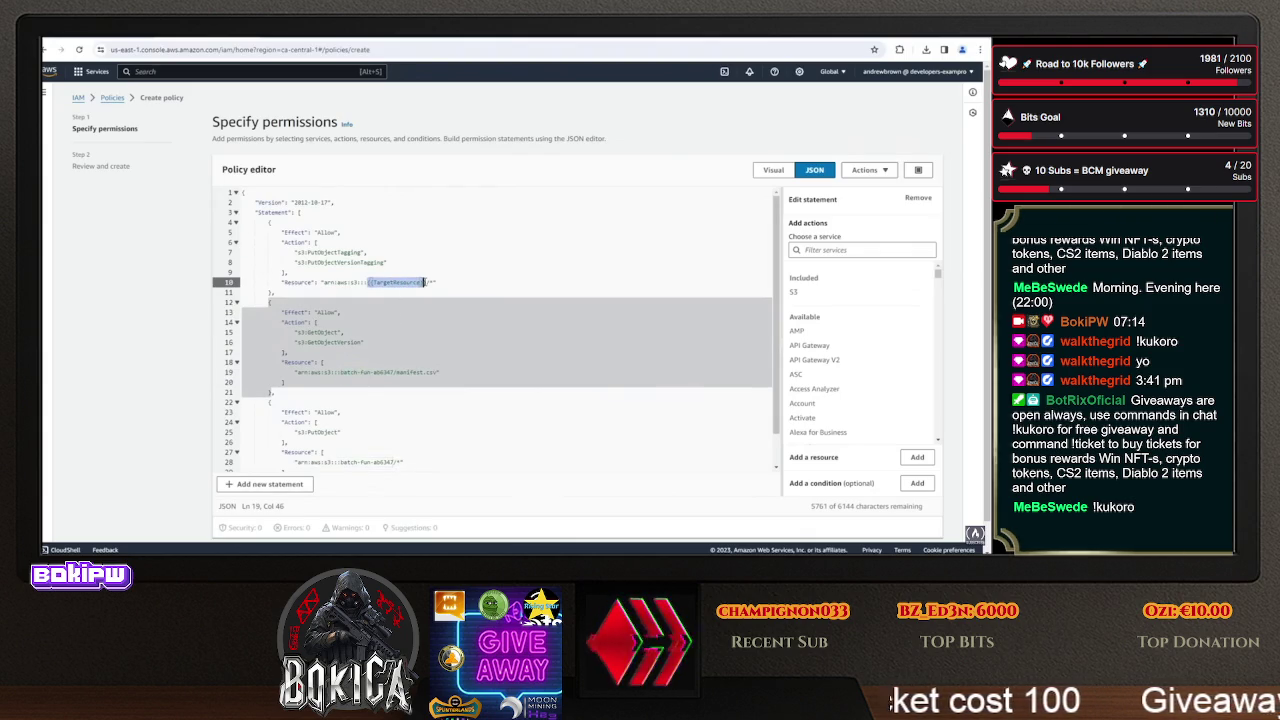
{"action": "key", "text": "ctrl+plus"}
{"action": "key", "text": "ctrl+plus"}
{"action": "key", "text": "ctrl+plus"}
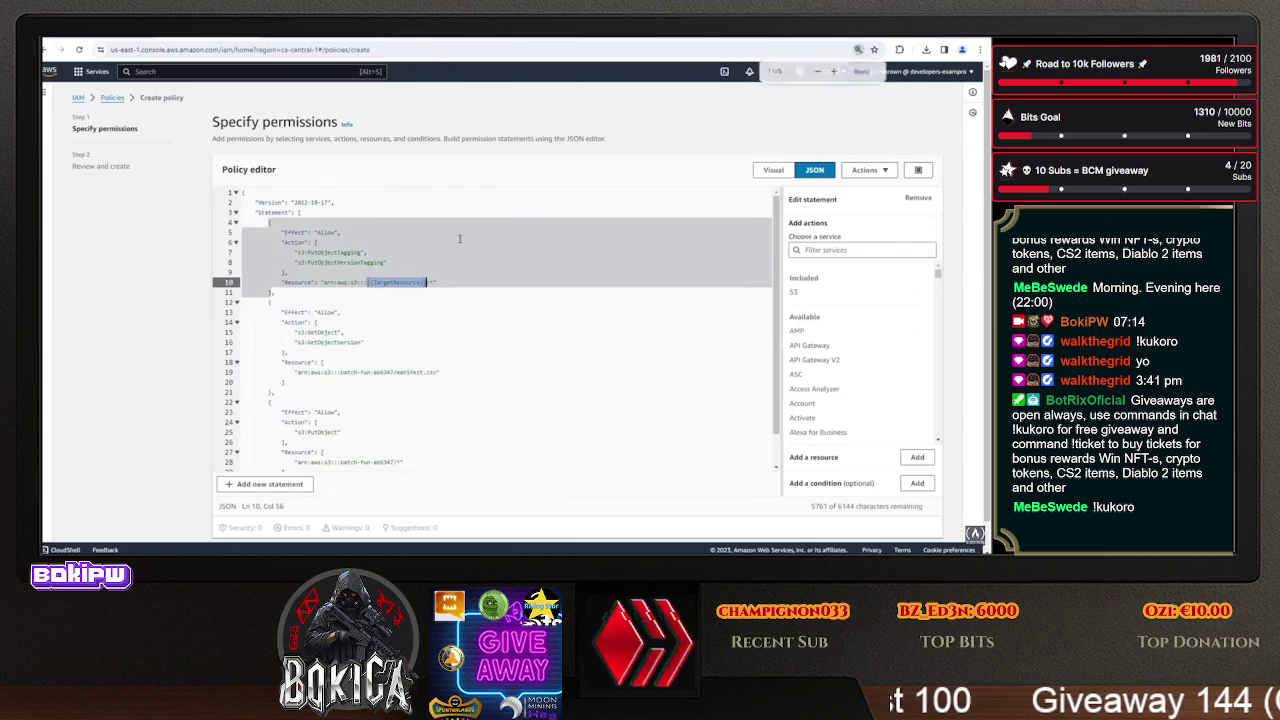
{"action": "key", "text": "ctrl+v"}
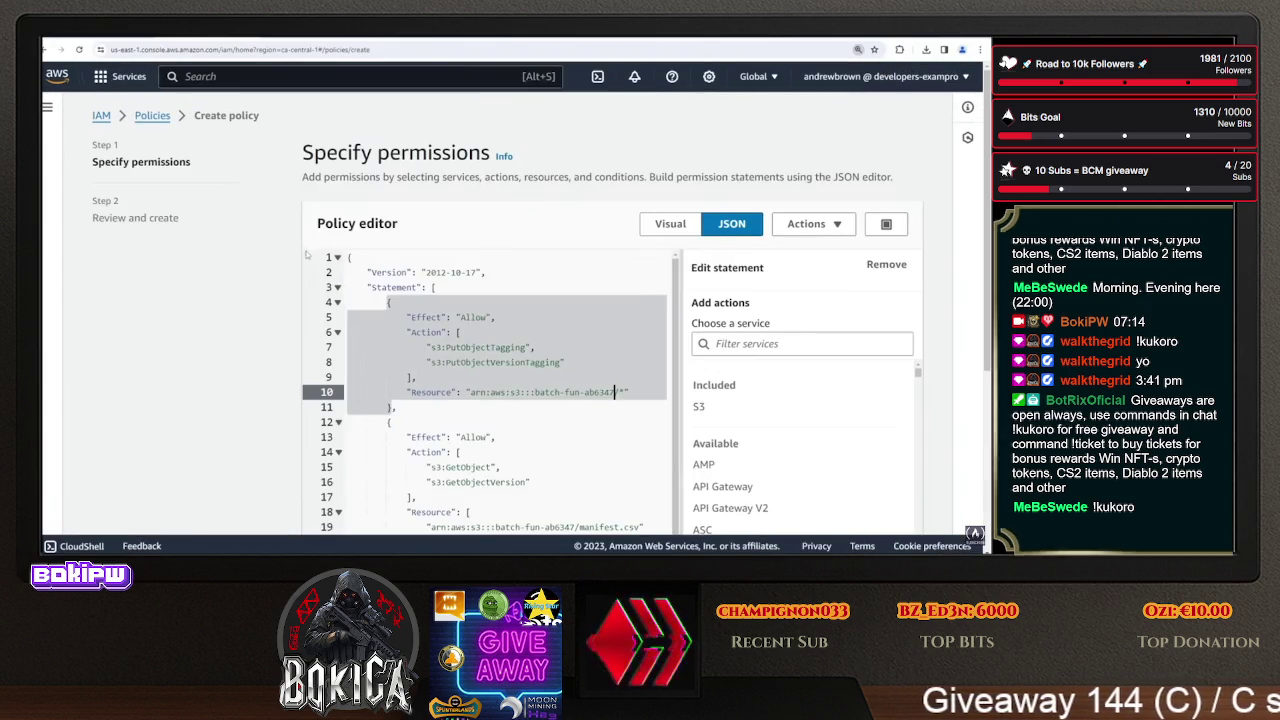
{"action": "key", "text": "ctrl+0"}
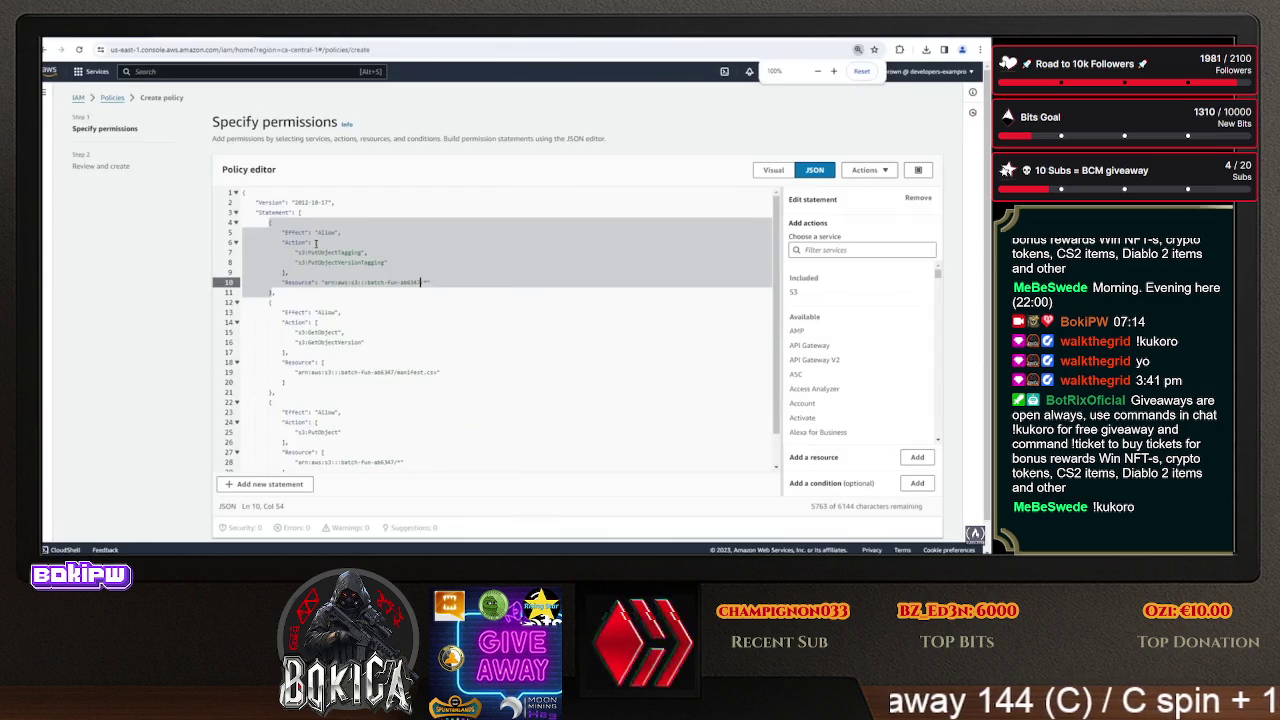
{"action": "left_click", "coordinate": [370, 301]}
{"action": "scroll", "coordinate": [350, 298], "scroll_direction": "down", "scroll_amount": 2}
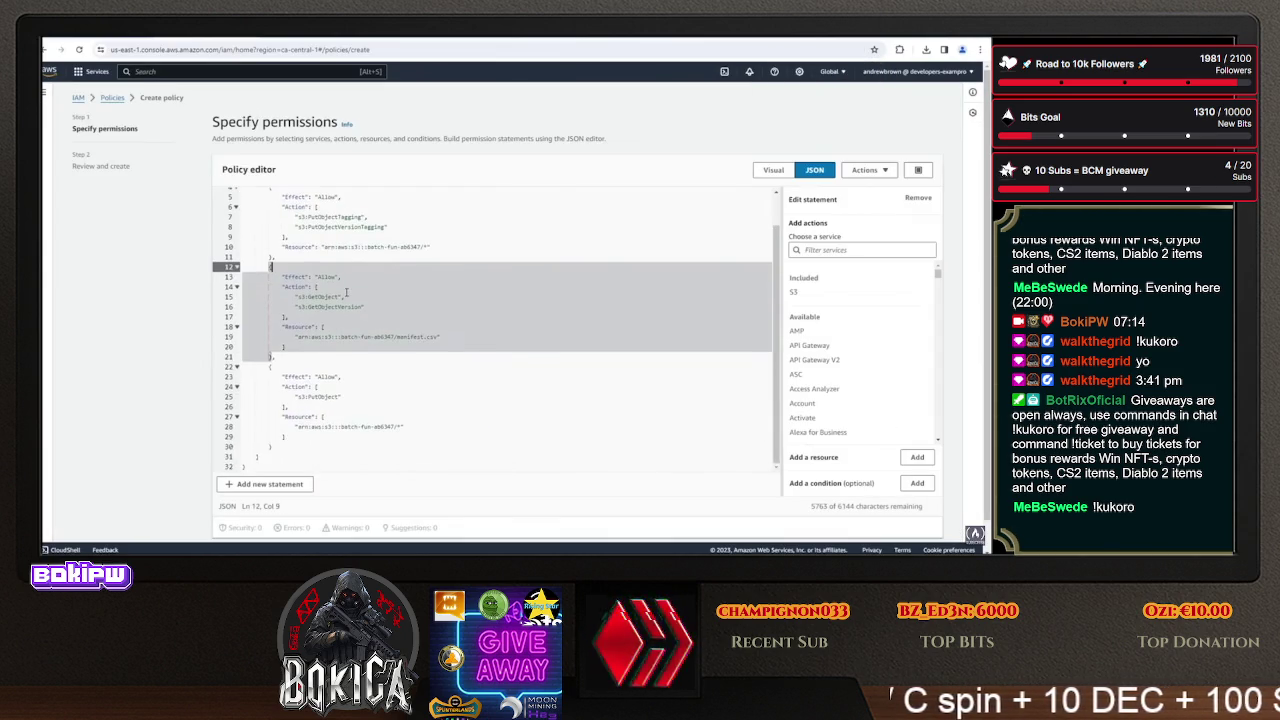
{"action": "scroll", "coordinate": [202, 345], "scroll_direction": "down", "scroll_amount": 1}
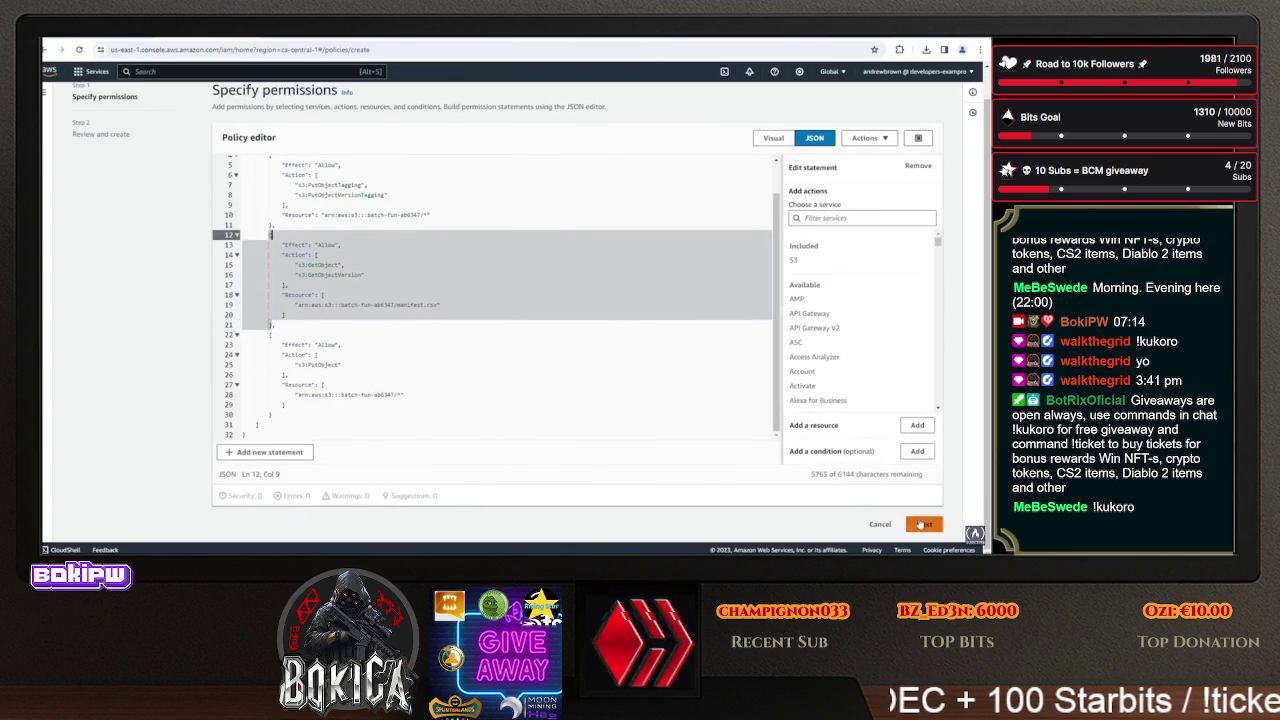
{"action": "left_click", "coordinate": [920, 525]}
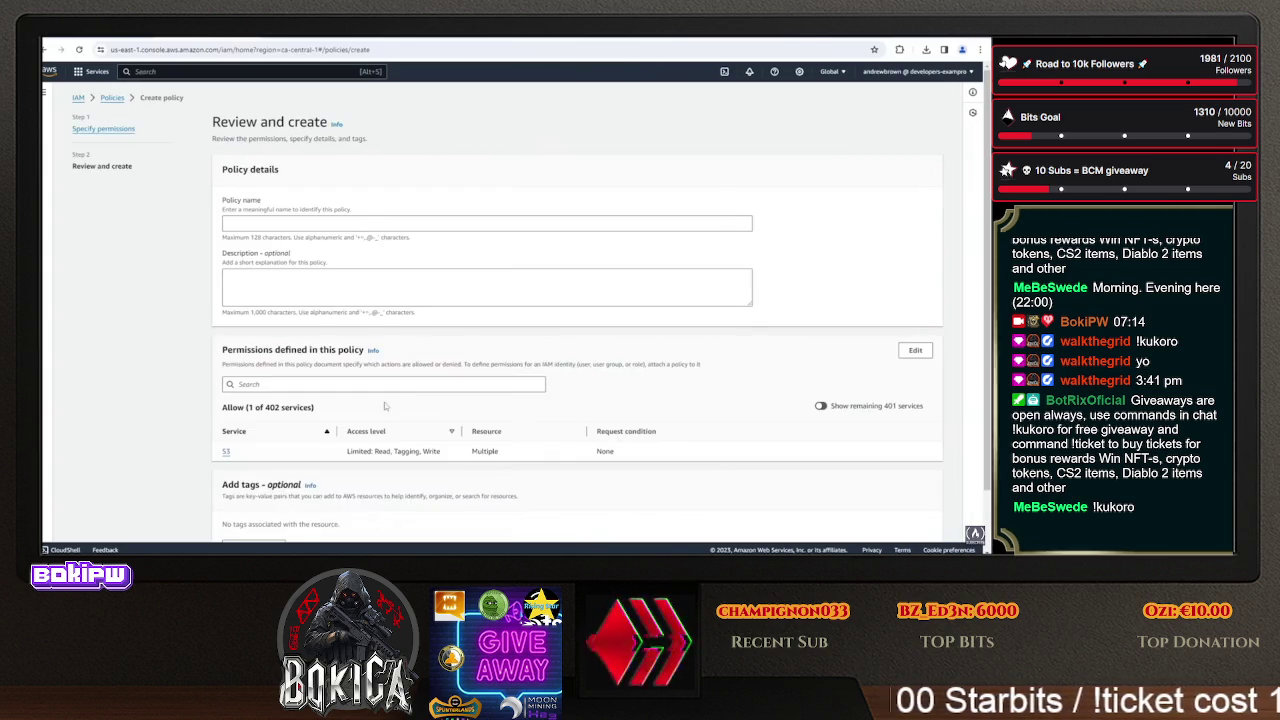
Name the policy S3BatchPolicyFun and create it.
{"action": "left_click", "coordinate": [273, 225]}
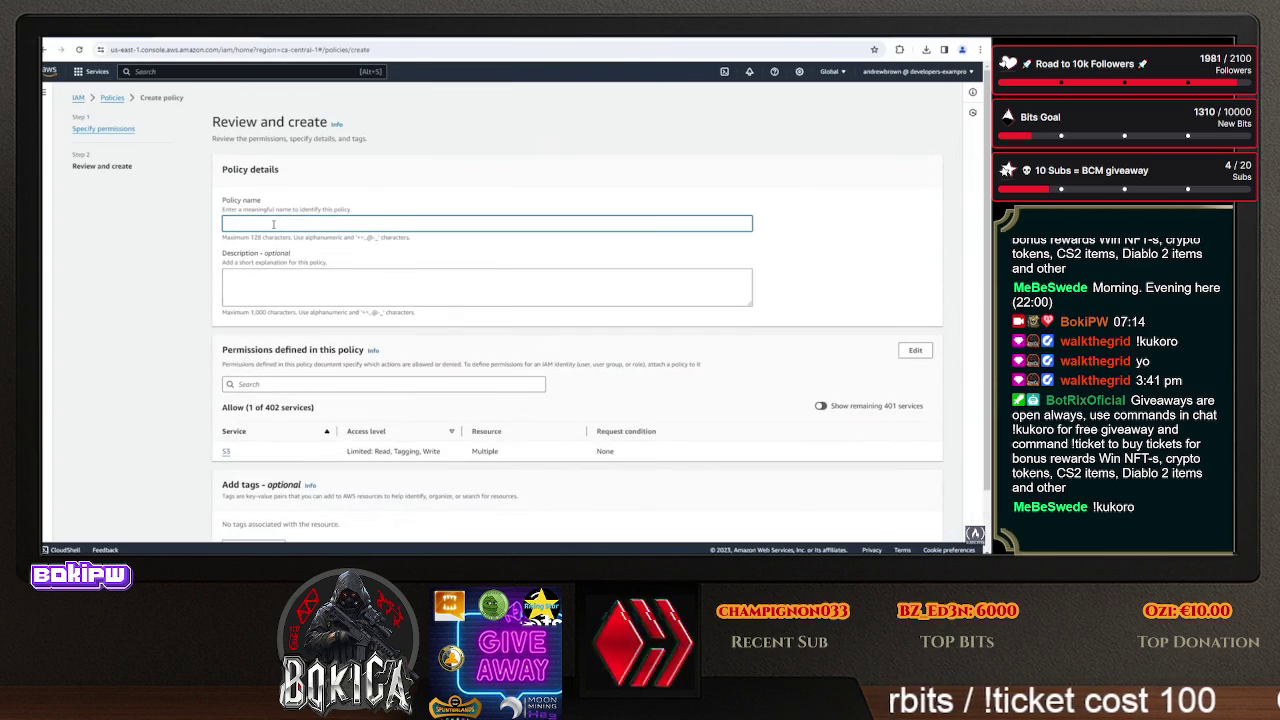
{"action": "type", "text": "S3BatchPolicyFun"}
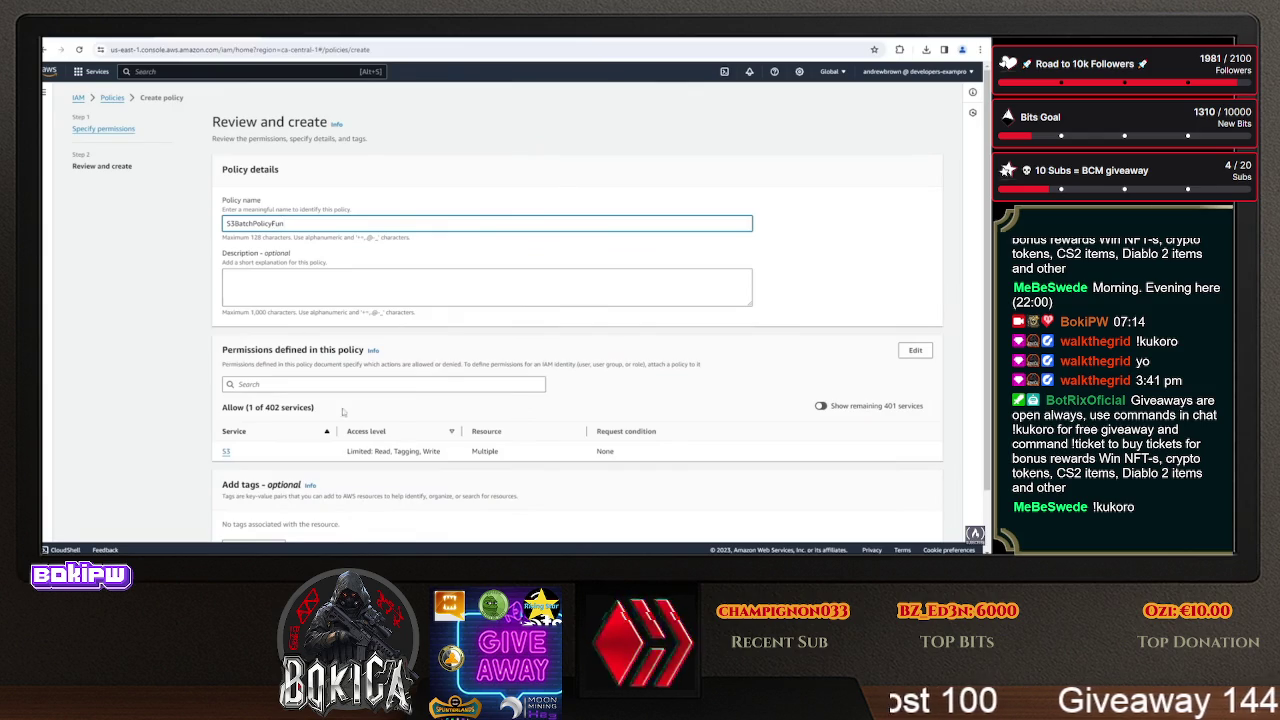
{"action": "left_click_drag", "start_coordinate": [461, 431], "coordinate": [480, 431]}
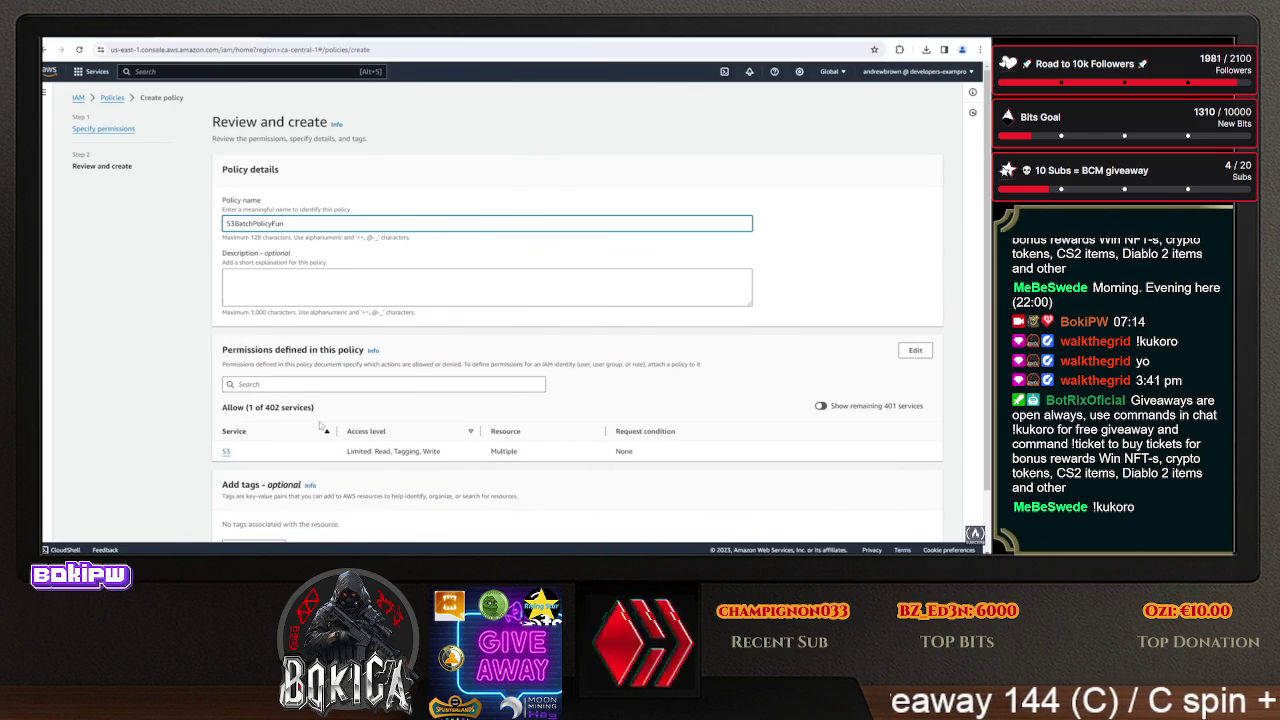
{"action": "scroll", "coordinate": [346, 427], "scroll_direction": "down", "scroll_amount": 2}
{"action": "left_click", "coordinate": [909, 527]}
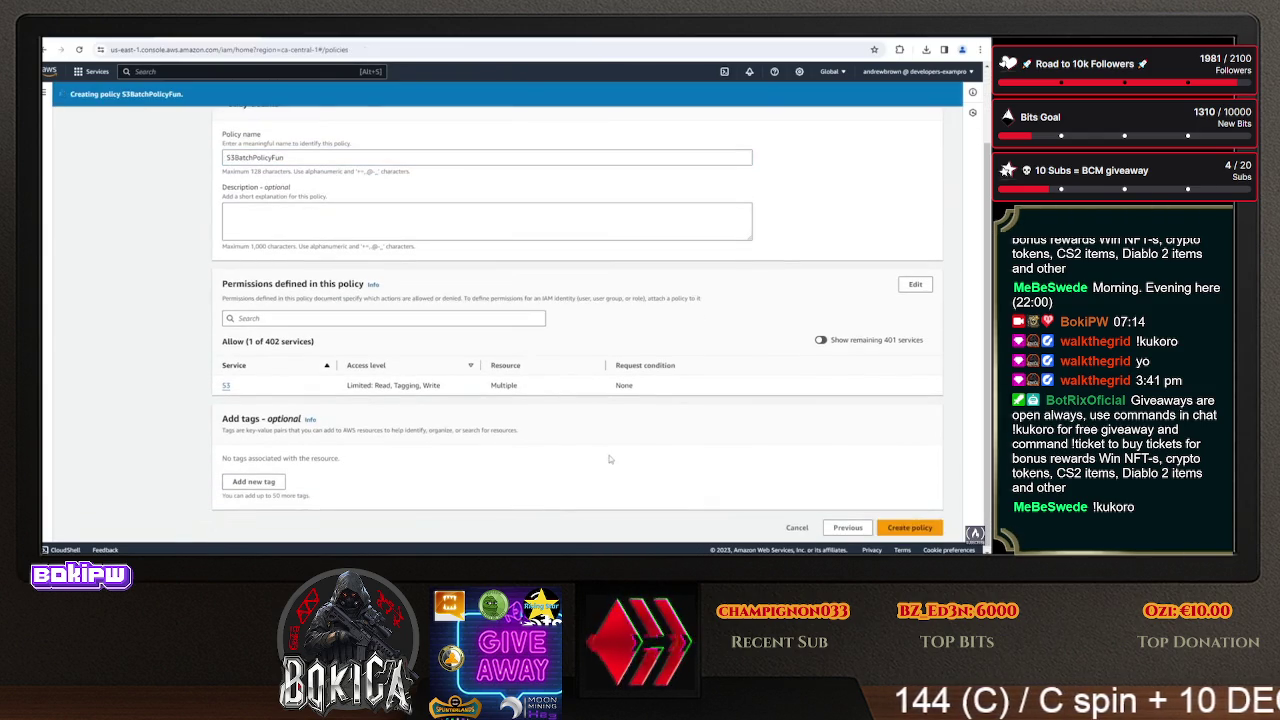
Open the S3BatchPolicyFun details, view the batch role's trust policy, and return to the policy page.
{"action": "left_click", "coordinate": [362, 197]}
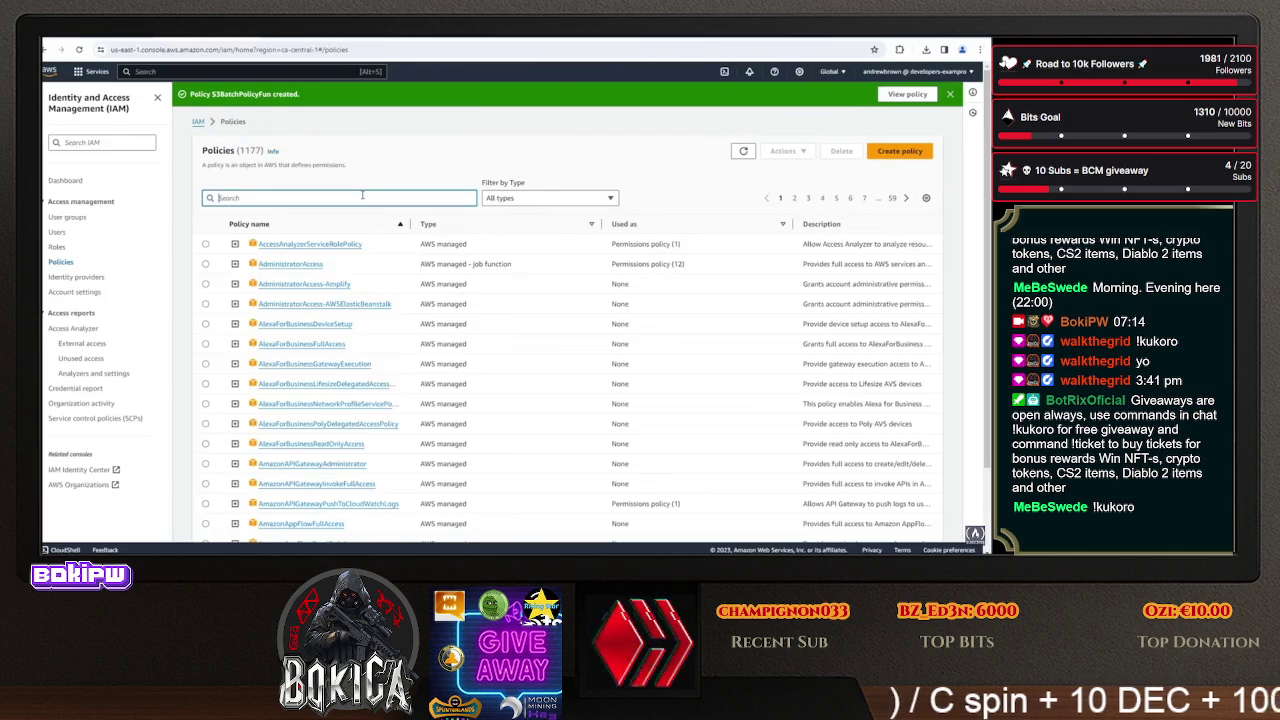
{"action": "type", "text": "batch"}
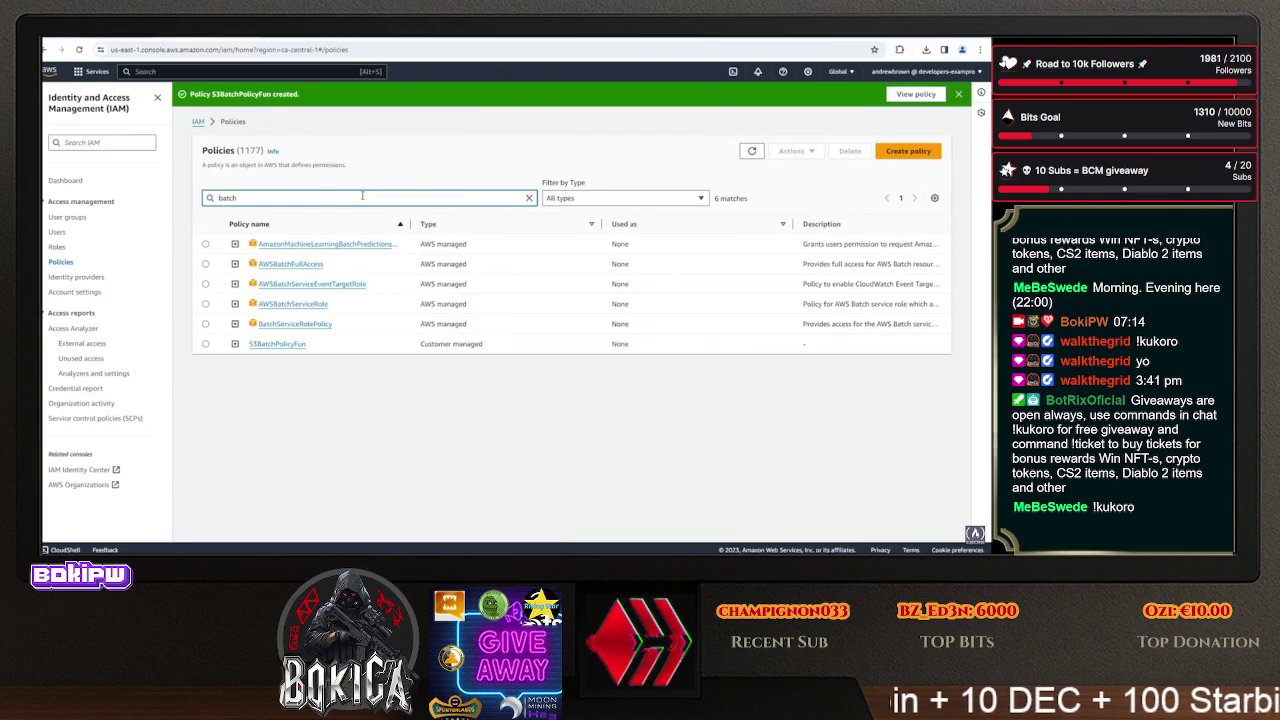
{"action": "left_click", "coordinate": [295, 344]}
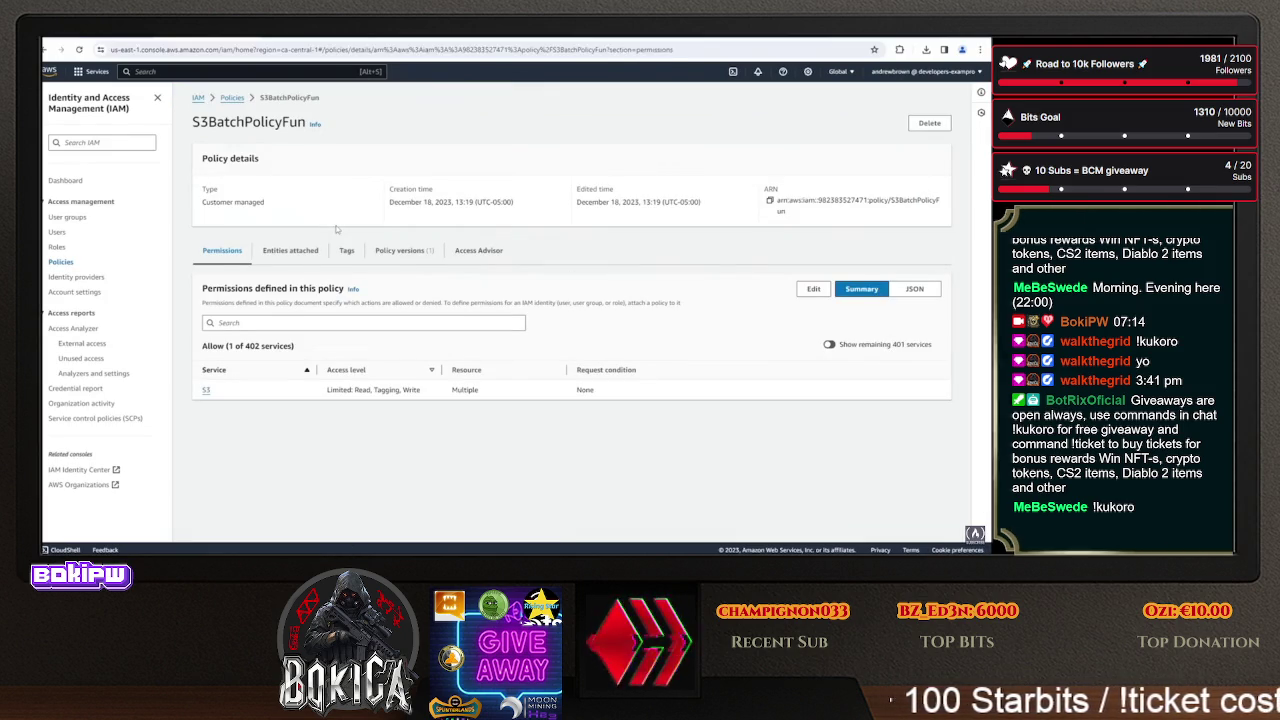
{"action": "left_click", "coordinate": [310, 253]}
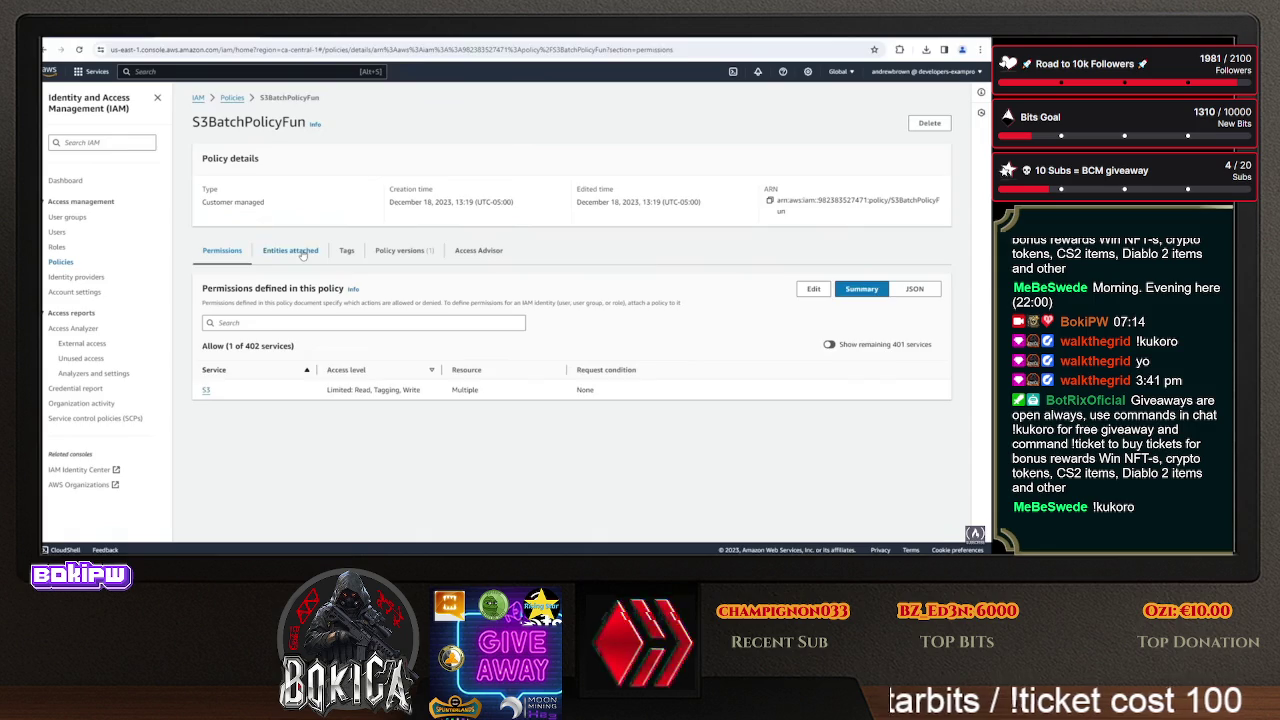
{"action": "left_click", "coordinate": [222, 252]}
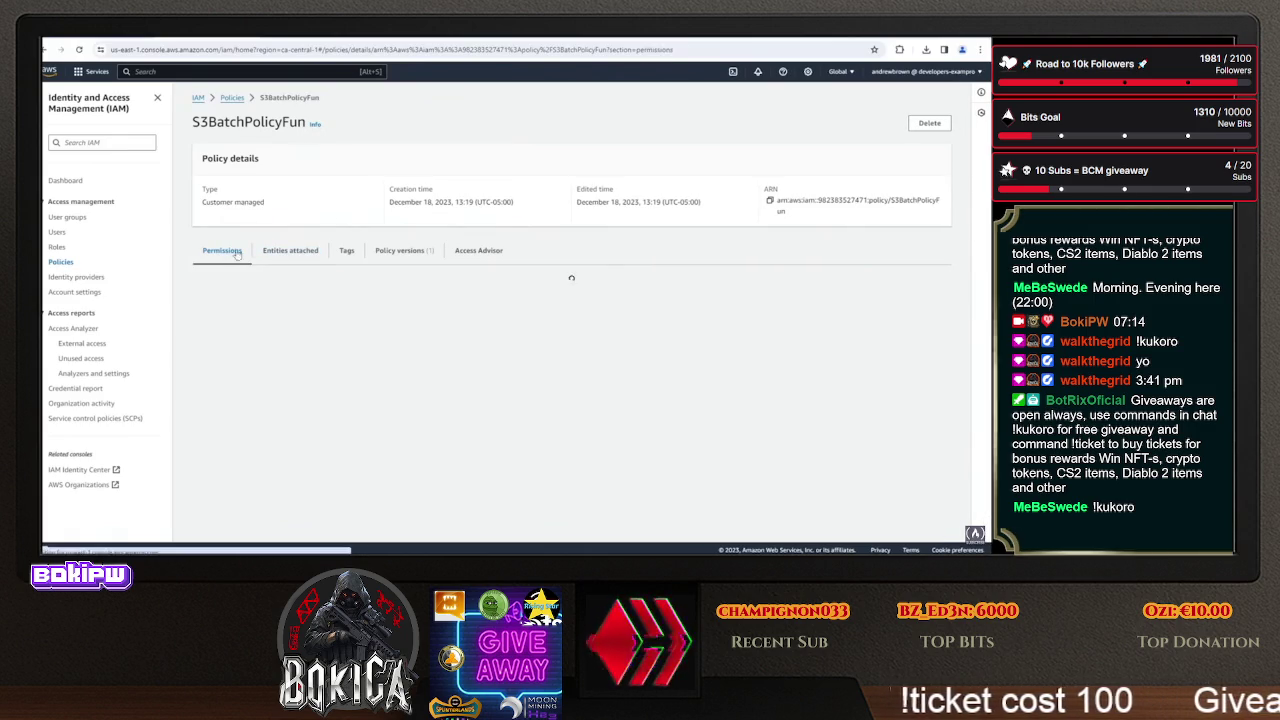
{"action": "left_click", "coordinate": [420, 40]}
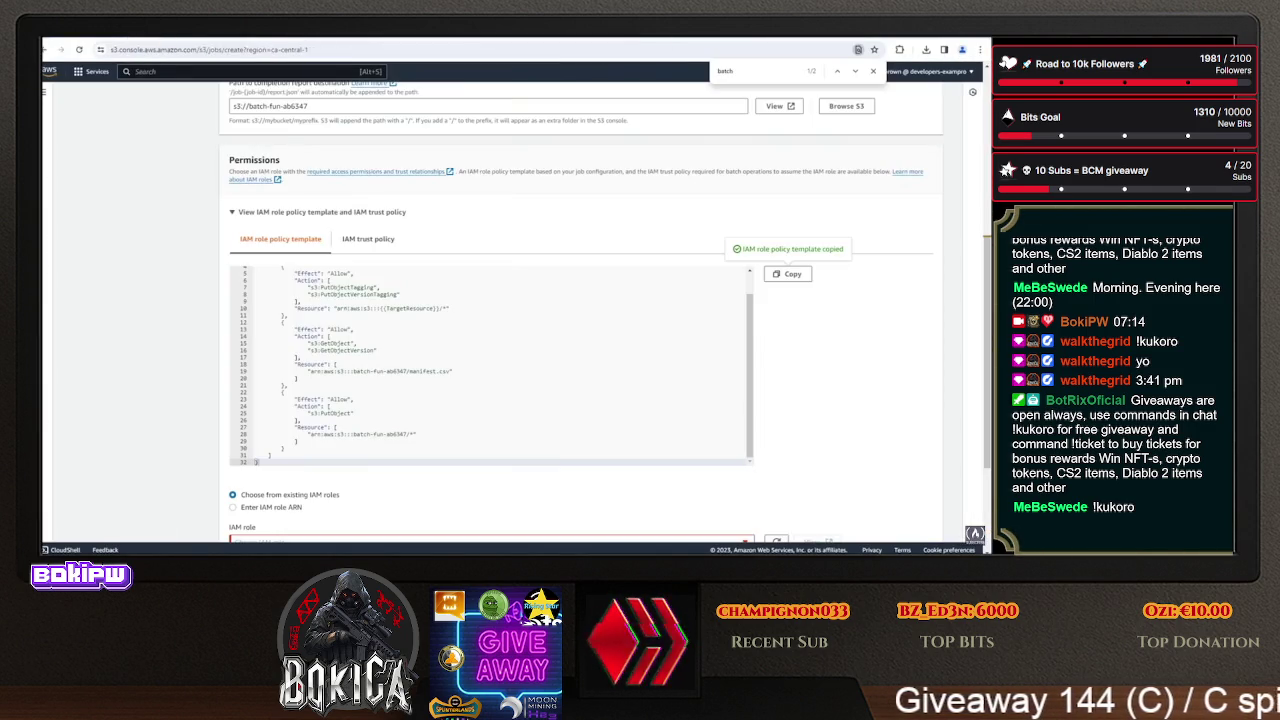
{"action": "left_click", "coordinate": [358, 238]}
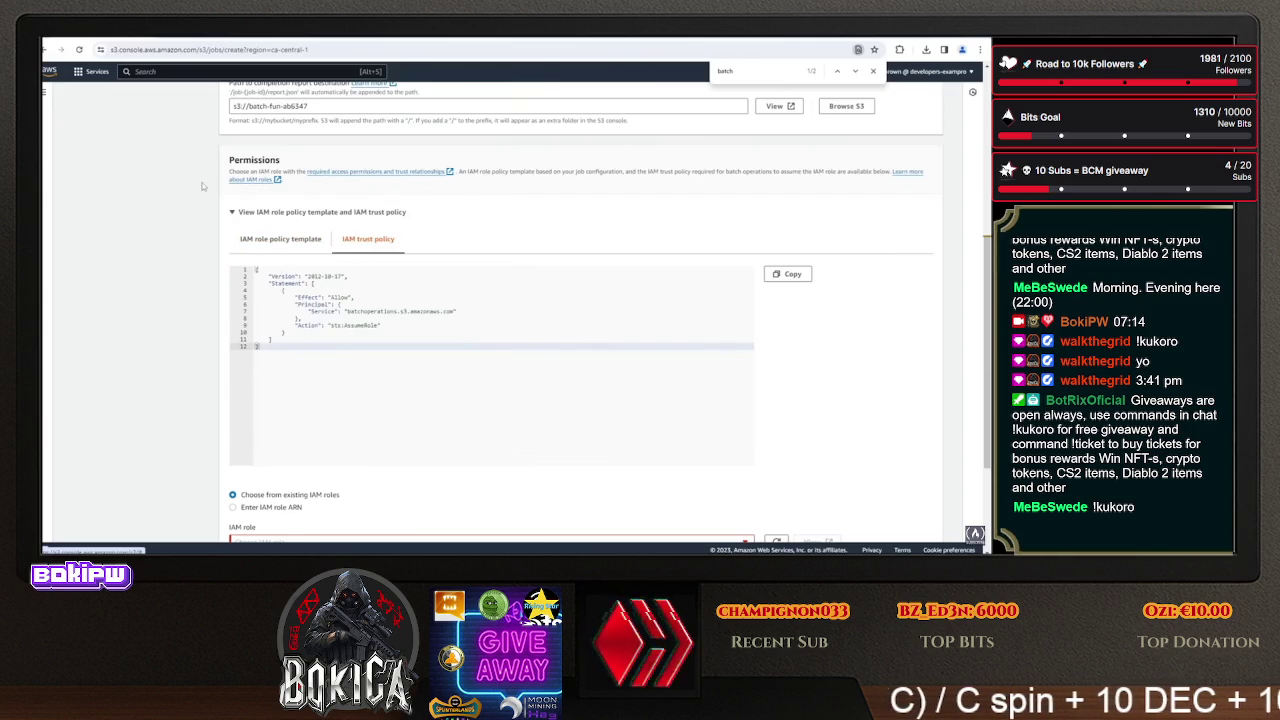
{"action": "key", "text": "ctrl+Tab"}
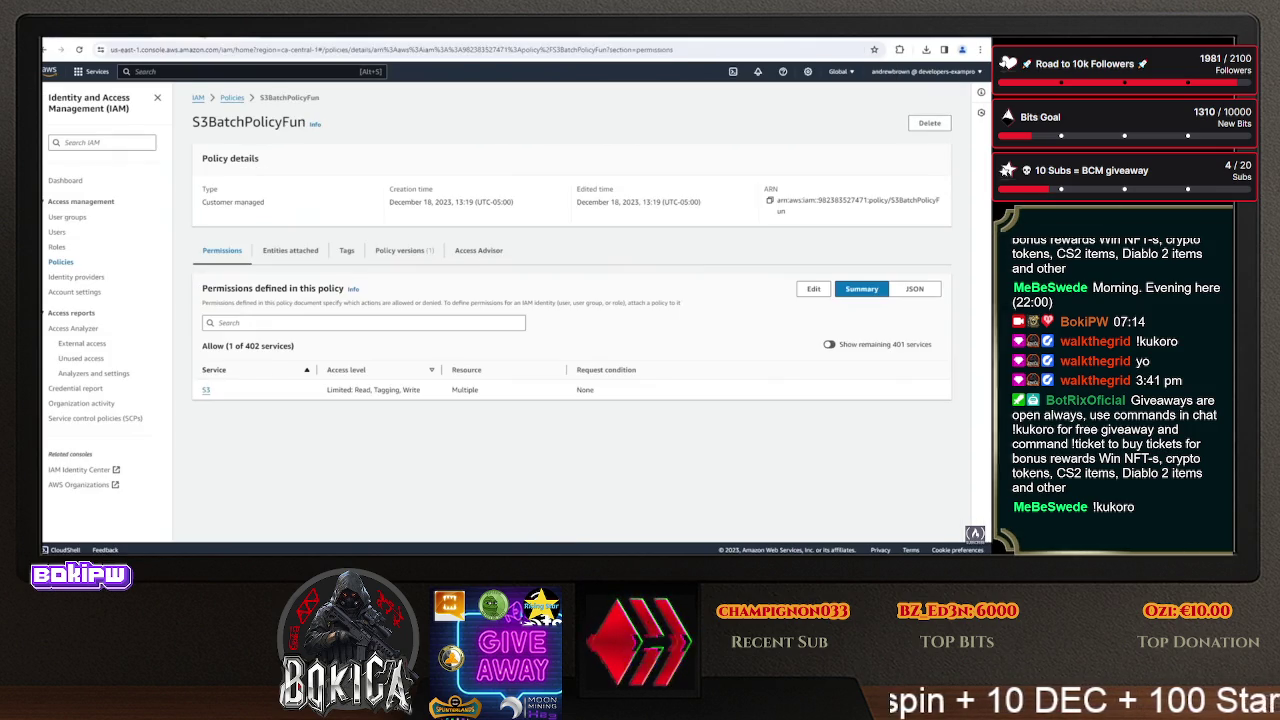
Start a new IAM role with the S3 Batch Operations custom trust policy pasted in.
{"action": "left_click", "coordinate": [57, 247]}
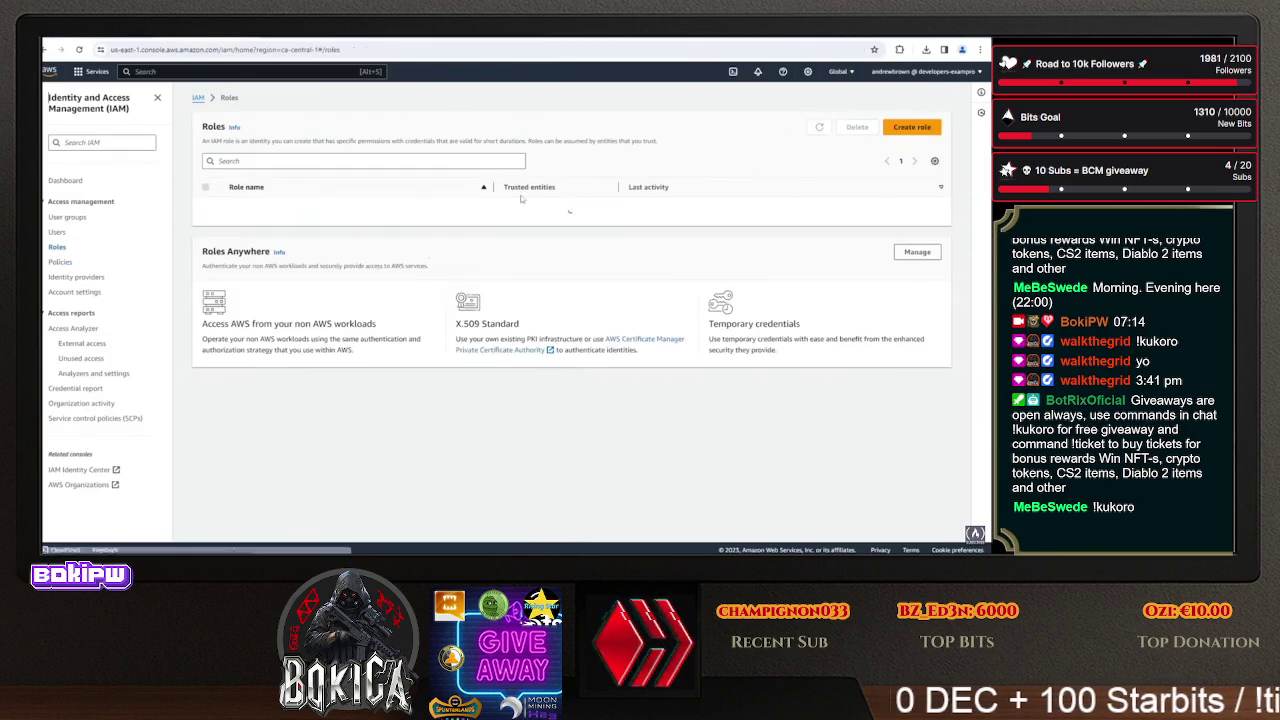
{"action": "left_click", "coordinate": [904, 130]}
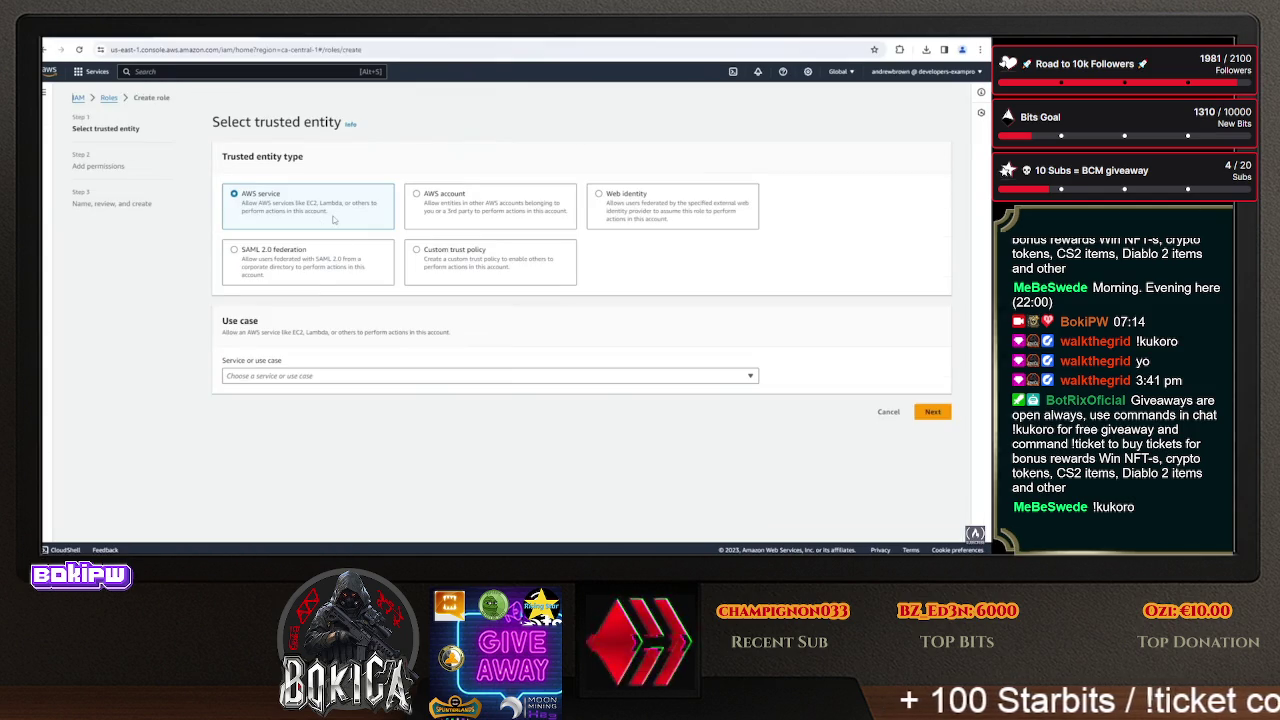
{"action": "left_click", "coordinate": [439, 253]}
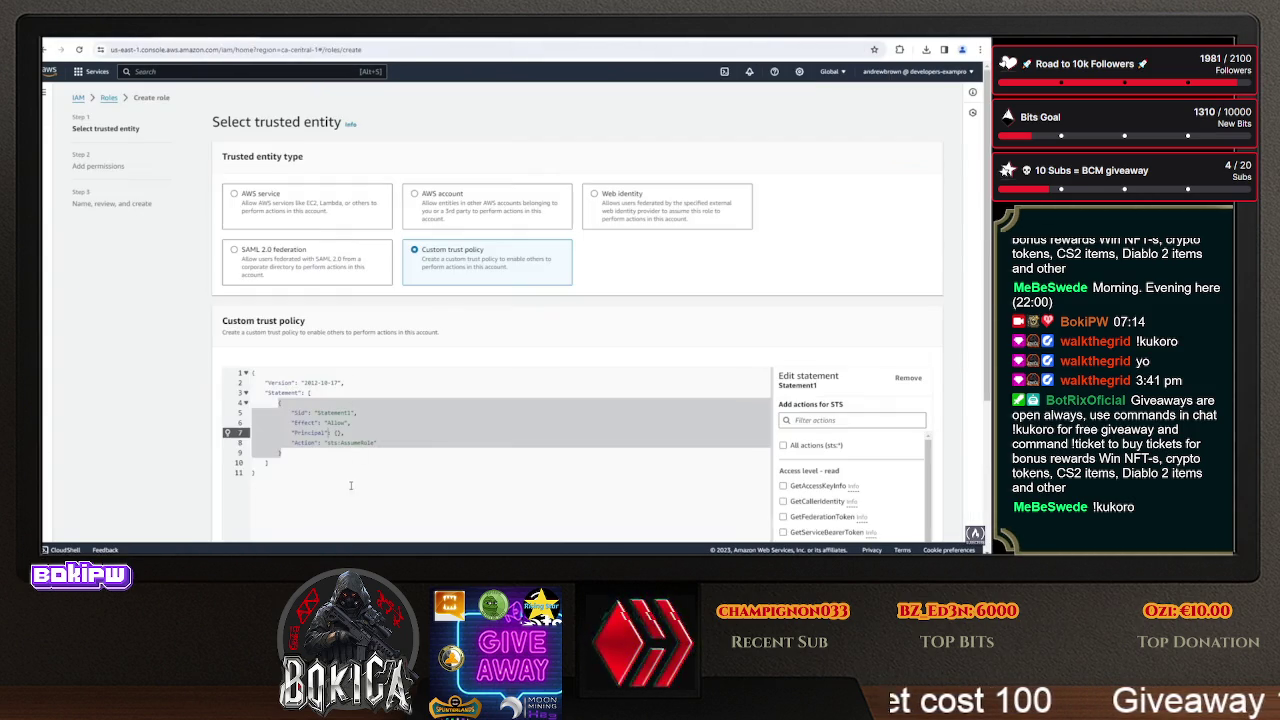
{"action": "left_click_drag", "start_coordinate": [350, 485], "coordinate": [263, 355]}
{"action": "key", "text": "ctrl+v"}
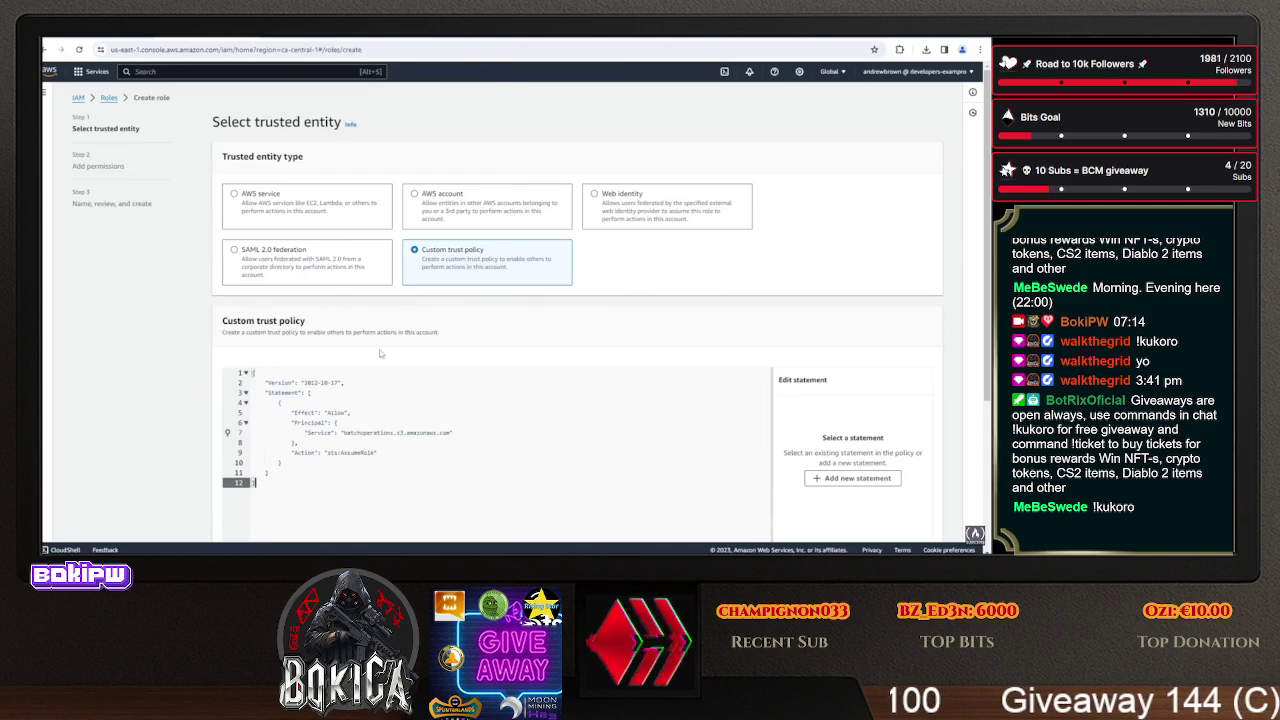
{"action": "scroll", "coordinate": [455, 388], "scroll_direction": "down", "scroll_amount": 5}
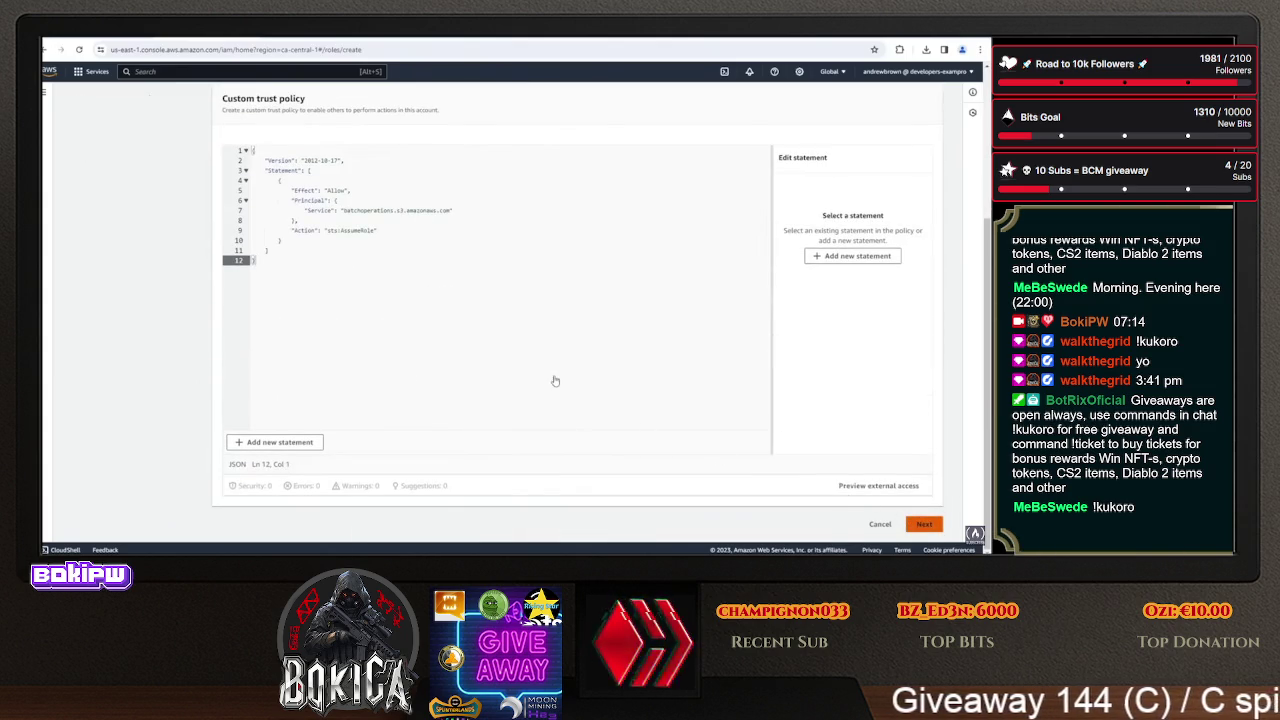
{"action": "left_click", "coordinate": [314, 203]}
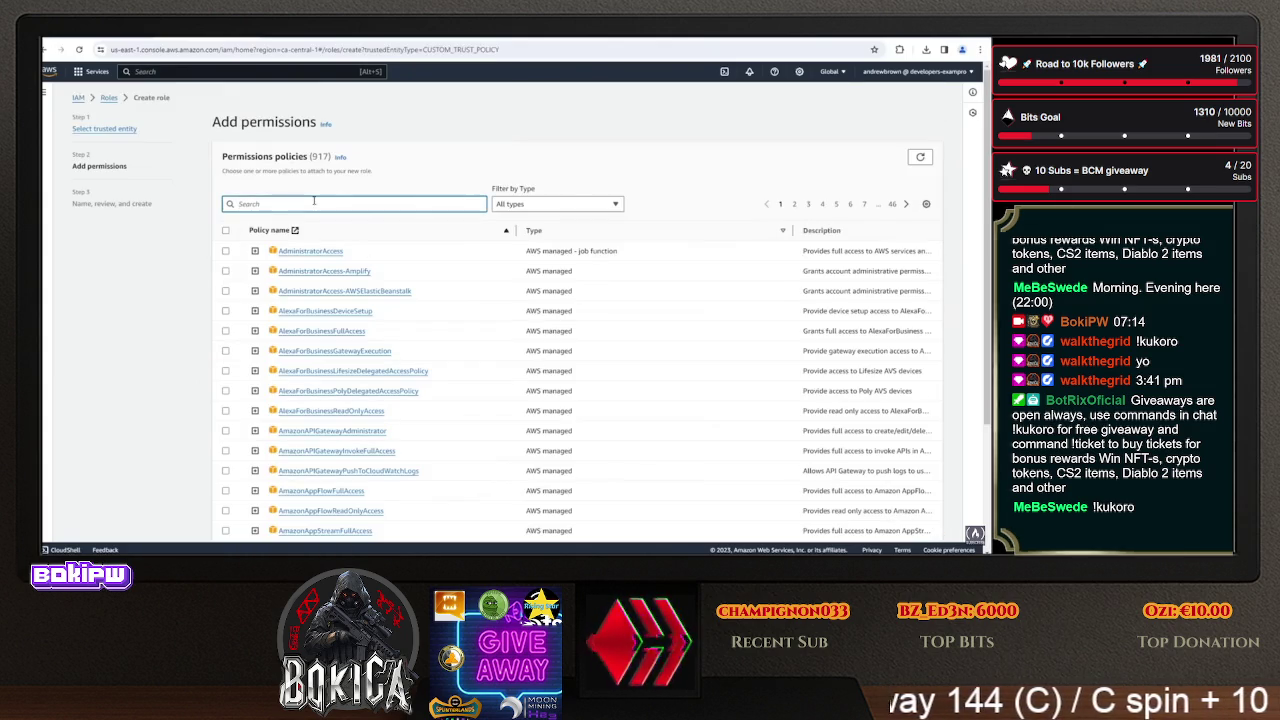
Attach S3BatchPolicyFun, name the role S3BatchOperationsFun, and create it.
{"action": "type", "text": "batch"}
{"action": "left_click", "coordinate": [229, 336]}
{"action": "left_click", "coordinate": [226, 331]}
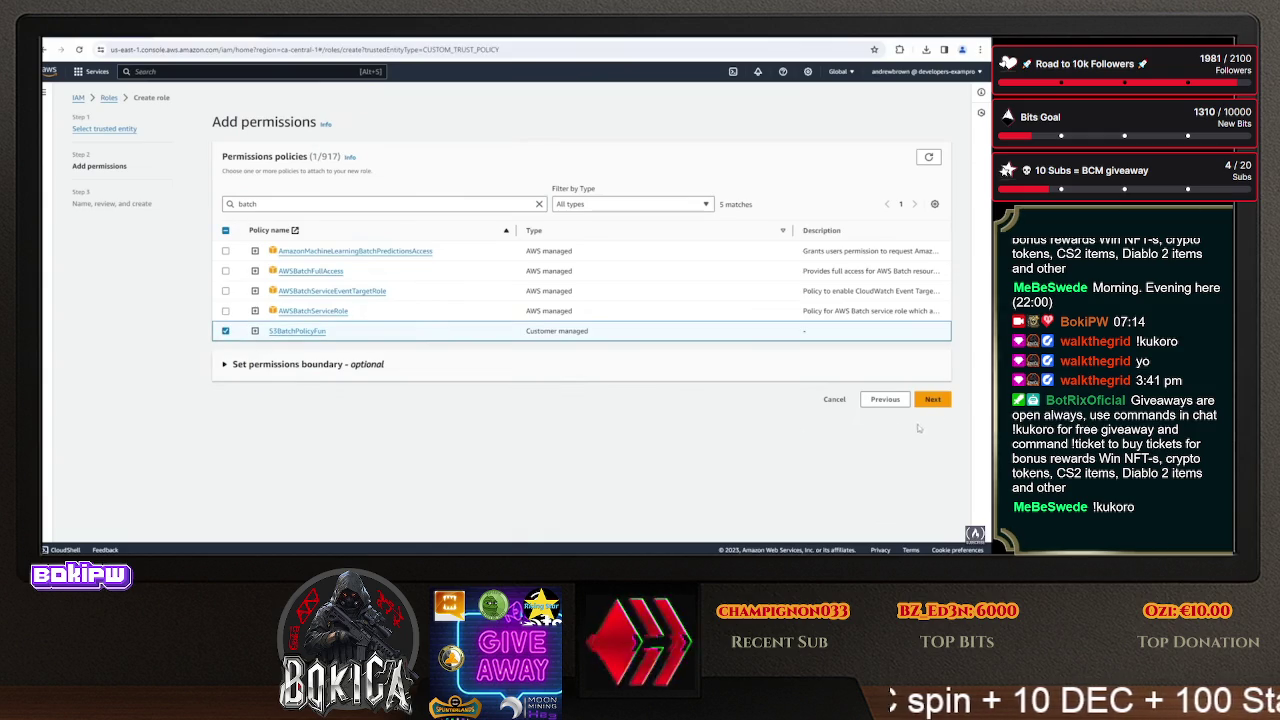
{"action": "left_click", "coordinate": [932, 399]}
{"action": "left_click", "coordinate": [343, 209]}
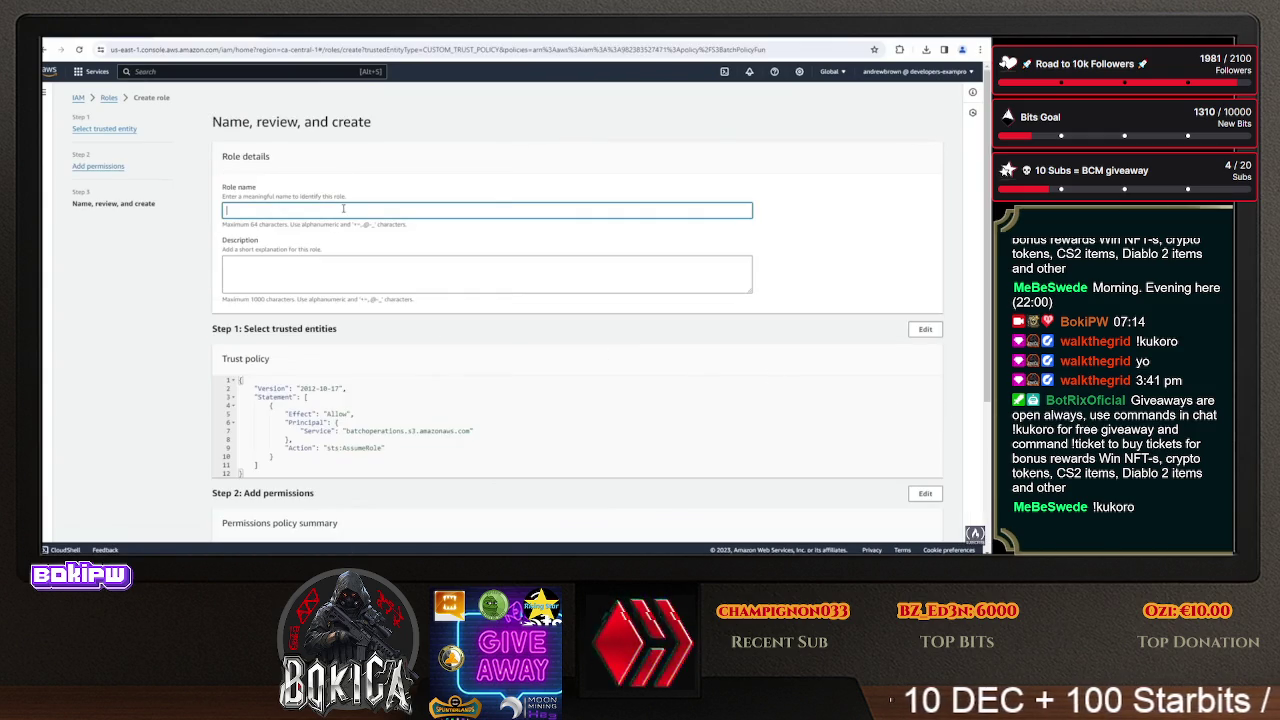
{"action": "type", "text": "3Batch"}
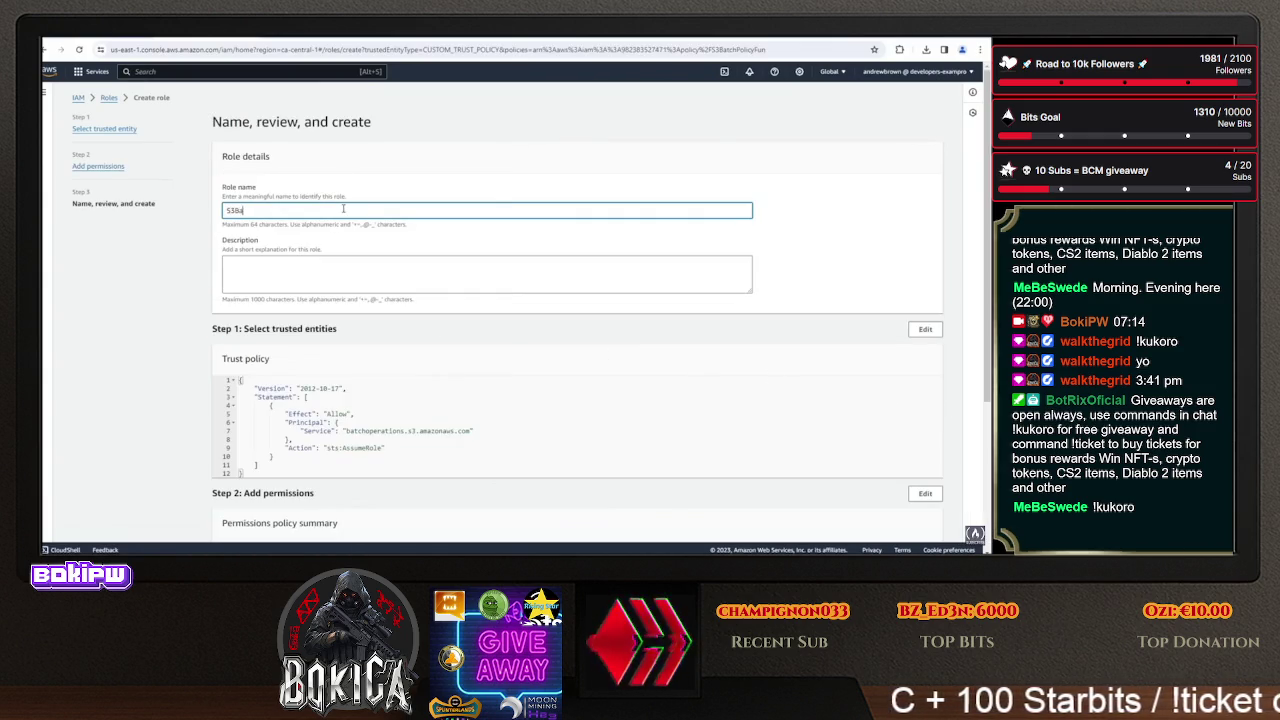
{"action": "type", "text": "rat"}
{"action": "double_click", "coordinate": [346, 209]}
{"action": "scroll", "coordinate": [878, 465], "scroll_direction": "down", "scroll_amount": 3}
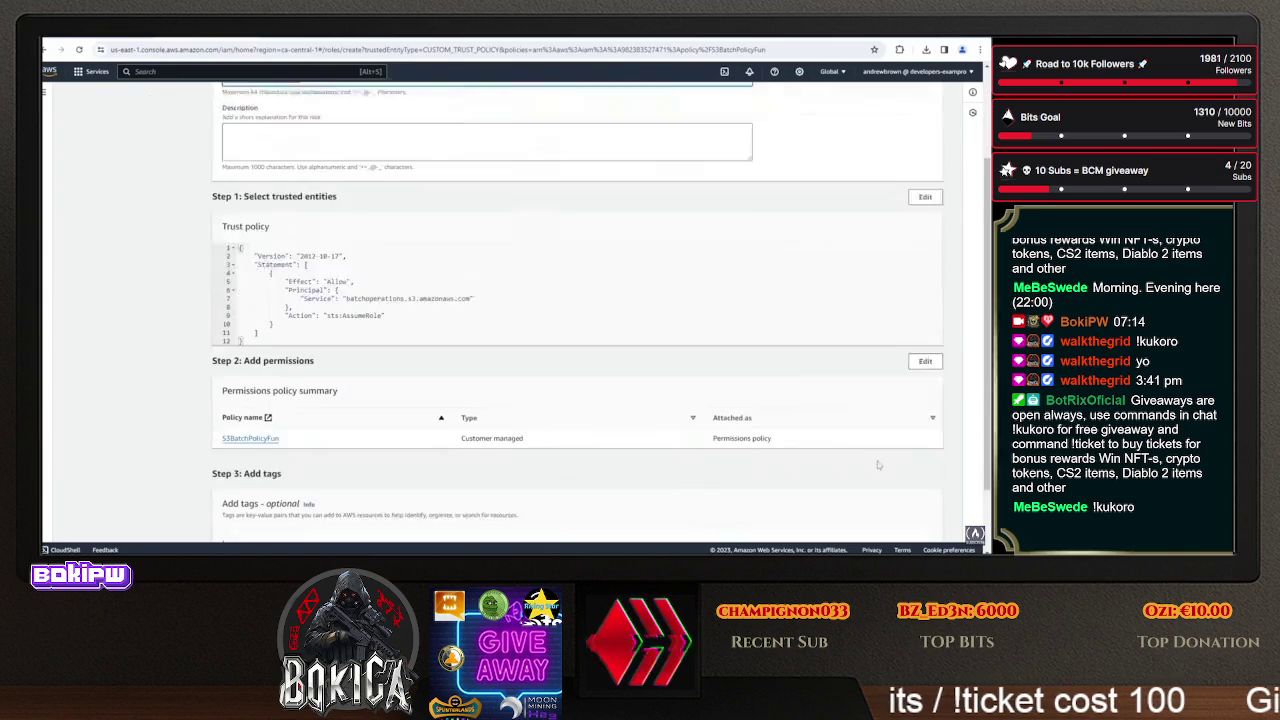
{"action": "scroll", "coordinate": [878, 465], "scroll_direction": "down", "scroll_amount": 5}
{"action": "left_click", "coordinate": [912, 522]}
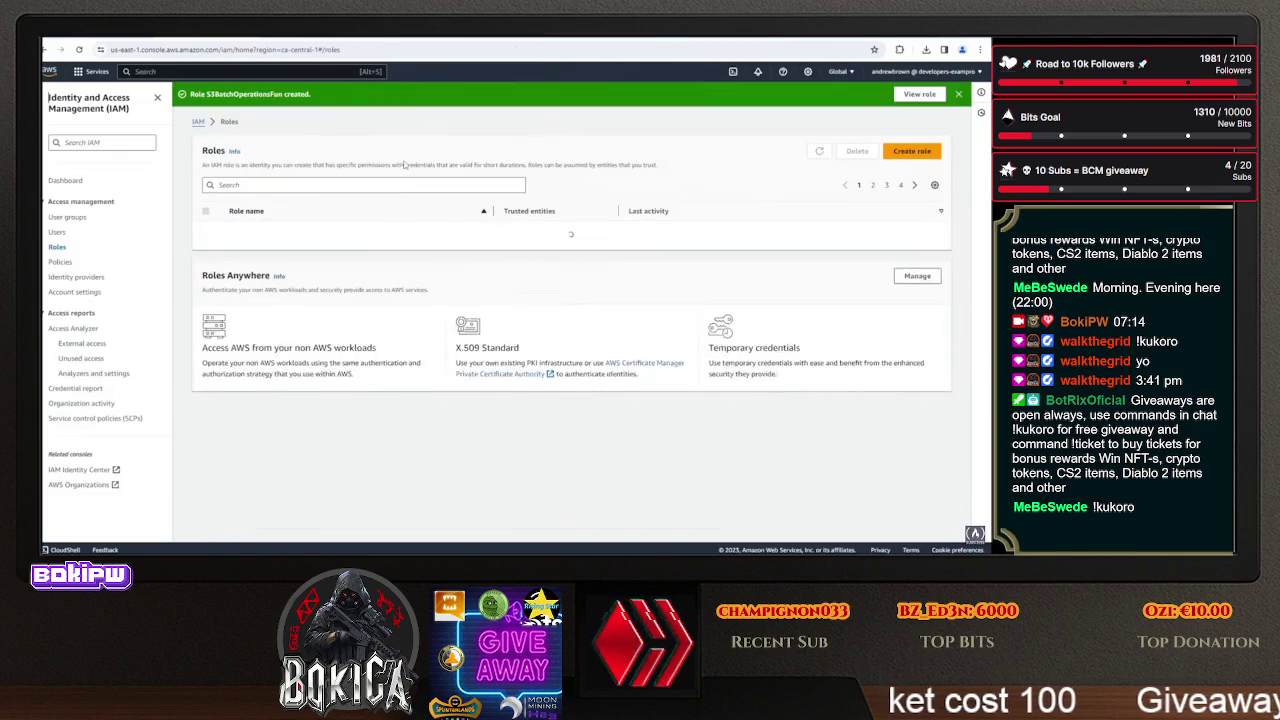
Assign the S3BatchOperationsFun role to the batch job and create it from the review page.
{"action": "left_click", "coordinate": [120, 42]}
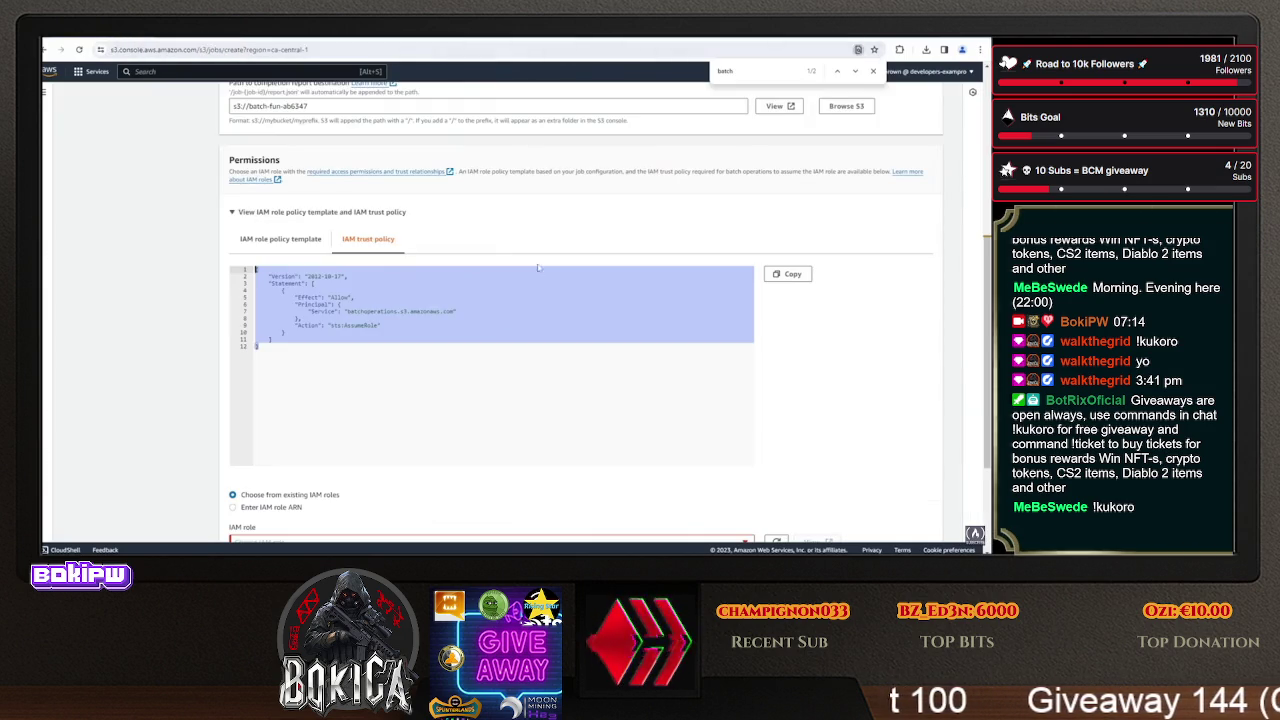
{"action": "scroll", "coordinate": [460, 360], "scroll_direction": "down", "scroll_amount": 3}
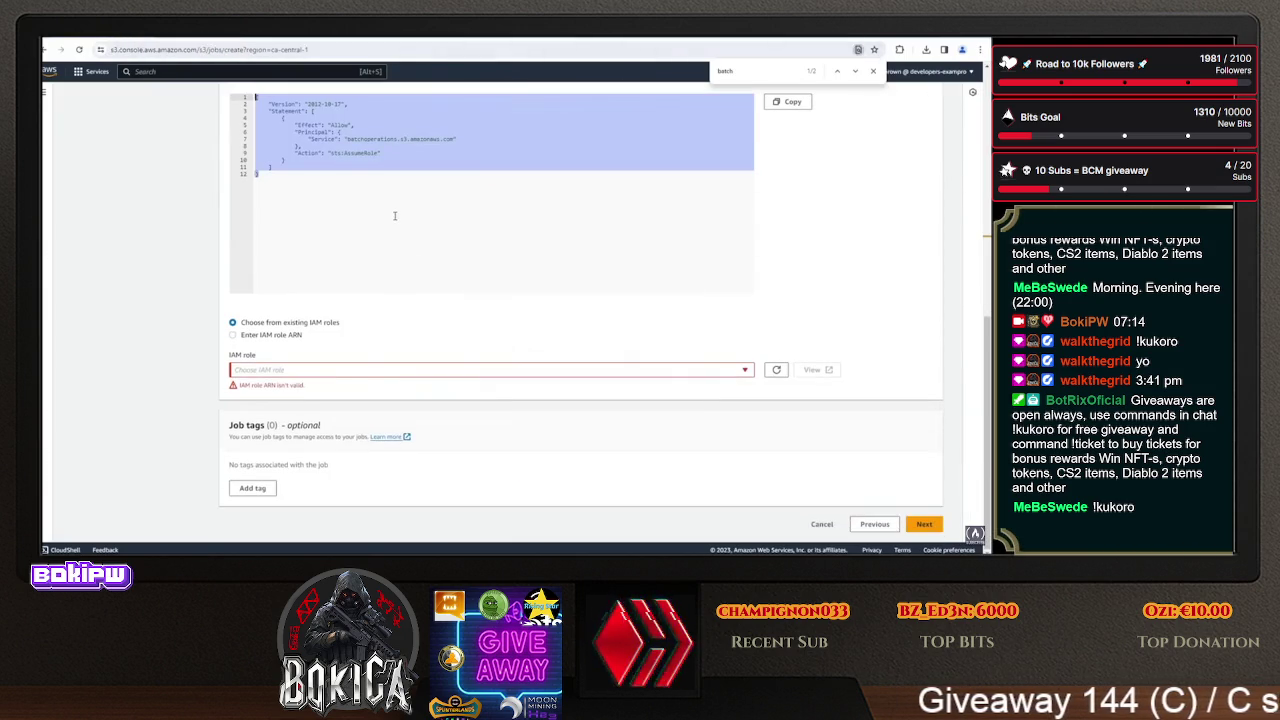
{"action": "left_click", "coordinate": [456, 372]}
{"action": "left_click", "coordinate": [456, 374]}
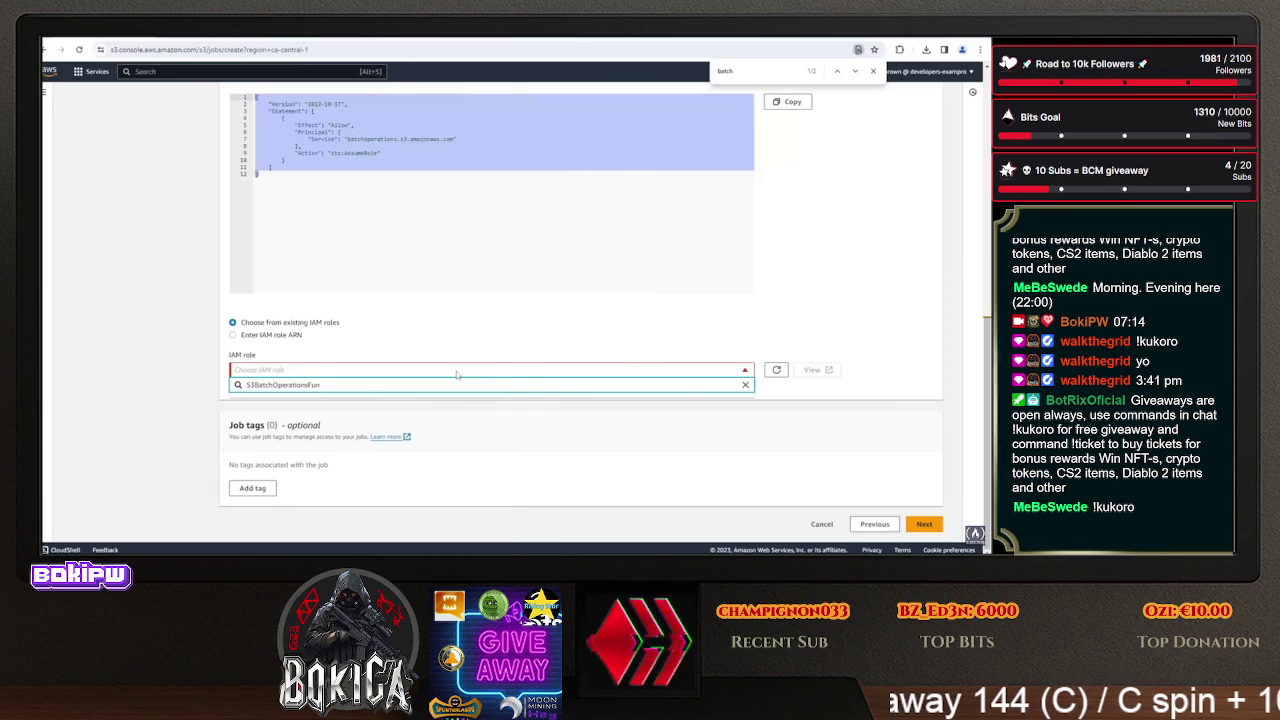
{"action": "scroll", "coordinate": [790, 370], "scroll_direction": "up", "scroll_amount": 1}
{"action": "scroll", "coordinate": [700, 375], "scroll_direction": "down", "scroll_amount": 1}
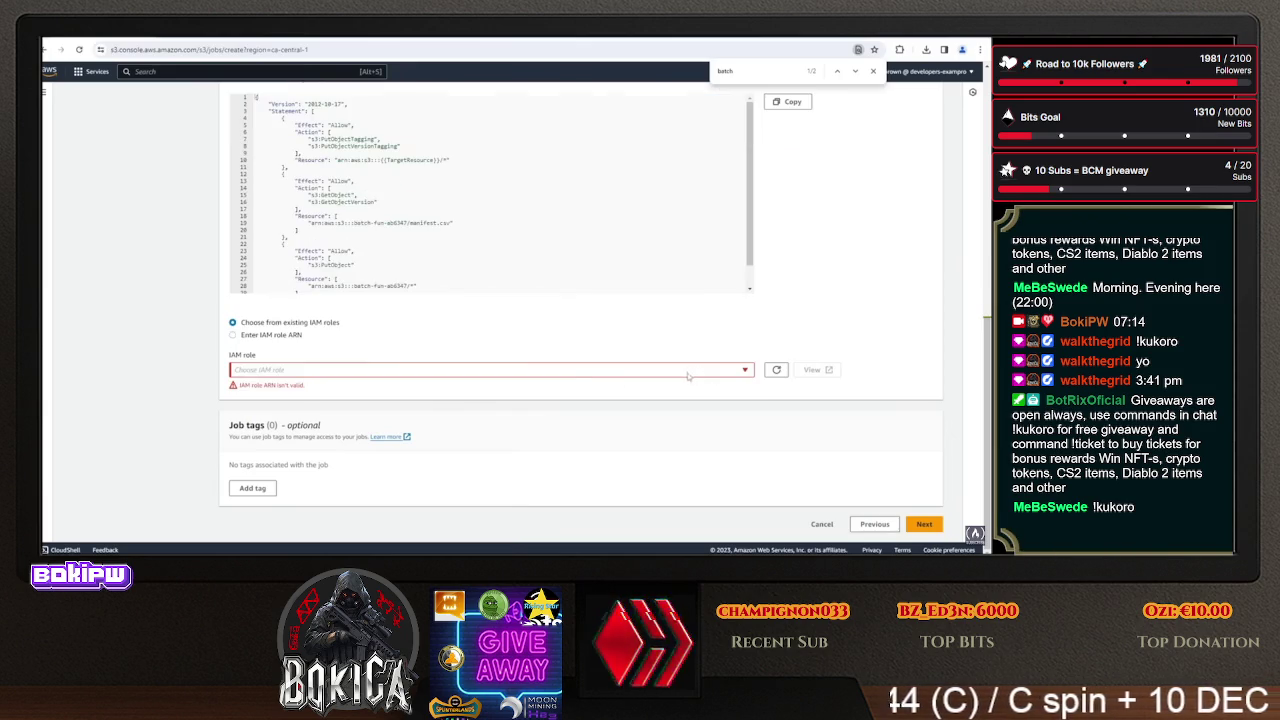
{"action": "left_click", "coordinate": [557, 370]}
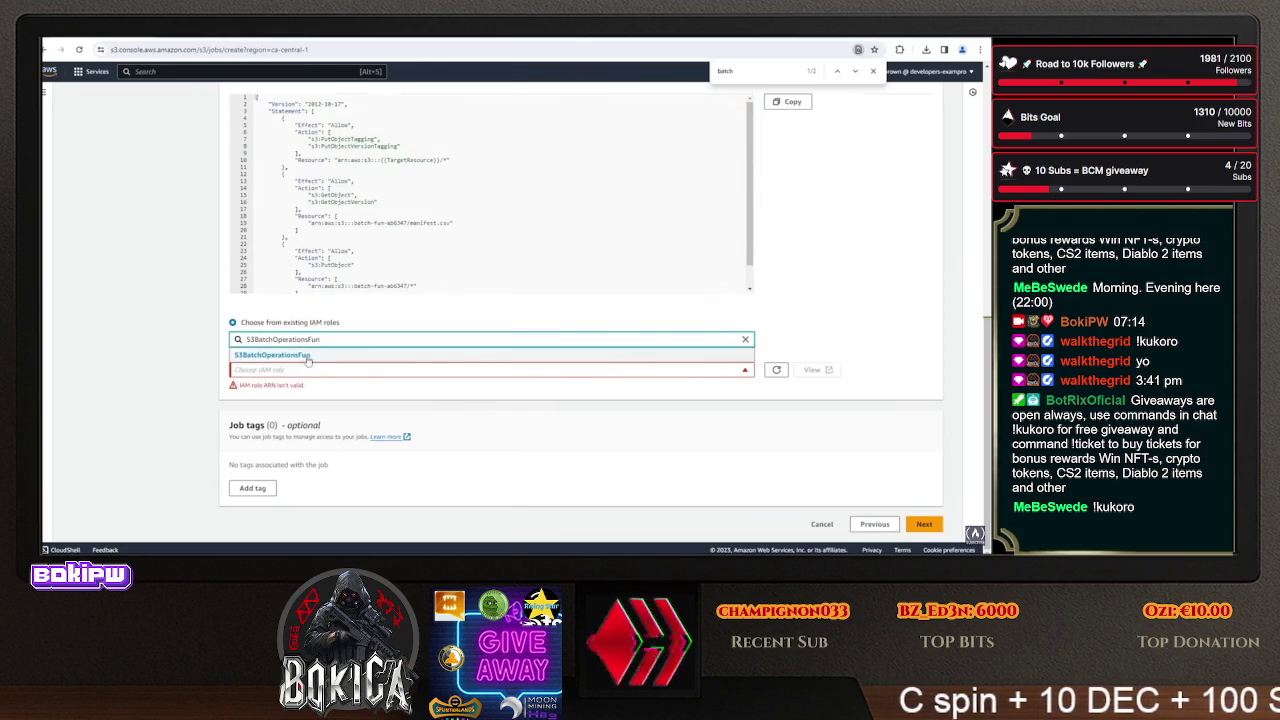
{"action": "left_click", "coordinate": [500, 355]}
{"action": "left_click", "coordinate": [924, 524]}
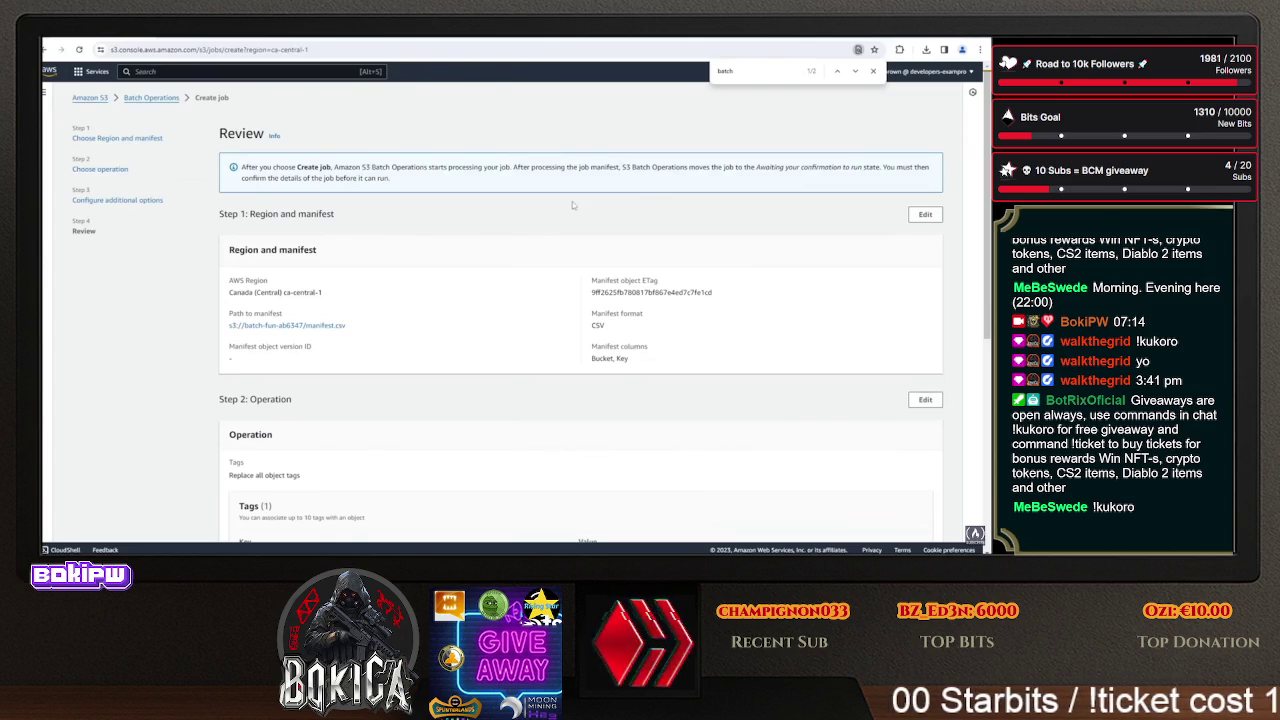
{"action": "scroll", "coordinate": [700, 350], "scroll_direction": "down", "scroll_amount": 5}
{"action": "left_click", "coordinate": [914, 524]}
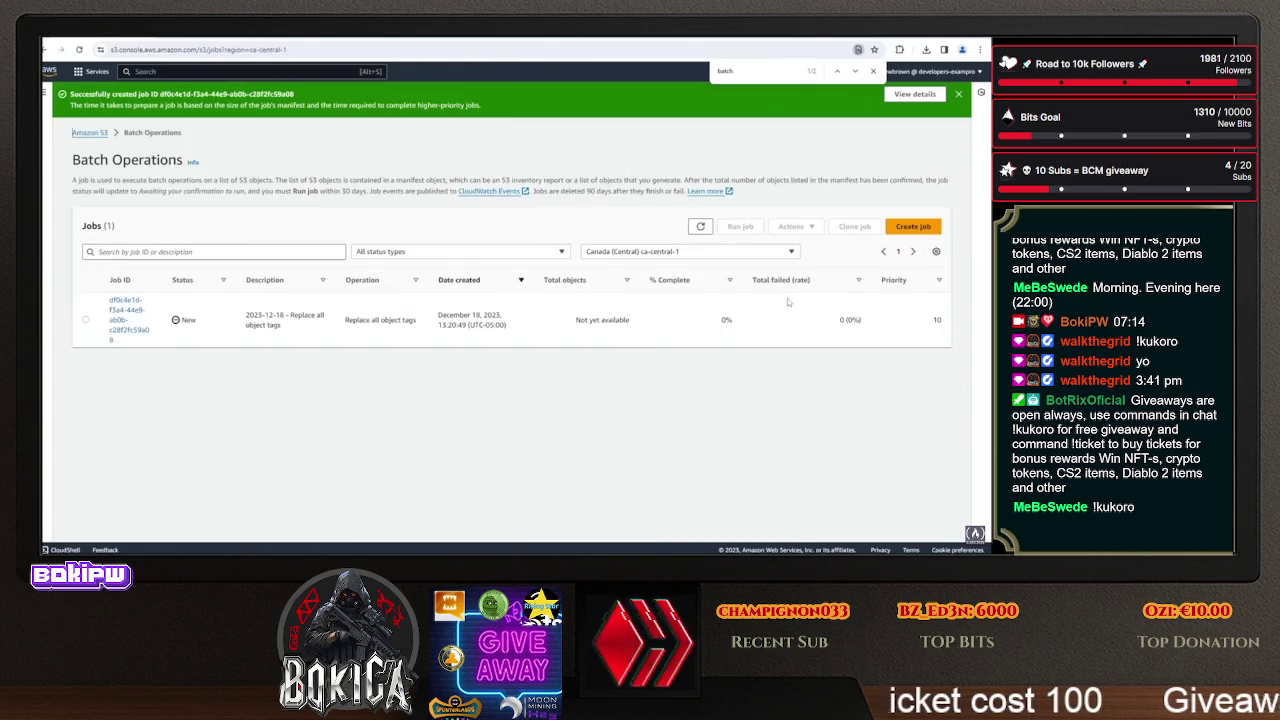
Refresh the Jobs list and open the failed job to read its manifest parse error (2 fields expected, 1 observed).
{"action": "left_click", "coordinate": [701, 228]}
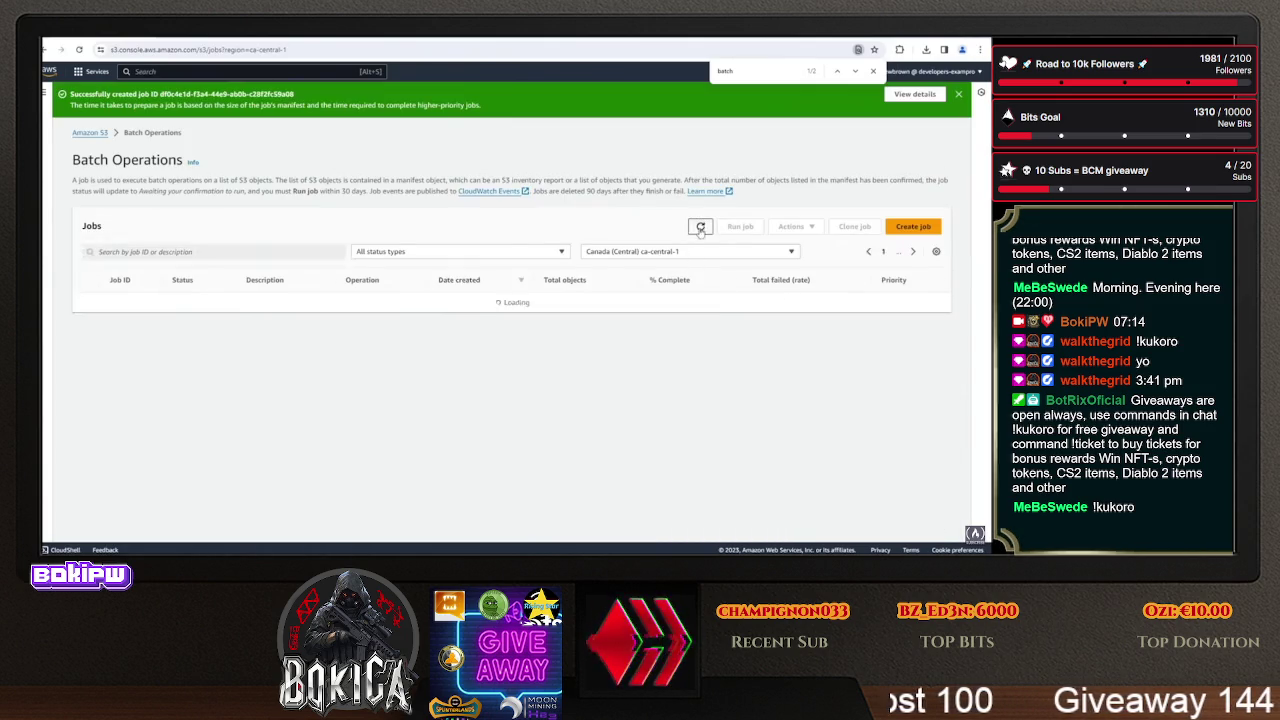
{"action": "left_click", "coordinate": [701, 228]}
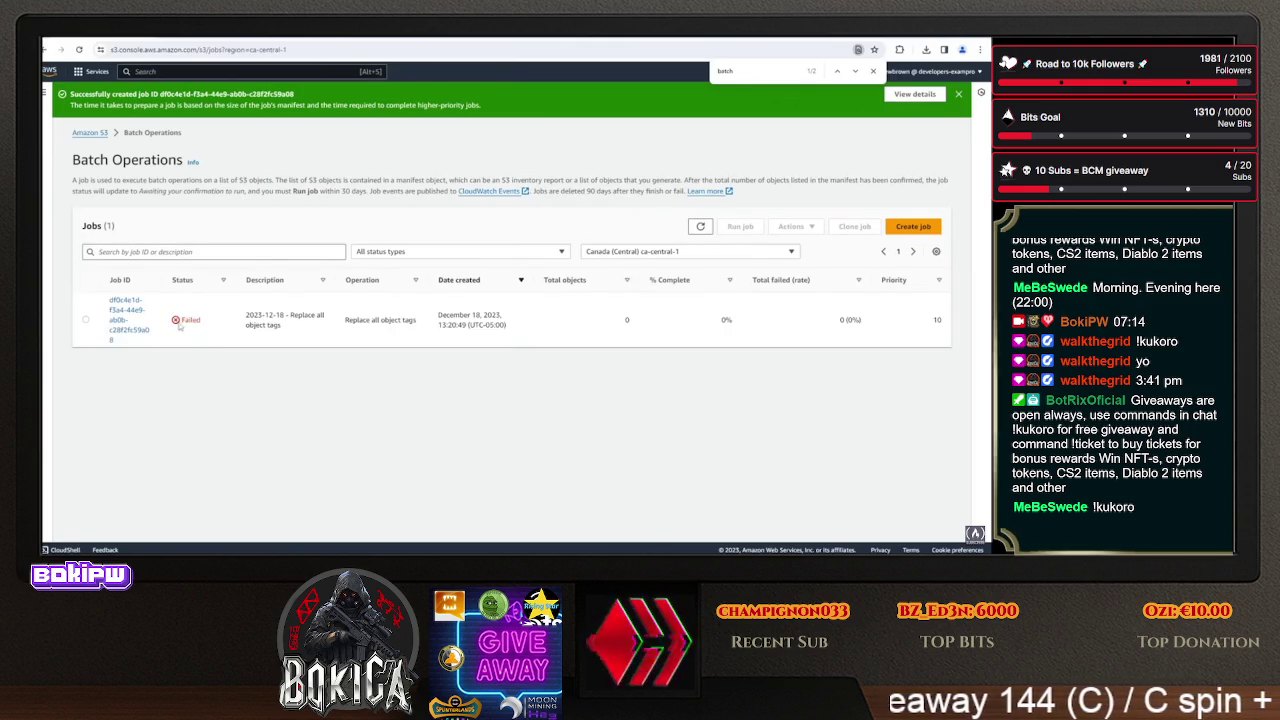
{"action": "left_click", "coordinate": [130, 318]}
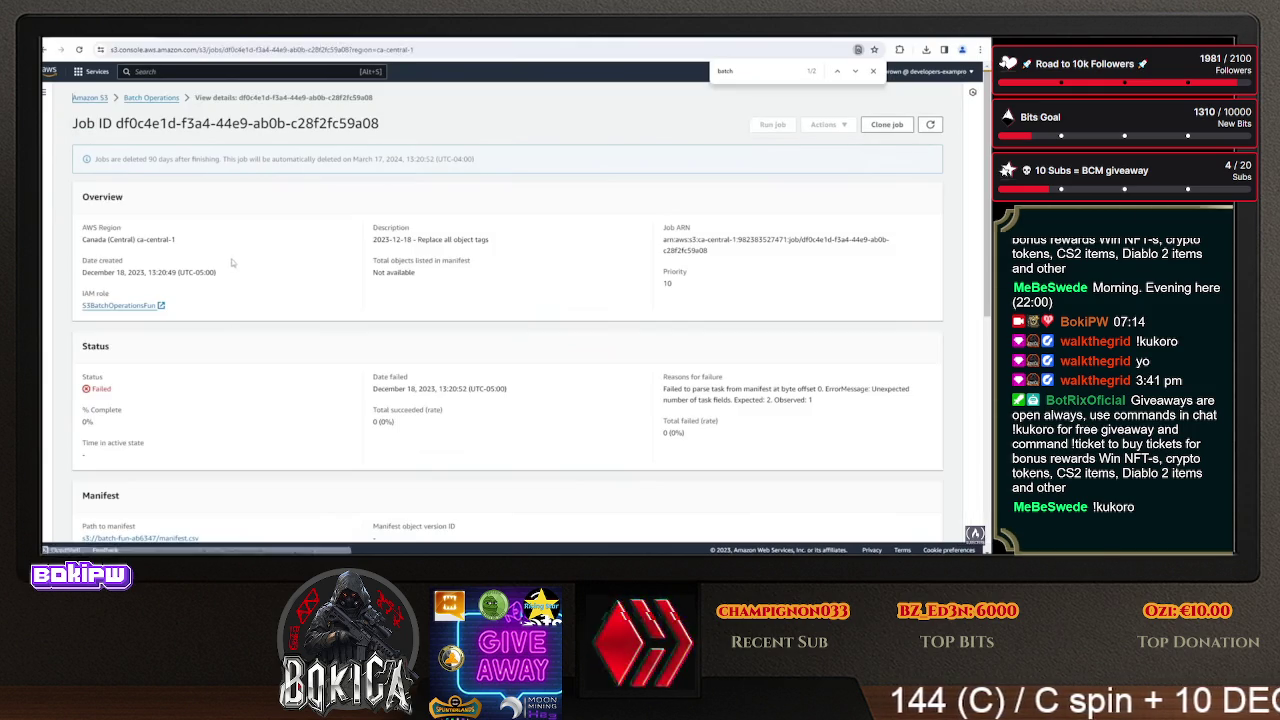
{"action": "scroll", "coordinate": [362, 304], "scroll_direction": "down", "scroll_amount": 3}
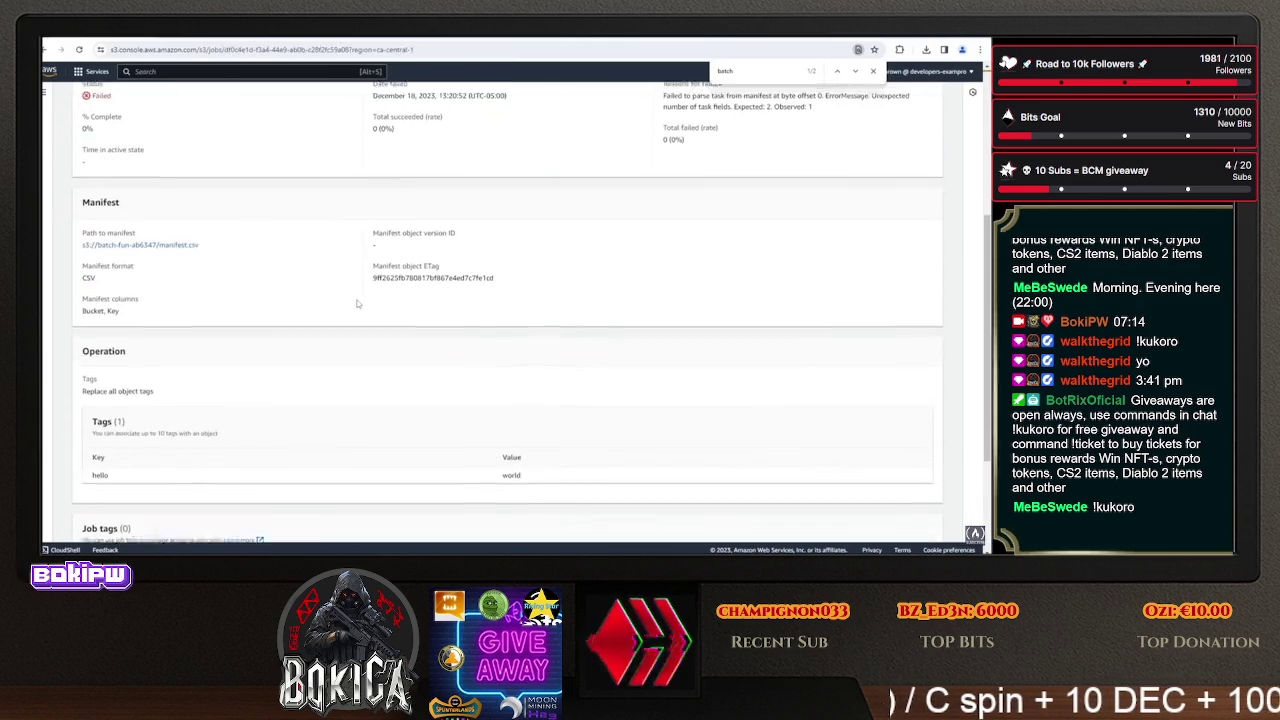
{"action": "scroll", "coordinate": [357, 303], "scroll_direction": "up", "scroll_amount": 1}
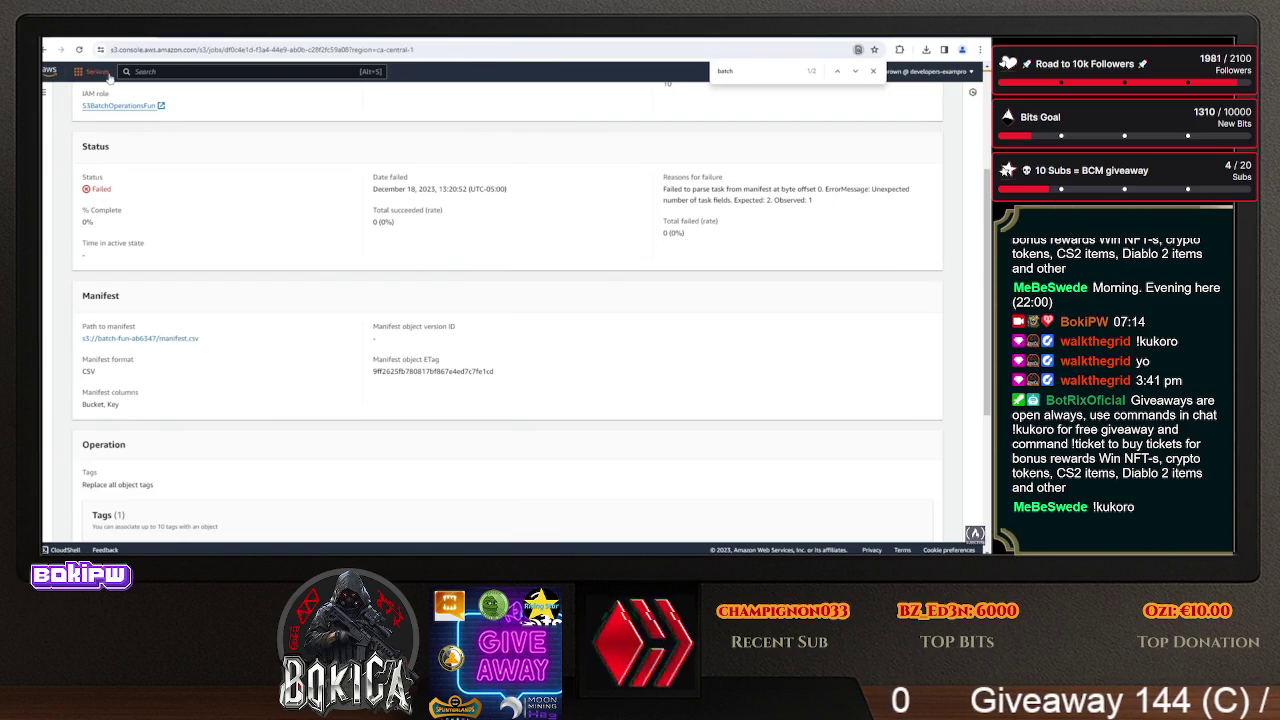
{"action": "key", "text": "alt+Tab"}
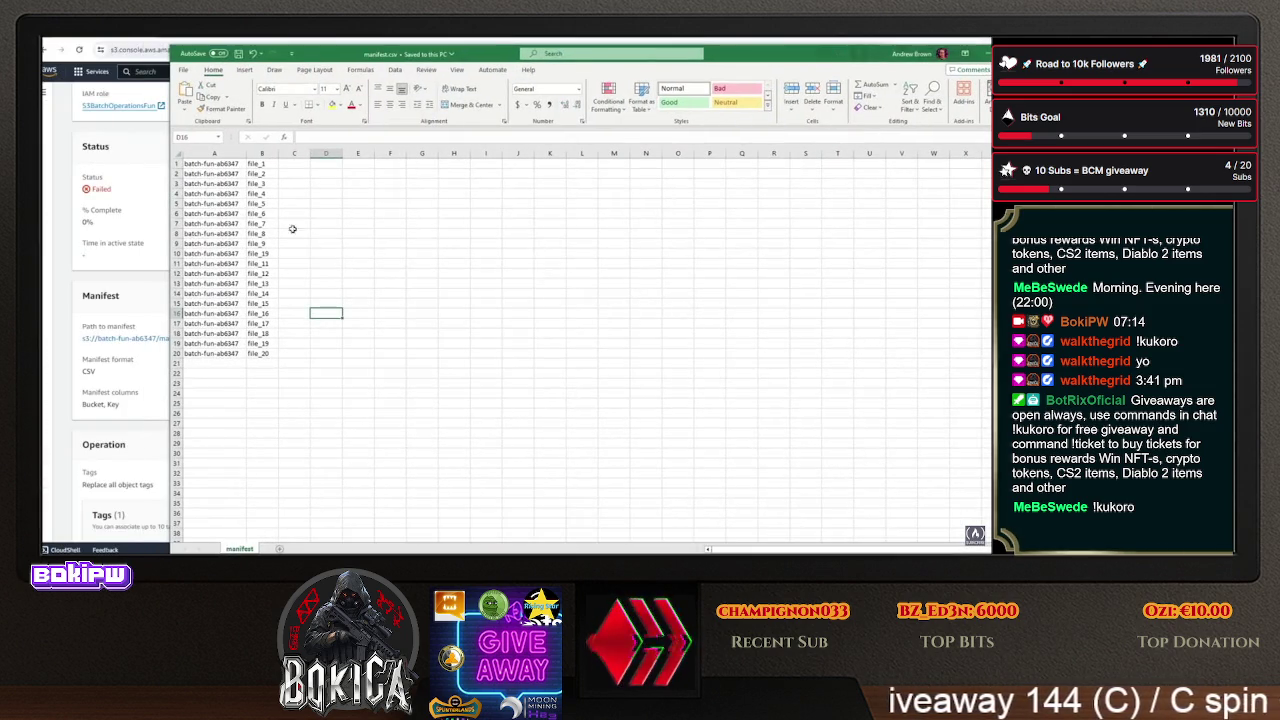
{"action": "left_click_drag", "start_coordinate": [228, 165], "coordinate": [260, 356]}
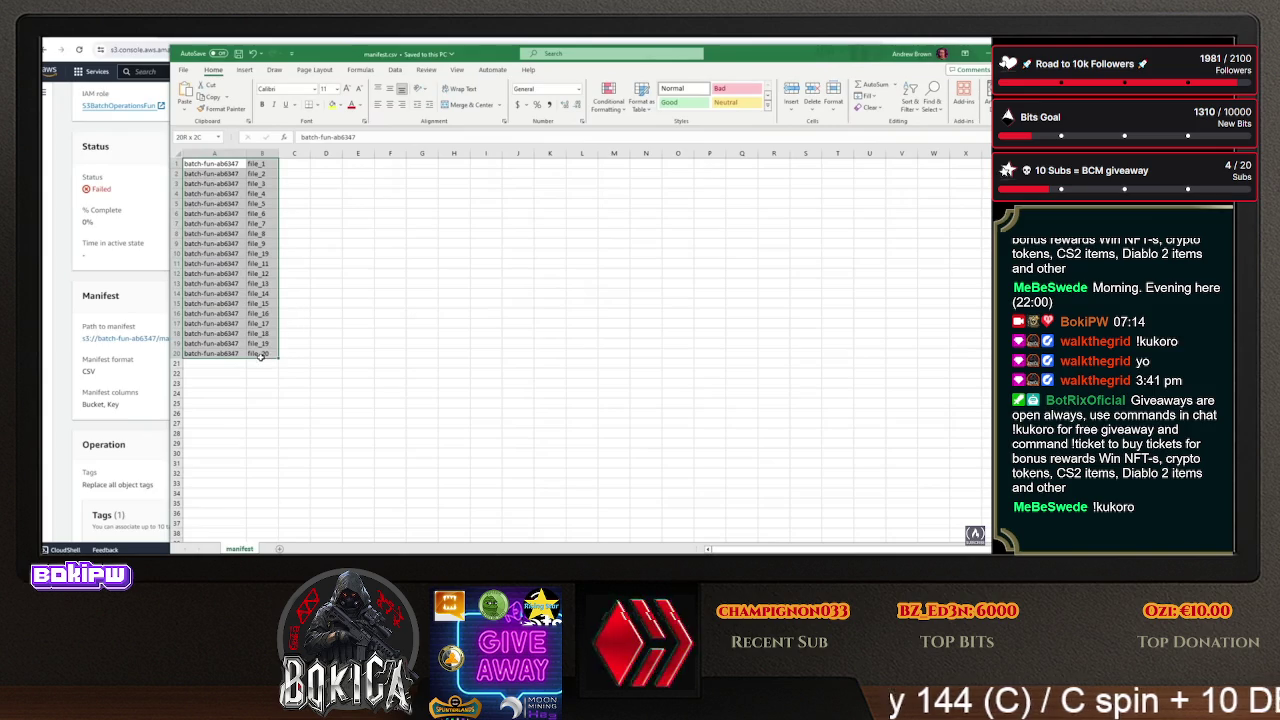
{"action": "left_click", "coordinate": [965, 53]}
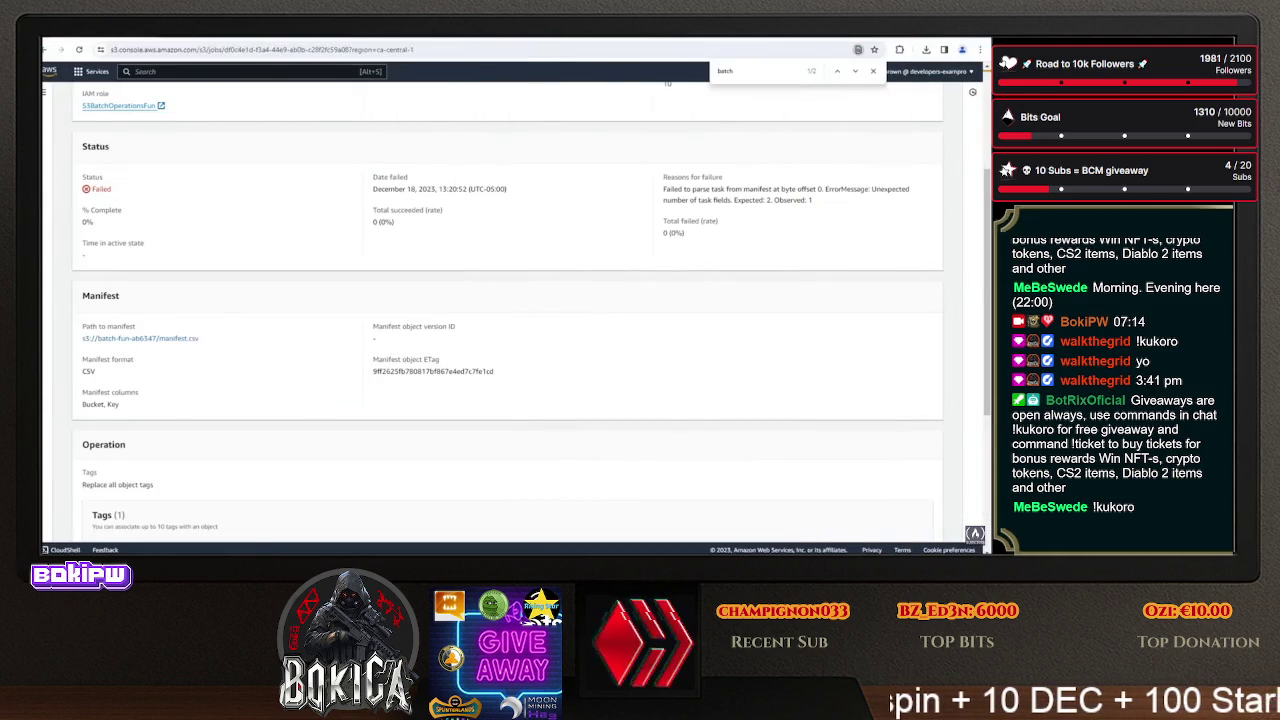
{"action": "key", "text": "ctrl+Tab"}
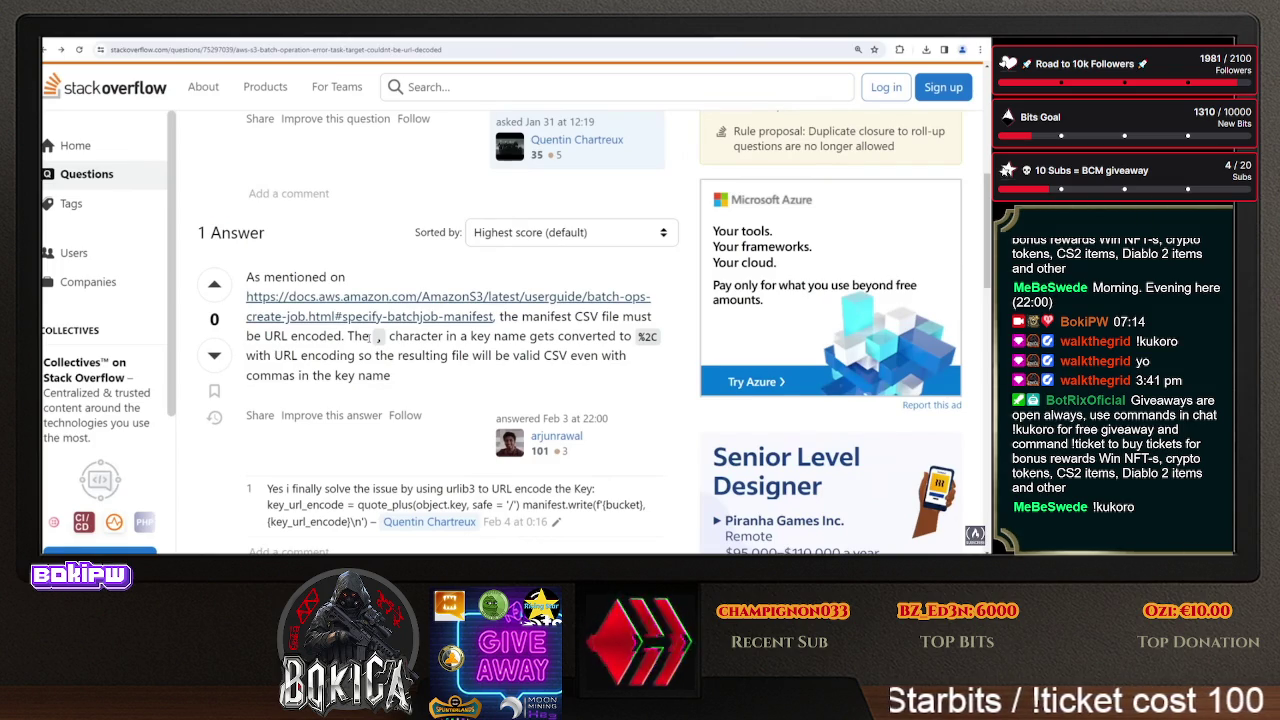
Highlight the %2C encoding and the urlib3 comment, then go back to the S3 upload status page.
{"action": "double_click", "coordinate": [647, 336]}
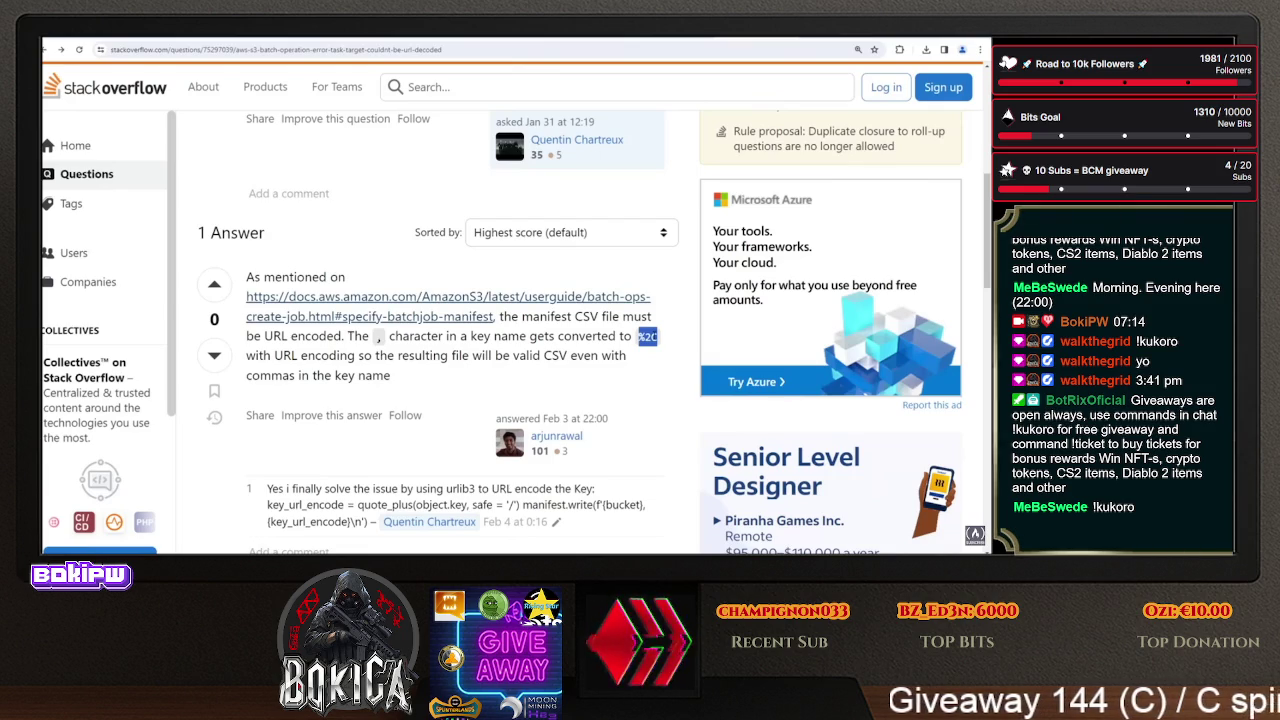
{"action": "scroll", "coordinate": [440, 400], "scroll_direction": "down", "scroll_amount": 1}
{"action": "left_click_drag", "start_coordinate": [358, 405], "coordinate": [600, 406]}
{"action": "left_click_drag", "start_coordinate": [445, 390], "coordinate": [483, 389]}
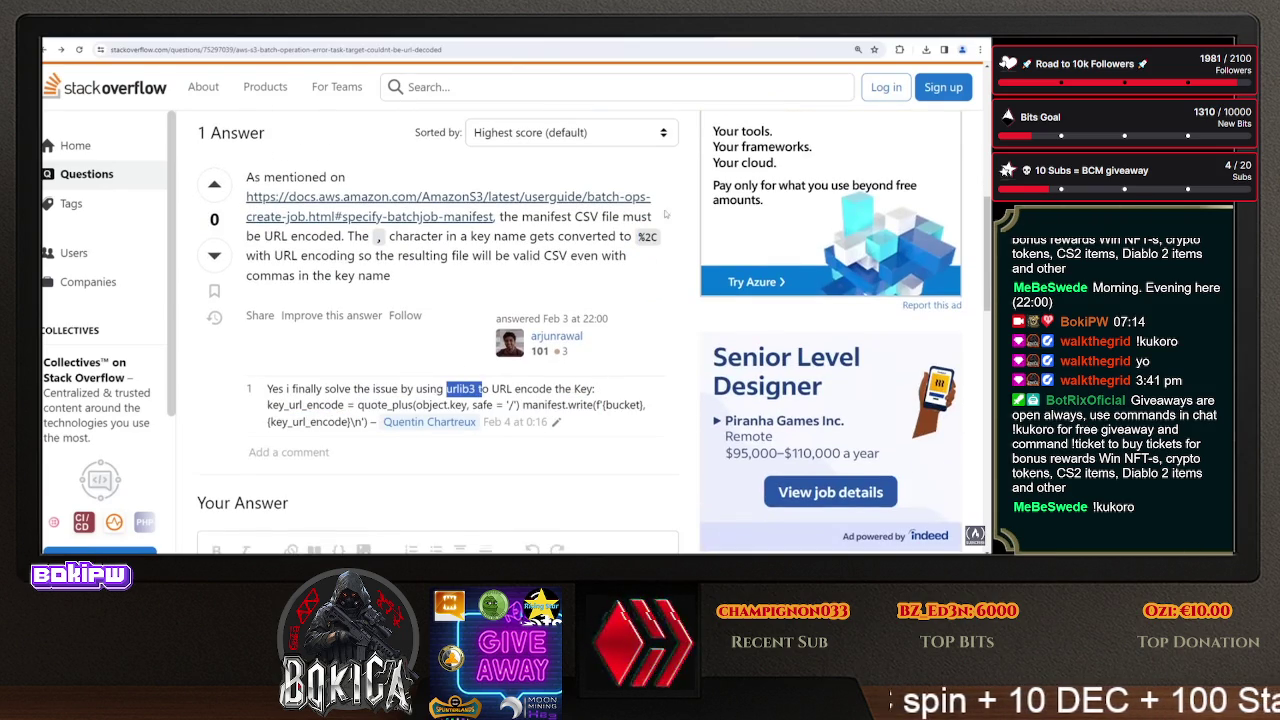
{"action": "key", "text": "alt+Left"}
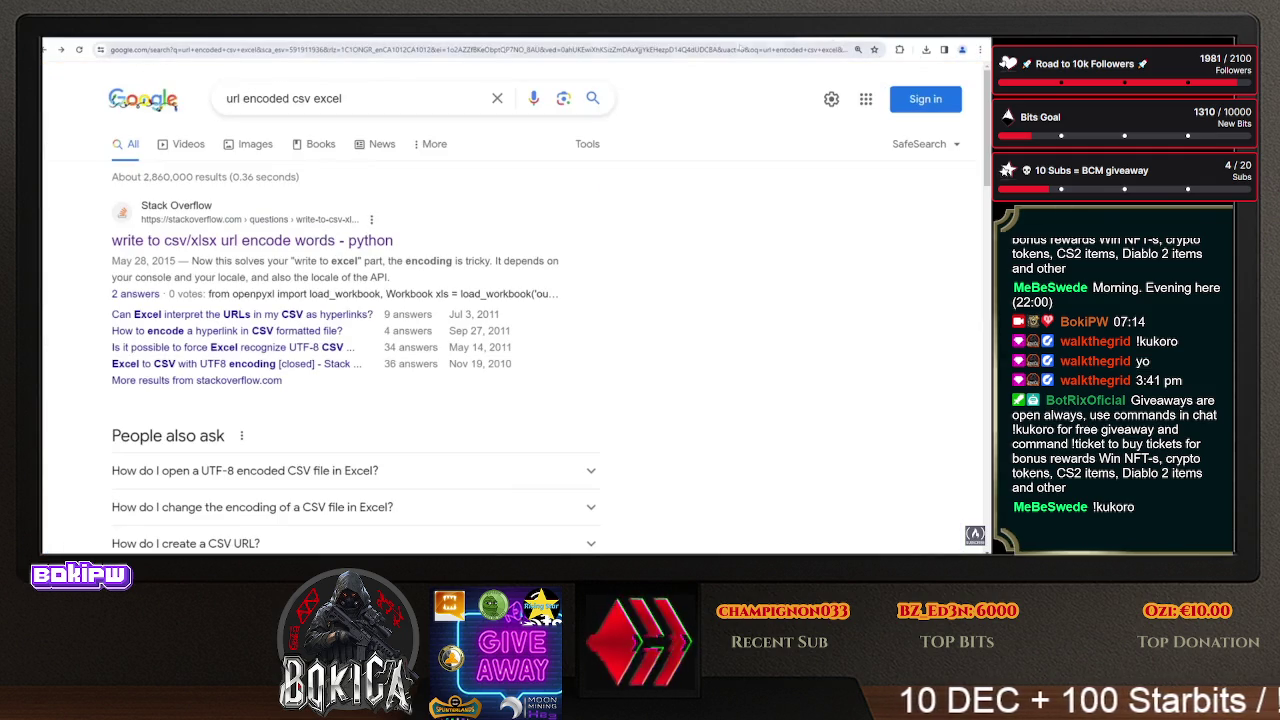
{"action": "key", "text": "alt+Left"}
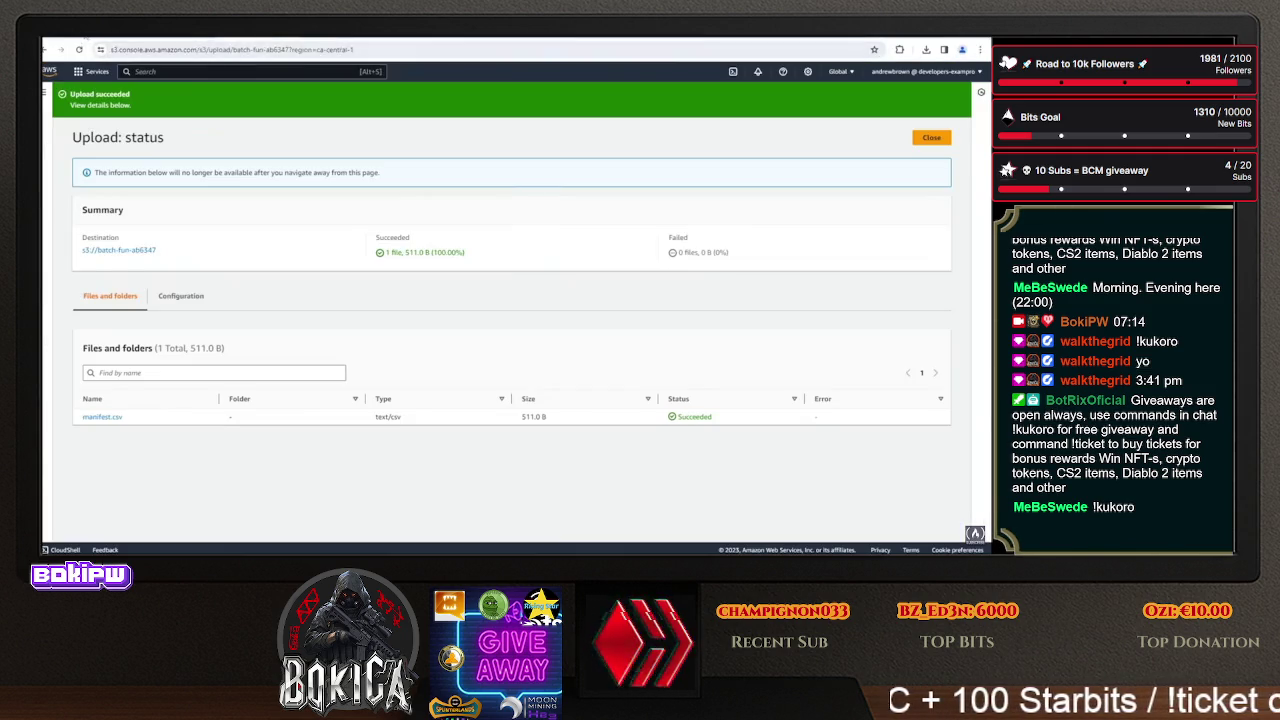
Switch to the Gitpod workspace and start deleting manifest.csv, then cancel.
{"action": "key", "text": "alt+Left"}
{"action": "key", "text": "alt+Tab"}
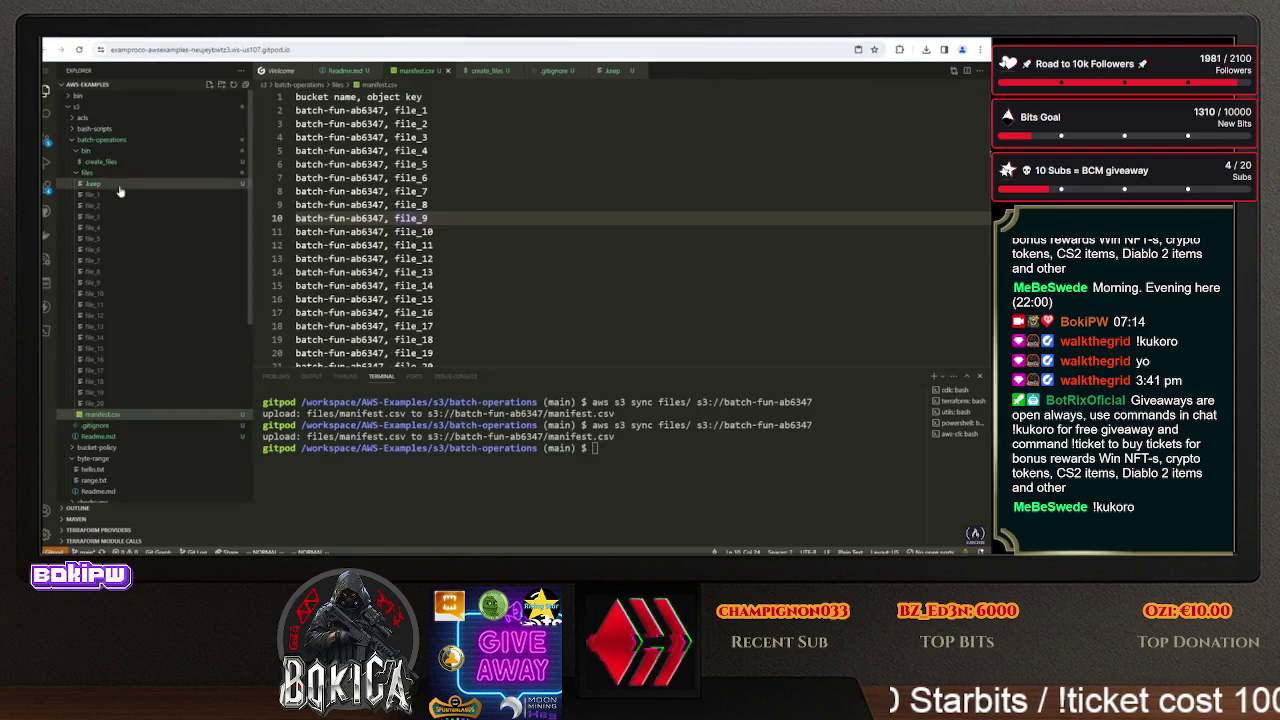
{"action": "right_click", "coordinate": [146, 413]}
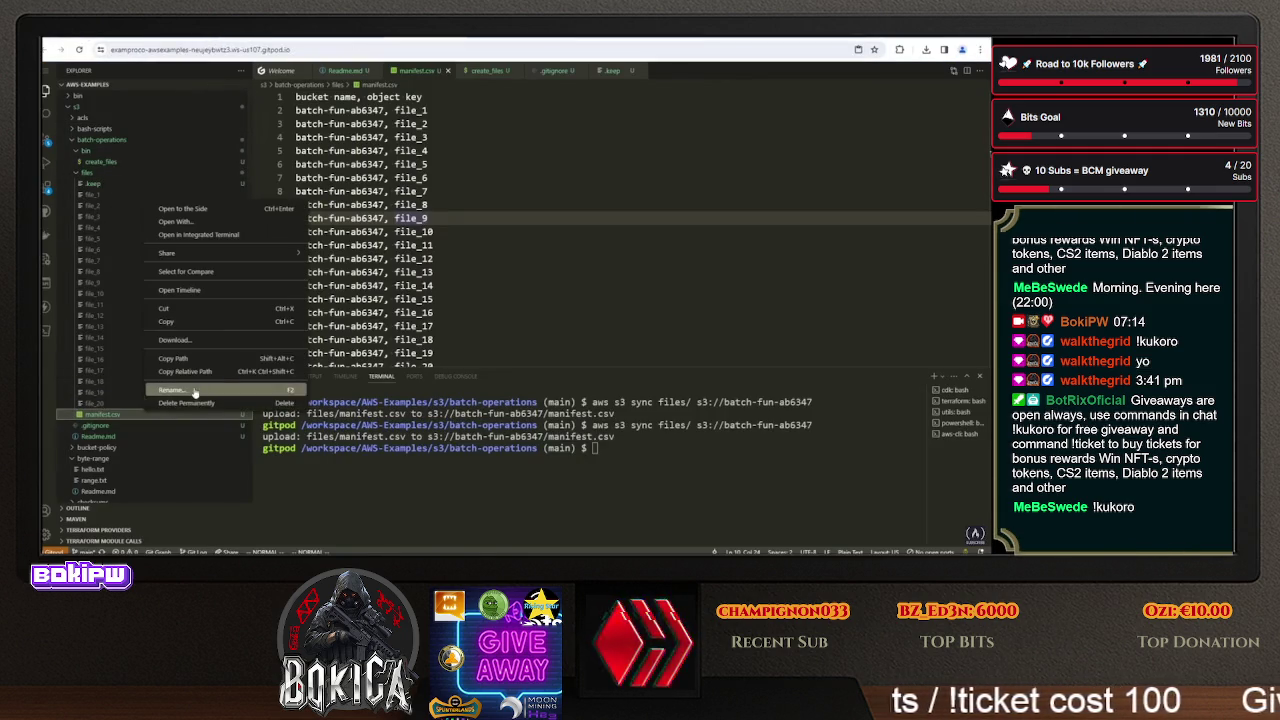
{"action": "left_click", "coordinate": [188, 402]}
{"action": "key", "text": "Escape"}
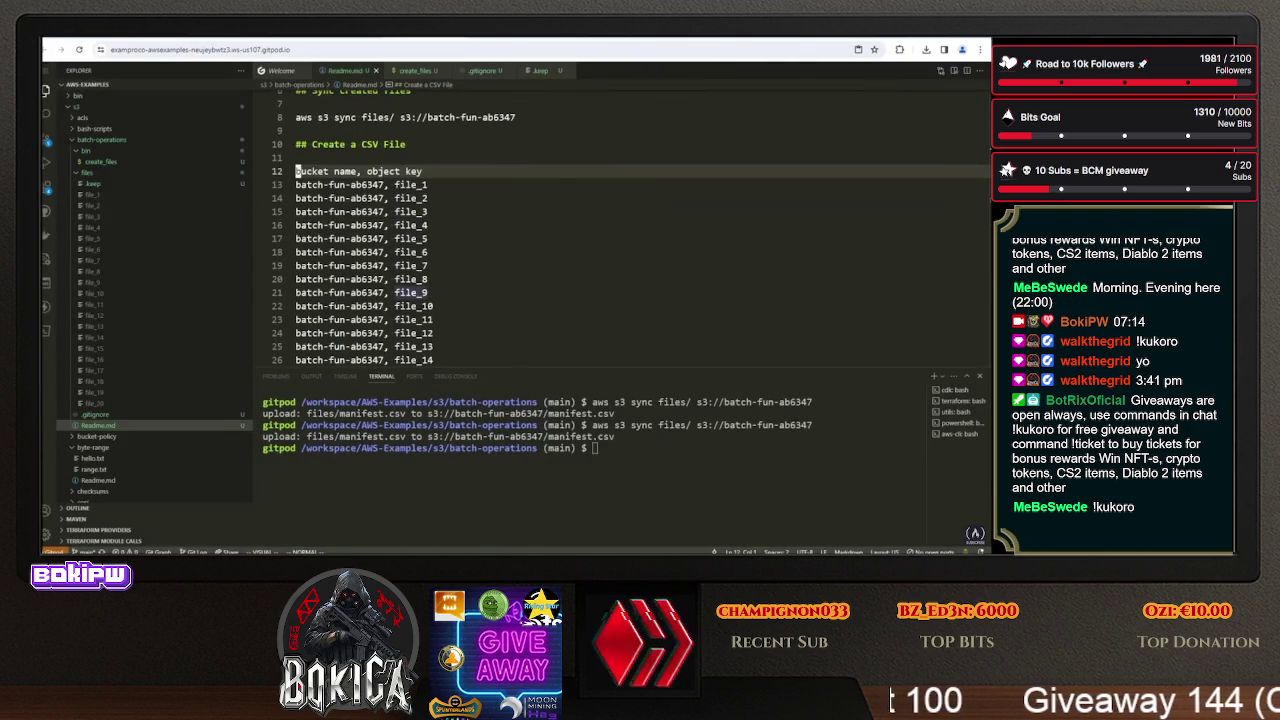
Copy the Excel manifest into the files folder and check manifest.csv's separator after the bucket name.
{"action": "mouse_move", "coordinate": [130, 45]}
{"action": "left_mouse_down"}
{"action": "mouse_move", "coordinate": [133, 190]}
{"action": "mouse_move", "coordinate": [113, 185]}
{"action": "left_mouse_up"}
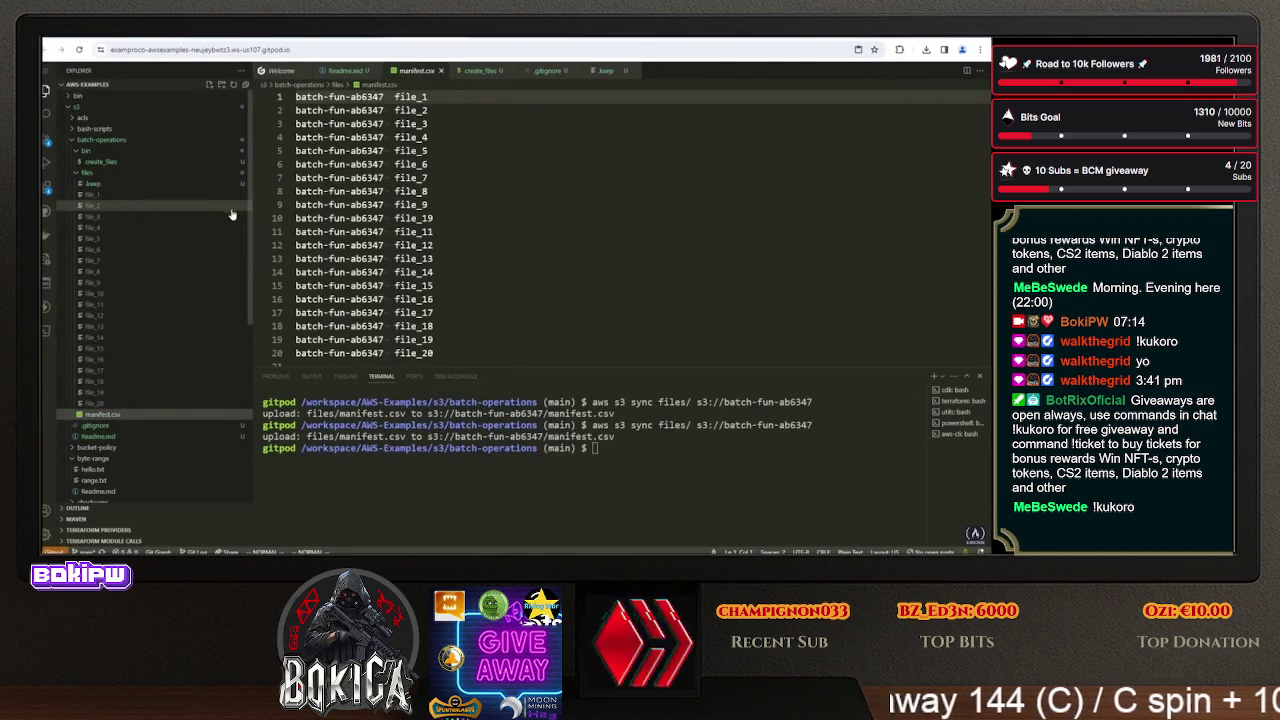
{"action": "scroll", "coordinate": [500, 220], "scroll_direction": "up", "scroll_amount": 1}
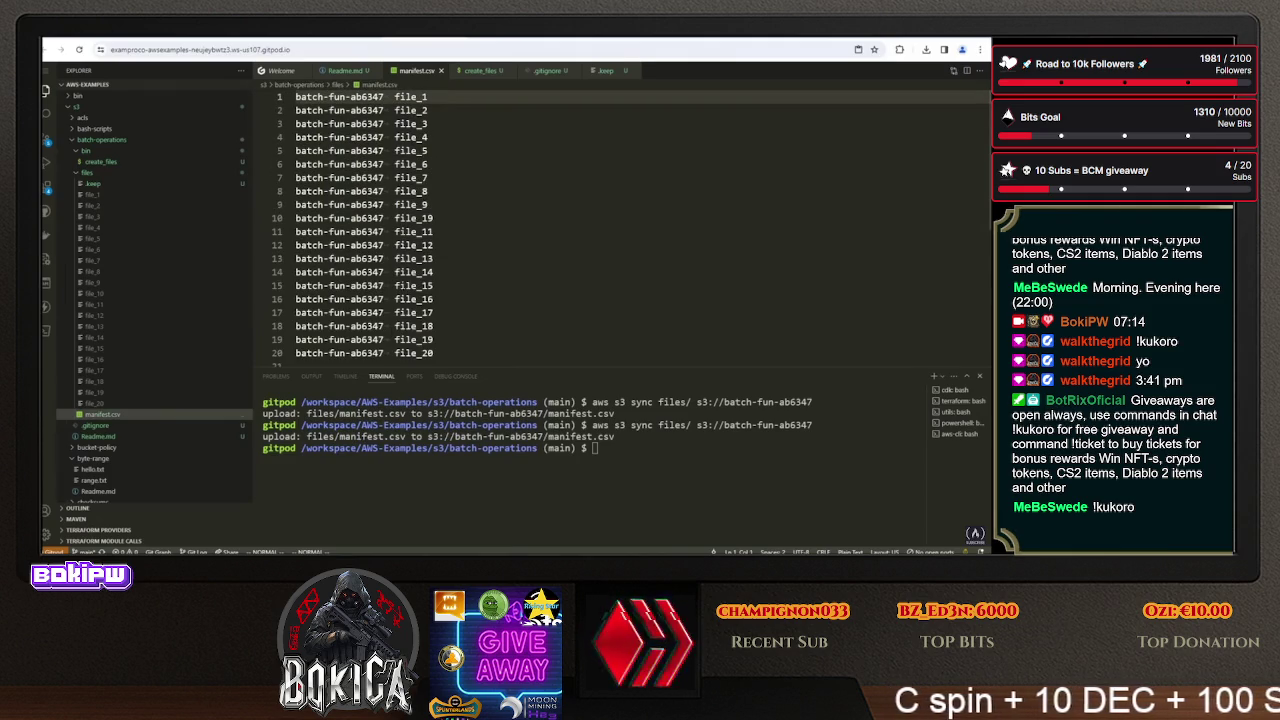
{"action": "left_click", "coordinate": [386, 97]}
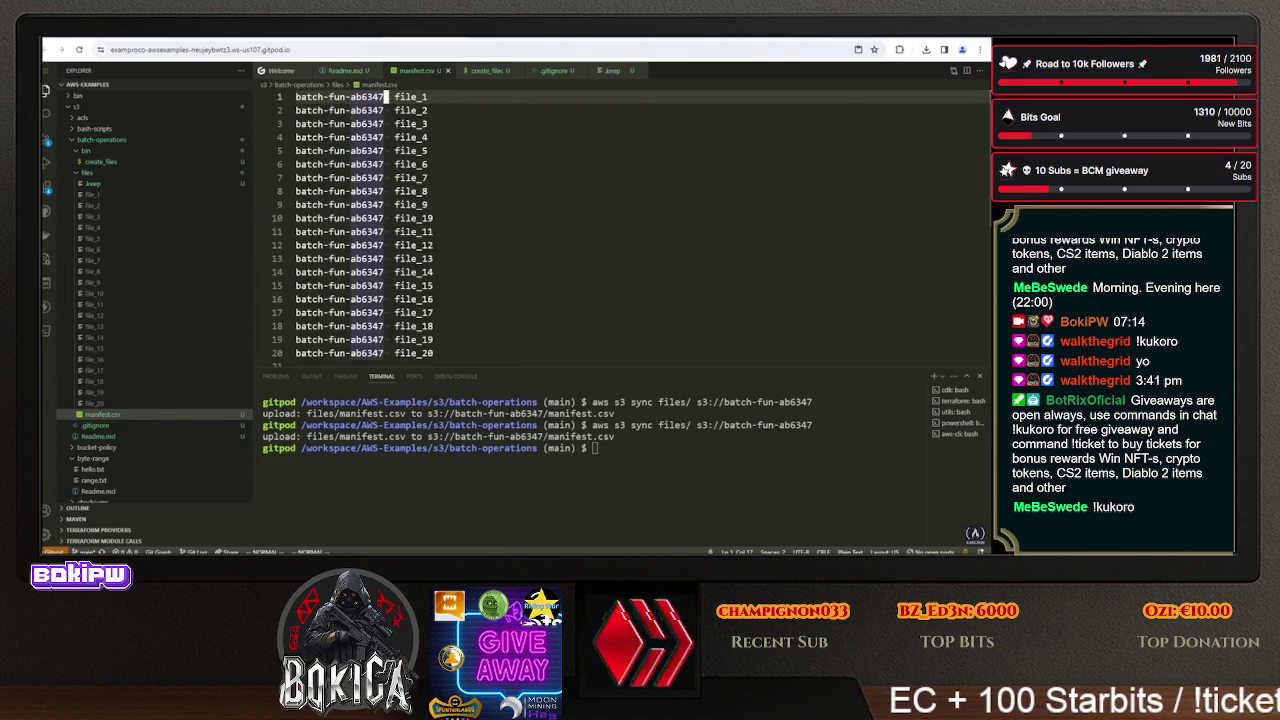
{"action": "left_click", "coordinate": [447, 71]}
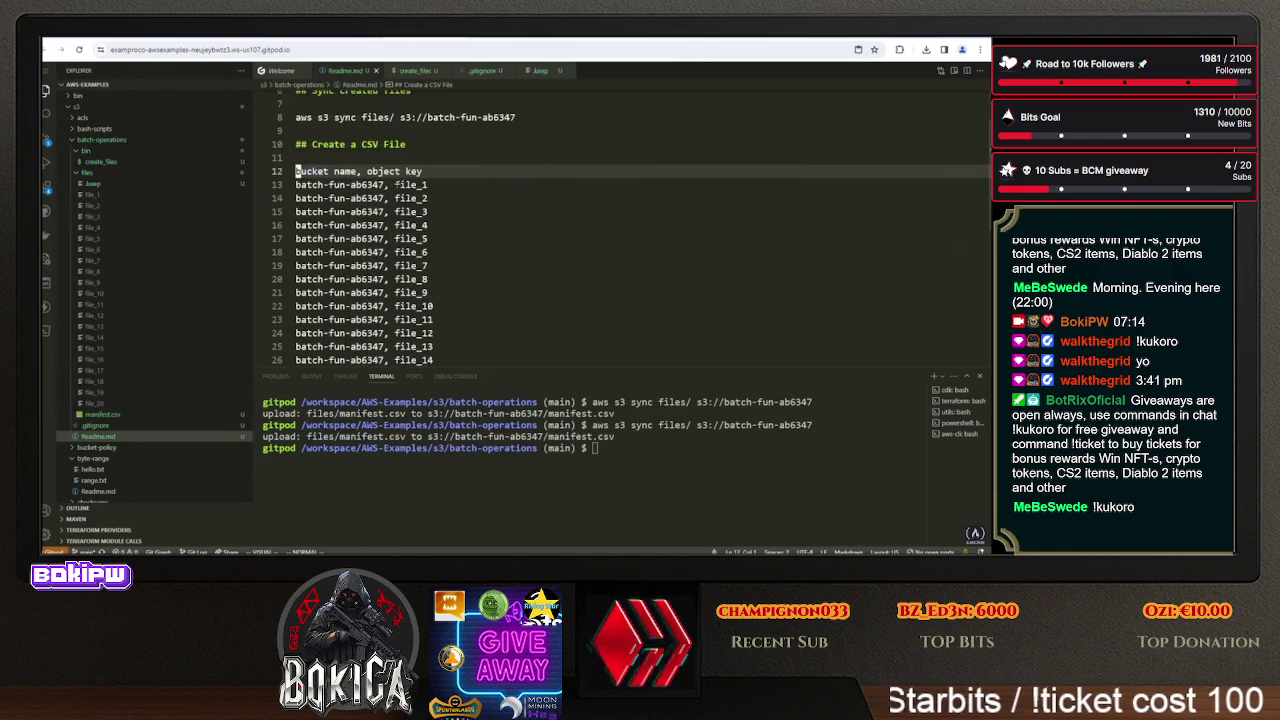
Permanently delete manifest.csv from the files folder.
{"action": "right_click", "coordinate": [140, 413]}
{"action": "left_click", "coordinate": [190, 406]}
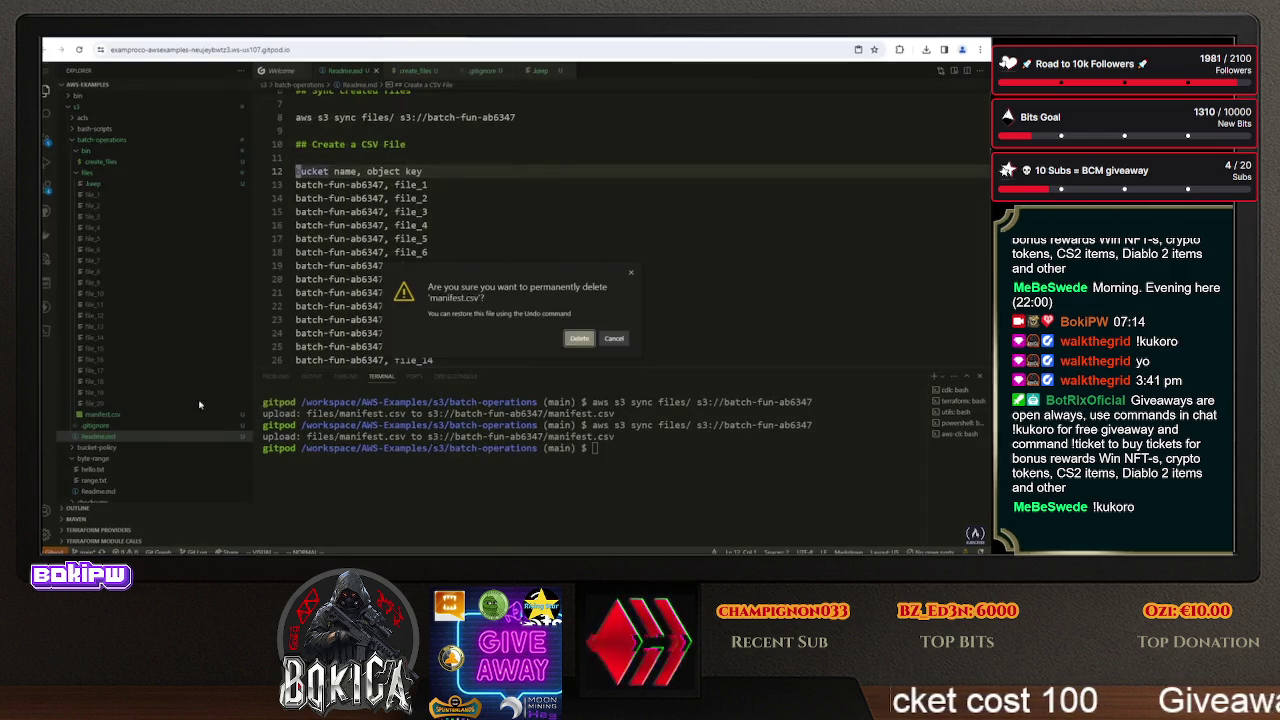
{"action": "left_click", "coordinate": [577, 338]}
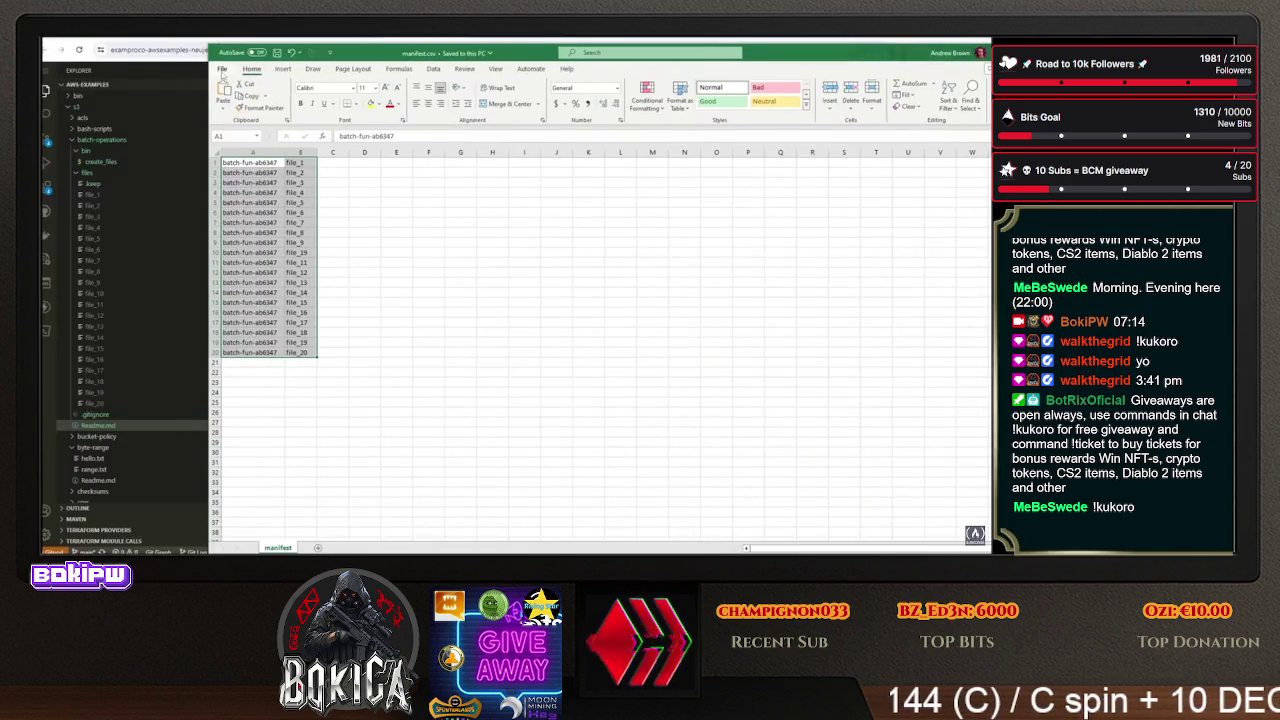
Save the workbook as manifest.csv in CSV (MS-DOS) format on the Desktop, then close Excel.
{"action": "left_click", "coordinate": [222, 69]}
{"action": "left_click", "coordinate": [245, 225]}
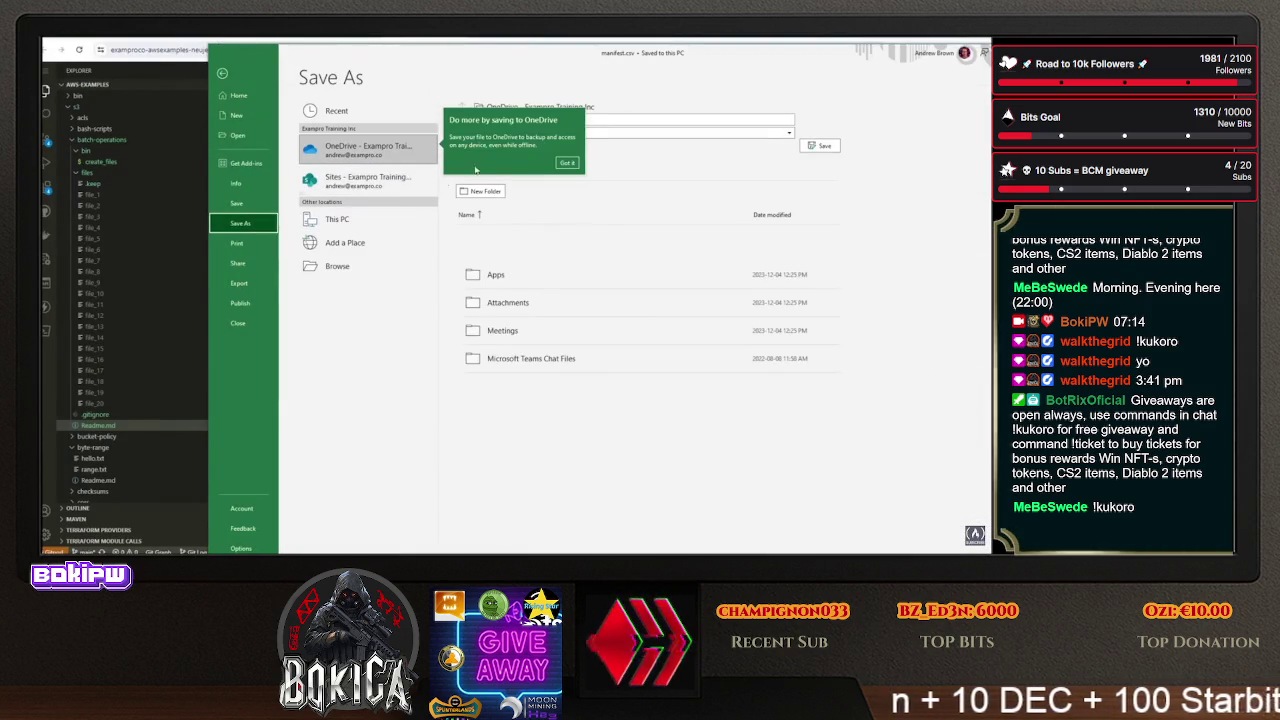
{"action": "left_click", "coordinate": [567, 162]}
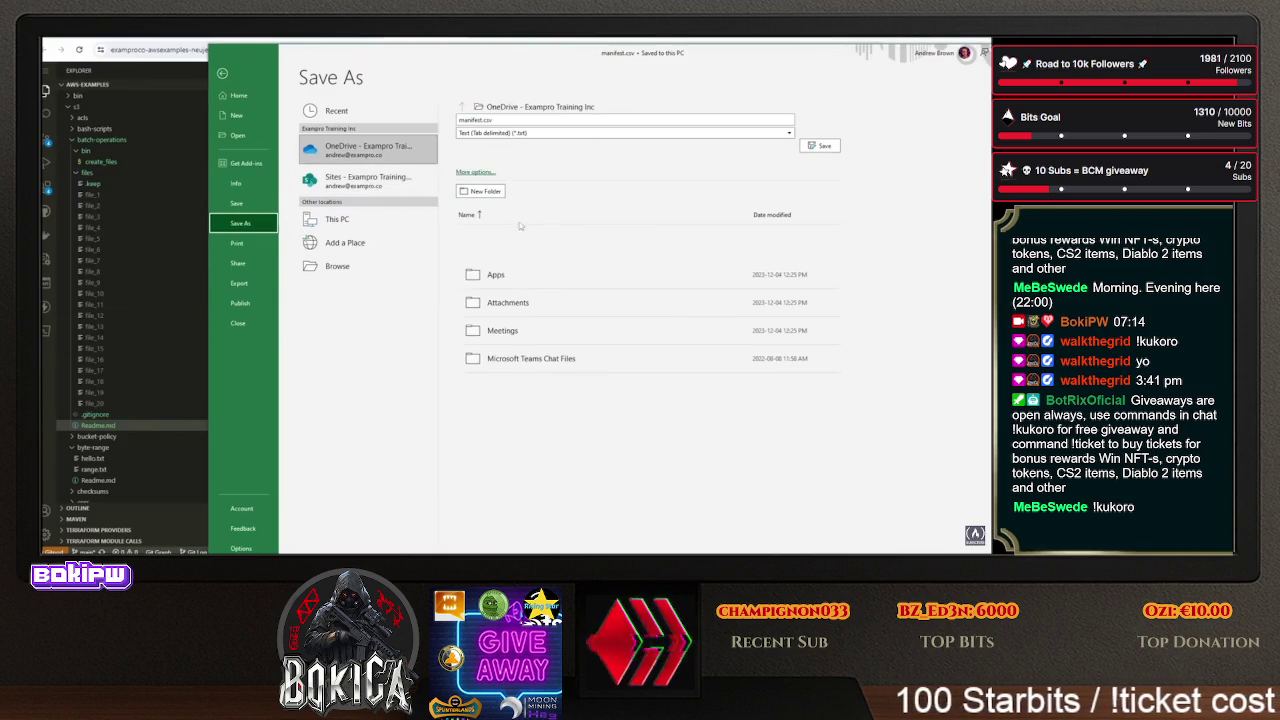
{"action": "left_click", "coordinate": [575, 133]}
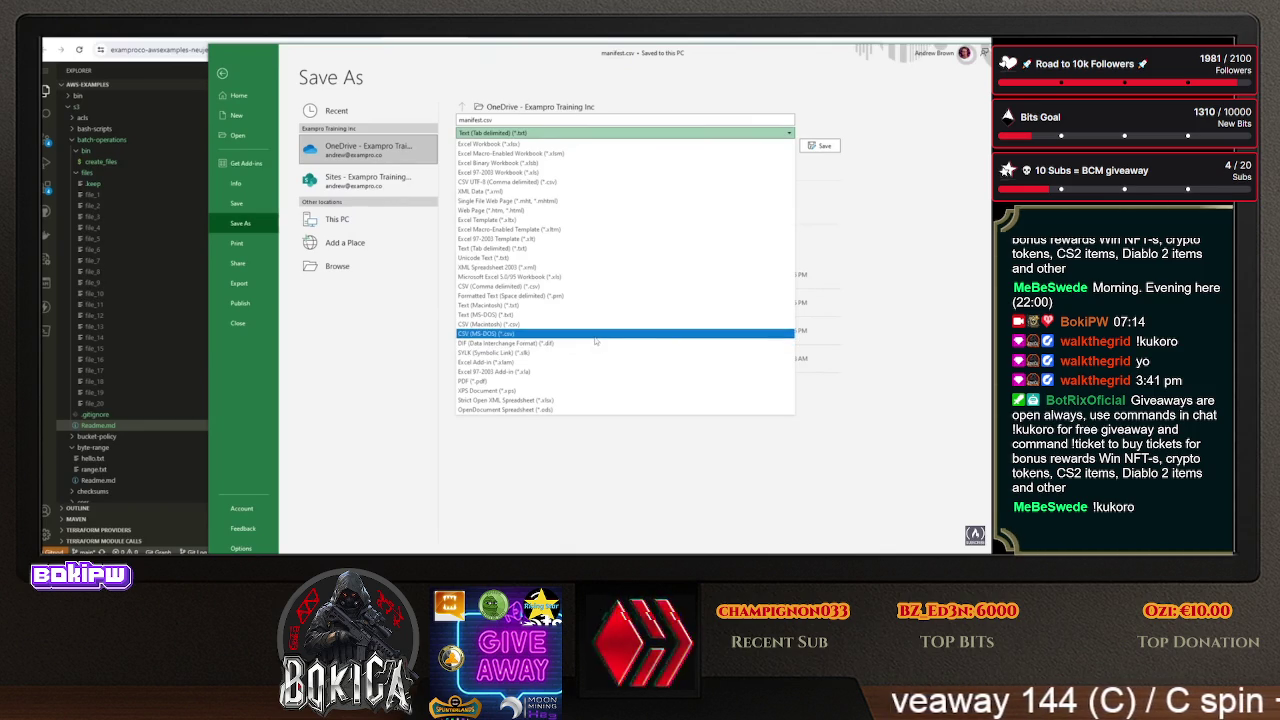
{"action": "left_click", "coordinate": [595, 337]}
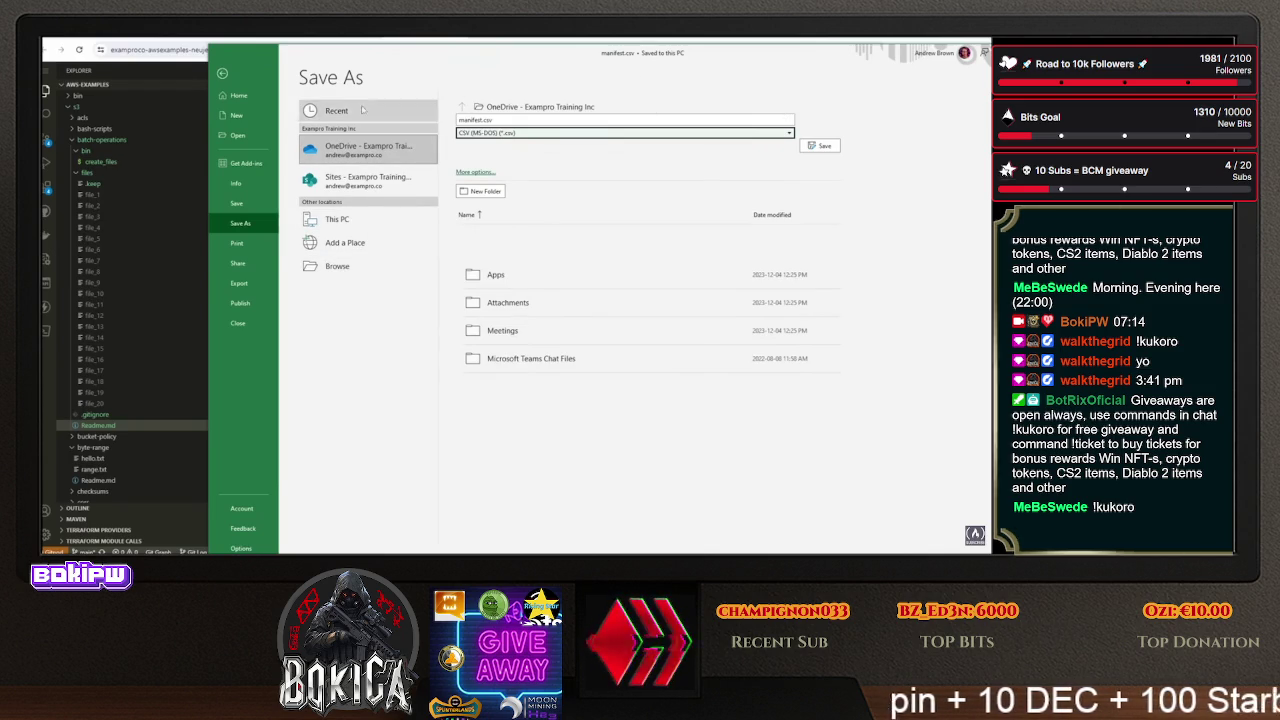
{"action": "mouse_move", "coordinate": [207, 45]}
{"action": "left_mouse_down"}
{"action": "mouse_move", "coordinate": [323, 45]}
{"action": "mouse_move", "coordinate": [114, 43]}
{"action": "mouse_move", "coordinate": [140, 82]}
{"action": "left_mouse_up"}
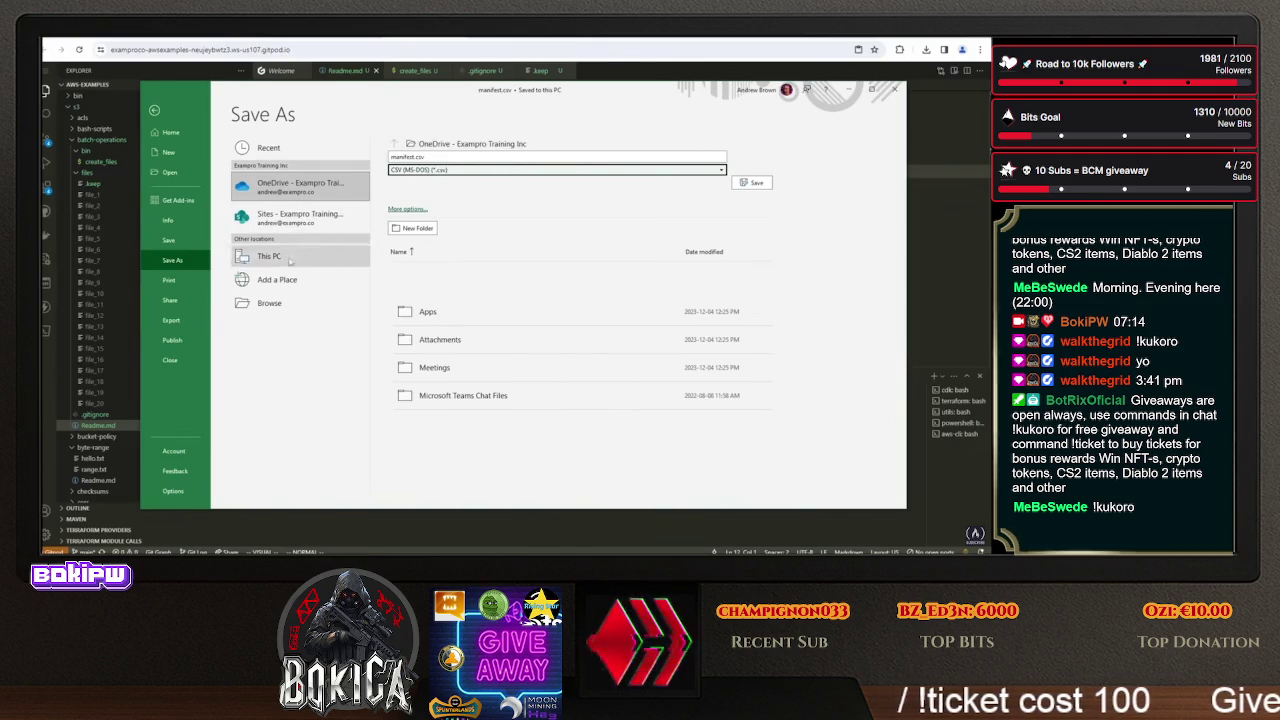
{"action": "left_click", "coordinate": [293, 311]}
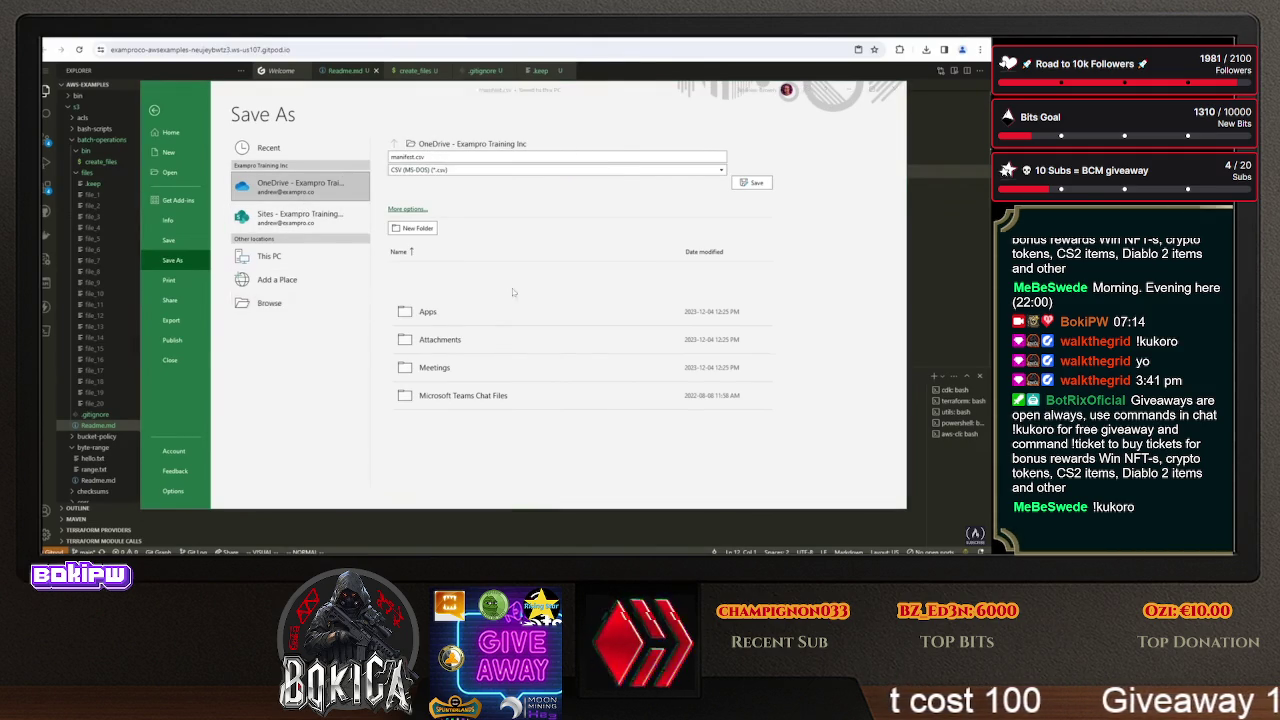
{"action": "left_click", "coordinate": [181, 190]}
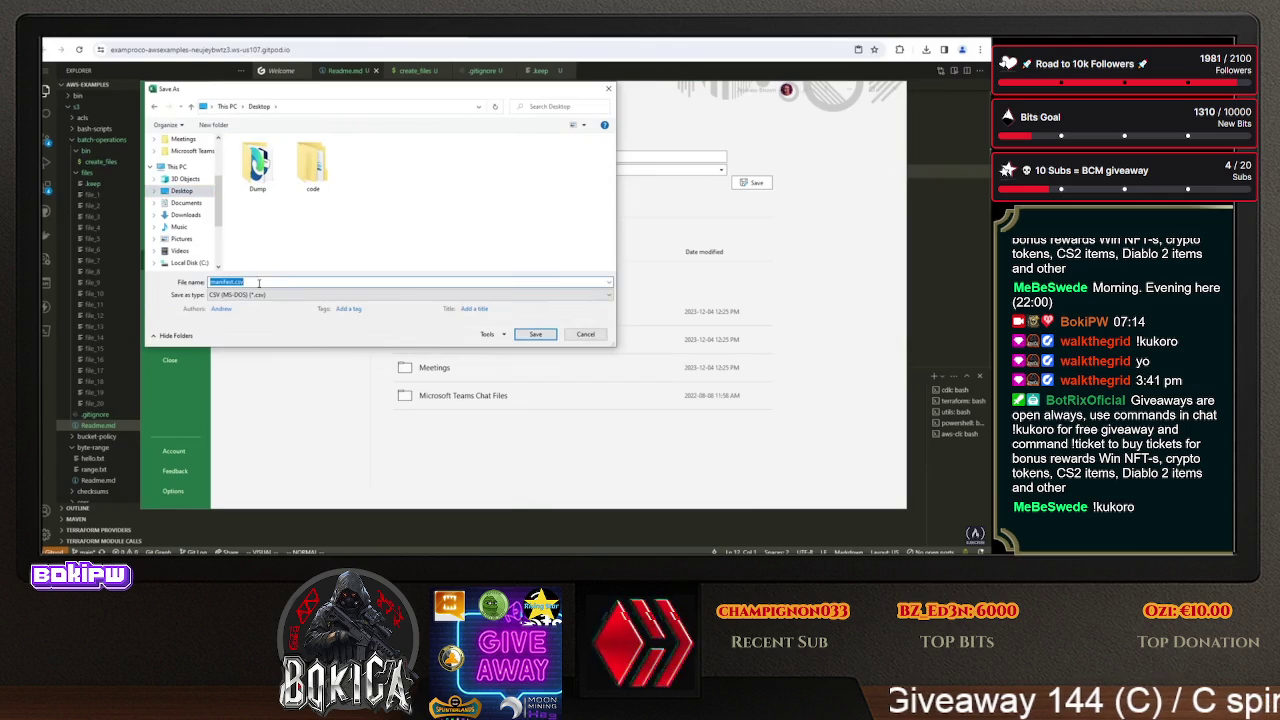
{"action": "left_click", "coordinate": [535, 334]}
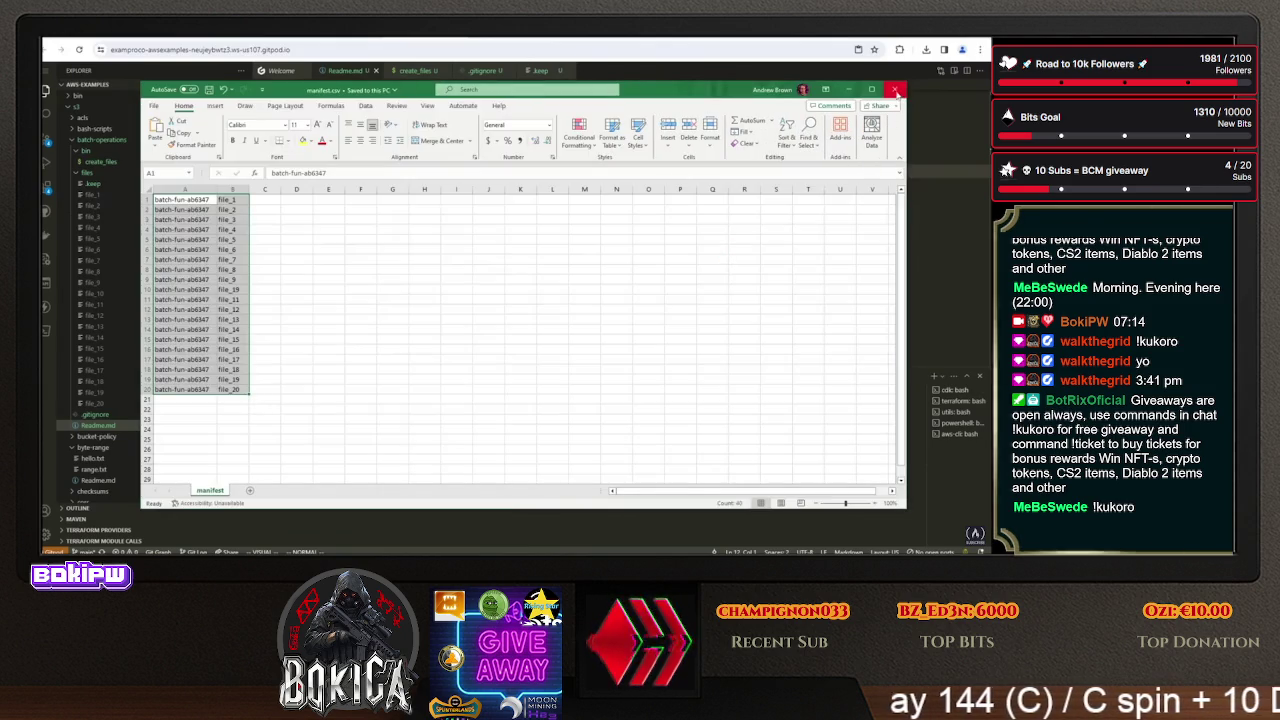
{"action": "left_click", "coordinate": [897, 95]}
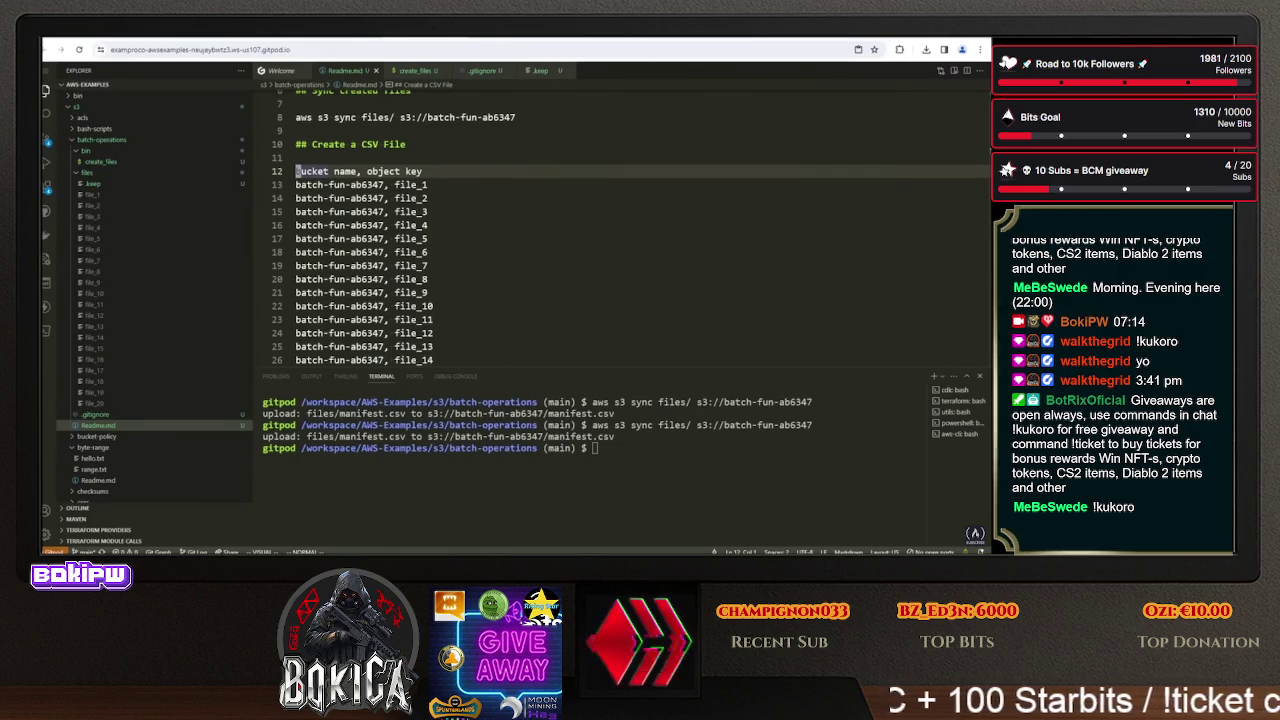
Add the comma-separated manifest.csv to Gitpod's files folder and return to the S3 tab.
{"action": "left_click_drag", "start_coordinate": [117, 63], "coordinate": [110, 75]}
{"action": "scroll", "coordinate": [620, 220], "scroll_direction": "down", "scroll_amount": 1}
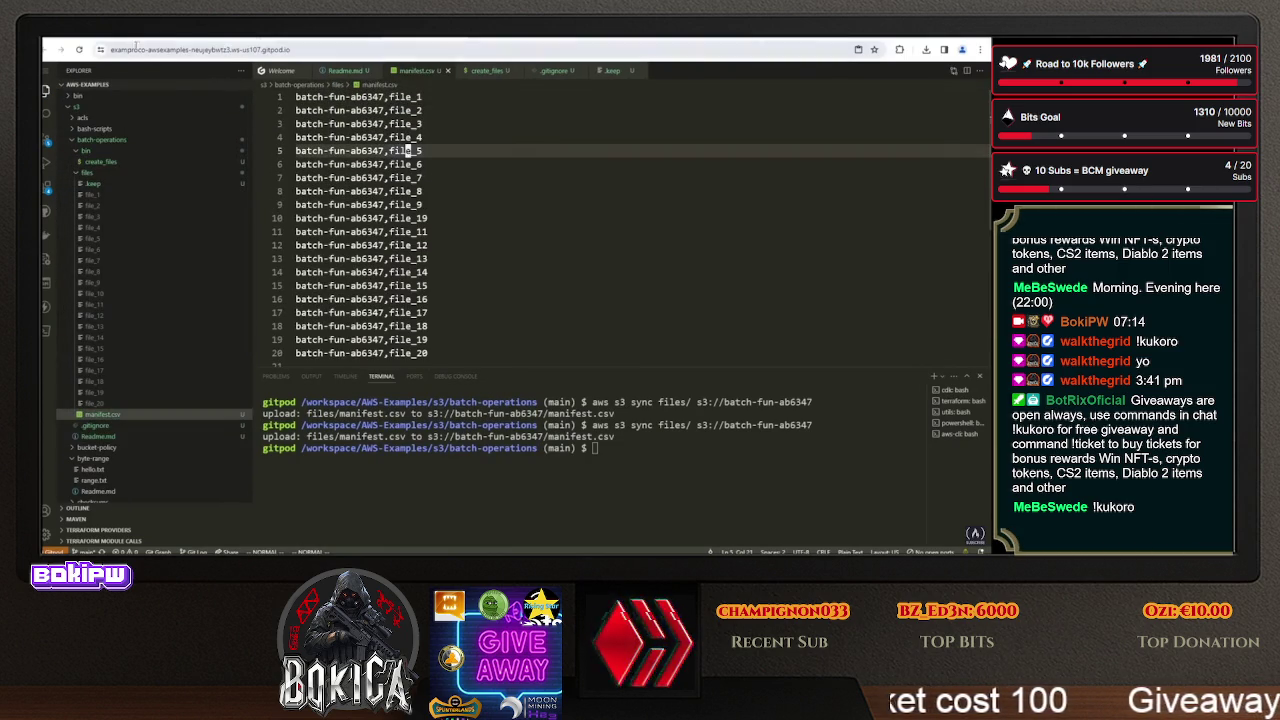
{"action": "key", "text": "ctrl+Tab"}
{"action": "key", "text": "ctrl+Tab"}
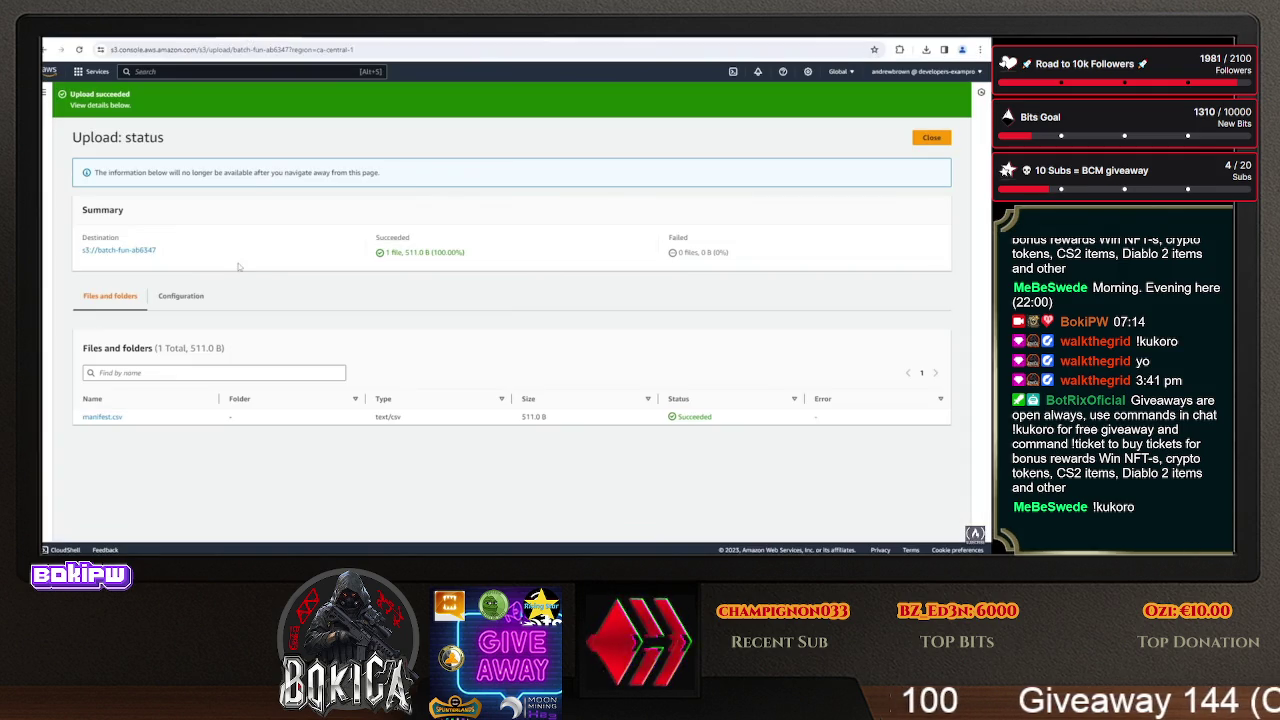
Upload the corrected manifest.csv to the batch-fun-ab6347 bucket, then return to the Stack Overflow answer.
{"action": "left_click", "coordinate": [135, 252]}
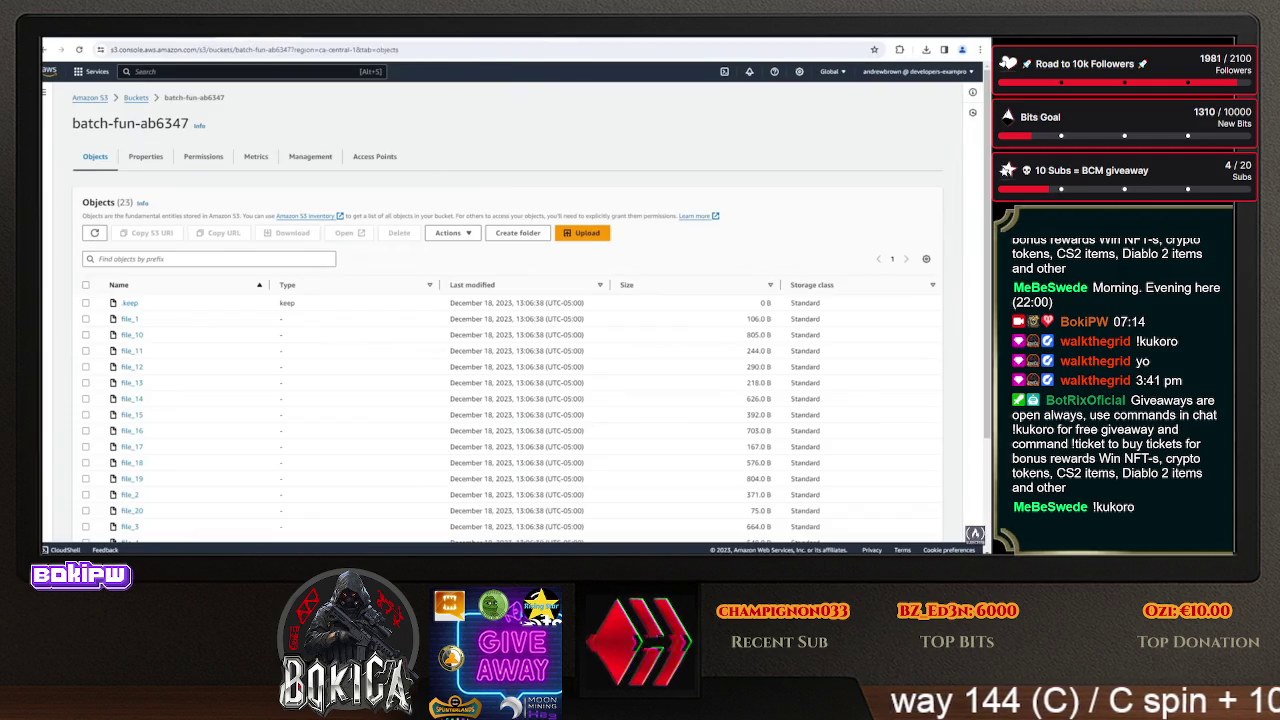
{"action": "mouse_move", "coordinate": [600, 450]}
{"action": "left_mouse_down"}
{"action": "mouse_move", "coordinate": [434, 445]}
{"action": "mouse_move", "coordinate": [410, 374]}
{"action": "mouse_move", "coordinate": [416, 383]}
{"action": "left_mouse_up"}
{"action": "left_click", "coordinate": [448, 497]}
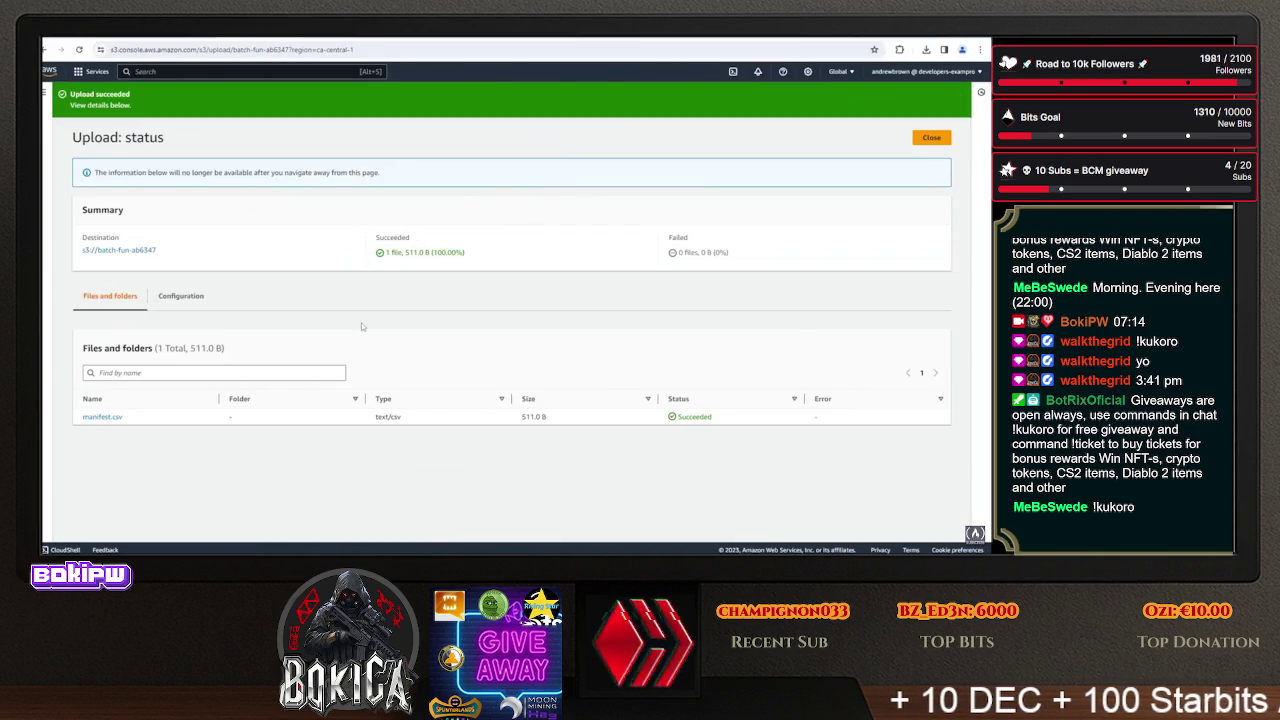
{"action": "left_click", "coordinate": [757, 42]}
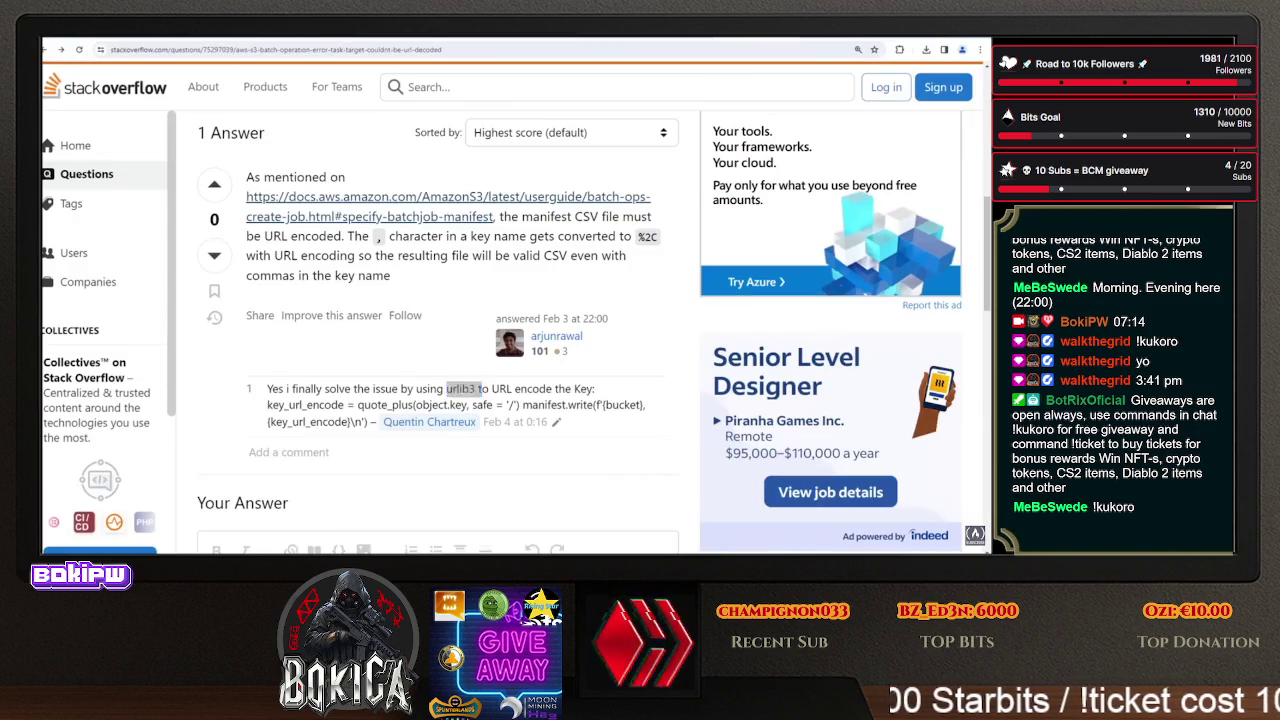
Clone the failed job, keeping its manifest settings and Replace all object tags operation.
{"action": "key", "text": "ctrl+Tab"}
{"action": "scroll", "coordinate": [211, 148], "scroll_direction": "up", "scroll_amount": 3}
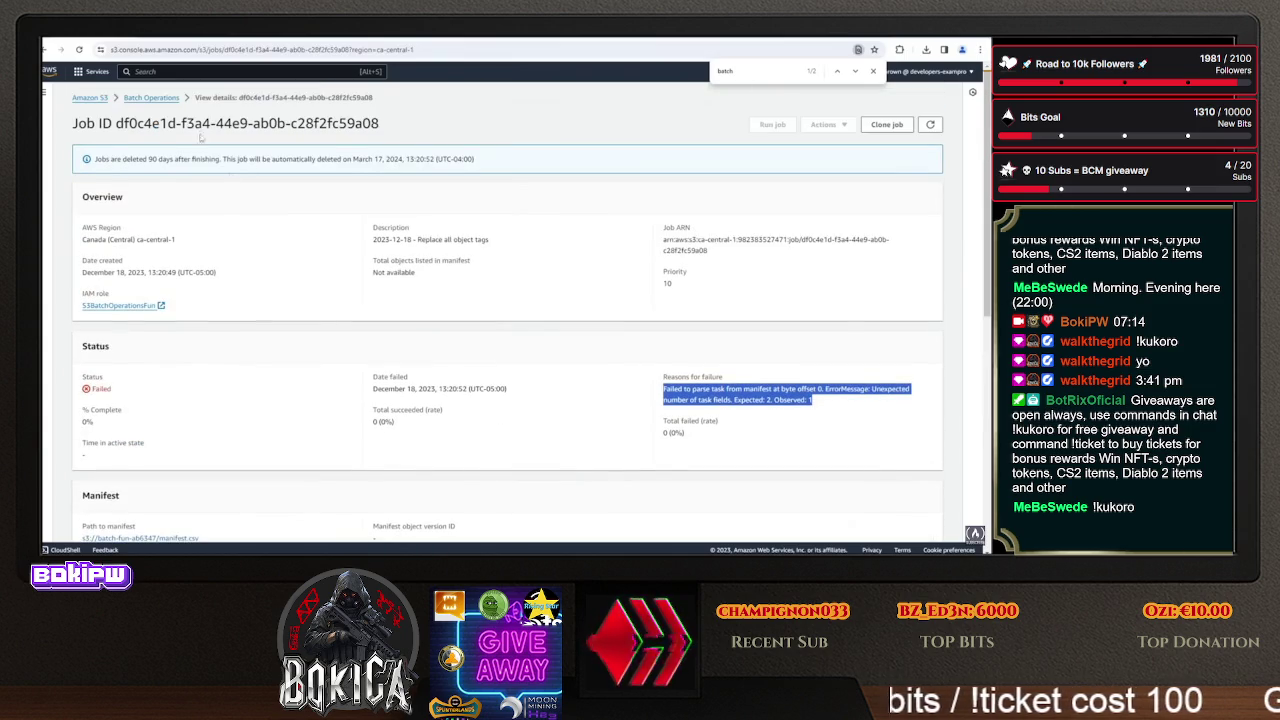
{"action": "left_click", "coordinate": [882, 127]}
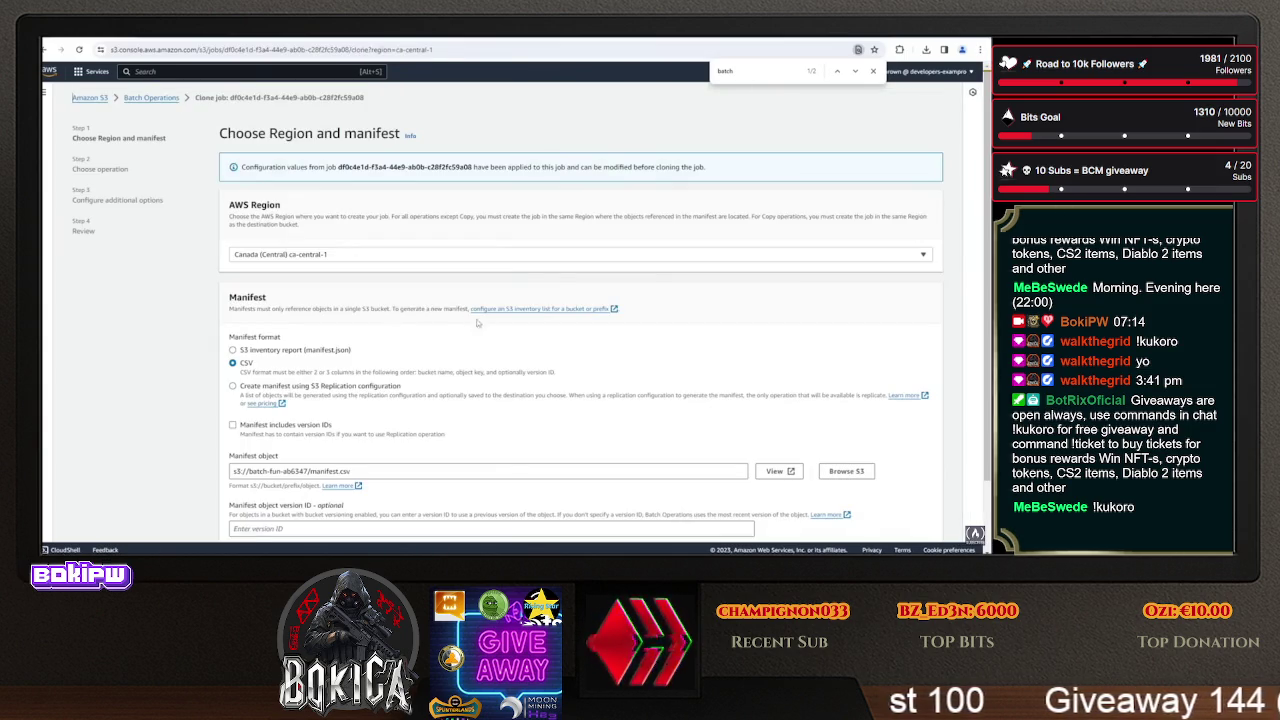
{"action": "scroll", "coordinate": [380, 345], "scroll_direction": "down", "scroll_amount": 2}
{"action": "left_click", "coordinate": [922, 523]}
{"action": "scroll", "coordinate": [498, 423], "scroll_direction": "up", "scroll_amount": 1}
{"action": "scroll", "coordinate": [498, 423], "scroll_direction": "down", "scroll_amount": 1}
{"action": "left_click", "coordinate": [922, 523]}
Accept the additional options, create the cloned job, and refresh the Jobs list until it appears.
{"action": "scroll", "coordinate": [480, 438], "scroll_direction": "down", "scroll_amount": 5}
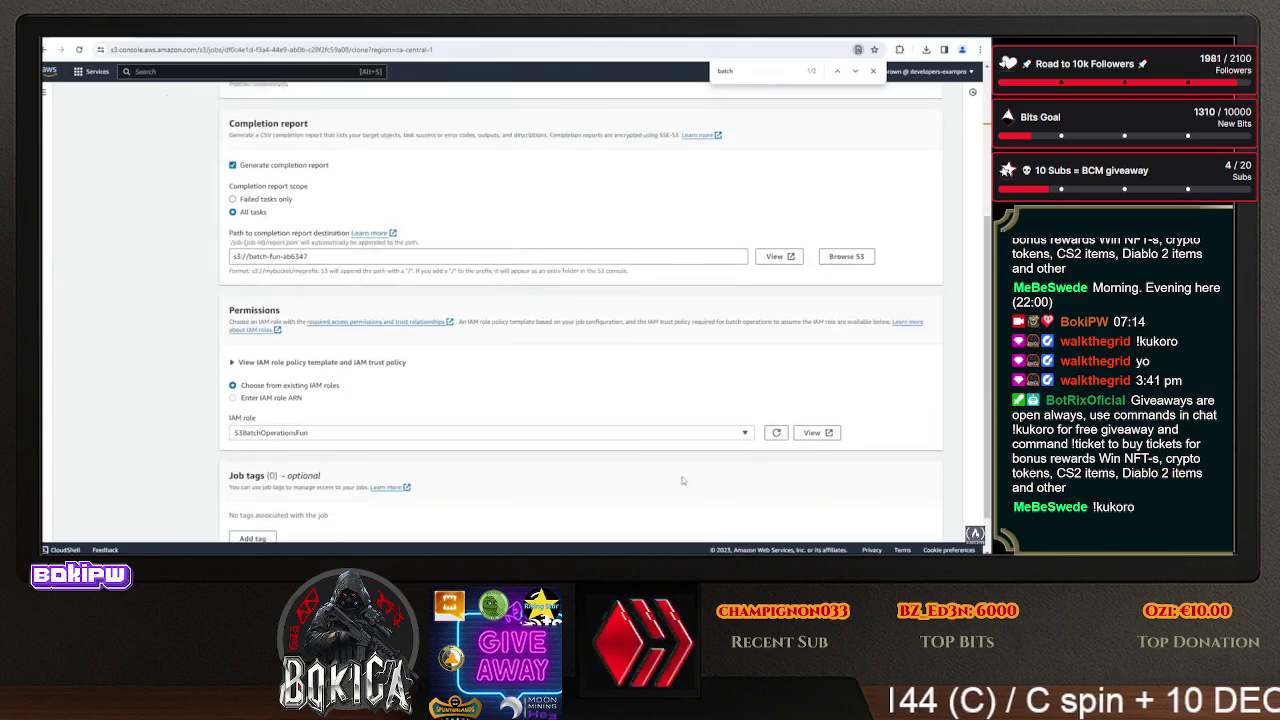
{"action": "left_click", "coordinate": [929, 526]}
{"action": "scroll", "coordinate": [789, 471], "scroll_direction": "down", "scroll_amount": 10}
{"action": "left_click", "coordinate": [913, 524]}
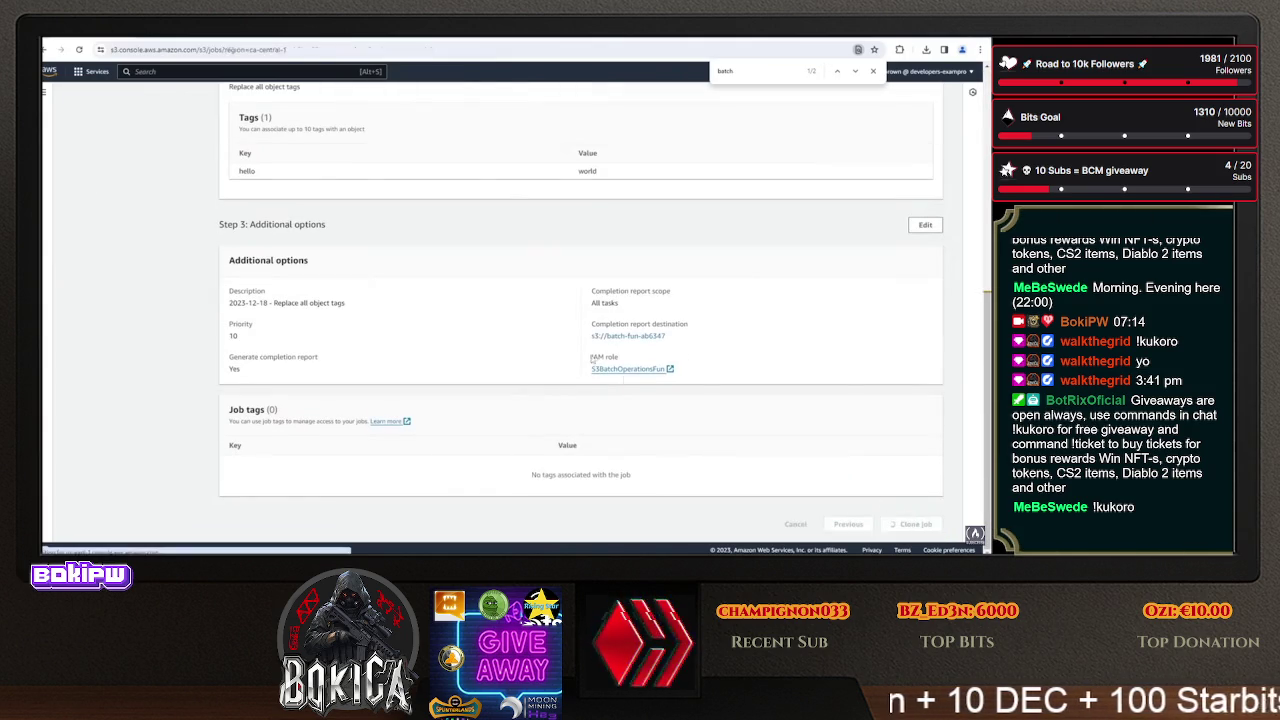
{"action": "left_click", "coordinate": [700, 226]}
{"action": "left_click", "coordinate": [700, 226]}
{"action": "left_click", "coordinate": [700, 227]}
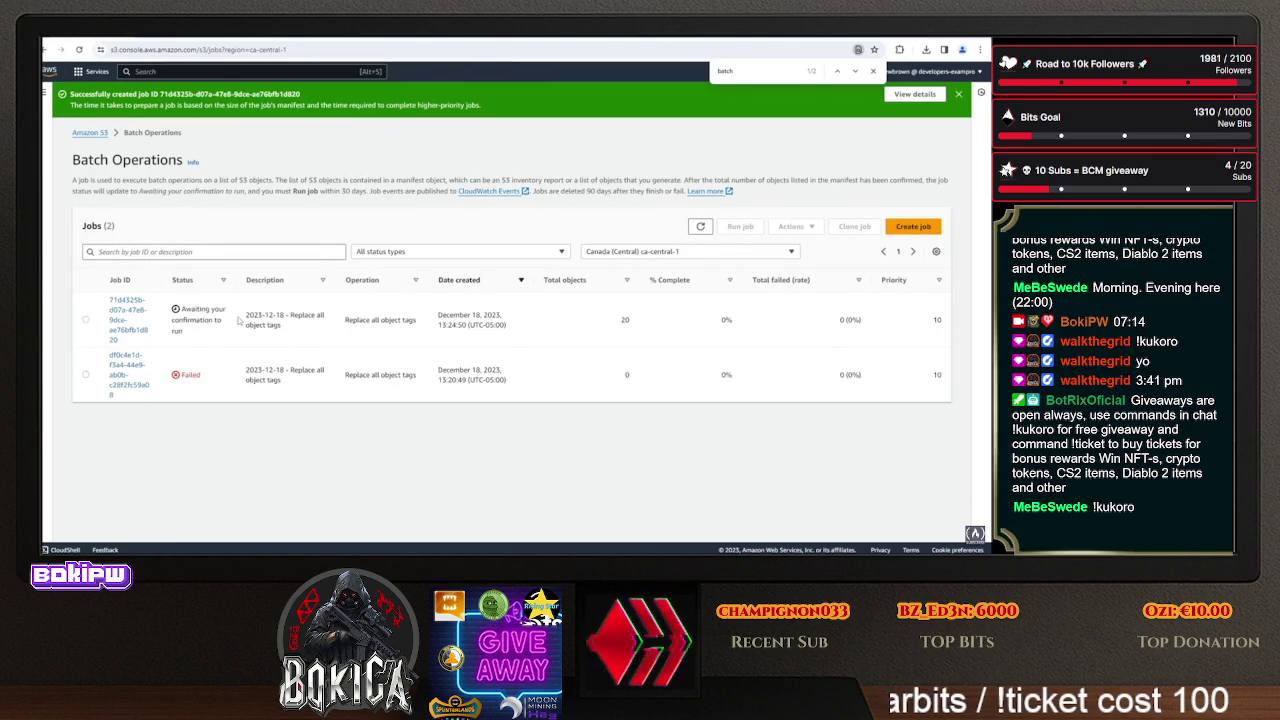
Open the new cloned job's details page and look over its settings.
{"action": "left_click", "coordinate": [122, 318]}
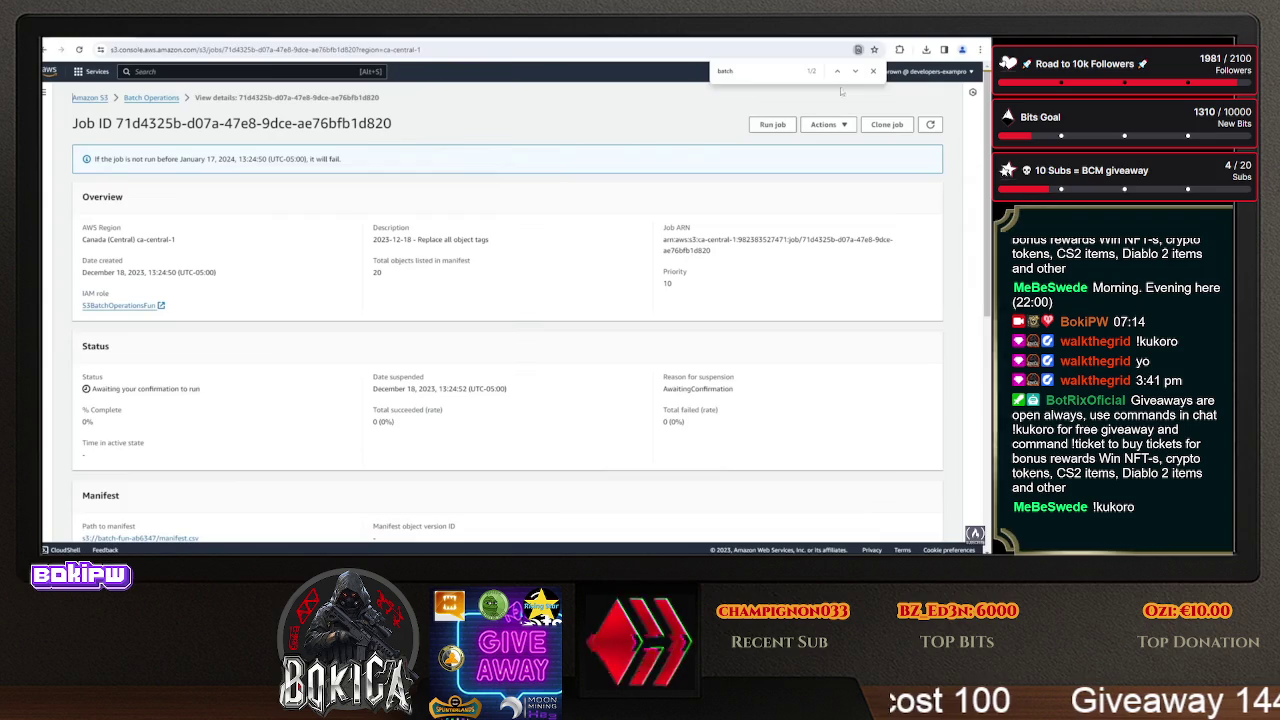
{"action": "key", "text": "Escape"}
{"action": "scroll", "coordinate": [177, 318], "scroll_direction": "down", "scroll_amount": 3}
{"action": "scroll", "coordinate": [268, 314], "scroll_direction": "up", "scroll_amount": 1}
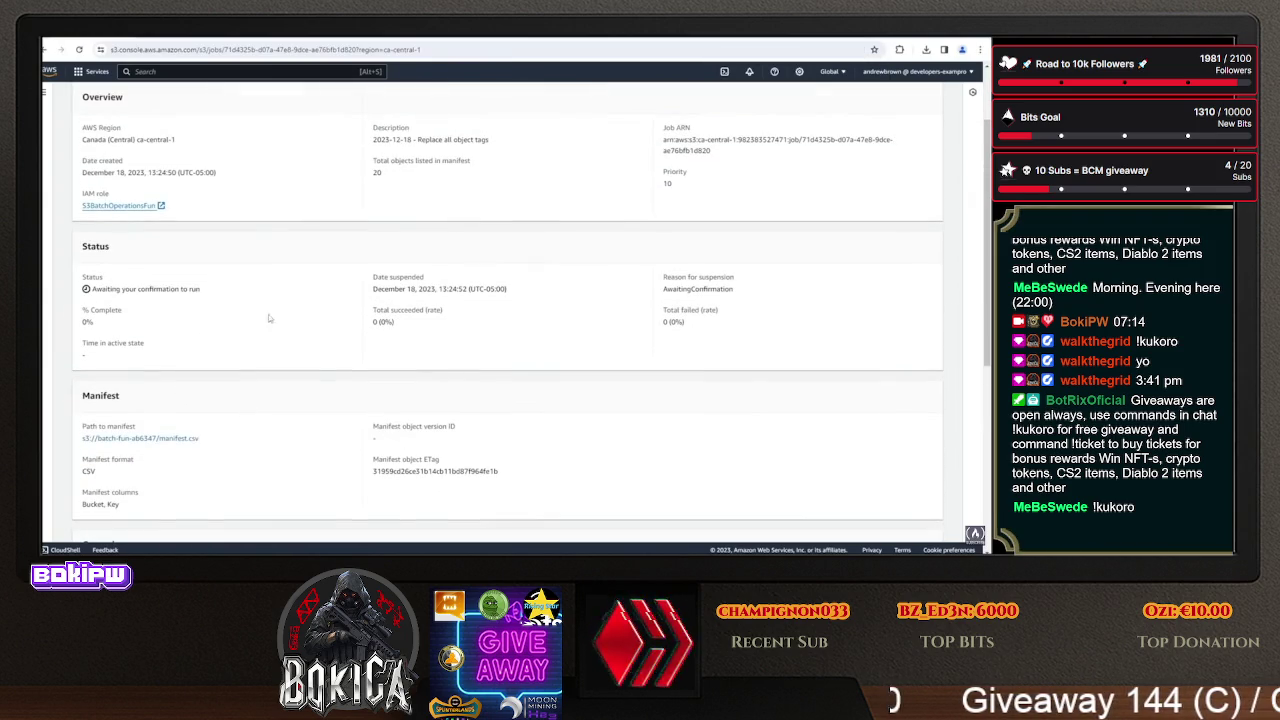
{"action": "scroll", "coordinate": [300, 430], "scroll_direction": "down", "scroll_amount": 3}
{"action": "scroll", "coordinate": [322, 396], "scroll_direction": "up", "scroll_amount": 5}
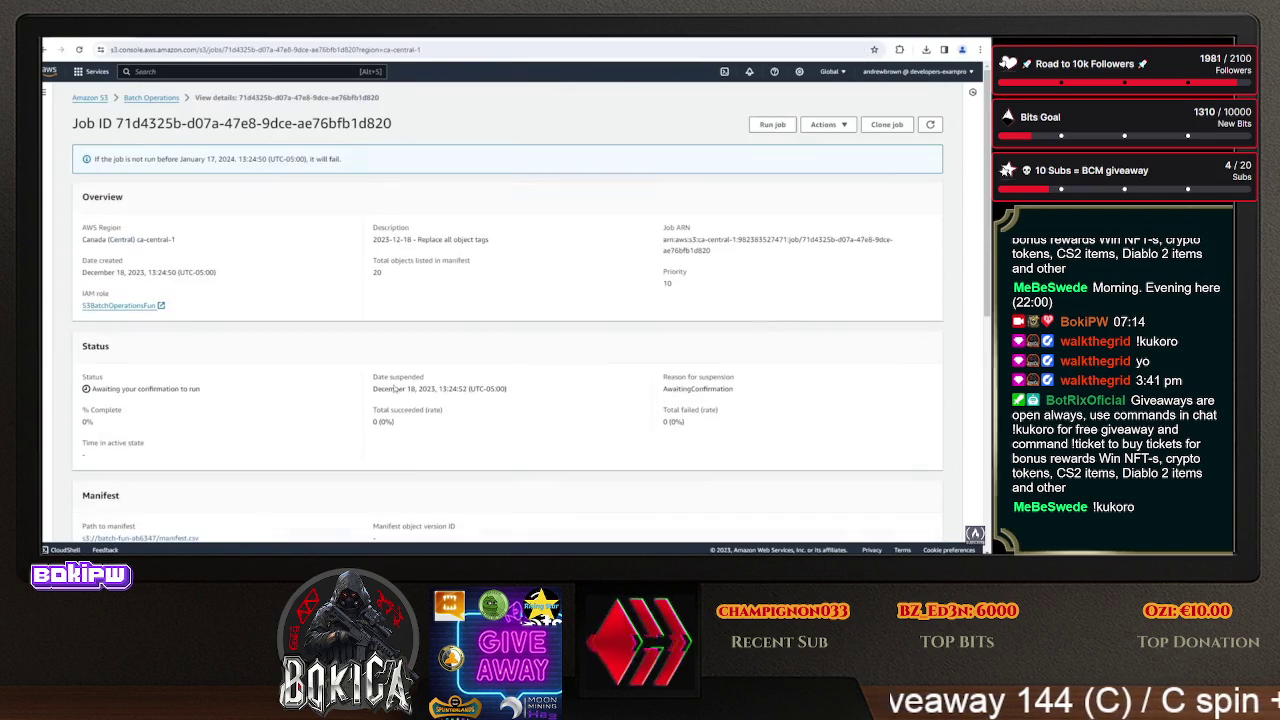
Review the Run job page's 20-object manifest and hello/world tag, then confirm running the job.
{"action": "left_click", "coordinate": [772, 124]}
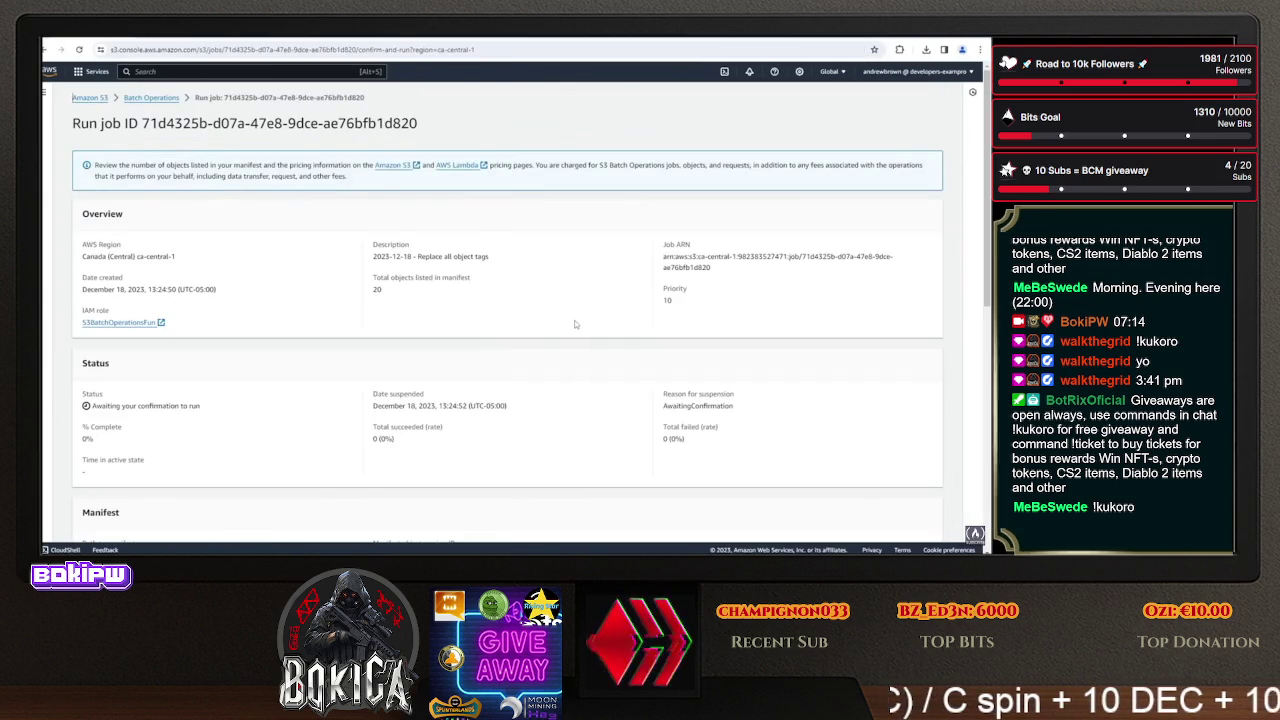
{"action": "scroll", "coordinate": [647, 445], "scroll_direction": "down", "scroll_amount": 5}
{"action": "scroll", "coordinate": [267, 421], "scroll_direction": "up", "scroll_amount": 4}
{"action": "scroll", "coordinate": [267, 421], "scroll_direction": "up", "scroll_amount": 1}
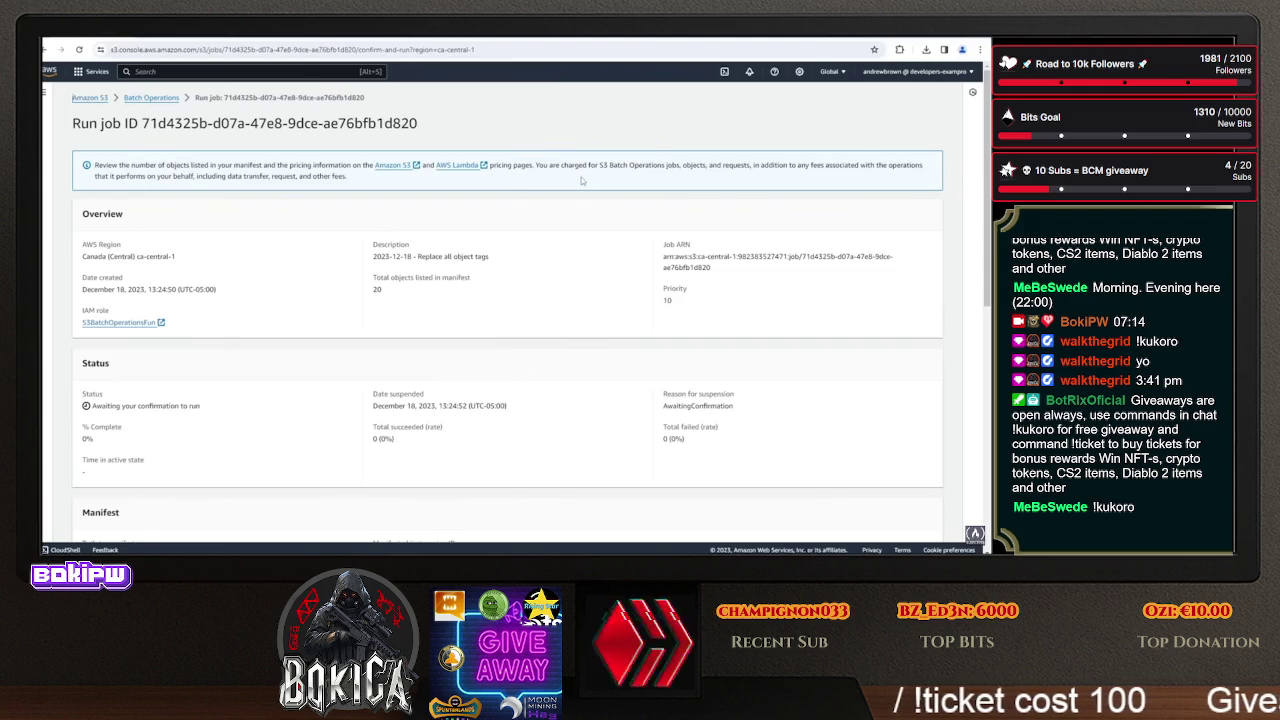
{"action": "scroll", "coordinate": [469, 338], "scroll_direction": "down", "scroll_amount": 10}
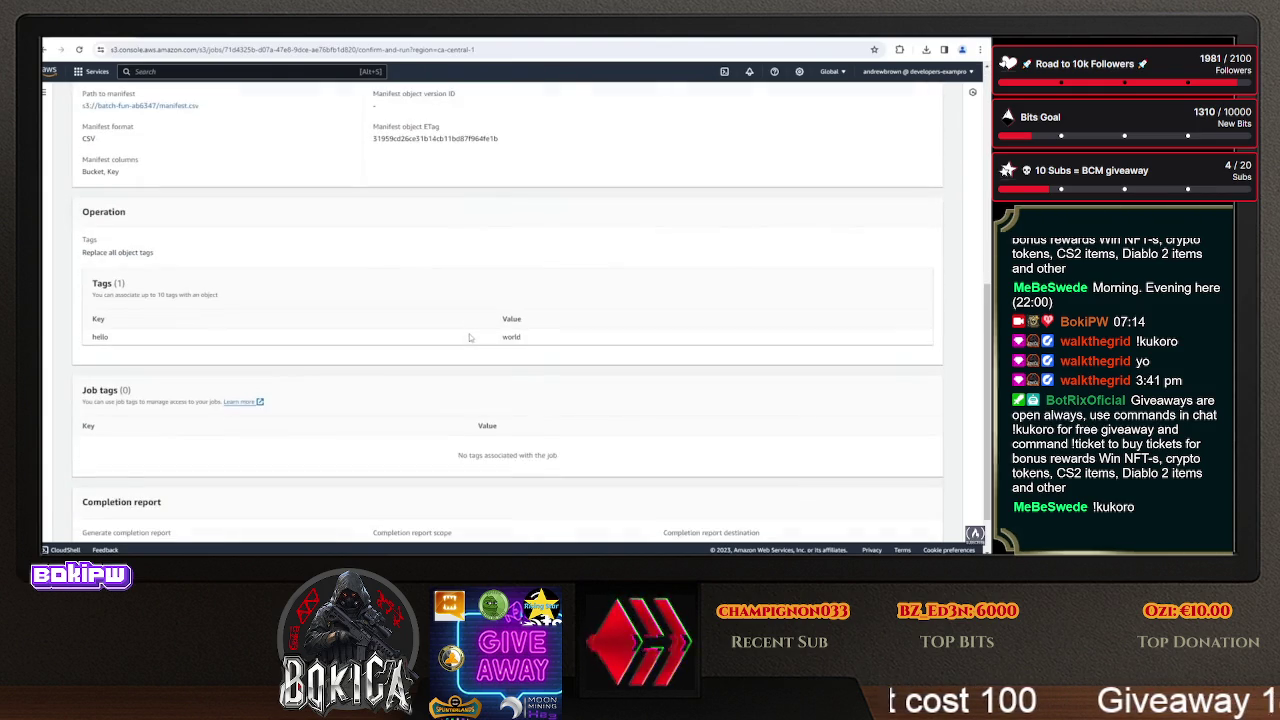
{"action": "scroll", "coordinate": [469, 338], "scroll_direction": "down", "scroll_amount": 2}
{"action": "scroll", "coordinate": [468, 340], "scroll_direction": "up", "scroll_amount": 8}
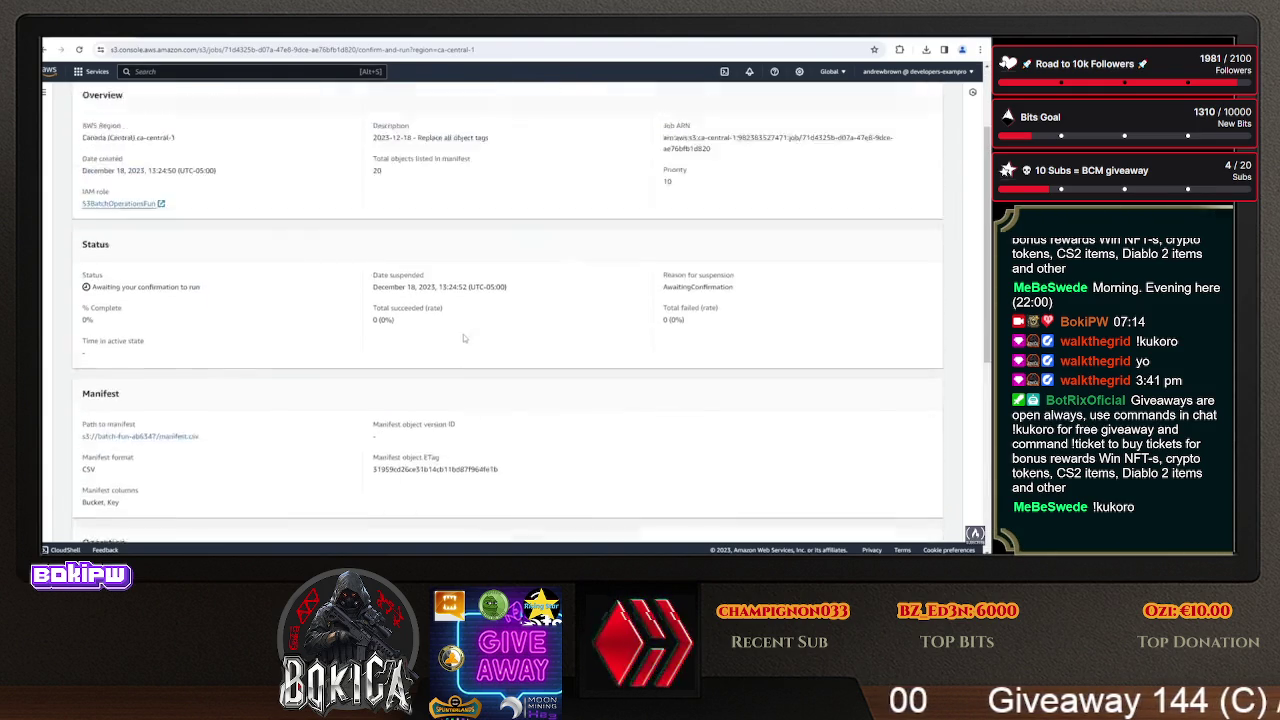
{"action": "scroll", "coordinate": [800, 437], "scroll_direction": "down", "scroll_amount": 10}
{"action": "left_click", "coordinate": [918, 518]}
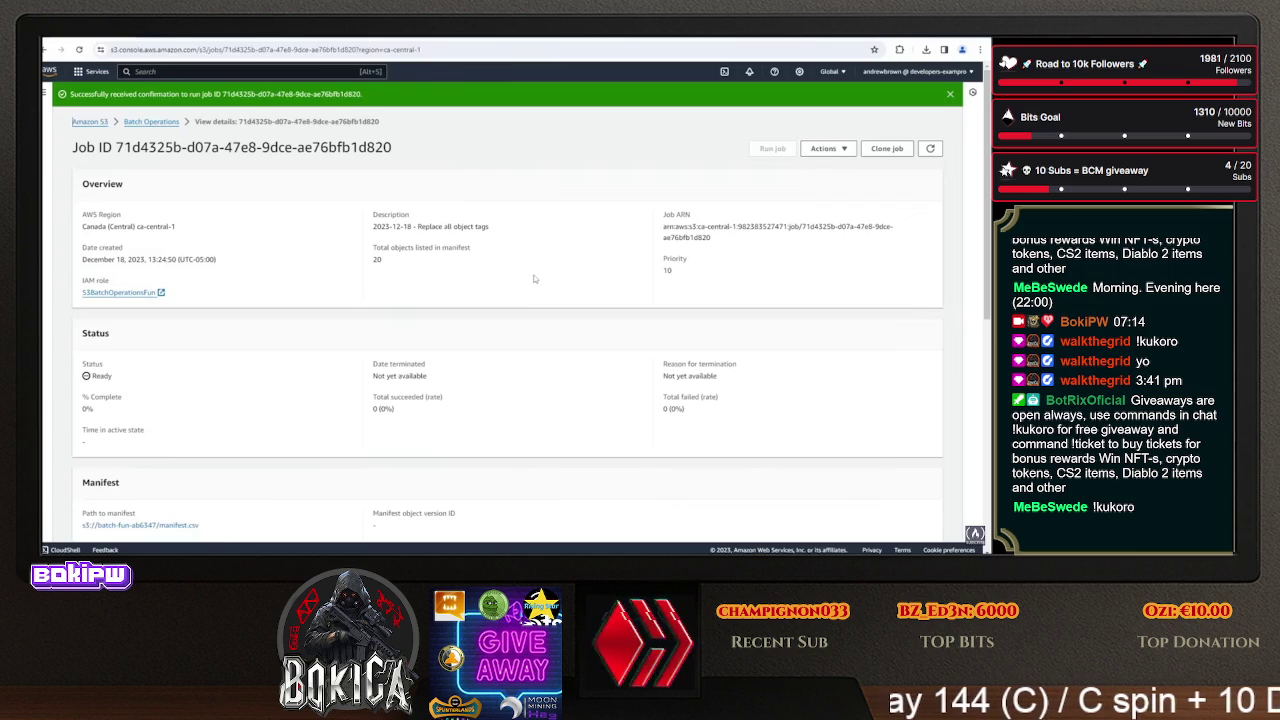
Refresh the job until it reaches 100% with 20 objects succeeded, then go to the S3 home.
{"action": "left_click", "coordinate": [930, 148]}
{"action": "left_click", "coordinate": [937, 149]}
{"action": "left_click", "coordinate": [937, 149]}
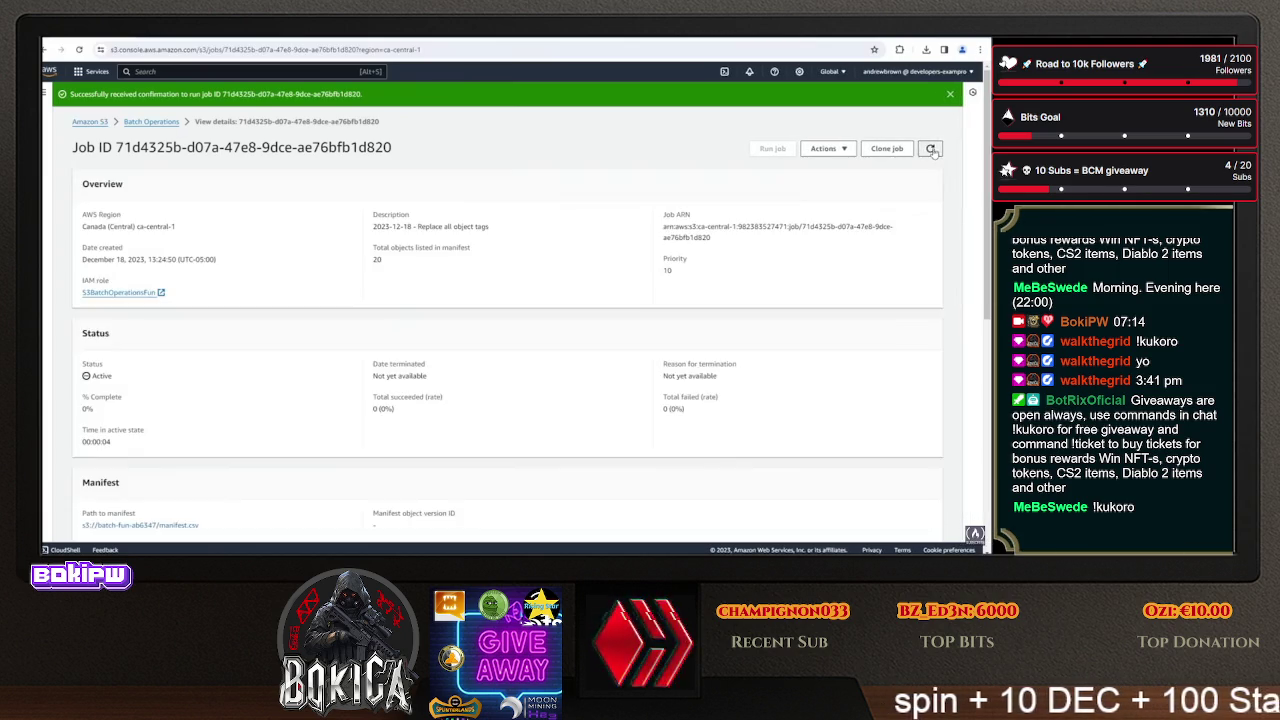
{"action": "left_click_drag", "start_coordinate": [162, 435], "coordinate": [60, 449]}
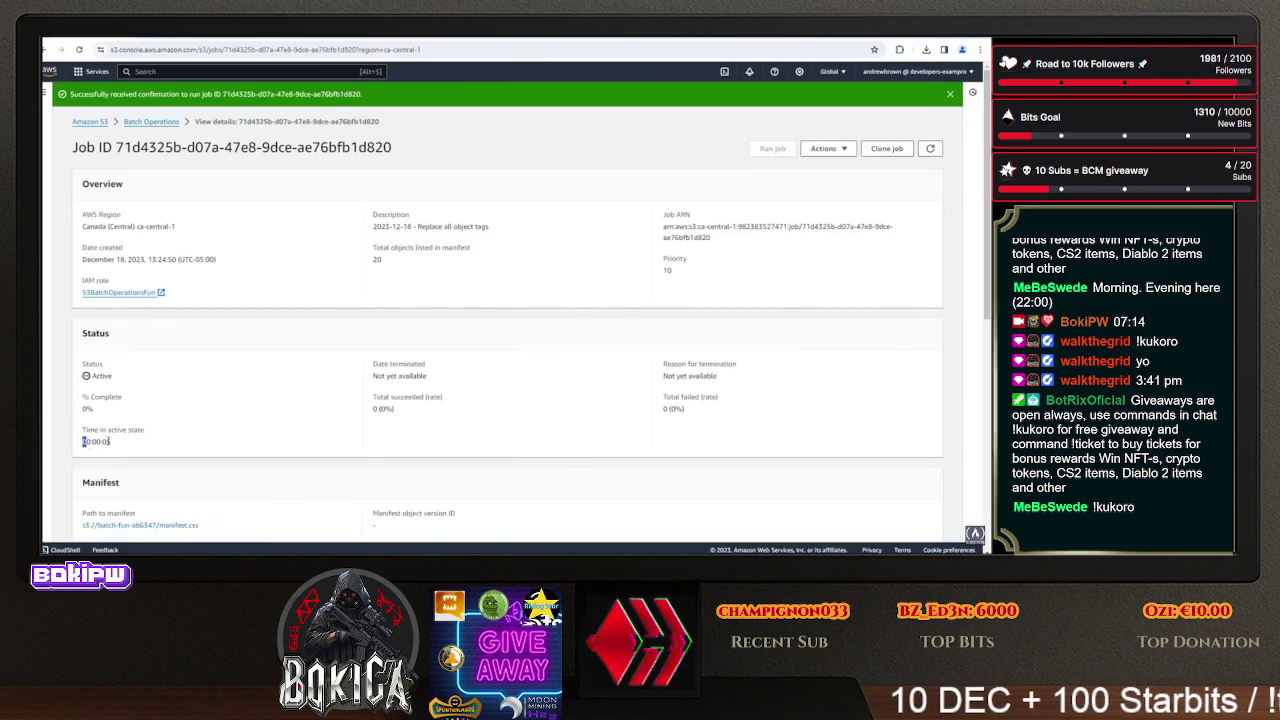
{"action": "left_click", "coordinate": [931, 149]}
{"action": "scroll", "coordinate": [259, 367], "scroll_direction": "down", "scroll_amount": 1}
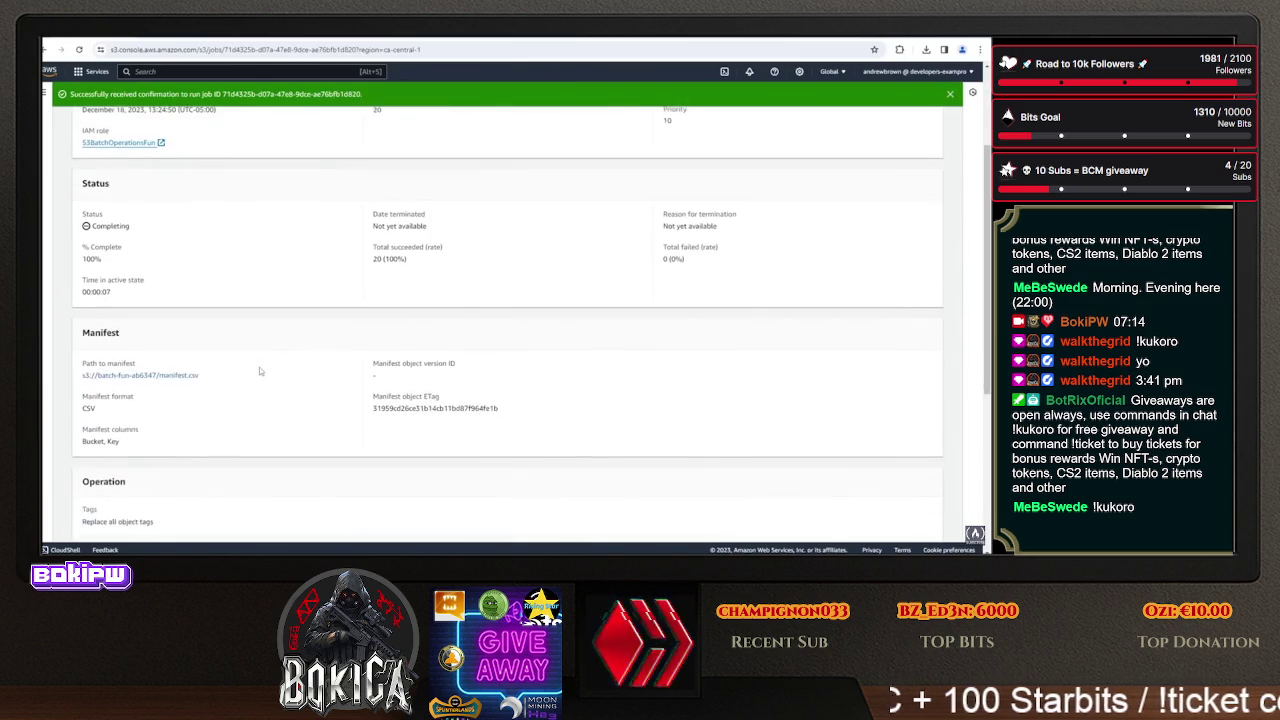
{"action": "scroll", "coordinate": [335, 358], "scroll_direction": "up", "scroll_amount": 2}
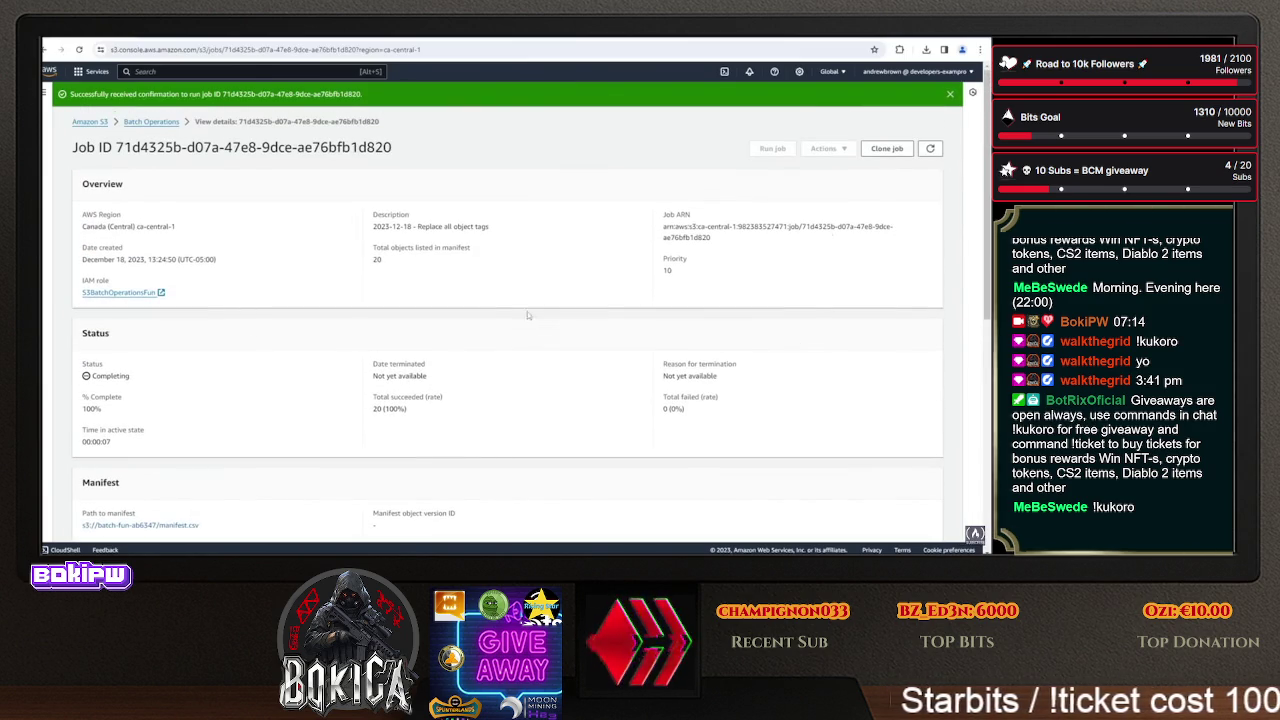
{"action": "left_click", "coordinate": [938, 149]}
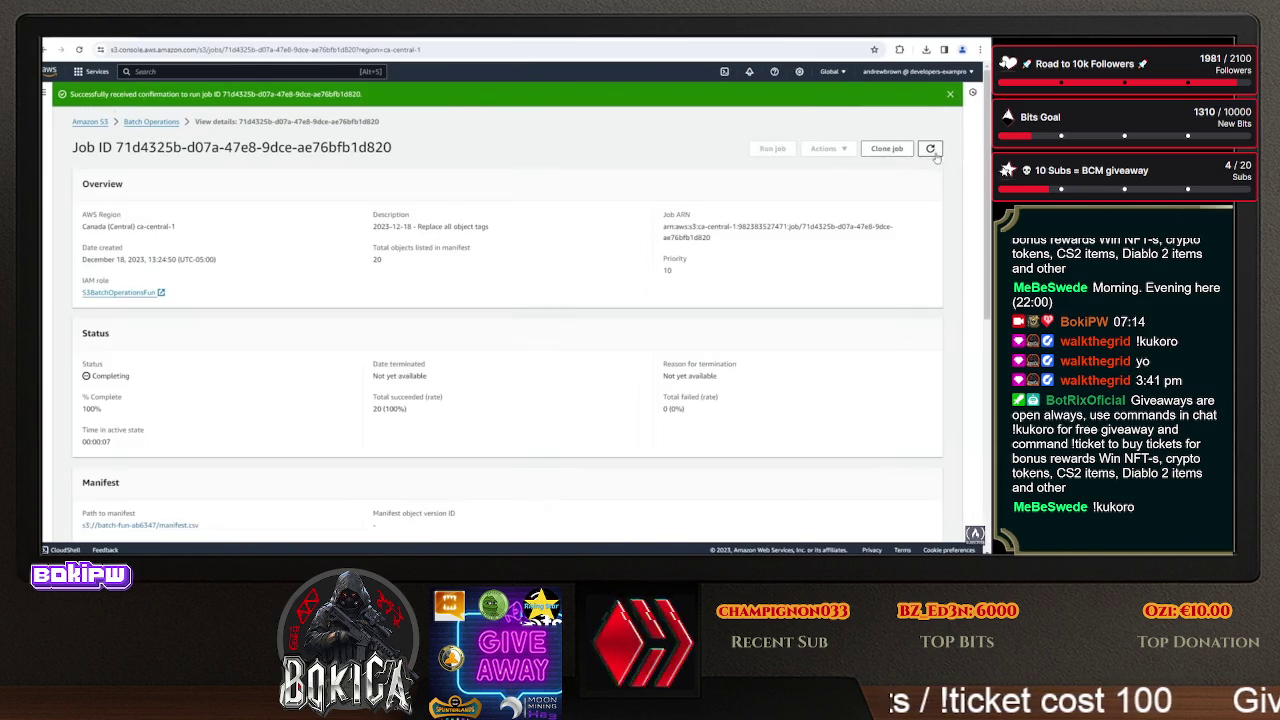
{"action": "left_click", "coordinate": [931, 149]}
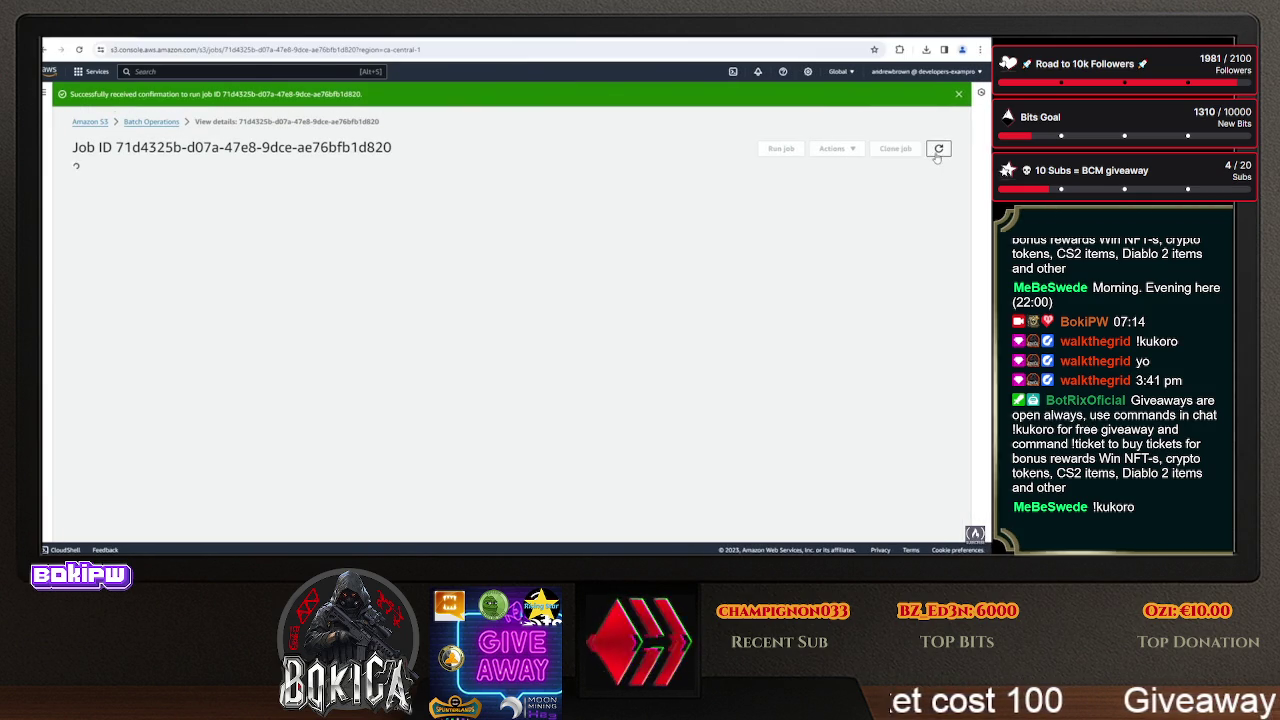
{"action": "left_click", "coordinate": [931, 149]}
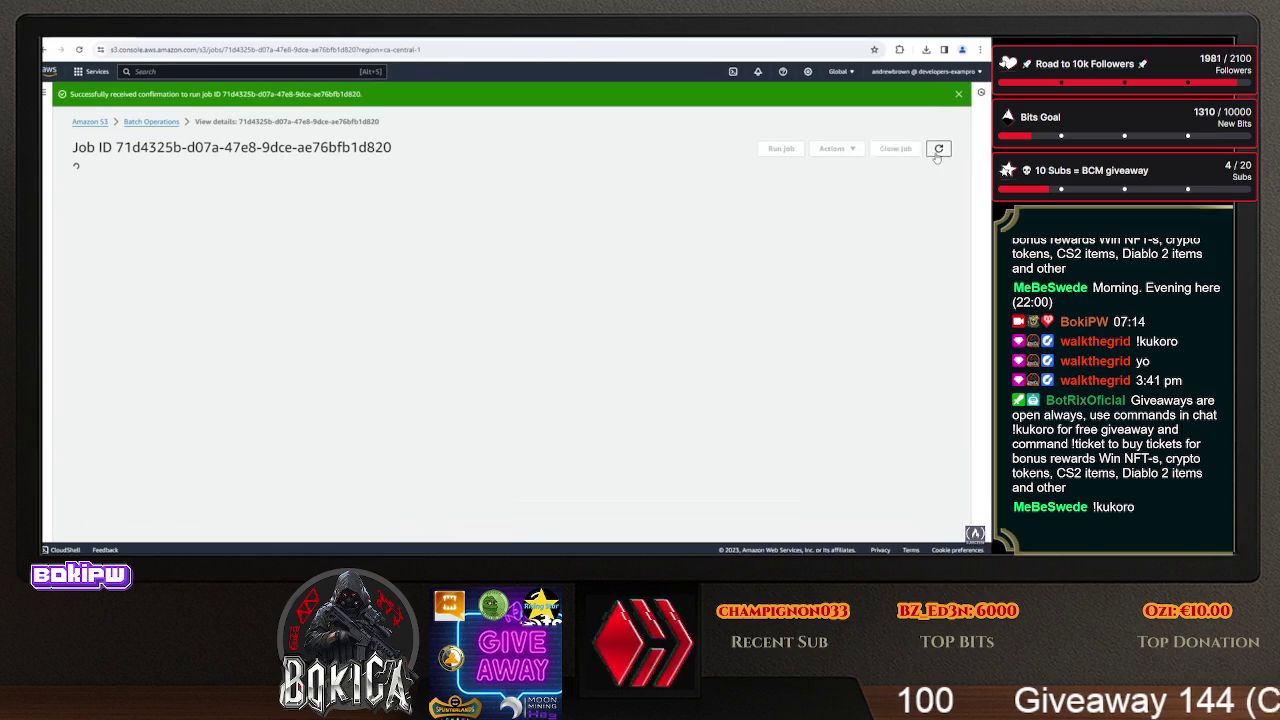
{"action": "left_click", "coordinate": [937, 155]}
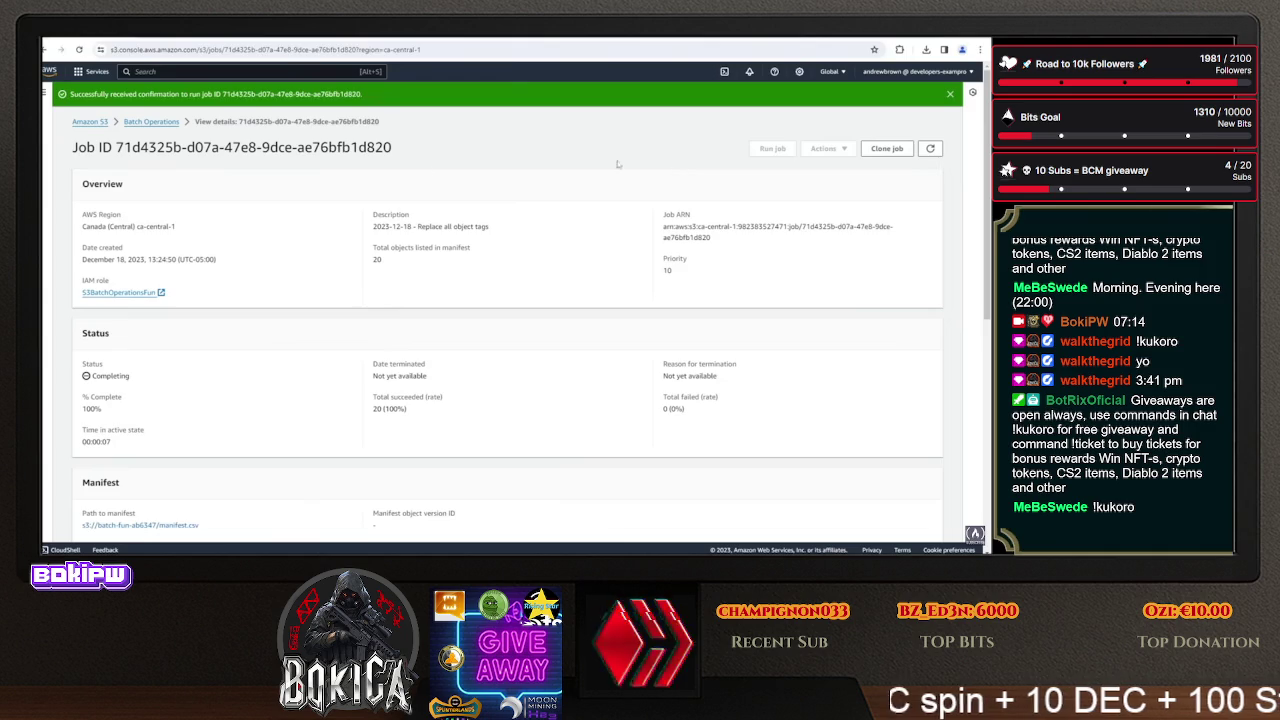
{"action": "left_click", "coordinate": [100, 122]}
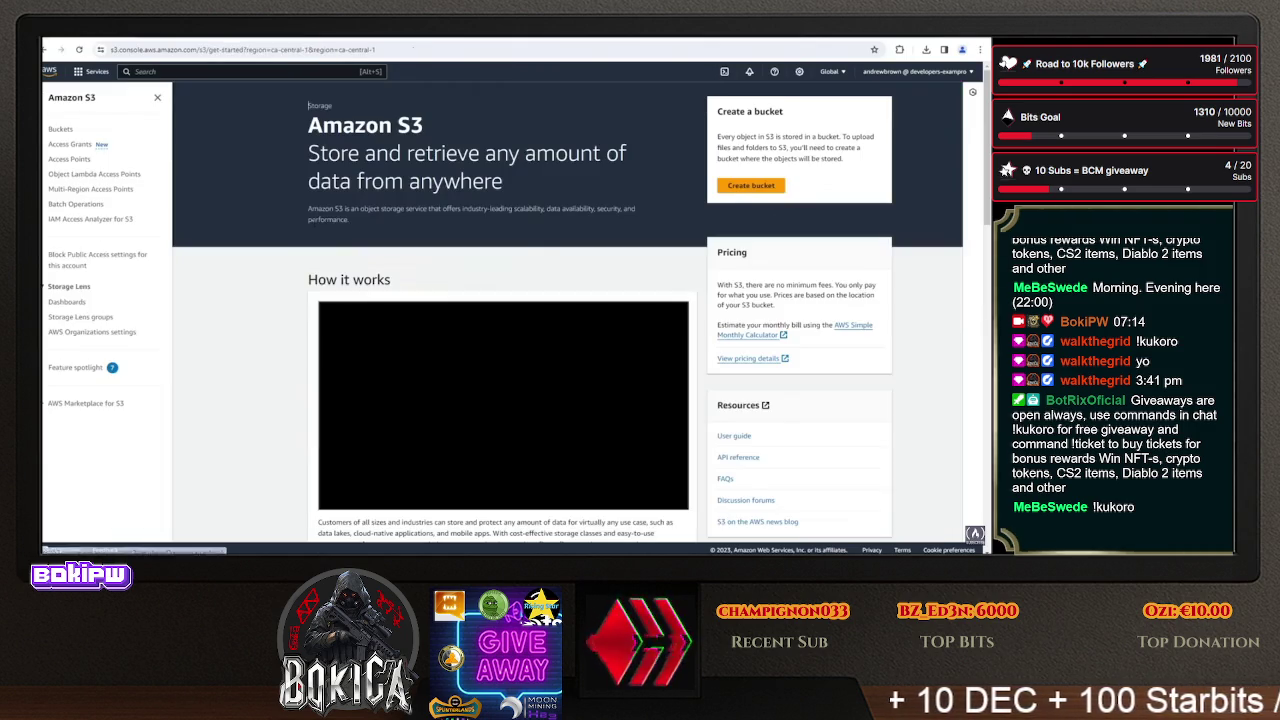
Open file_1 in batch-fun-ab6347 and check its Tags show hello = world.
{"action": "left_click", "coordinate": [66, 130]}
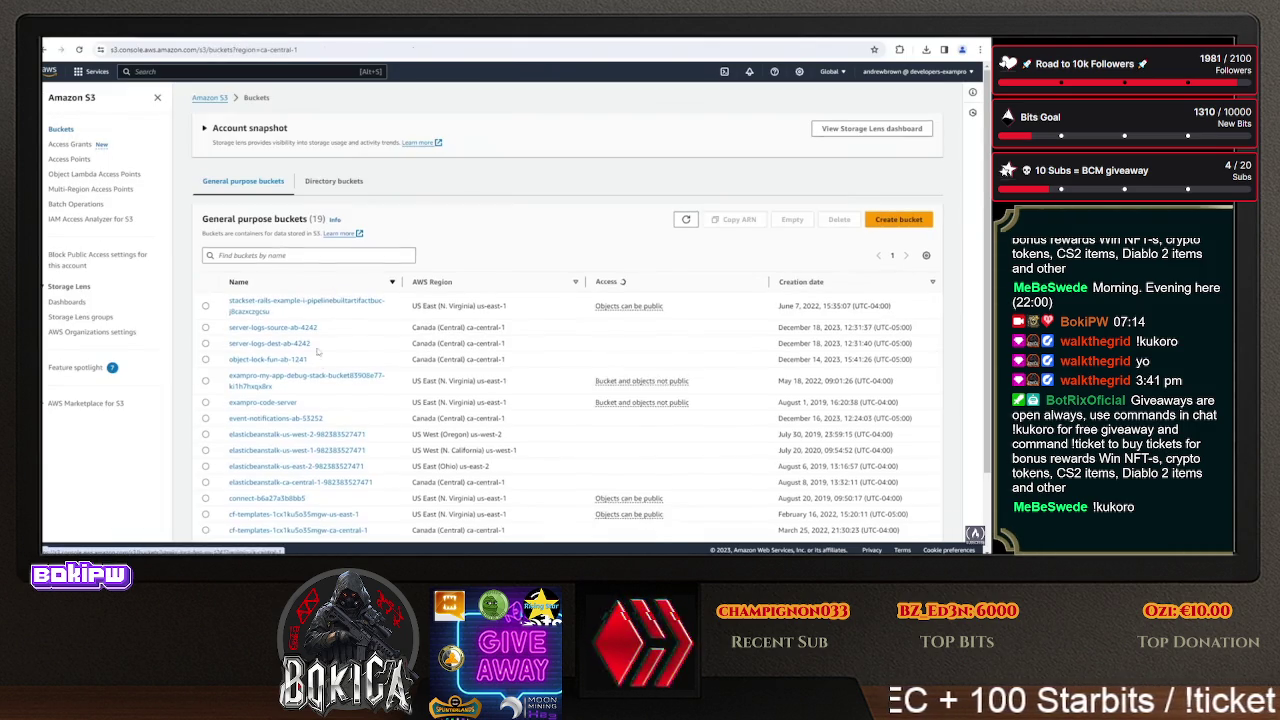
{"action": "scroll", "coordinate": [320, 415], "scroll_direction": "down", "scroll_amount": 2}
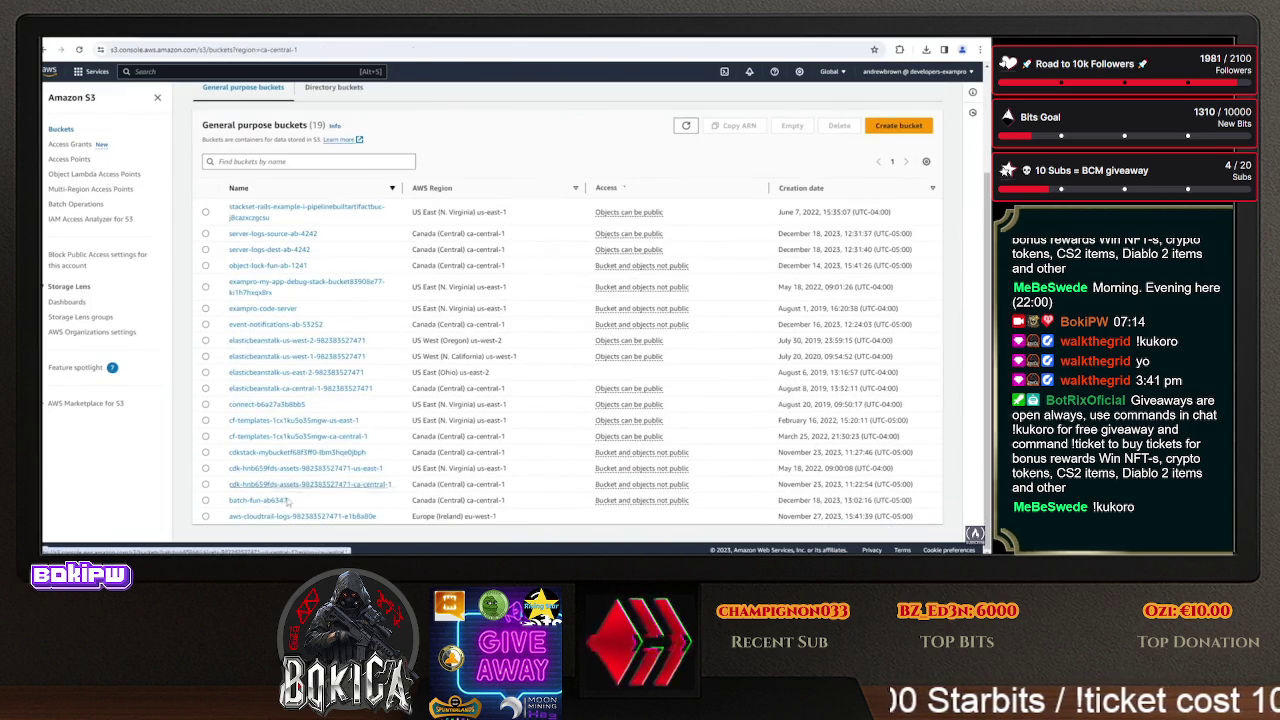
{"action": "left_click", "coordinate": [262, 502]}
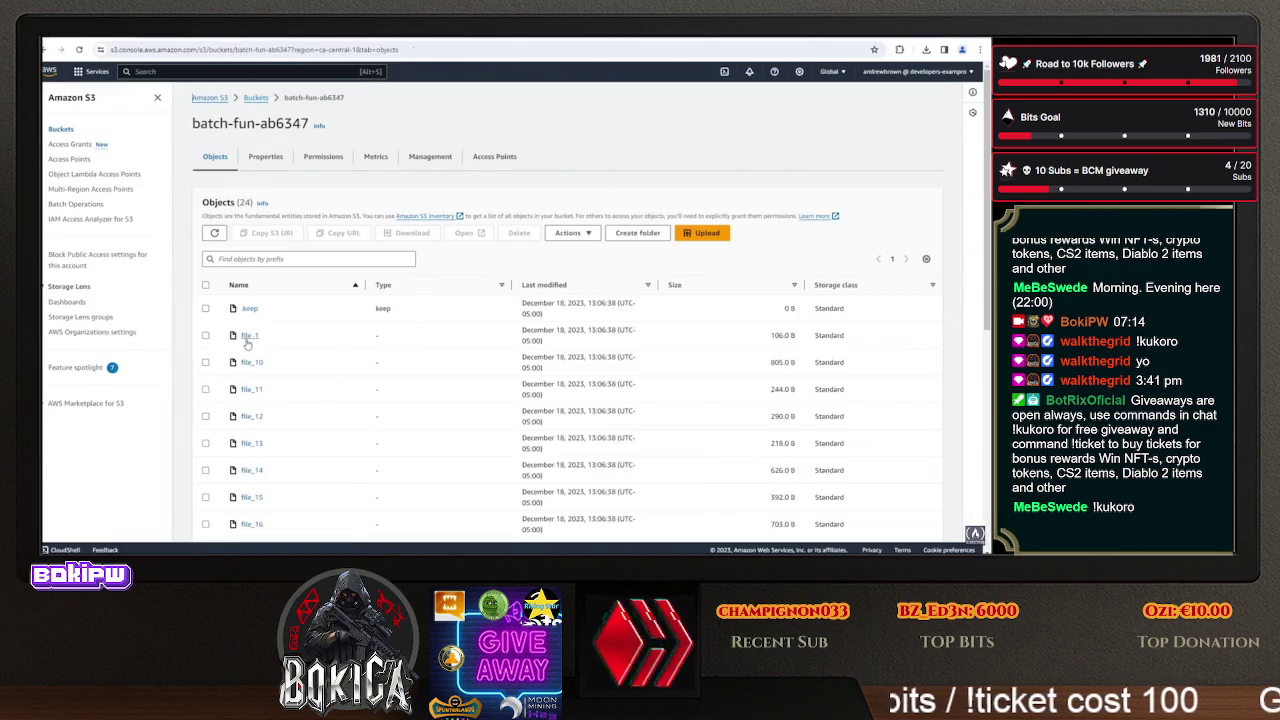
{"action": "left_click", "coordinate": [249, 337]}
{"action": "scroll", "coordinate": [281, 415], "scroll_direction": "down", "scroll_amount": 10}
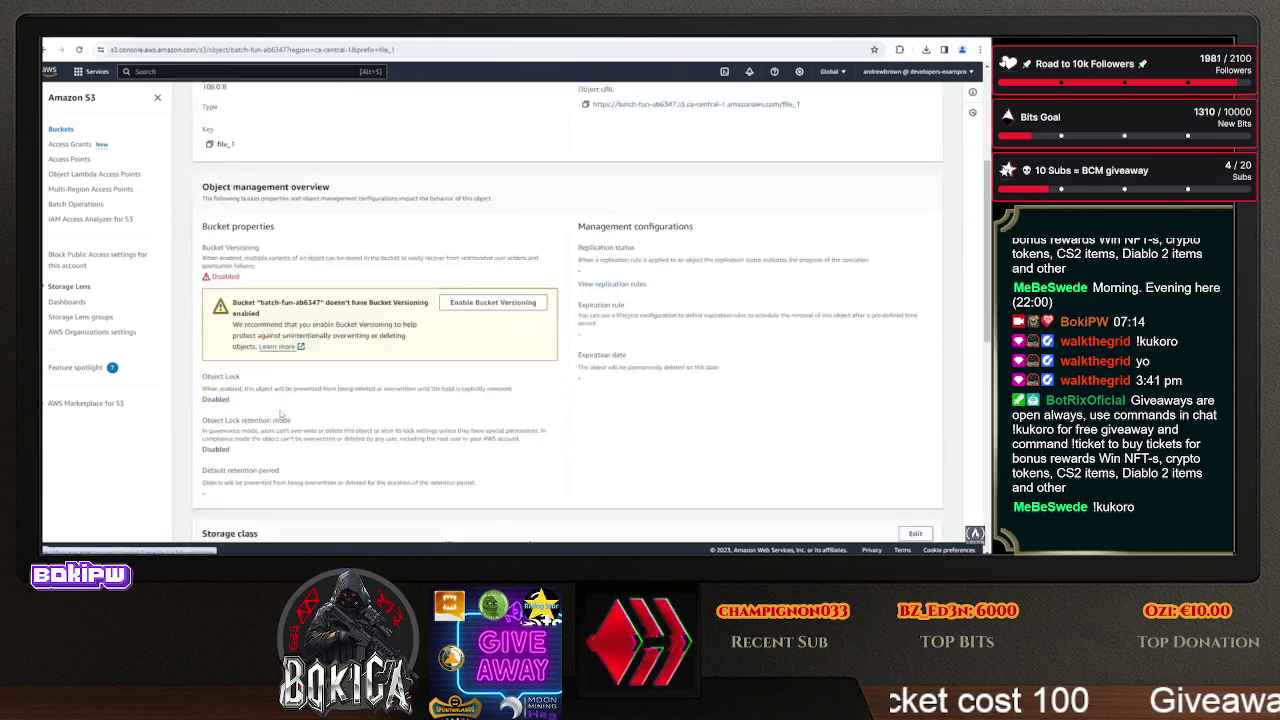
{"action": "scroll", "coordinate": [281, 384], "scroll_direction": "down", "scroll_amount": 1}
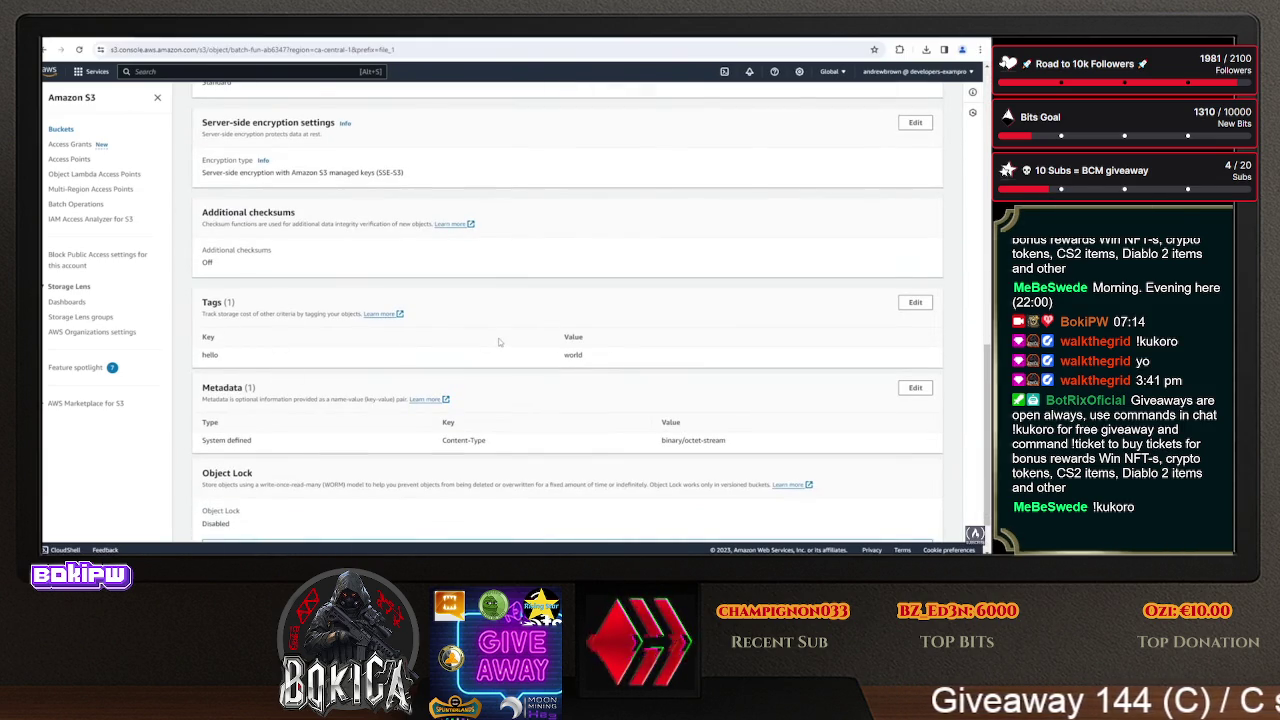
{"action": "scroll", "coordinate": [301, 229], "scroll_direction": "up", "scroll_amount": 10}
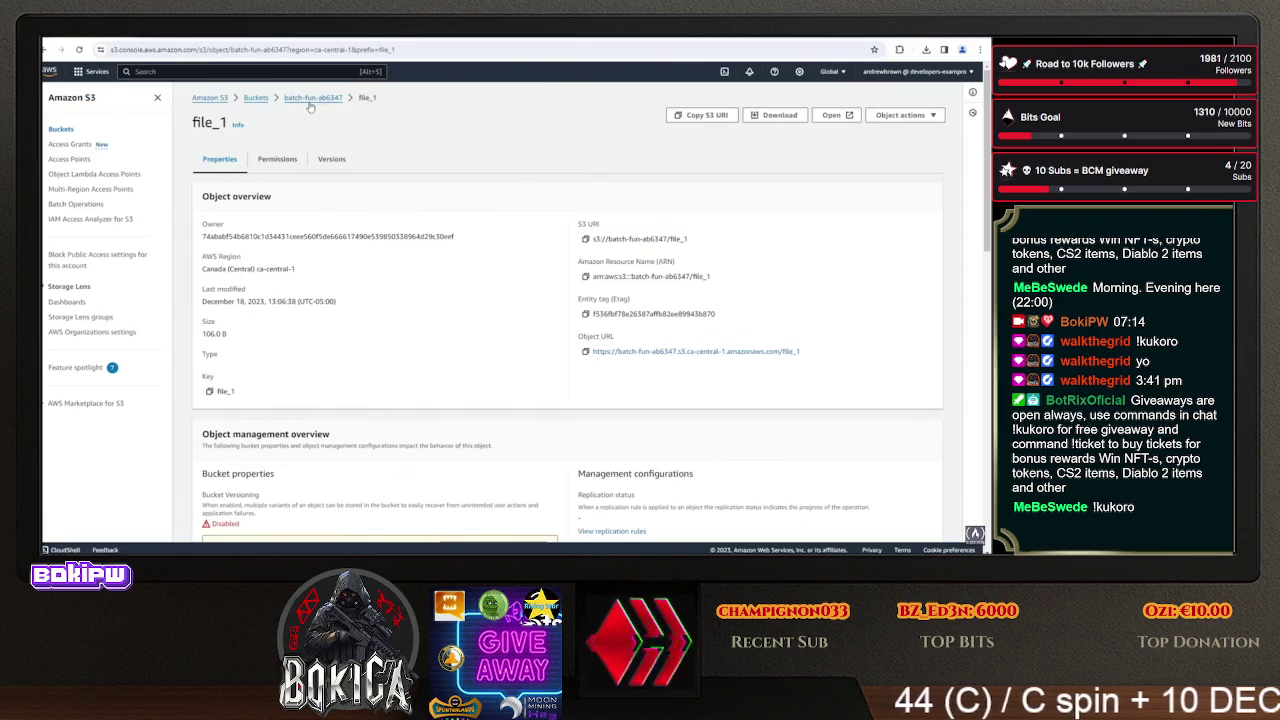
Go back through the bucket's object list to the list of all 19 buckets.
{"action": "left_click", "coordinate": [305, 98]}
{"action": "scroll", "coordinate": [242, 415], "scroll_direction": "down", "scroll_amount": 5}
{"action": "scroll", "coordinate": [242, 415], "scroll_direction": "up", "scroll_amount": 5}
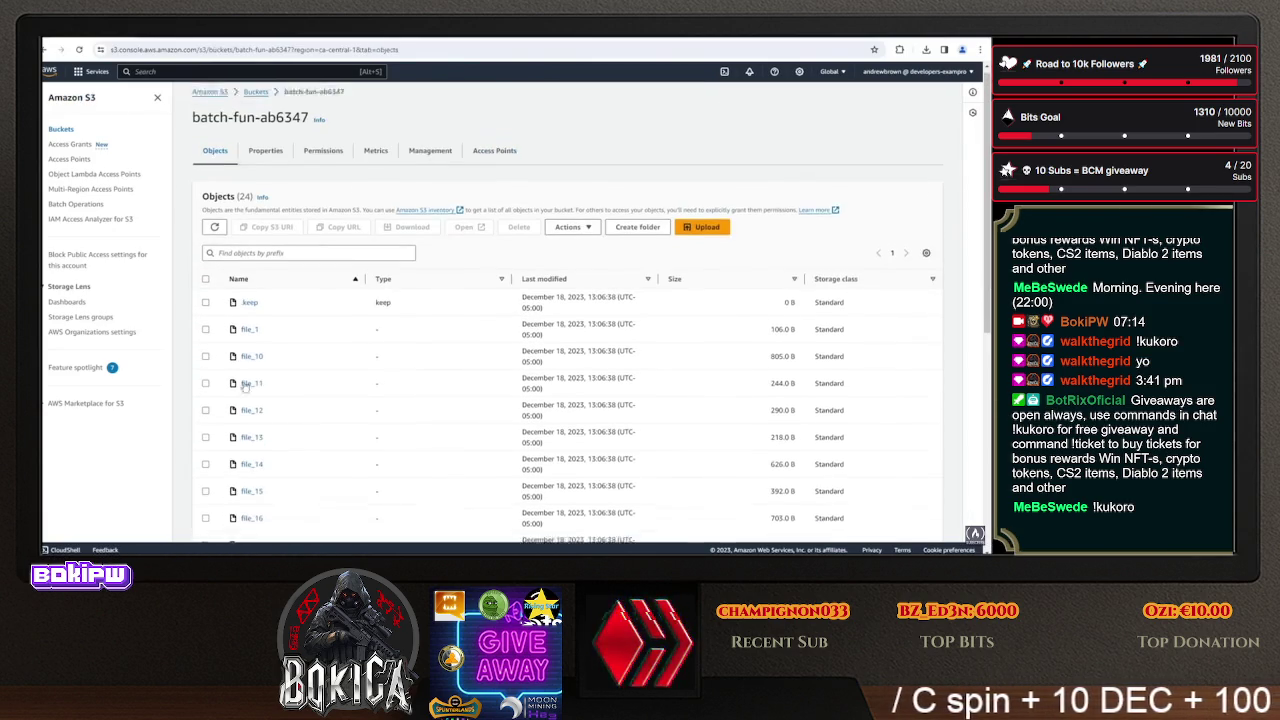
{"action": "left_click", "coordinate": [256, 97]}
{"action": "scroll", "coordinate": [206, 399], "scroll_direction": "down", "scroll_amount": 2}
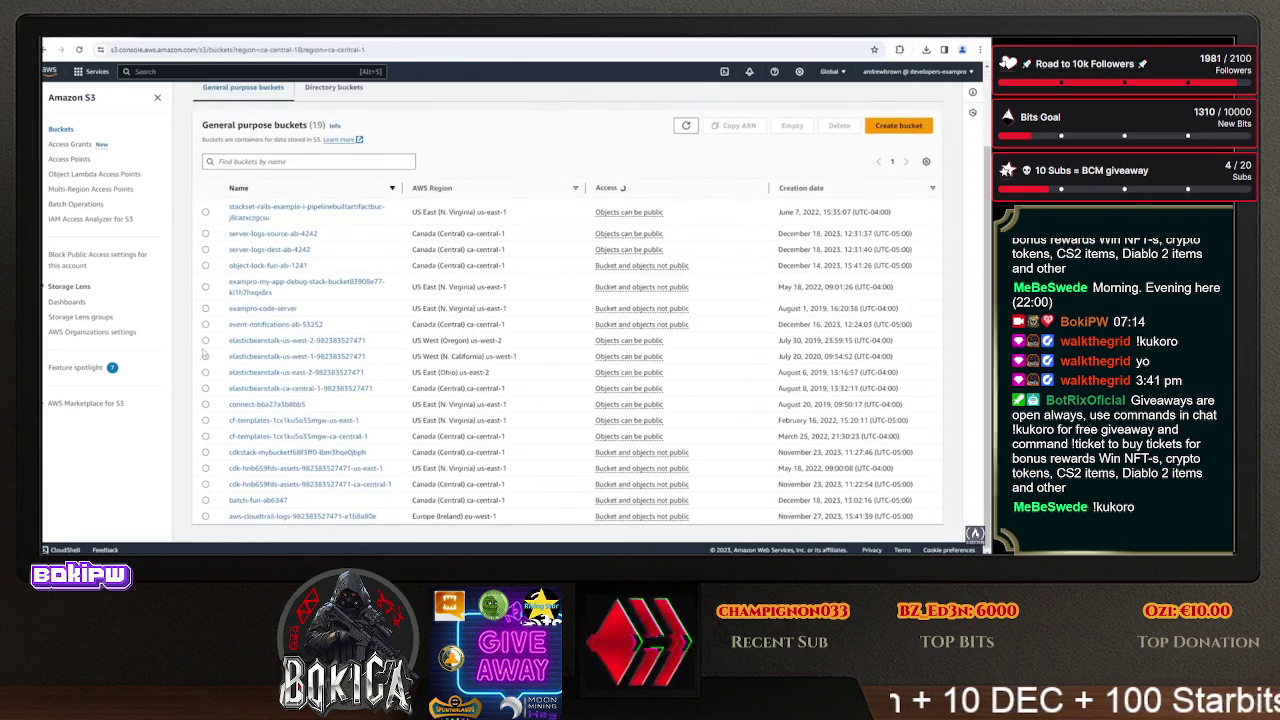
Empty all objects from batch-fun-ab6347, confirming with the phrase 'permanently delete'.
{"action": "left_click", "coordinate": [206, 500]}
{"action": "left_click", "coordinate": [837, 127]}
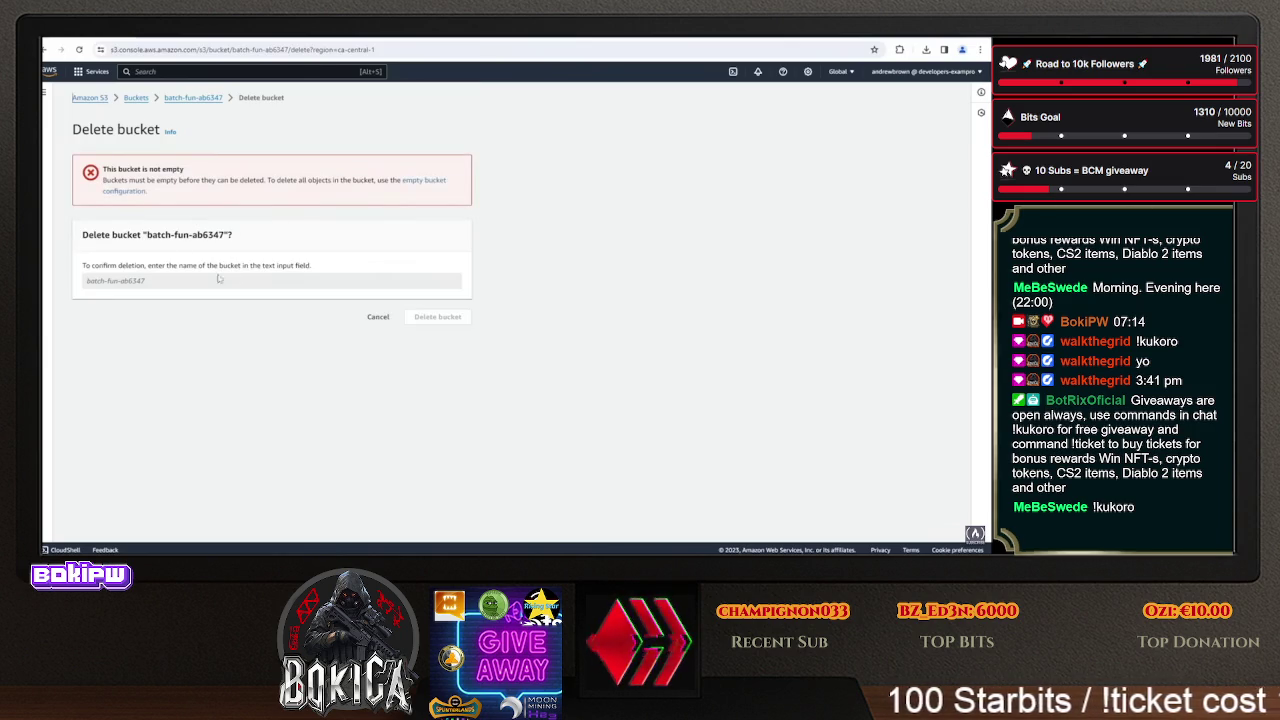
{"action": "left_click", "coordinate": [412, 181]}
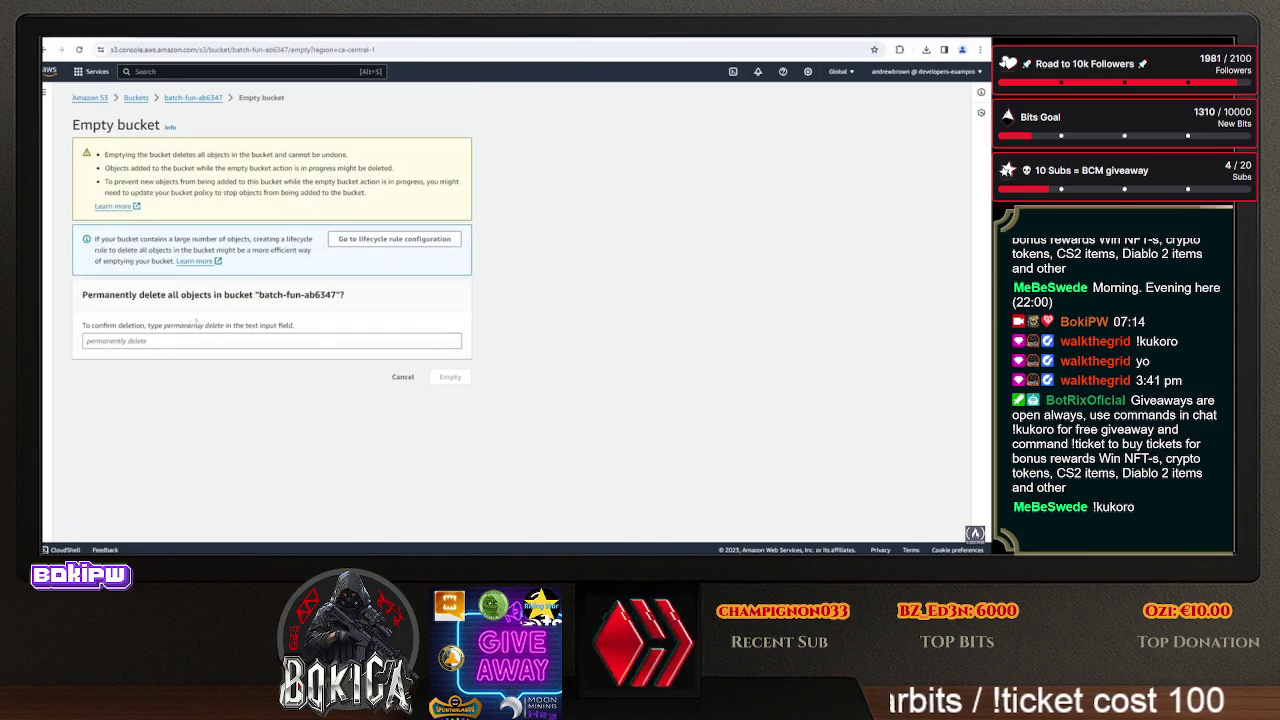
{"action": "double_click", "coordinate": [184, 326]}
{"action": "left_click", "coordinate": [208, 340]}
{"action": "type", "text": "permanently delete"}
{"action": "left_click", "coordinate": [450, 376]}
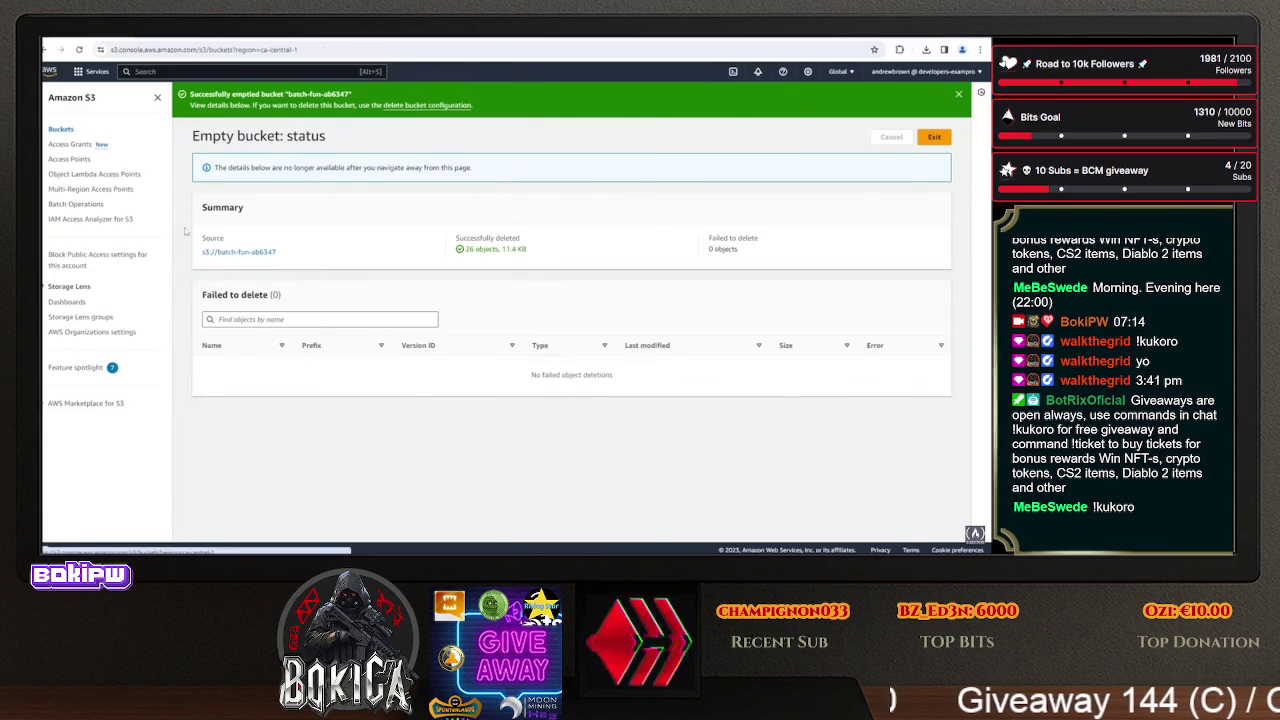
Delete the now-empty batch-fun-ab6347 bucket, confirming with its name.
{"action": "left_click", "coordinate": [62, 130]}
{"action": "scroll", "coordinate": [240, 405], "scroll_direction": "down", "scroll_amount": 3}
{"action": "left_click", "coordinate": [205, 500]}
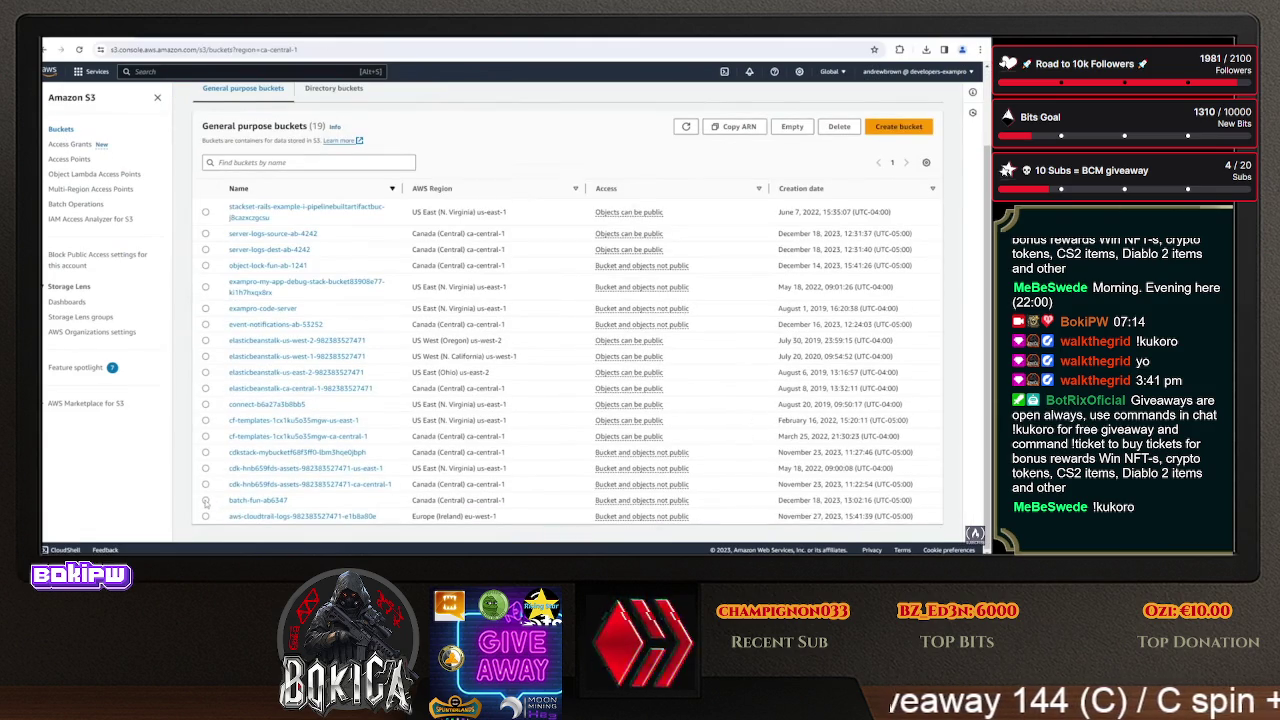
{"action": "left_click", "coordinate": [838, 127]}
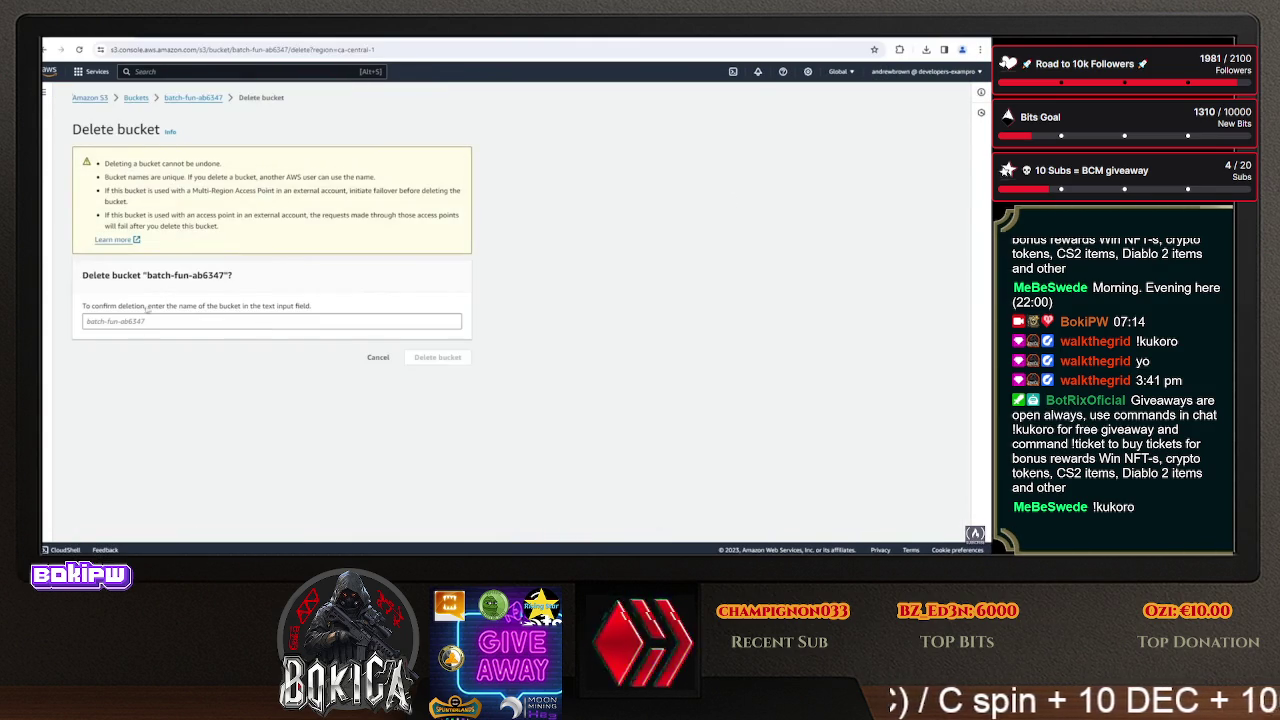
{"action": "left_click", "coordinate": [212, 324]}
{"action": "type", "text": "batch-fun-ab6347"}
{"action": "left_click", "coordinate": [437, 357]}
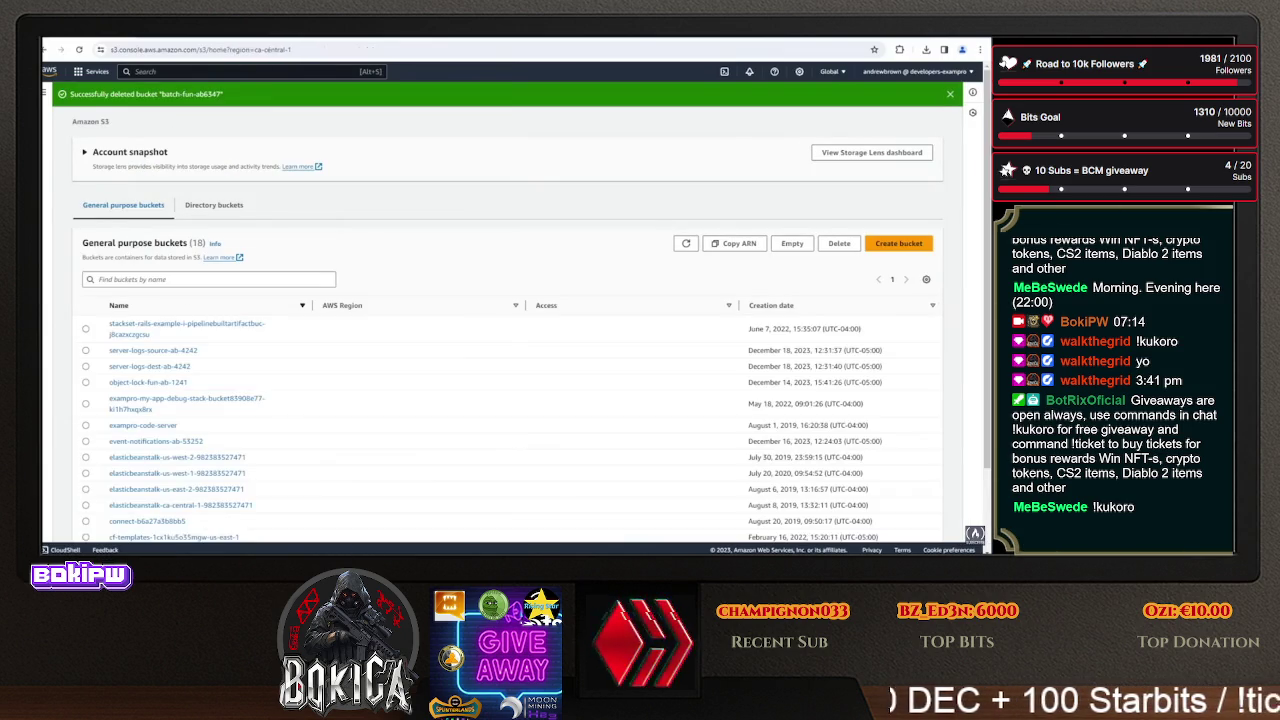